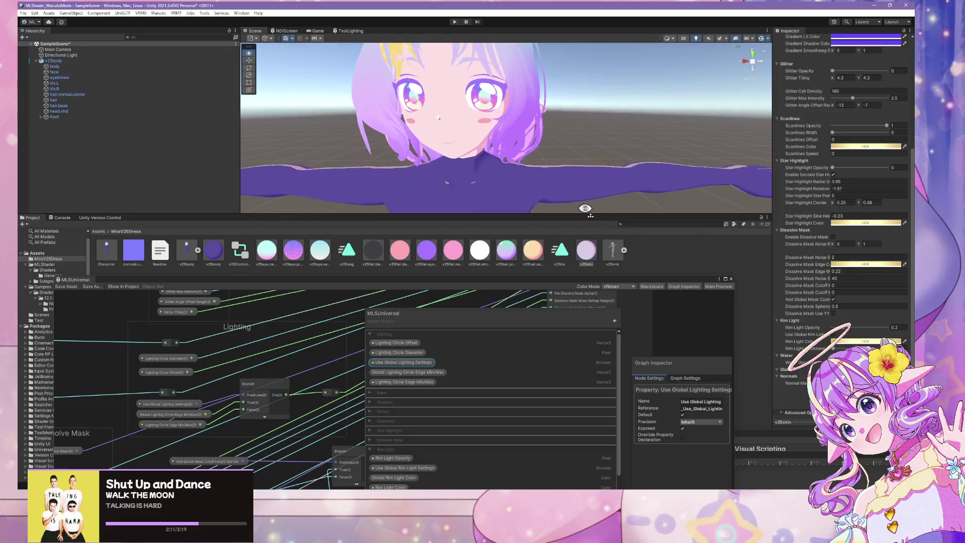
# - Uncheck Use Global Lighting Settings and keep Circle Edge Min/Max at Inherit precision and Global declaration
pyautogui.scroll(8, 835, 154)
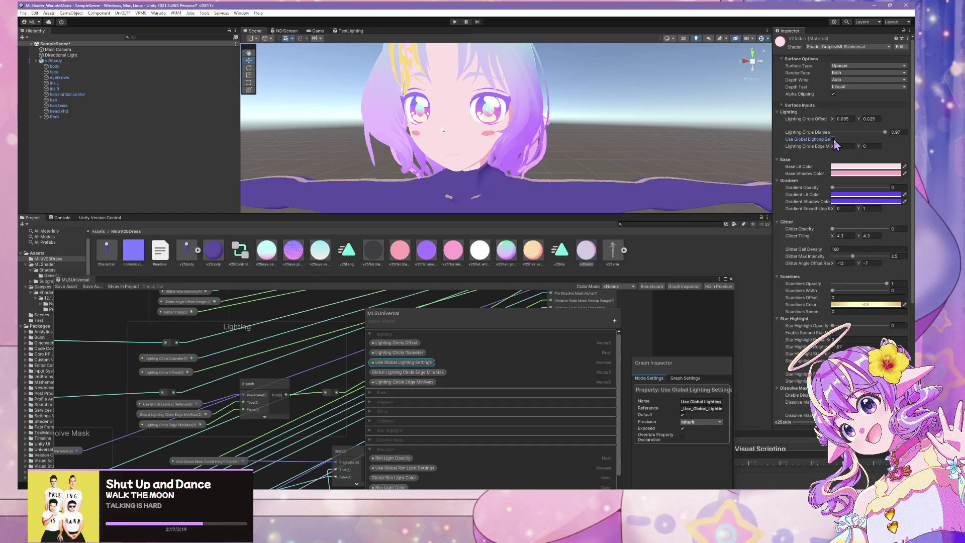
pyautogui.click(833, 139)
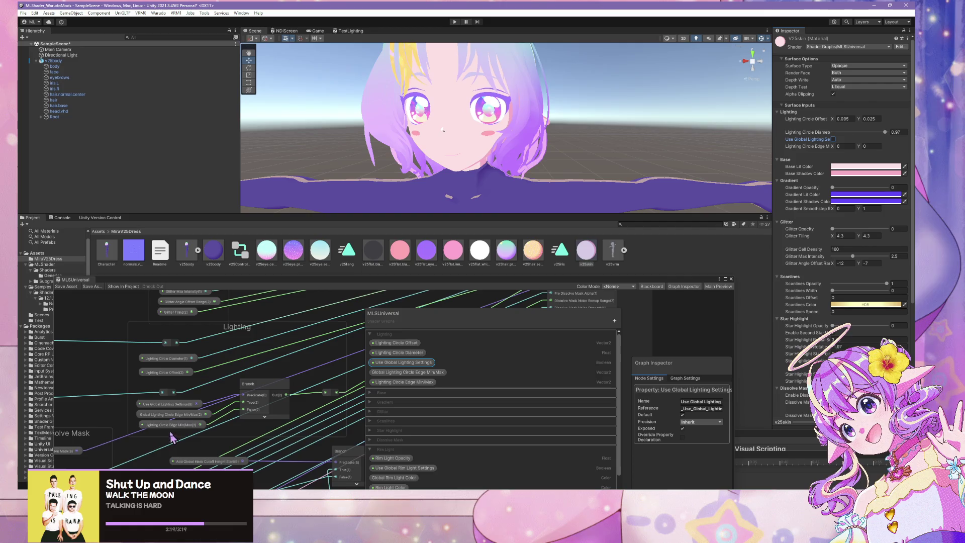
pyautogui.click(188, 414)
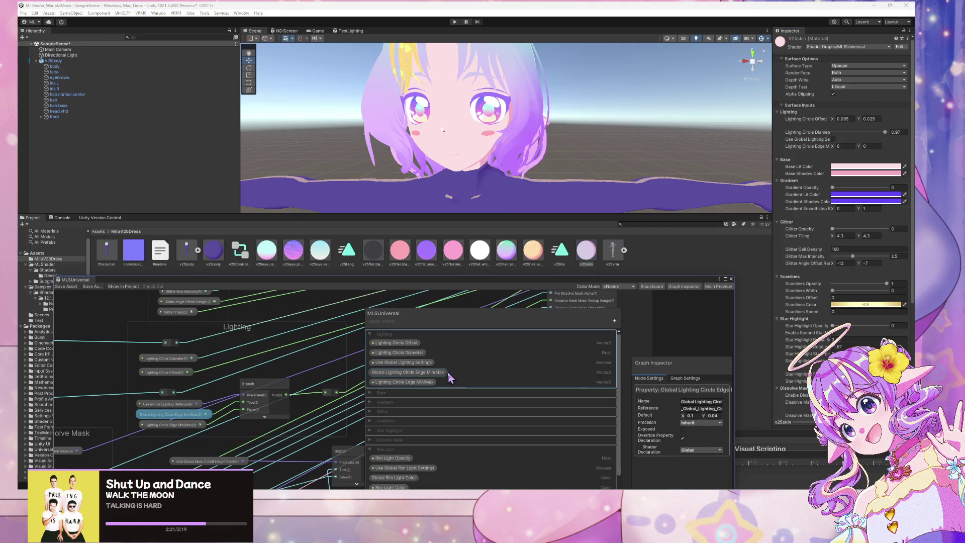
pyautogui.moveTo(520, 282)
pyautogui.mouseDown()
pyautogui.moveTo(571, 80)
pyautogui.moveTo(523, 239)
pyautogui.mouseUp()
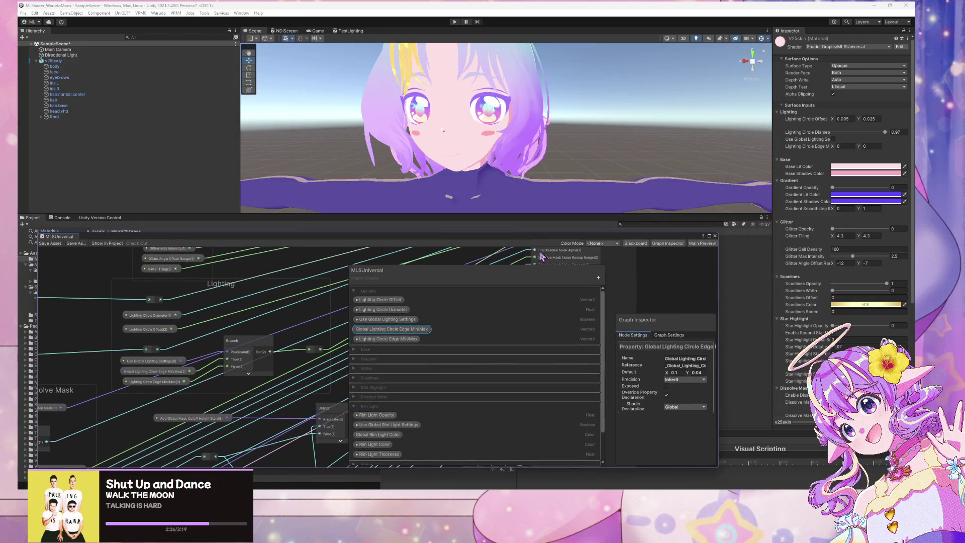
pyautogui.click(690, 379)
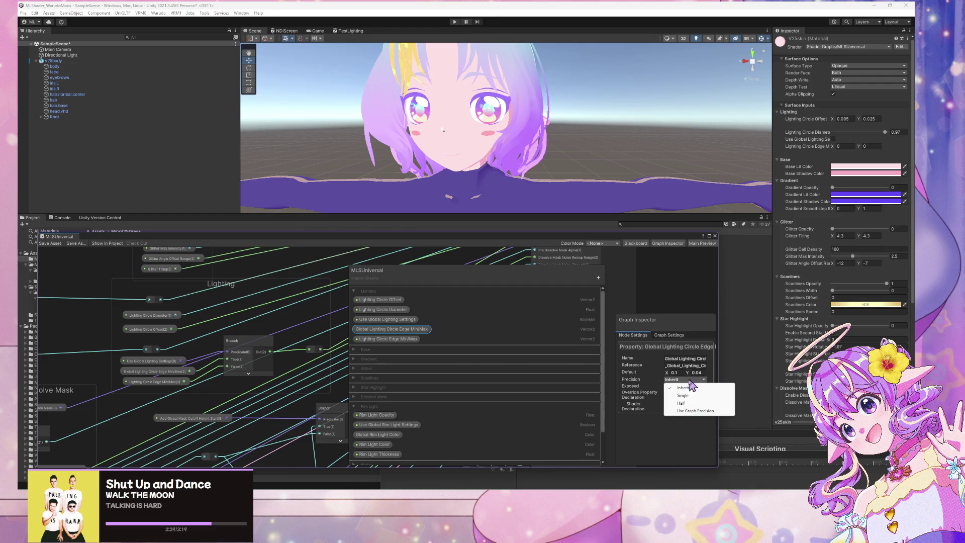
pyautogui.click(629, 383)
pyautogui.click(673, 407)
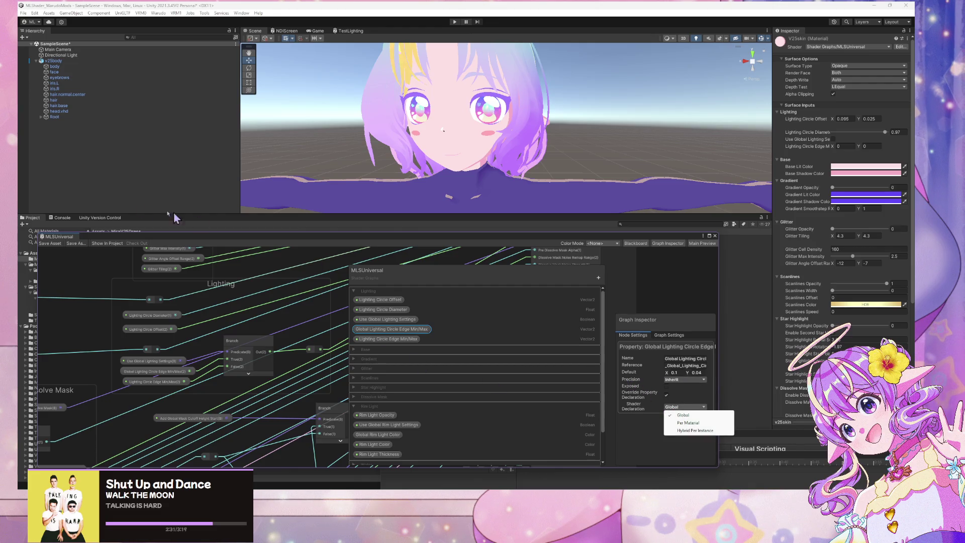
pyautogui.click(162, 241)
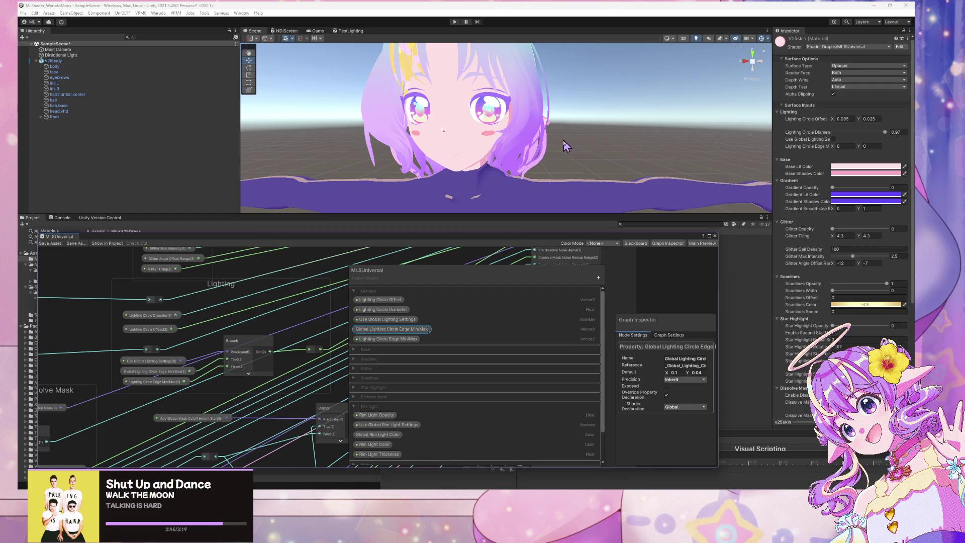
# - Drag the shader graph window off the Project panel and switch to the Google search in Chrome
pyautogui.moveTo(420, 242); pyautogui.dragTo(523, 198)
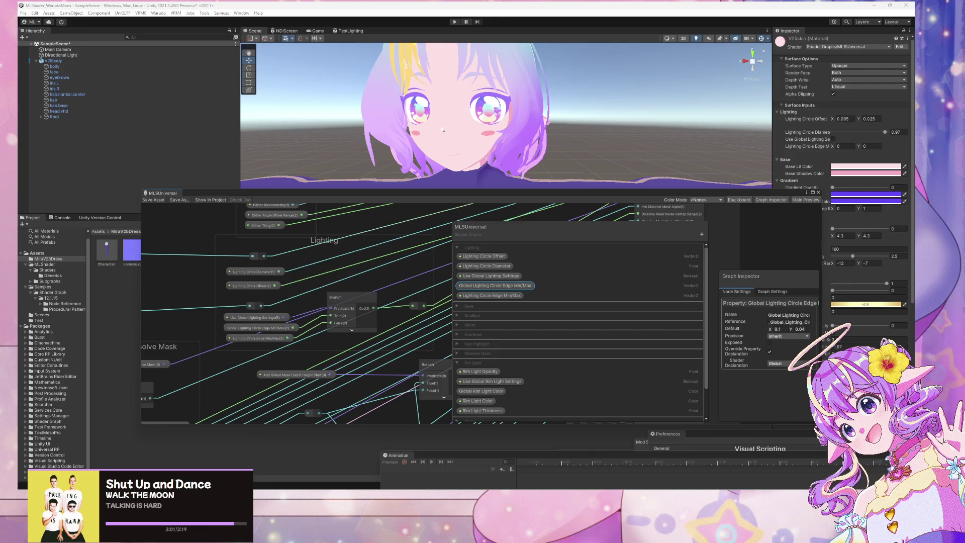
pyautogui.hotkey('alt', 'Tab')
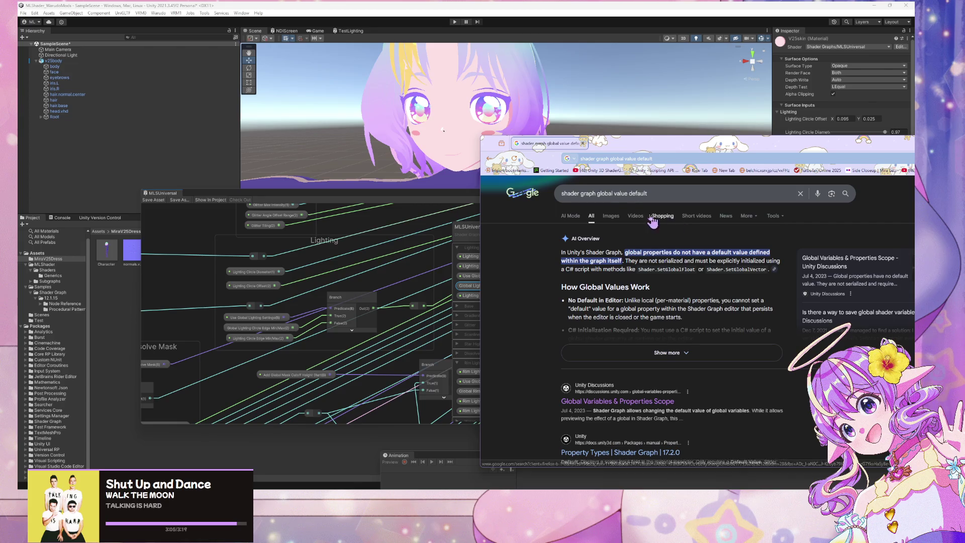
# - Open the 'Global Variables & Properties Scope' Unity Discussions result, keeping the browser in front of Spotify
pyautogui.scroll(-1, 618, 231)
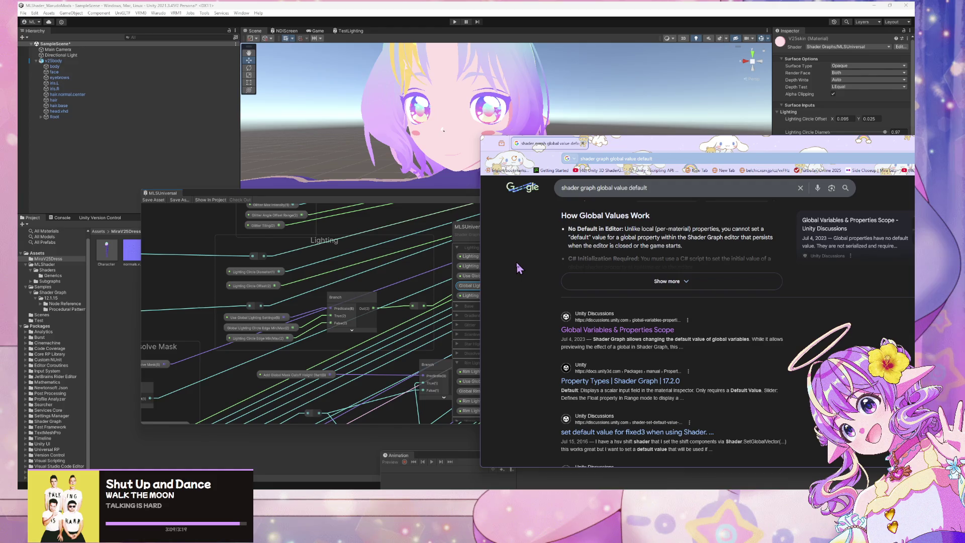
pyautogui.click(614, 329)
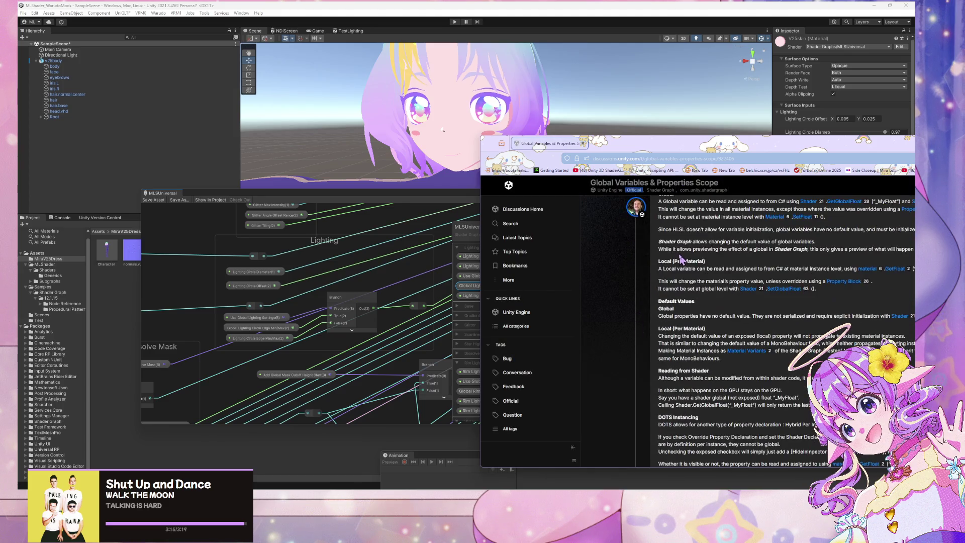
pyautogui.moveTo(676, 150)
pyautogui.mouseDown()
pyautogui.moveTo(676, 137)
pyautogui.moveTo(598, 128)
pyautogui.mouseUp()
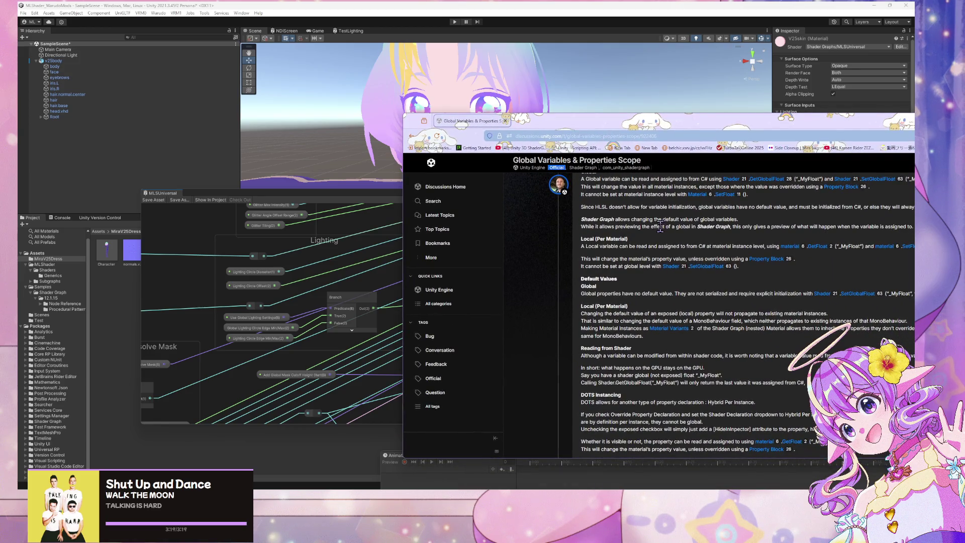
pyautogui.moveTo(700, 127); pyautogui.dragTo(588, 115)
pyautogui.hotkey('alt', 'Tab')
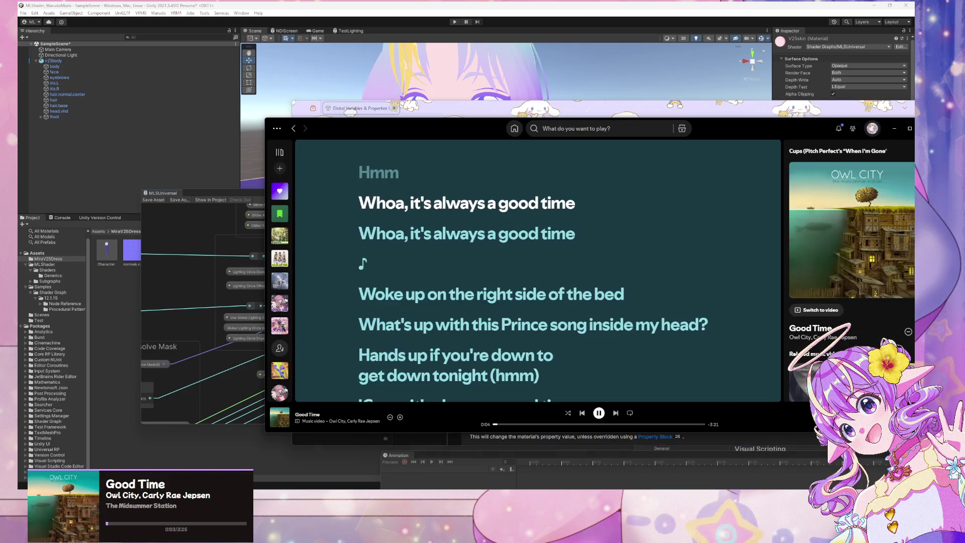
pyautogui.moveTo(844, 115); pyautogui.dragTo(776, 151)
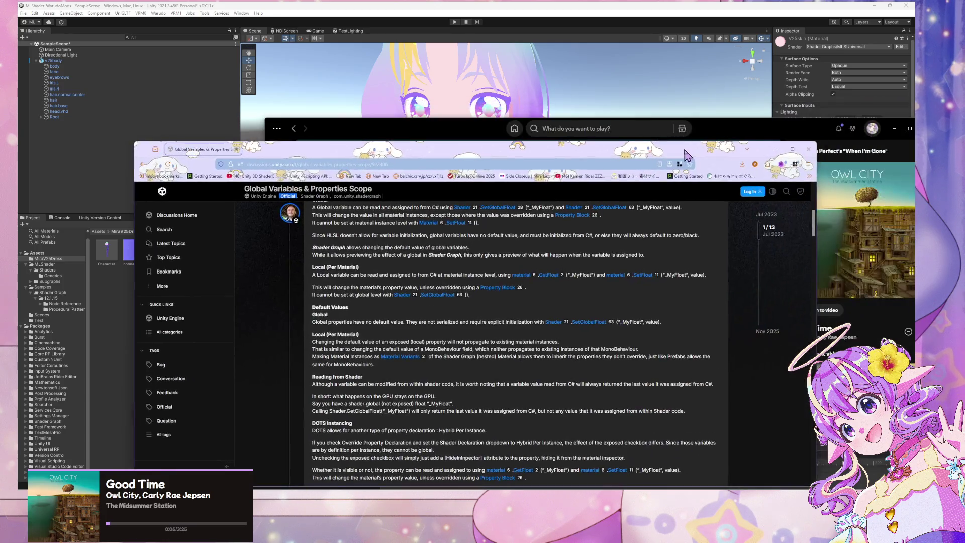
# - Read the notes that globals need Shader.SetGlobalFloat initialization while per-material properties have defaults, then minimize the browser
pyautogui.click(895, 129)
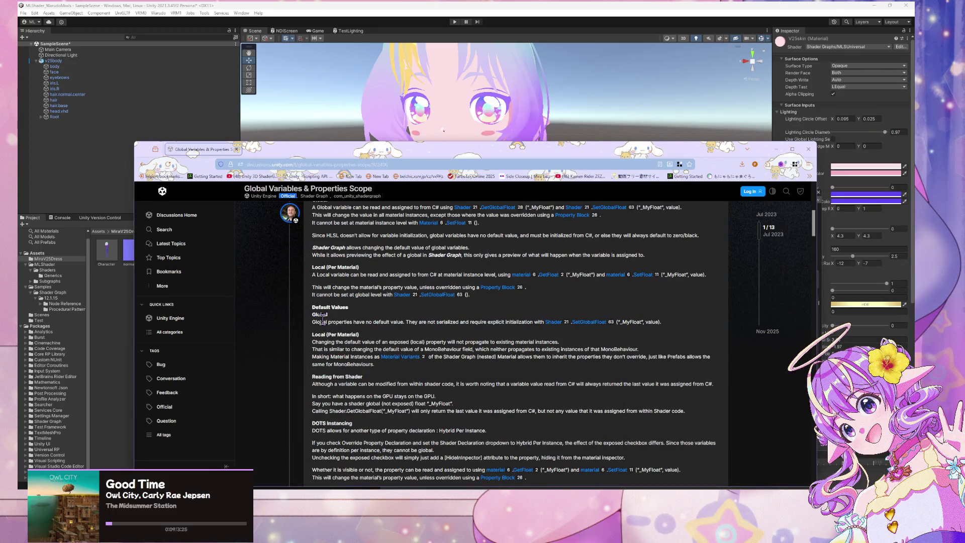
pyautogui.moveTo(323, 322); pyautogui.dragTo(524, 320)
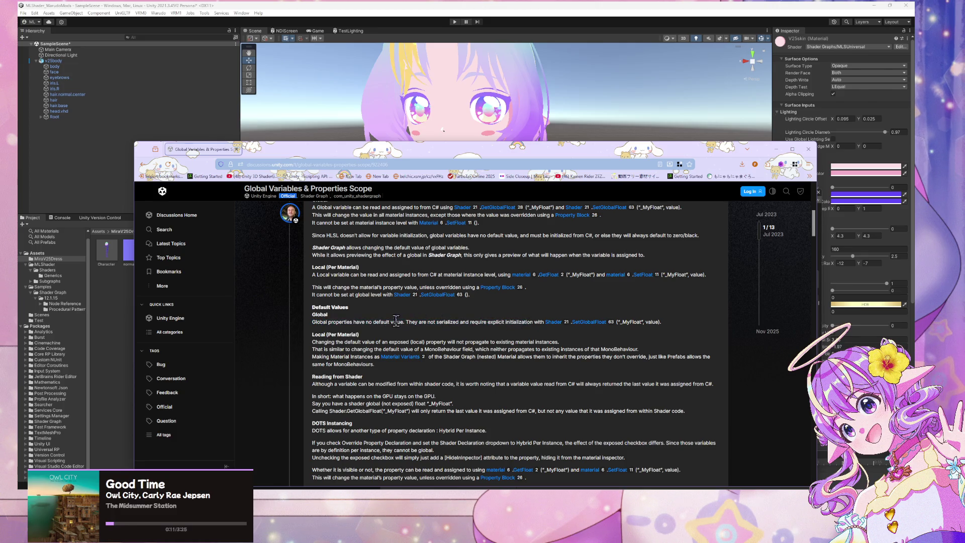
pyautogui.moveTo(389, 321)
pyautogui.mouseDown()
pyautogui.moveTo(607, 321)
pyautogui.moveTo(627, 330)
pyautogui.mouseUp()
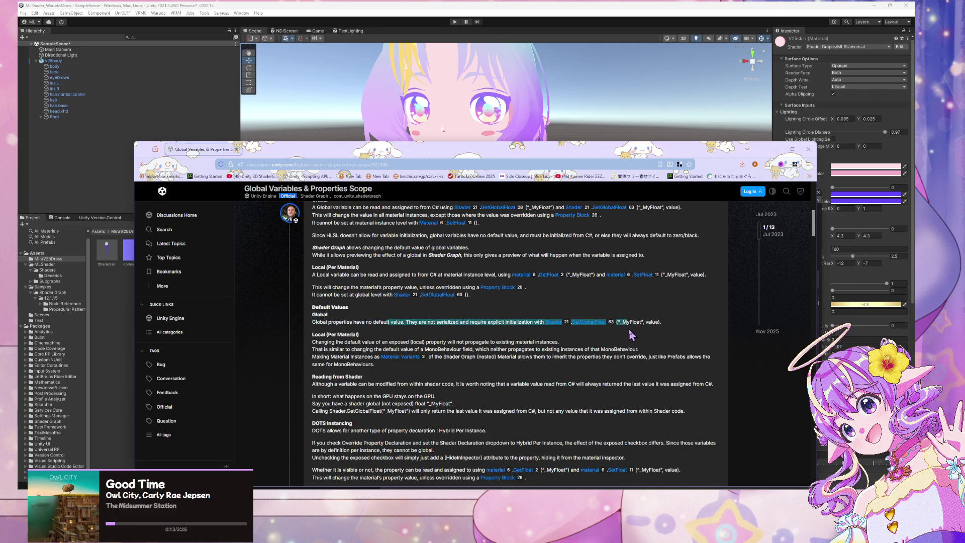
pyautogui.click(629, 335)
pyautogui.moveTo(322, 344); pyautogui.dragTo(559, 345)
pyautogui.click(584, 340)
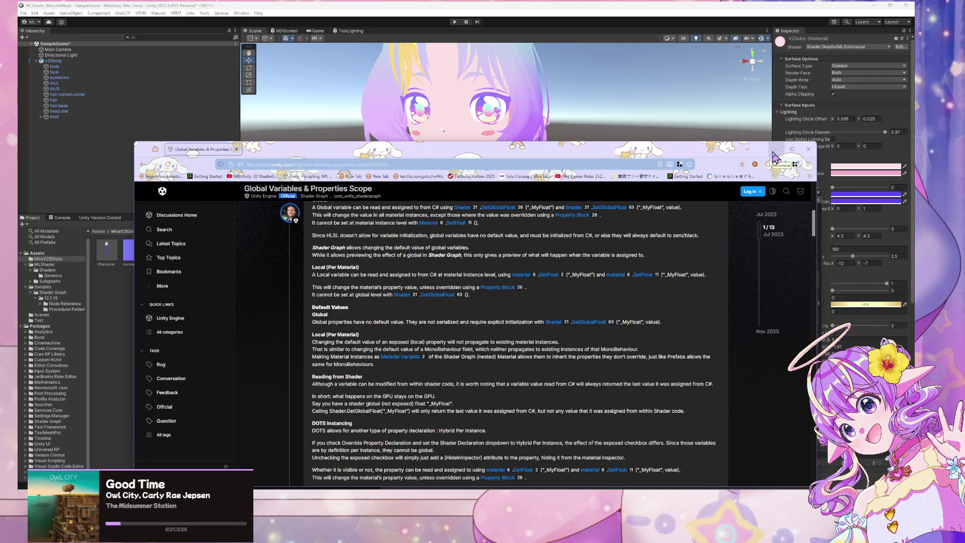
pyautogui.click(774, 155)
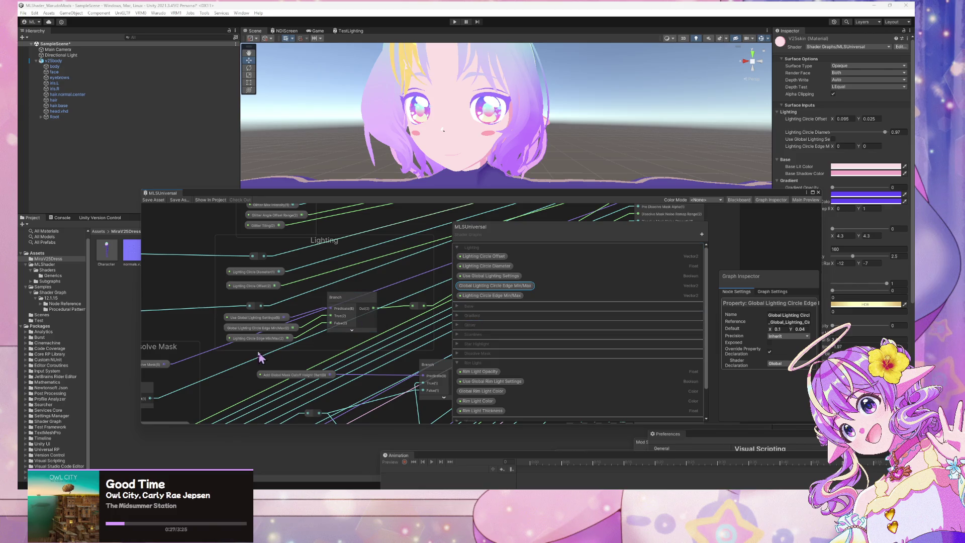
# - Select the Circle Edge Min/Max node, nudge the graph window, and bring the CustomLighting.hlsl VS Code window forward
pyautogui.click(258, 328)
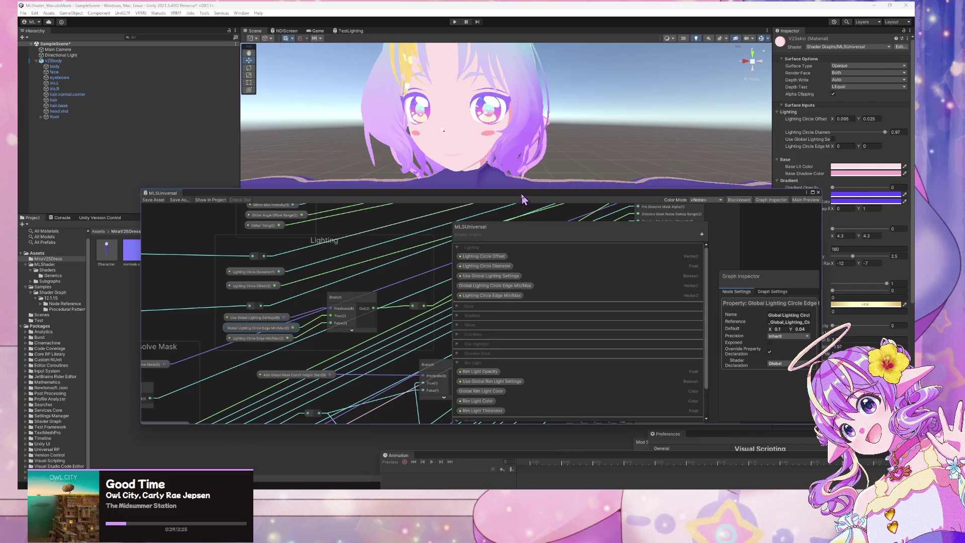
pyautogui.moveTo(521, 196)
pyautogui.mouseDown()
pyautogui.moveTo(446, 204)
pyautogui.moveTo(618, 161)
pyautogui.moveTo(572, 204)
pyautogui.moveTo(511, 199)
pyautogui.mouseUp()
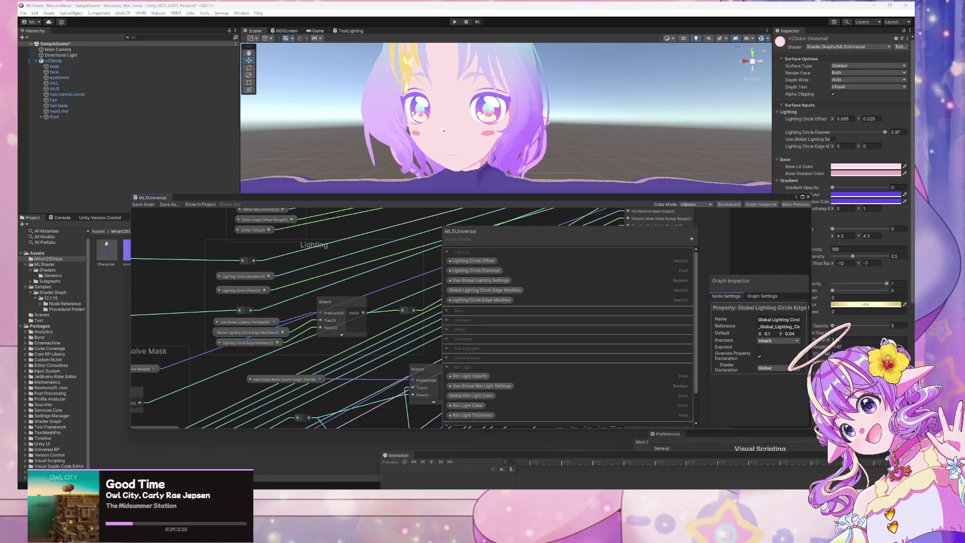
pyautogui.moveTo(610, 469)
pyautogui.moveTo(512, 465)
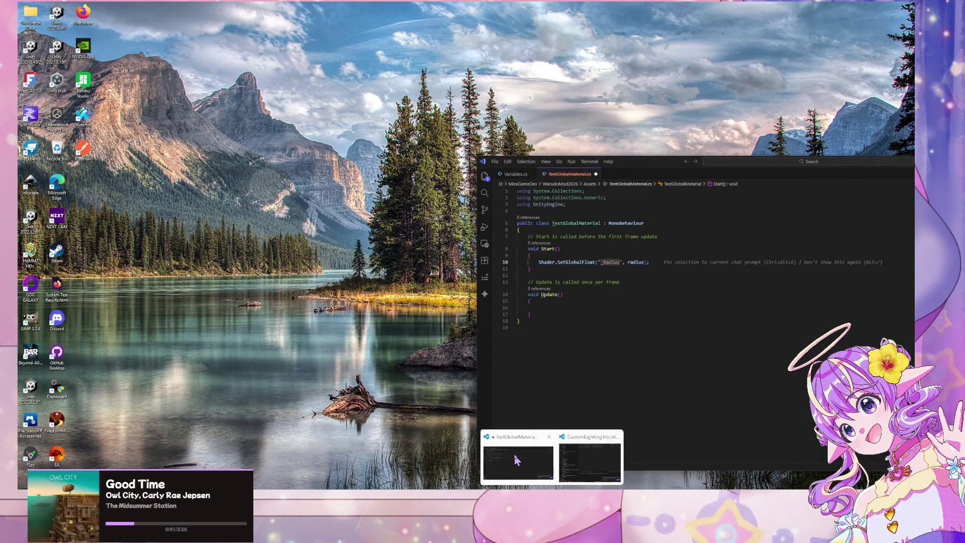
pyautogui.click(578, 454)
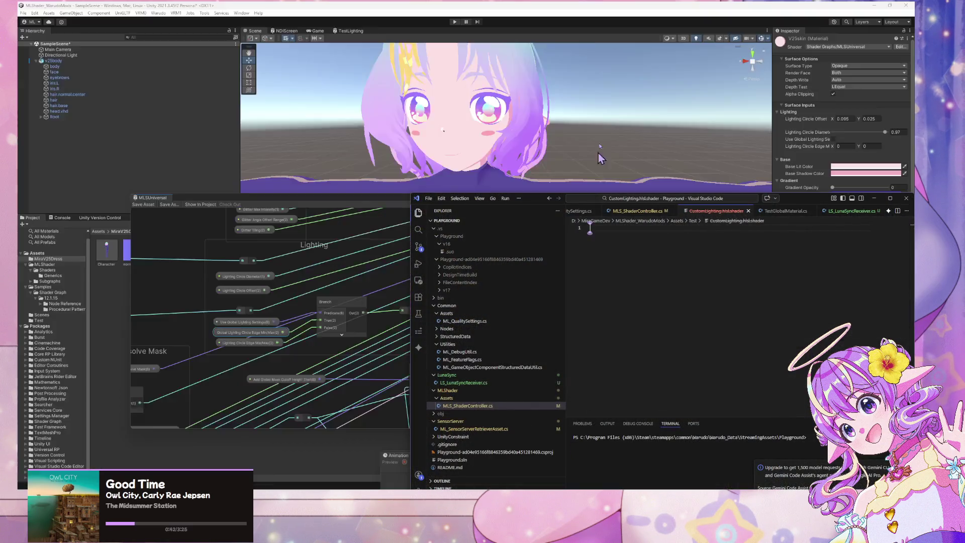
# - In MLS_ShaderController.cs, delete the [DataInput] Asset field lines and the blank lines after them
pyautogui.click(633, 214)
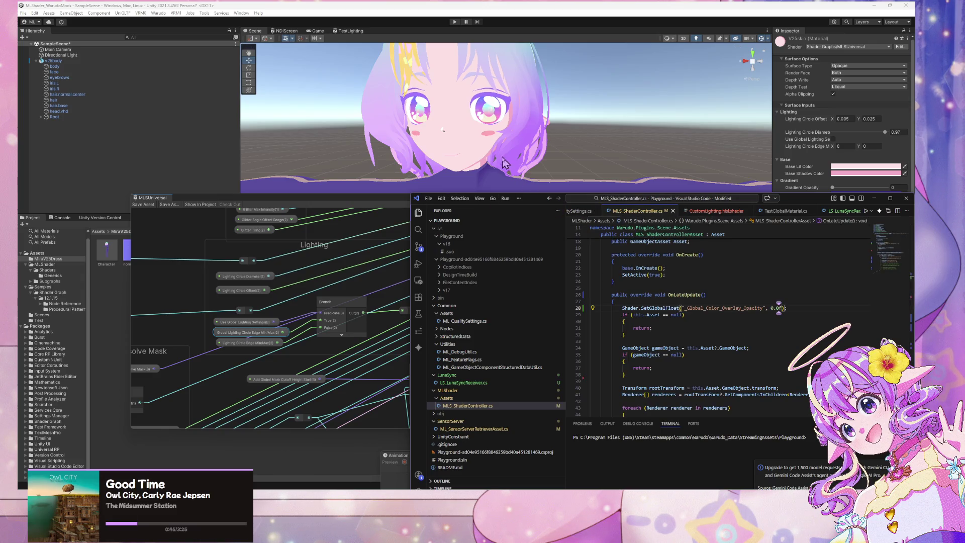
pyautogui.moveTo(544, 198); pyautogui.dragTo(427, 169)
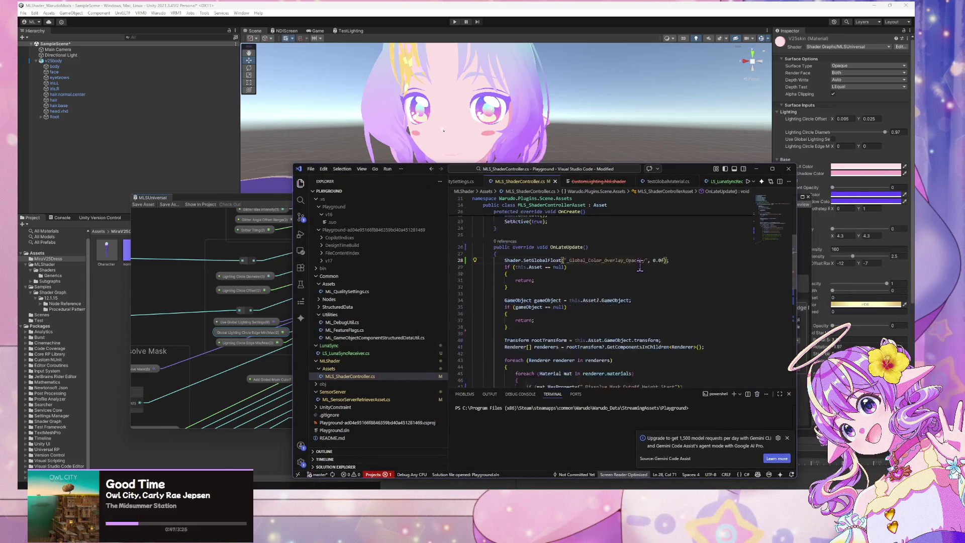
pyautogui.scroll(-5, 639, 266)
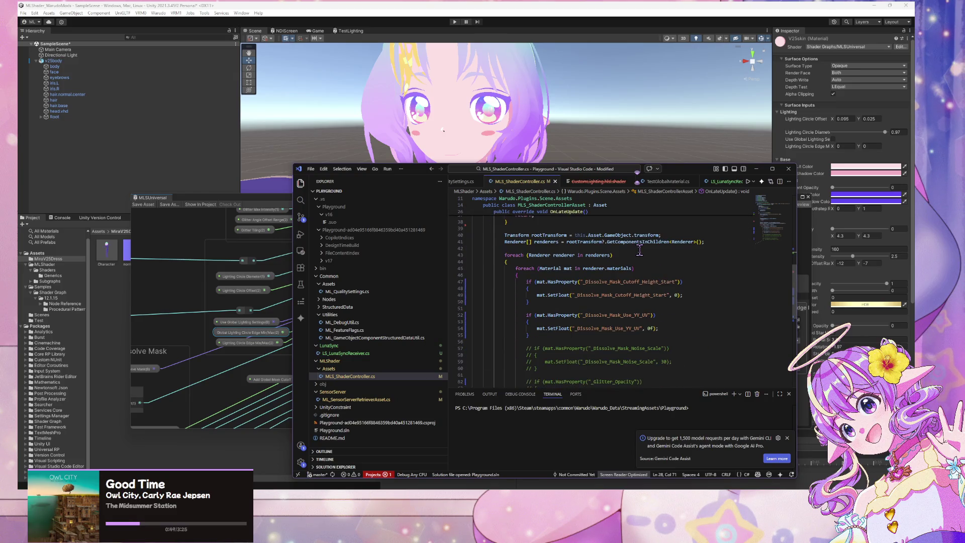
pyautogui.scroll(5, 640, 250)
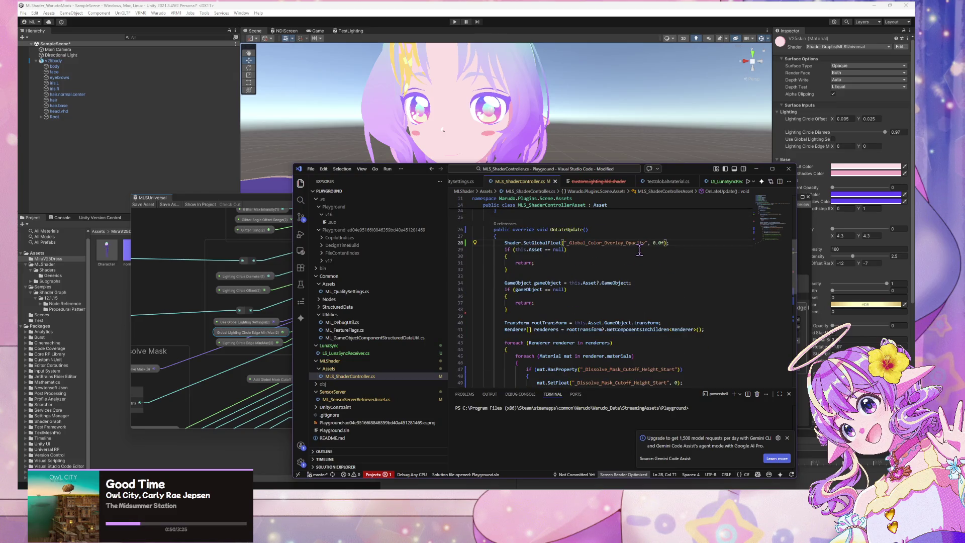
pyautogui.click(479, 244)
pyautogui.scroll(-7, 602, 257)
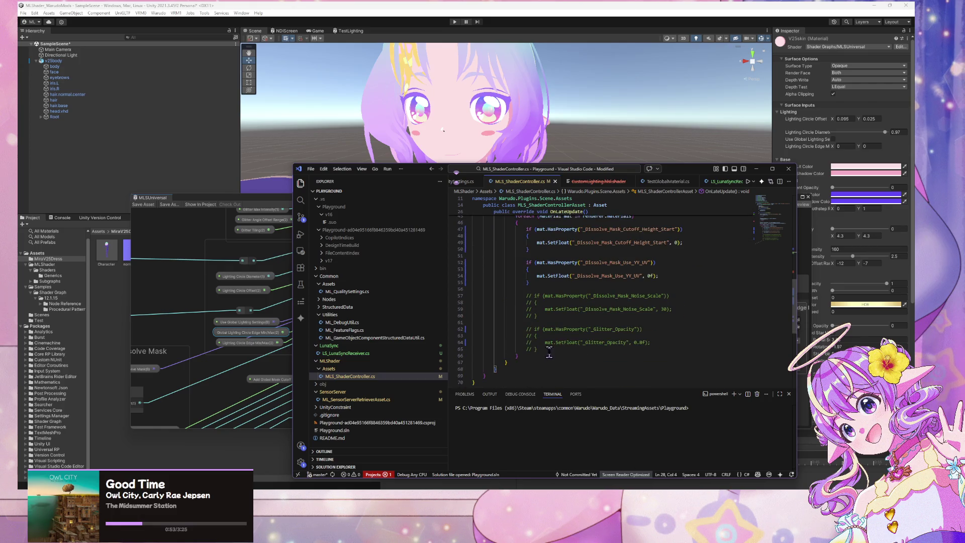
pyautogui.scroll(13, 577, 334)
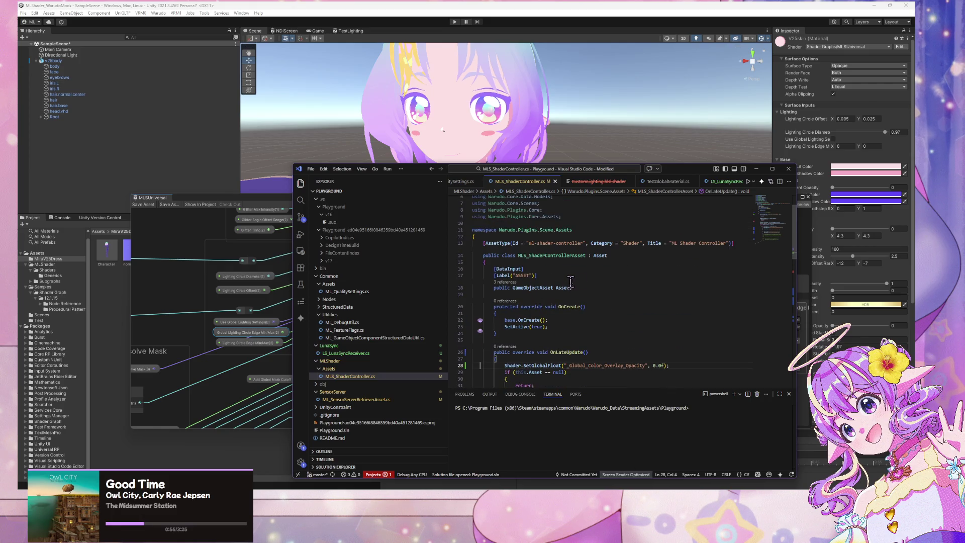
pyautogui.moveTo(572, 288); pyautogui.dragTo(473, 269)
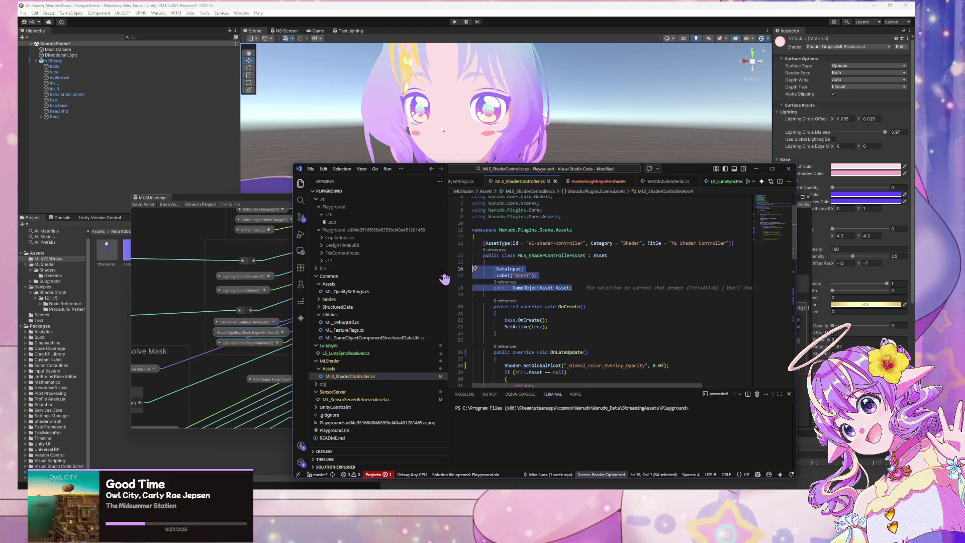
pyautogui.press('Delete')
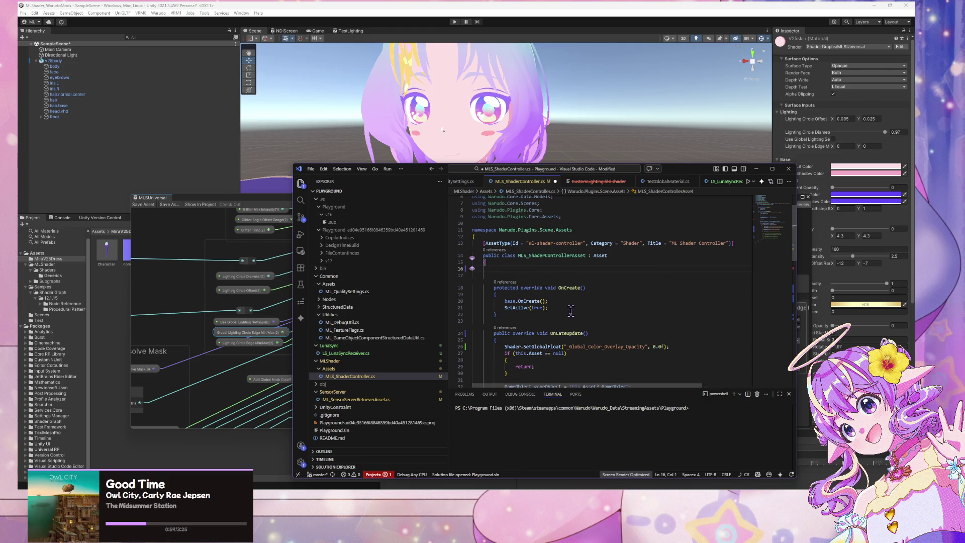
pyautogui.press('Delete')
pyautogui.press('BackSpace')
# - Scroll through OnLateUpdate and select its whole material-processing loop block
pyautogui.scroll(-5, 643, 340)
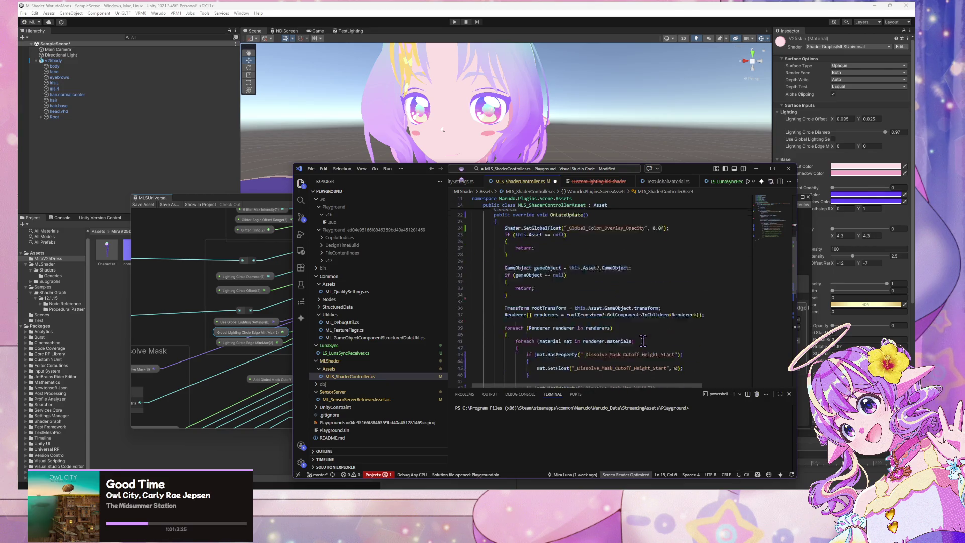
pyautogui.scroll(-4, 643, 341)
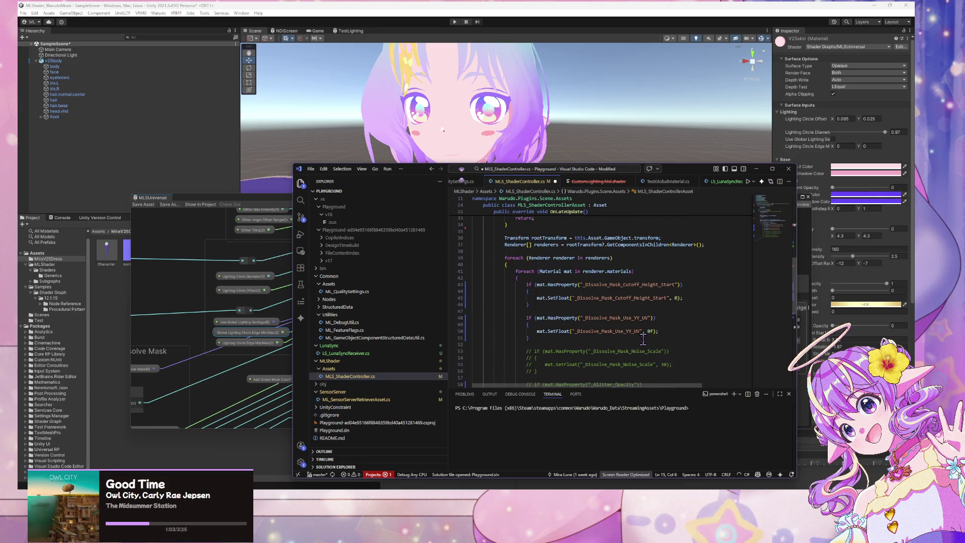
pyautogui.scroll(-1, 643, 341)
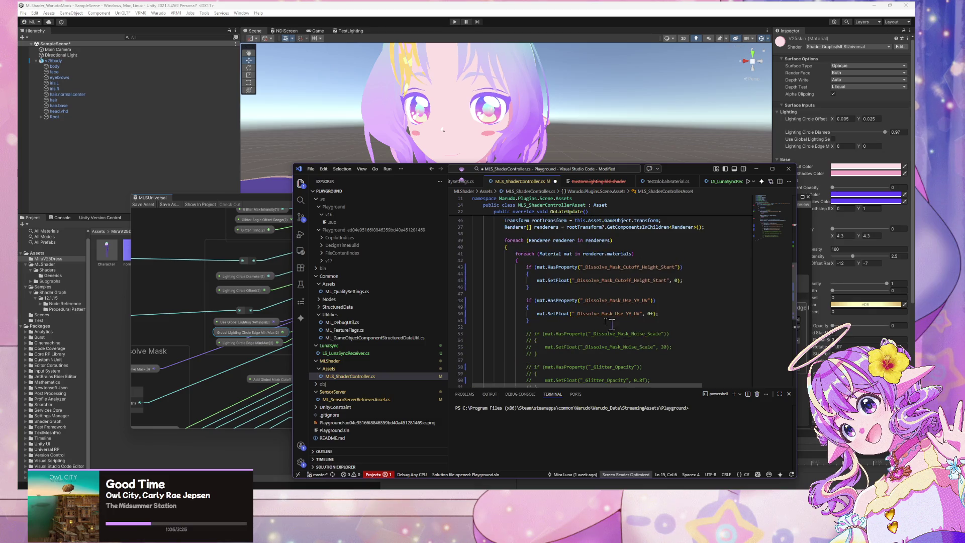
pyautogui.scroll(-1, 611, 324)
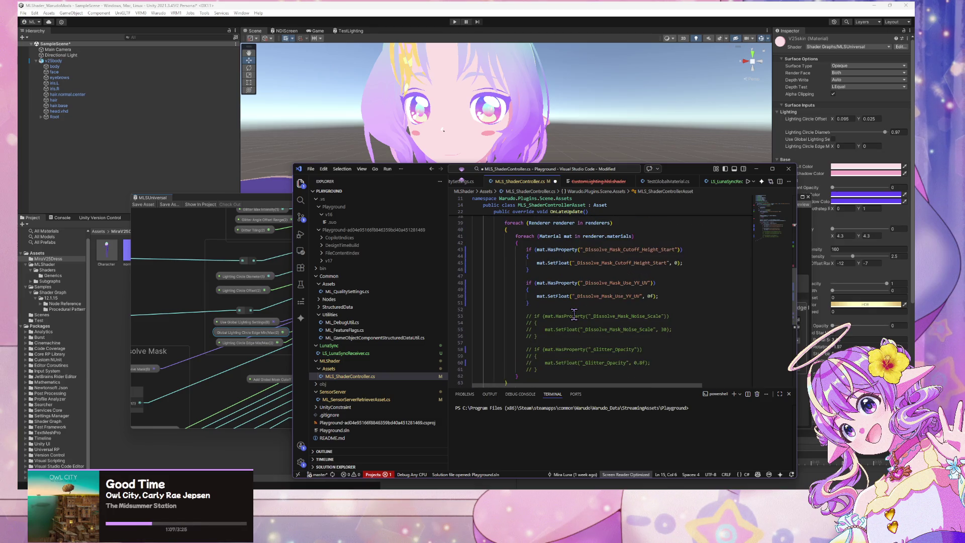
pyautogui.scroll(-1, 574, 315)
pyautogui.doubleClick(519, 361)
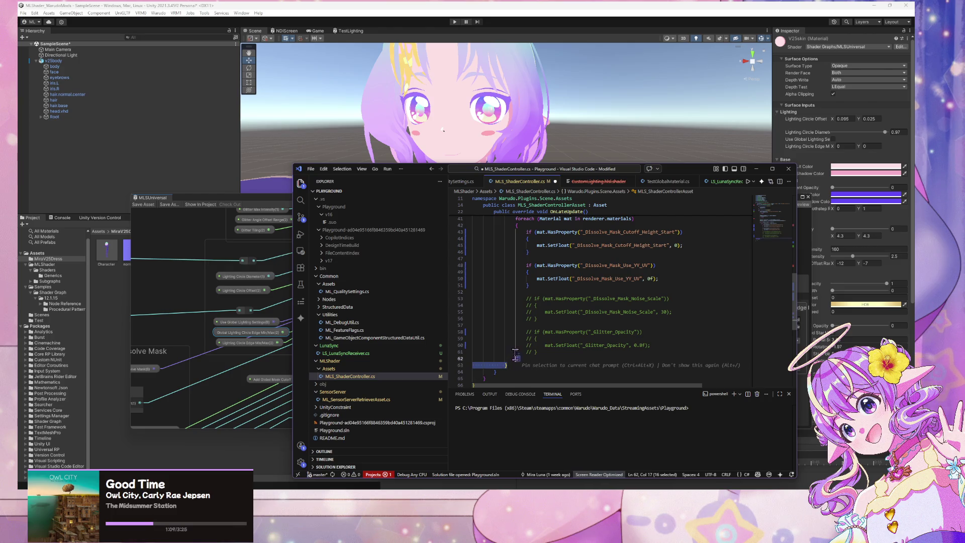
pyautogui.scroll(8, 518, 322)
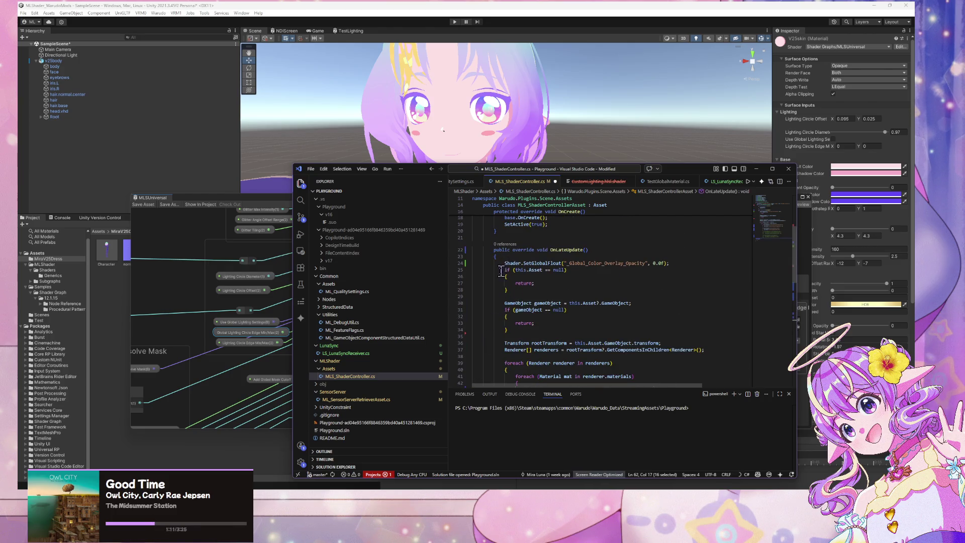
pyautogui.keyDown('shift'); pyautogui.click(491, 270); pyautogui.keyUp('shift')
# - Delete the material-processing loop and the SetGlobalFloat opacity line, saving the script
pyautogui.press('Delete')
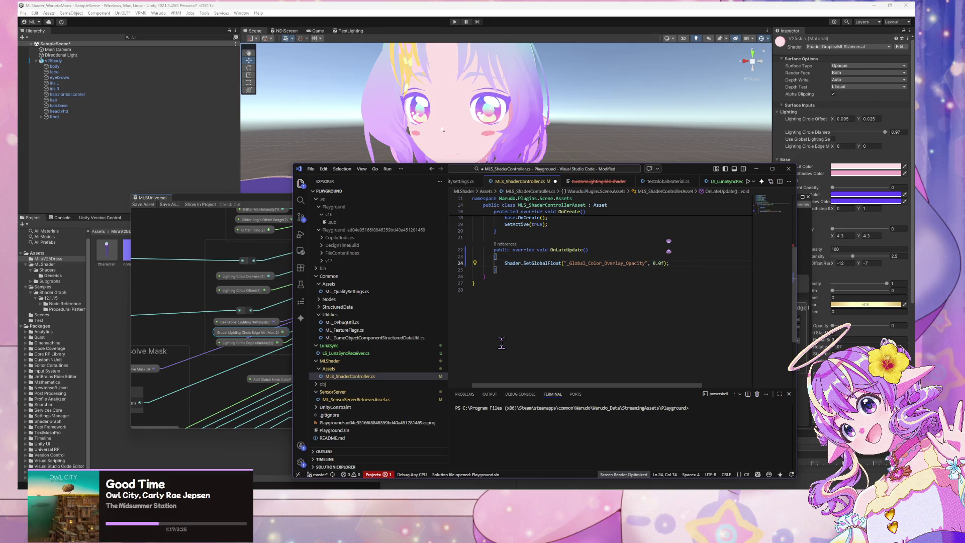
pyautogui.hotkey('ctrl', 's')
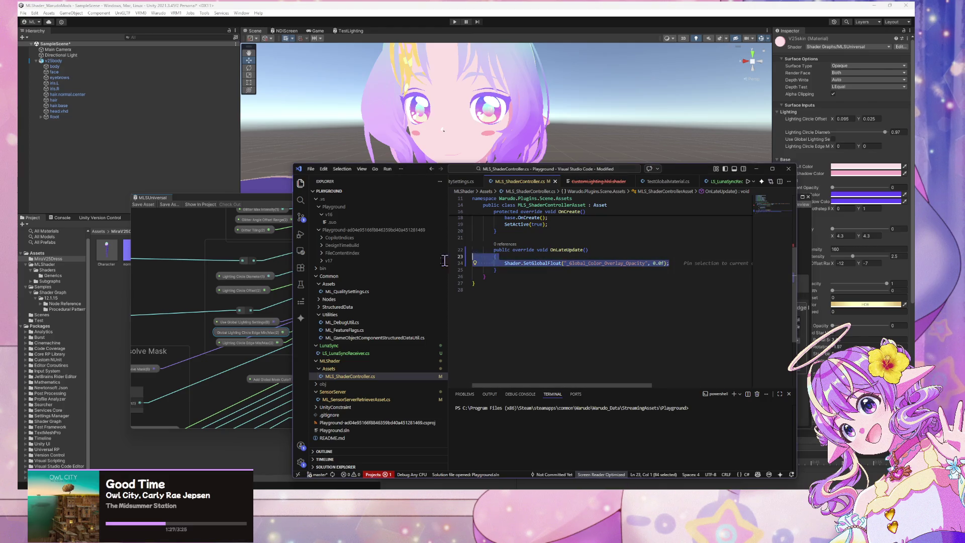
pyautogui.moveTo(677, 262); pyautogui.dragTo(498, 256)
pyautogui.press('BackSpace')
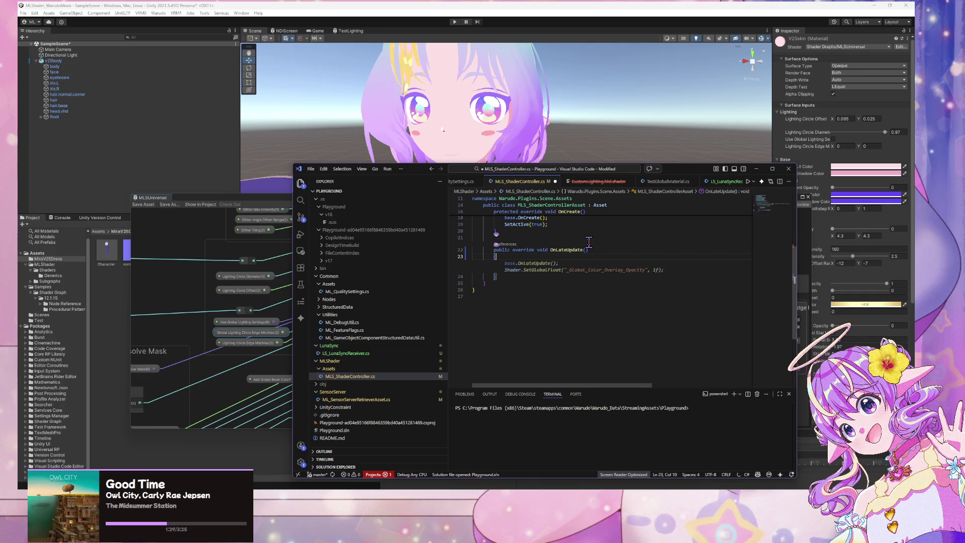
pyautogui.hotkey('ctrl', 's')
# - Insert base.OnLateUpdate() from the Copilot suggestion, removing its suggested SetGlobalFloat line
pyautogui.press('Escape')
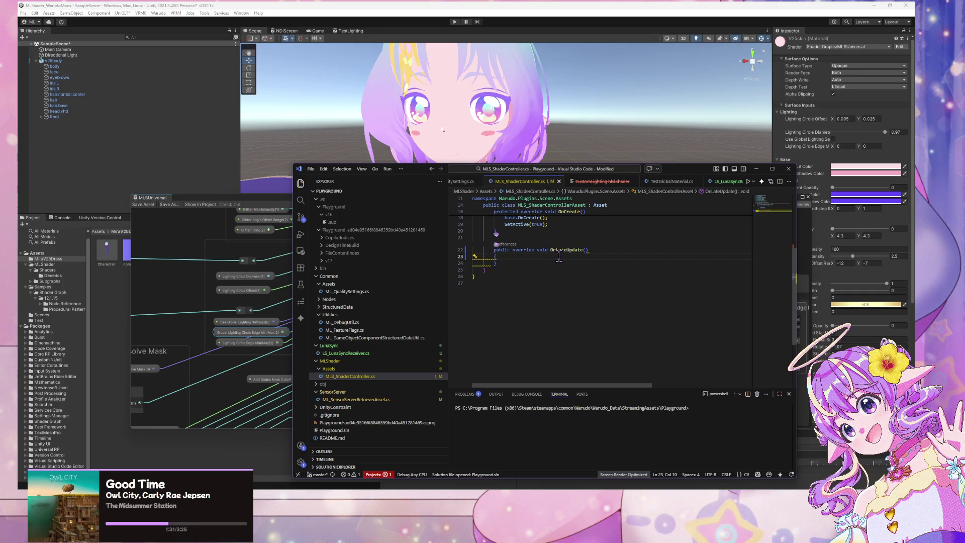
pyautogui.press('Return')
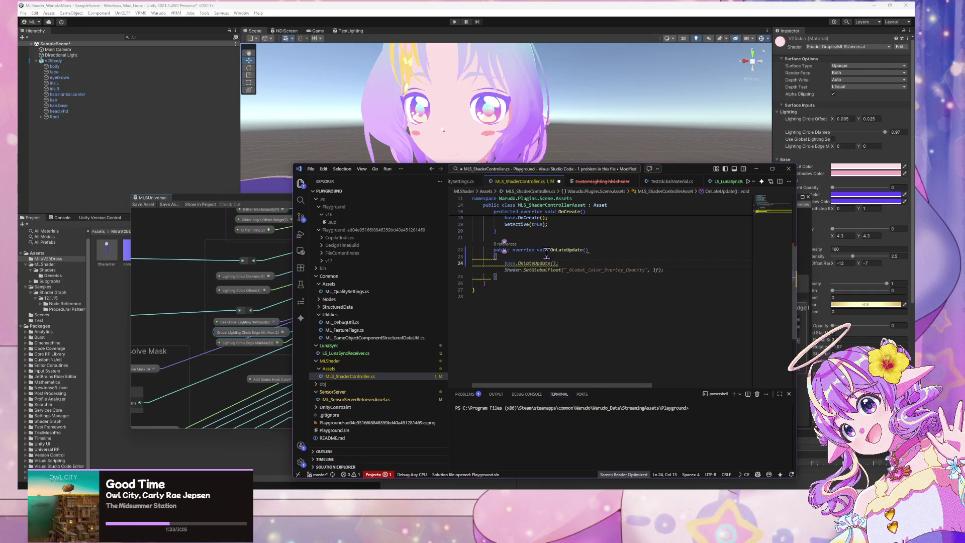
pyautogui.press('Tab')
pyautogui.moveTo(713, 270); pyautogui.dragTo(440, 270)
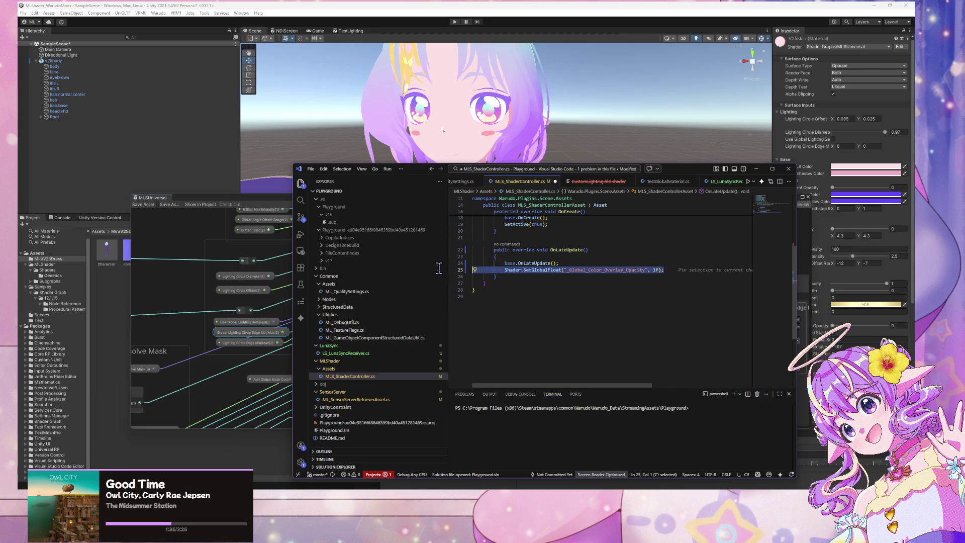
pyautogui.press('Delete')
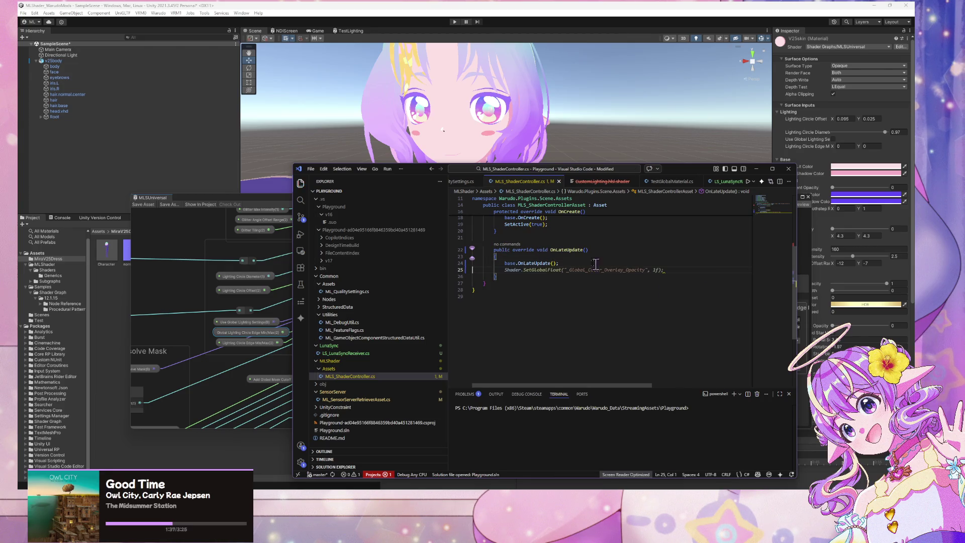
pyautogui.click(586, 204)
pyautogui.scroll(3, 570, 258)
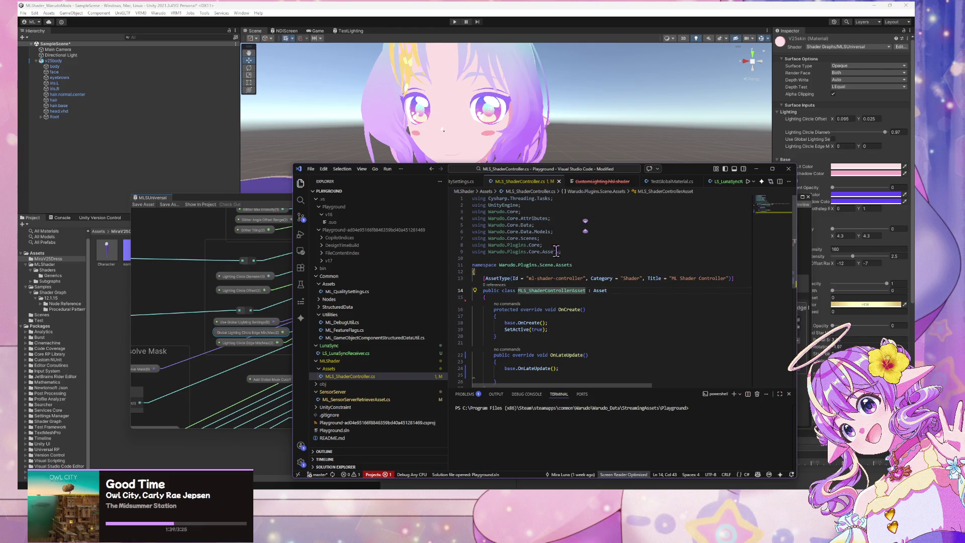
pyautogui.moveTo(421, 175); pyautogui.dragTo(549, 302)
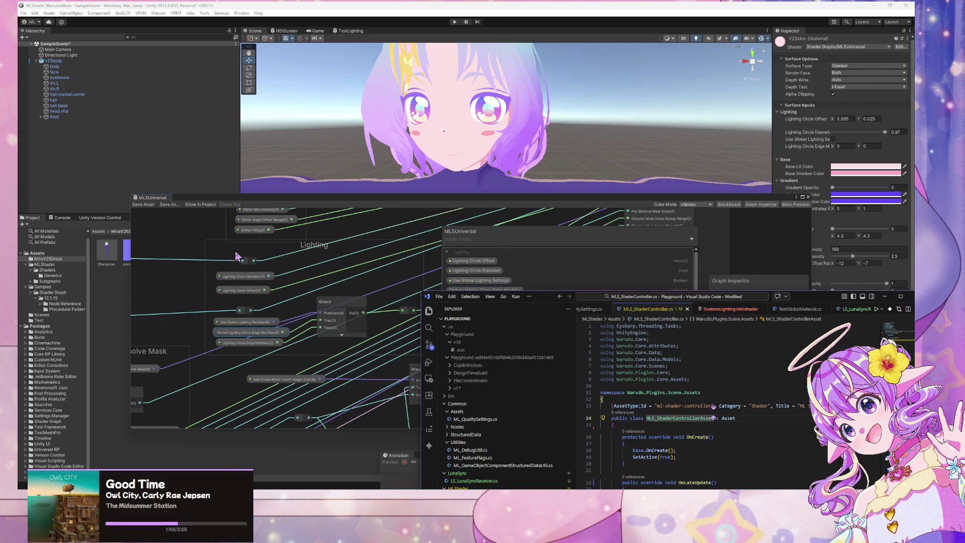
# - Select the Lighting Circle Edge Min/Max node and property, then pan to the Star Highlight and Rim Light groups
pyautogui.click(253, 346)
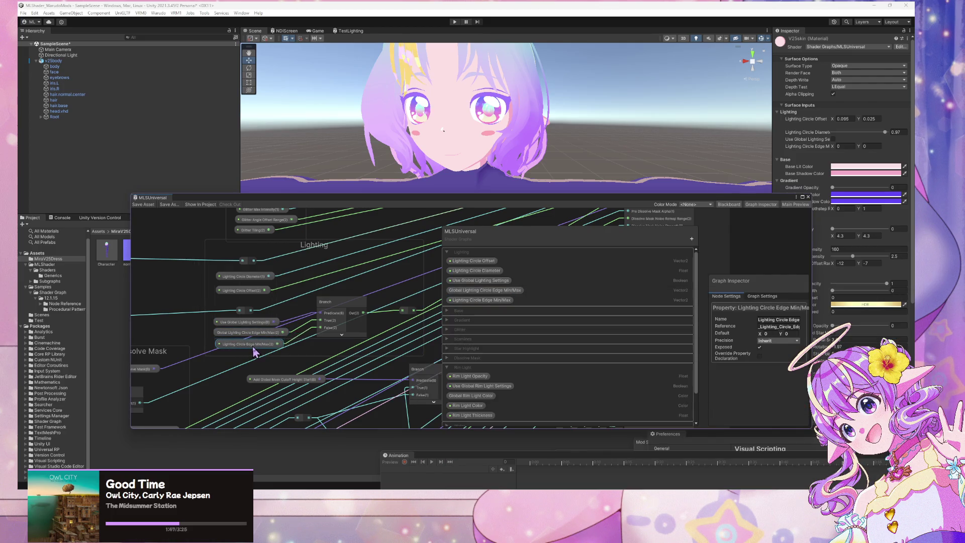
pyautogui.click(519, 287)
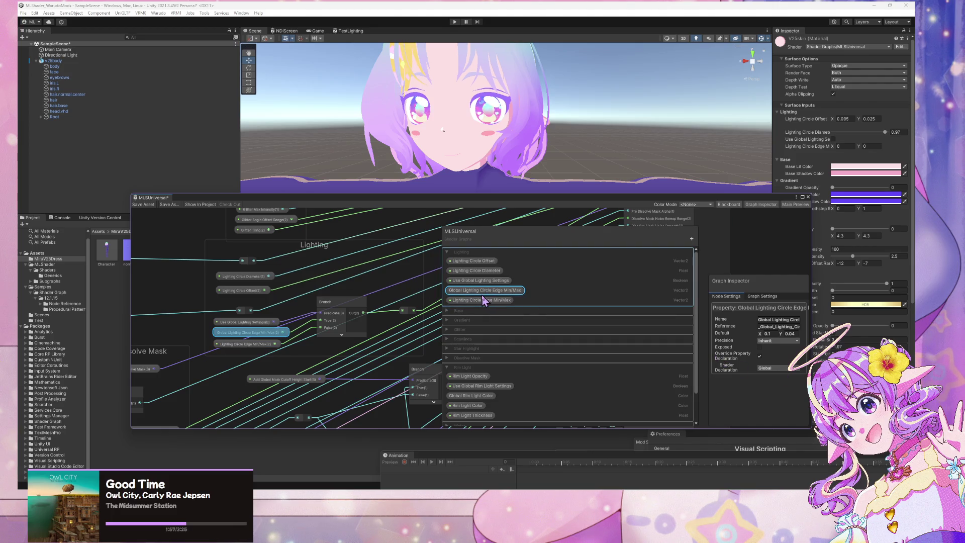
pyautogui.moveTo(432, 372)
pyautogui.mouseDown()
pyautogui.moveTo(402, 311)
pyautogui.moveTo(386, 234)
pyautogui.moveTo(334, 215)
pyautogui.moveTo(319, 263)
pyautogui.moveTo(272, 280)
pyautogui.moveTo(367, 358)
pyautogui.mouseUp()
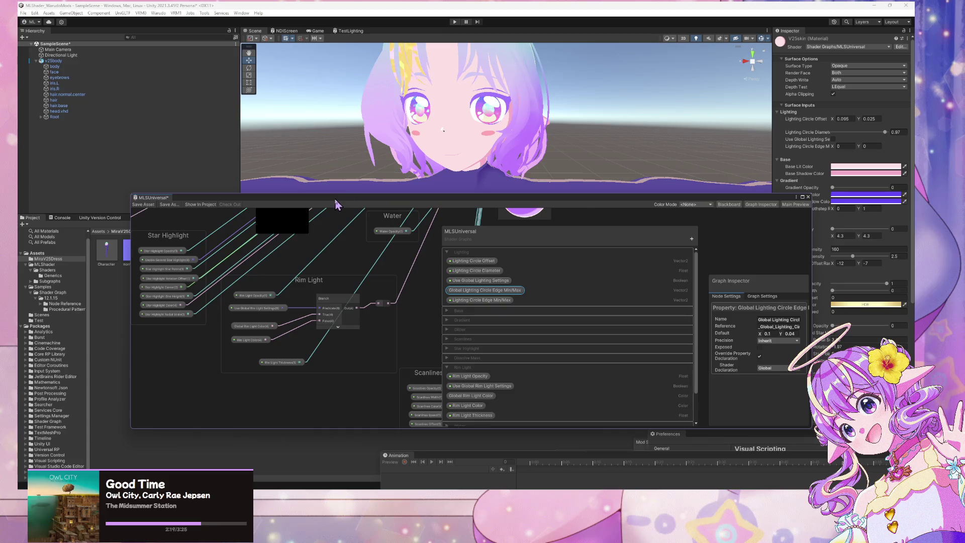
# - Move the graph window right and nudge the Rim Light Thickness and Use Global Rim Light Settings nodes
pyautogui.moveTo(334, 198)
pyautogui.mouseDown()
pyautogui.moveTo(696, 216)
pyautogui.moveTo(473, 203)
pyautogui.moveTo(466, 217)
pyautogui.mouseUp()
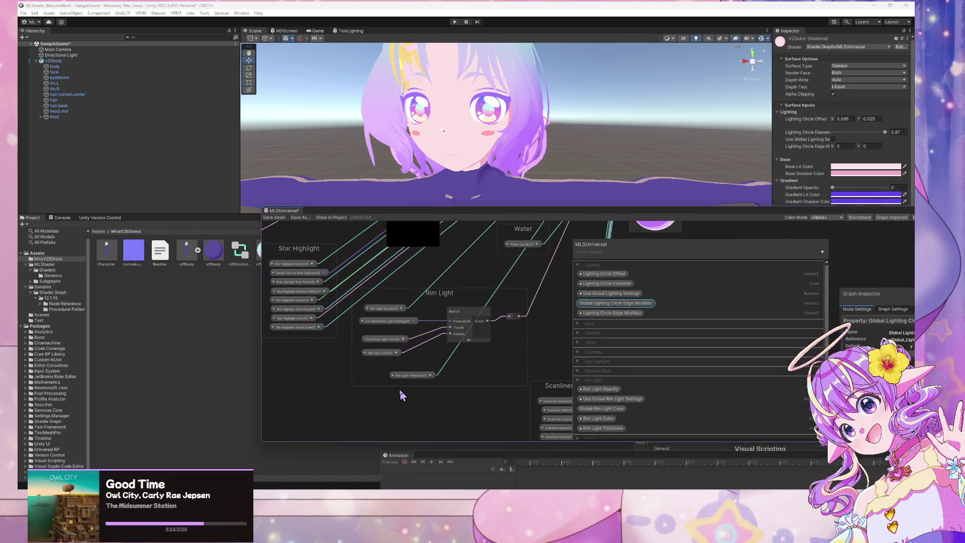
pyautogui.scroll(-2, 670, 321)
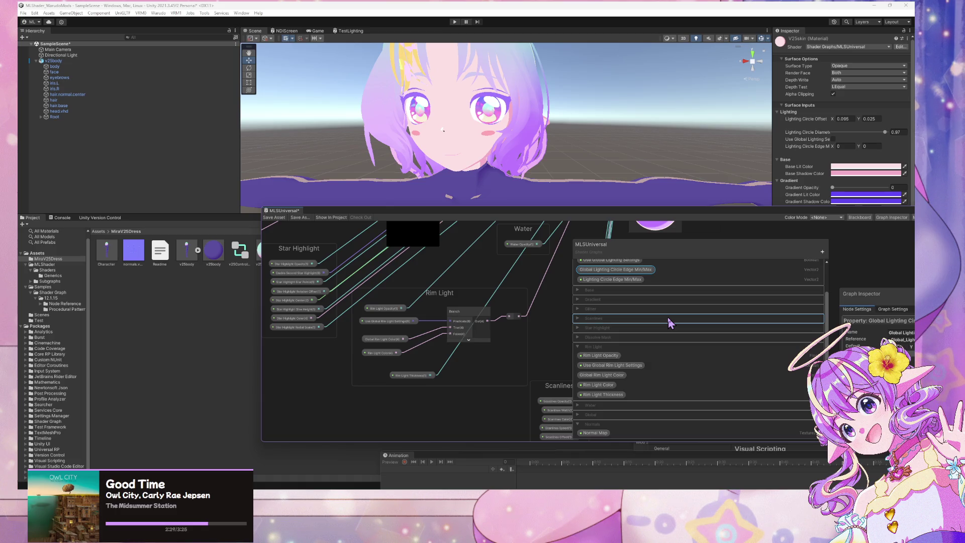
pyautogui.moveTo(415, 380); pyautogui.dragTo(390, 372)
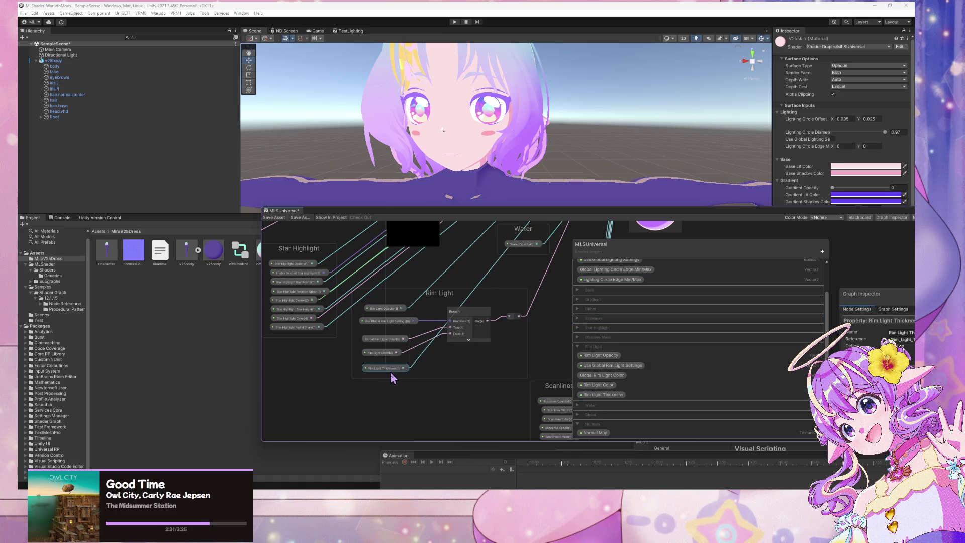
pyautogui.moveTo(397, 321); pyautogui.dragTo(401, 327)
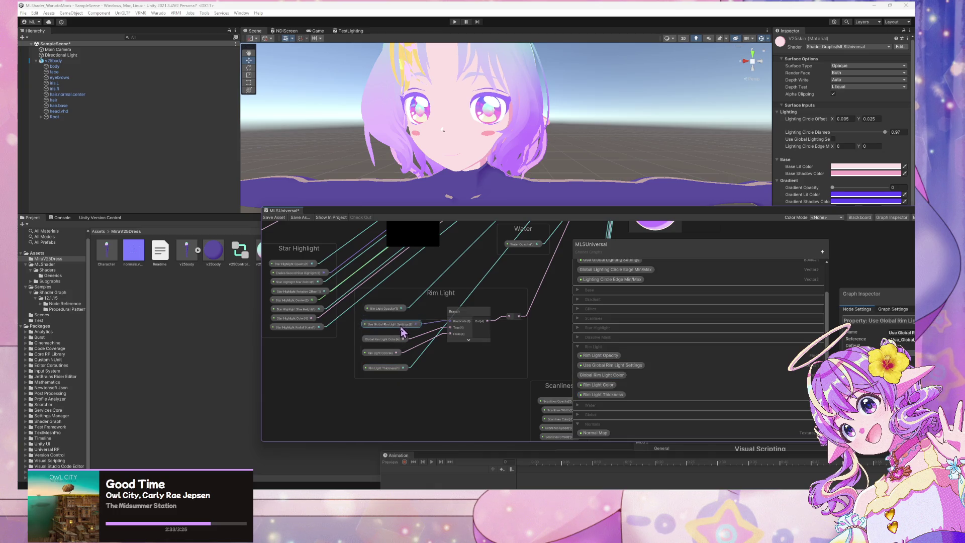
pyautogui.scroll(-3, 403, 329)
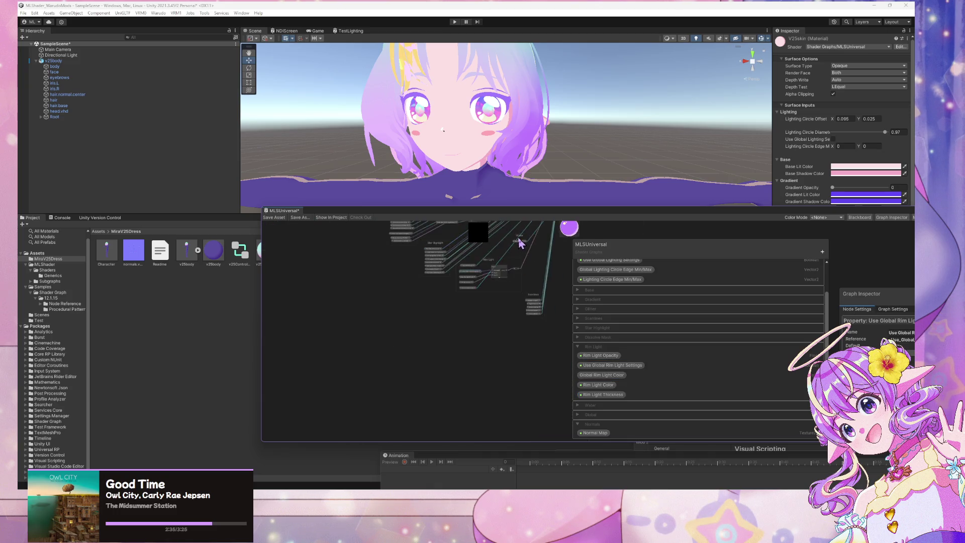
pyautogui.scroll(5, 373, 327)
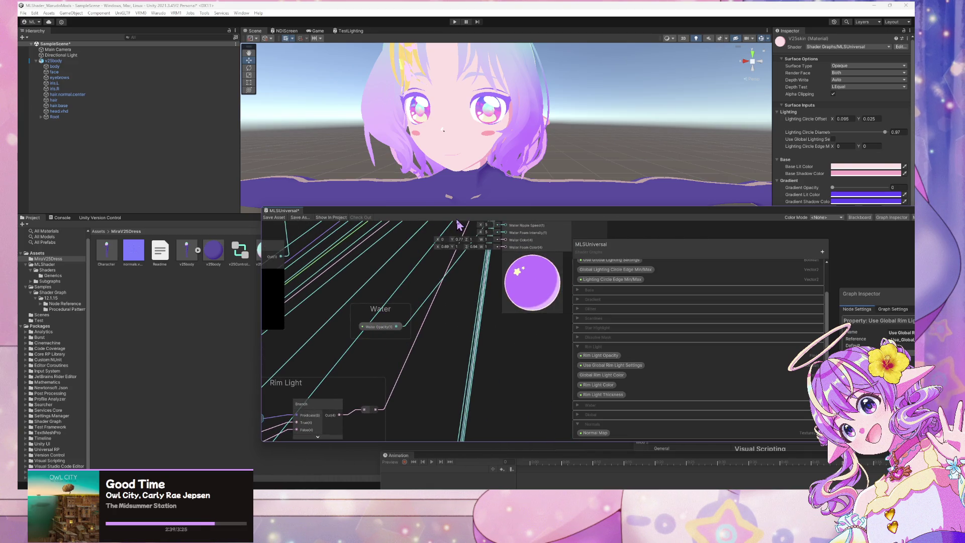
pyautogui.moveTo(644, 537)
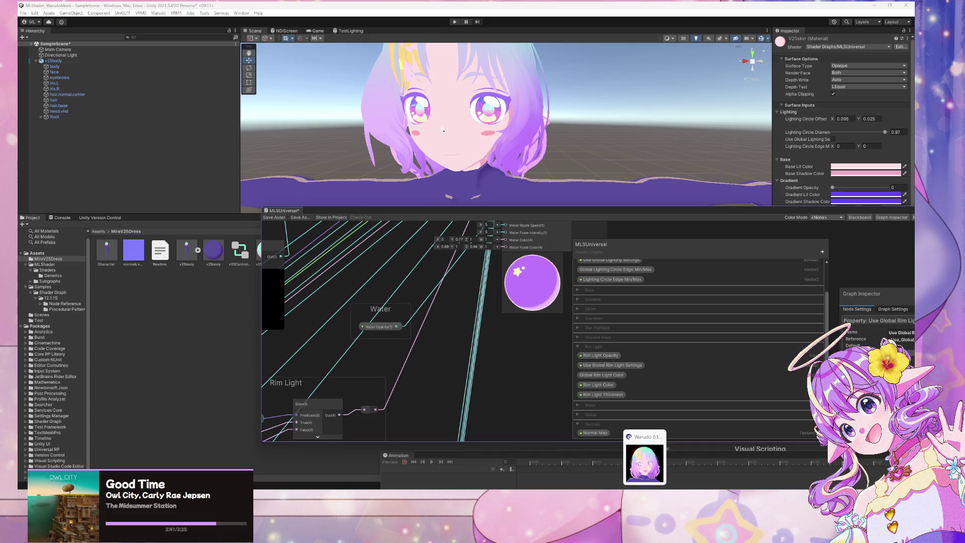
# - Glance at the running Warudo window and other Unity project, then return to the MLShader project
pyautogui.click(644, 537)
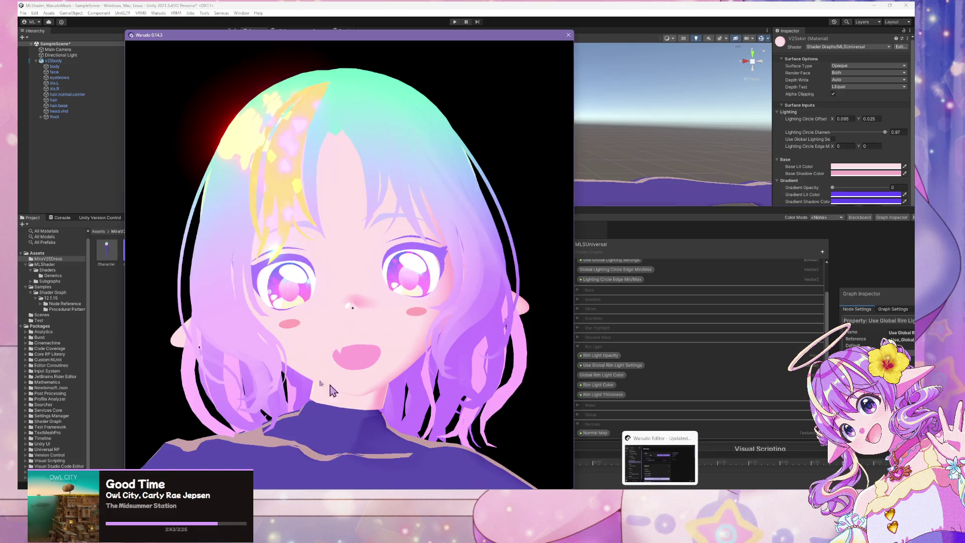
pyautogui.hotkey('alt', 'Tab')
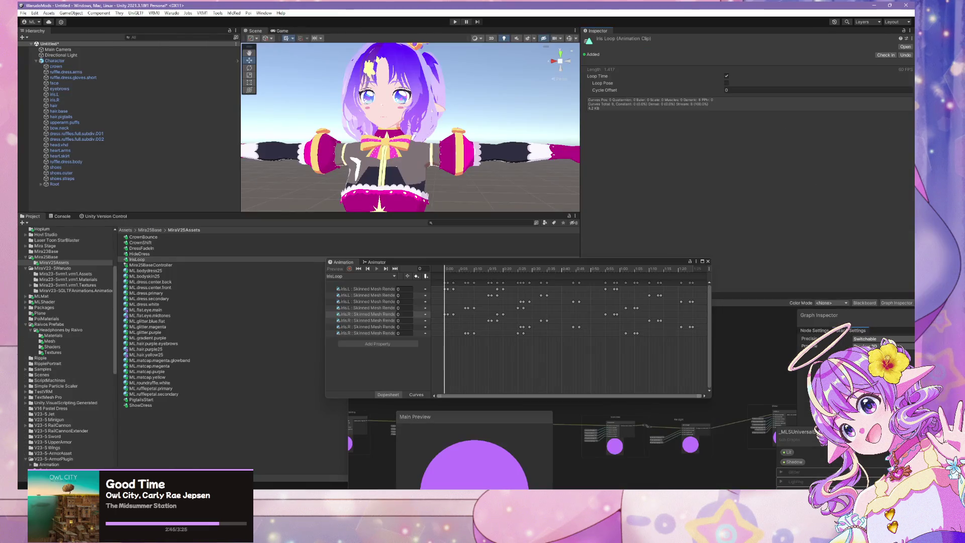
pyautogui.click(629, 455)
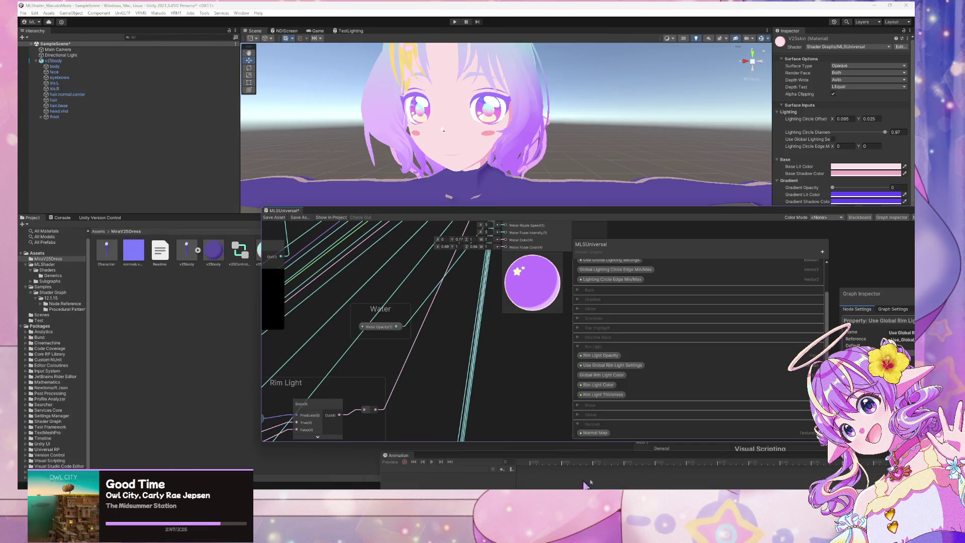
pyautogui.moveTo(660, 538)
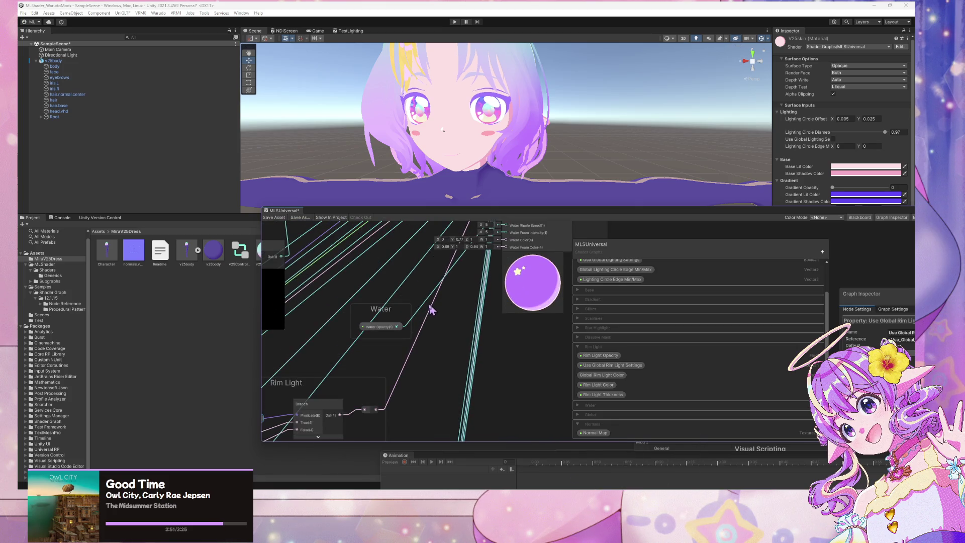
# - Drag the shader graph window down to uncover the MiraV25Dress material thumbnails
pyautogui.scroll(-3, 431, 308)
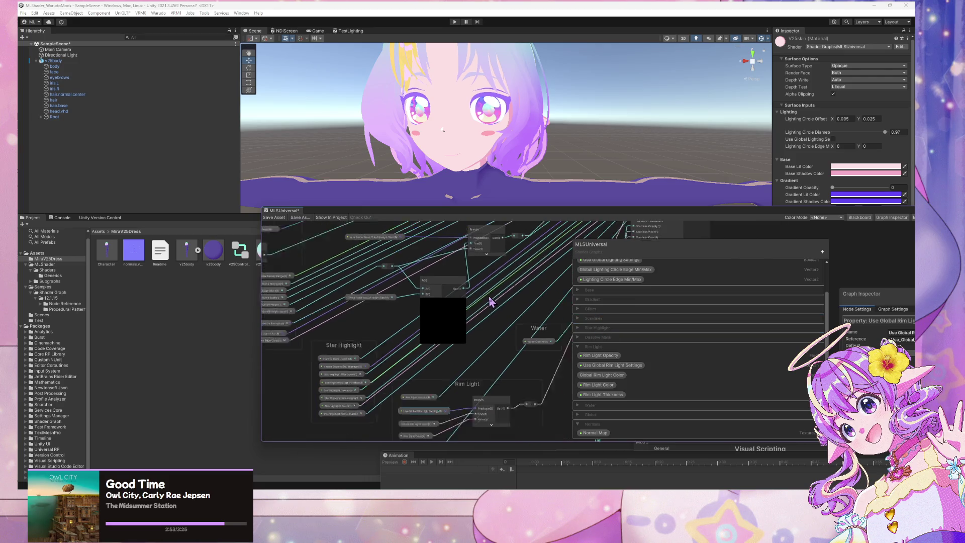
pyautogui.scroll(2, 491, 301)
pyautogui.scroll(1, 415, 292)
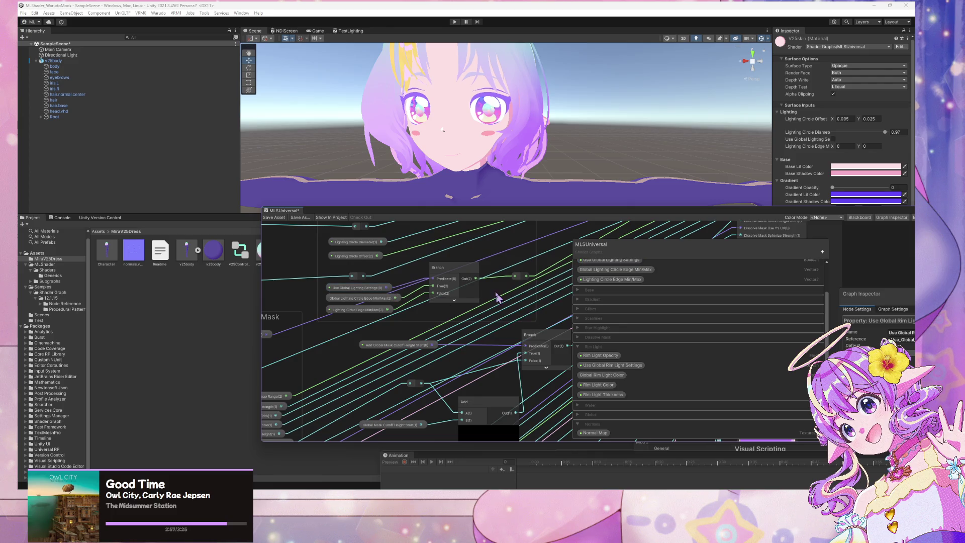
pyautogui.moveTo(478, 216); pyautogui.dragTo(492, 361)
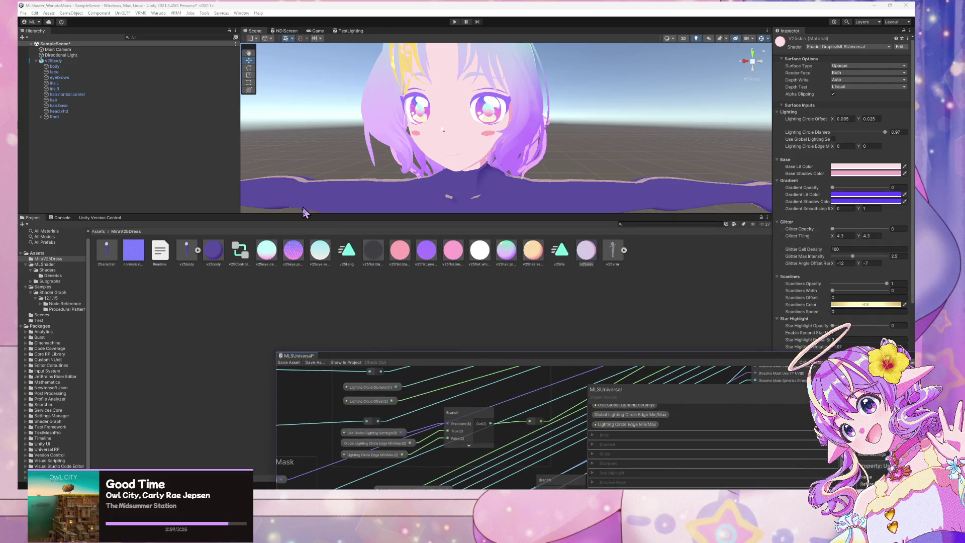
# - Set the v25body material's Lighting Circle Edge Min/Max to 0 and 0
pyautogui.click(268, 251)
pyautogui.keyDown('shift'); pyautogui.click(321, 251); pyautogui.keyUp('shift')
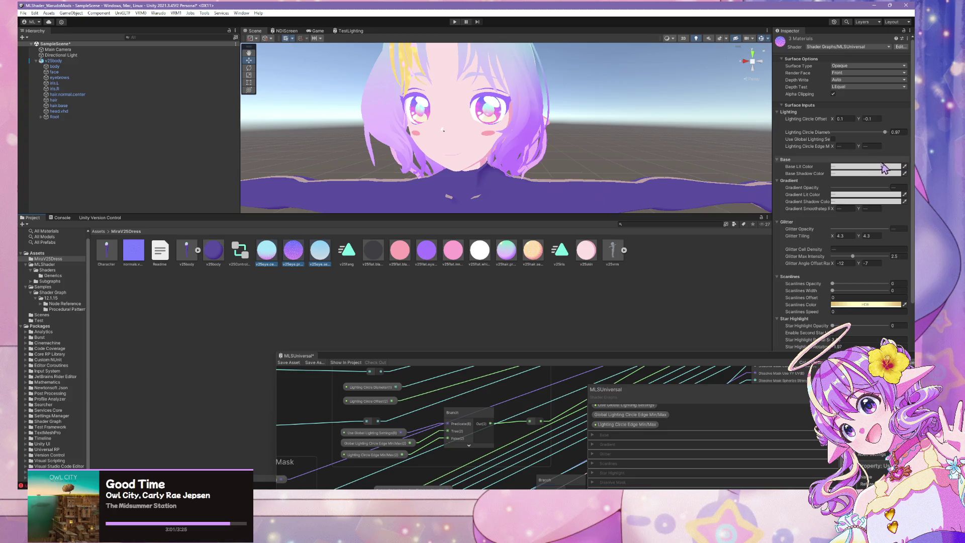
pyautogui.click(847, 147)
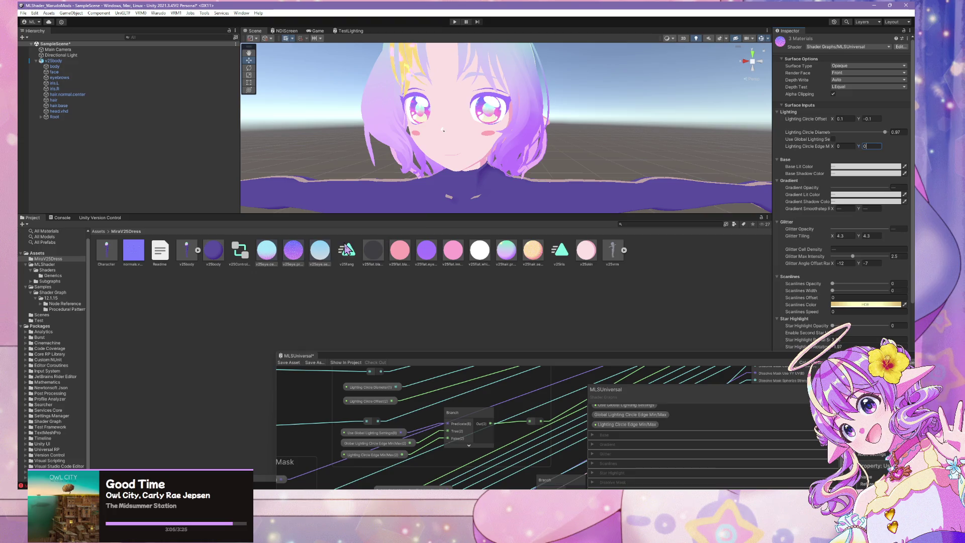
pyautogui.click(214, 254)
pyautogui.click(848, 146)
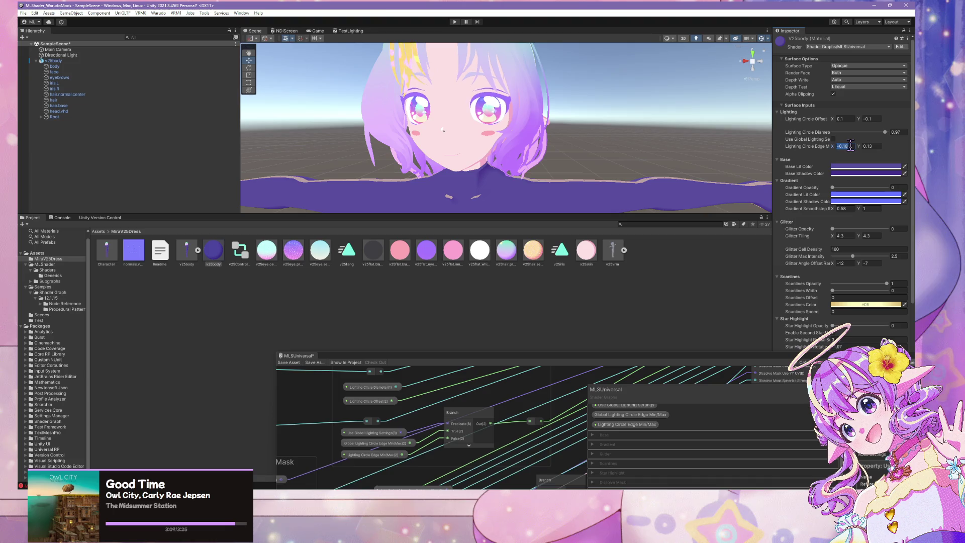
pyautogui.write('0')
pyautogui.press('Tab')
pyautogui.write('0')
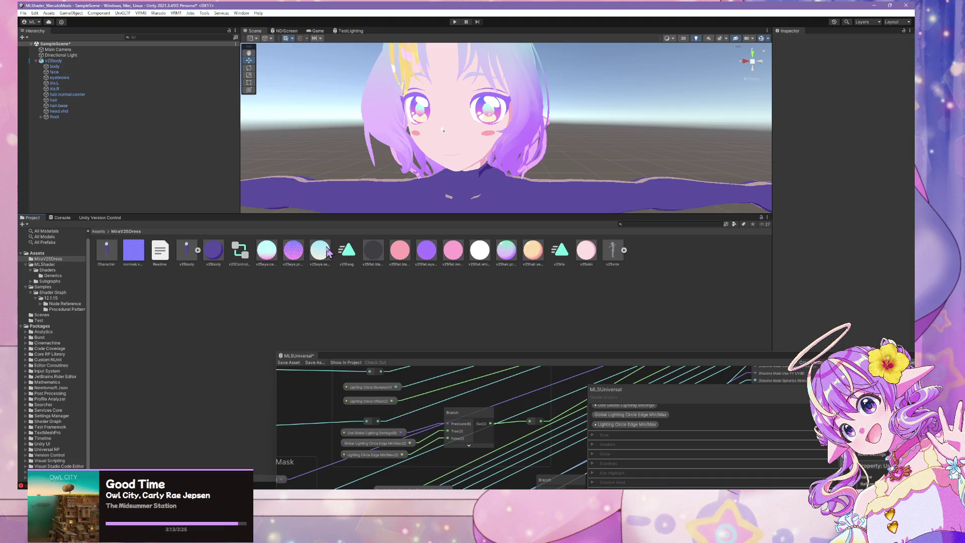
# - Multi-select seven materials starting from blush, set their Lighting Circle Edge to 0 and 0, then select v25skin
pyautogui.click(399, 251)
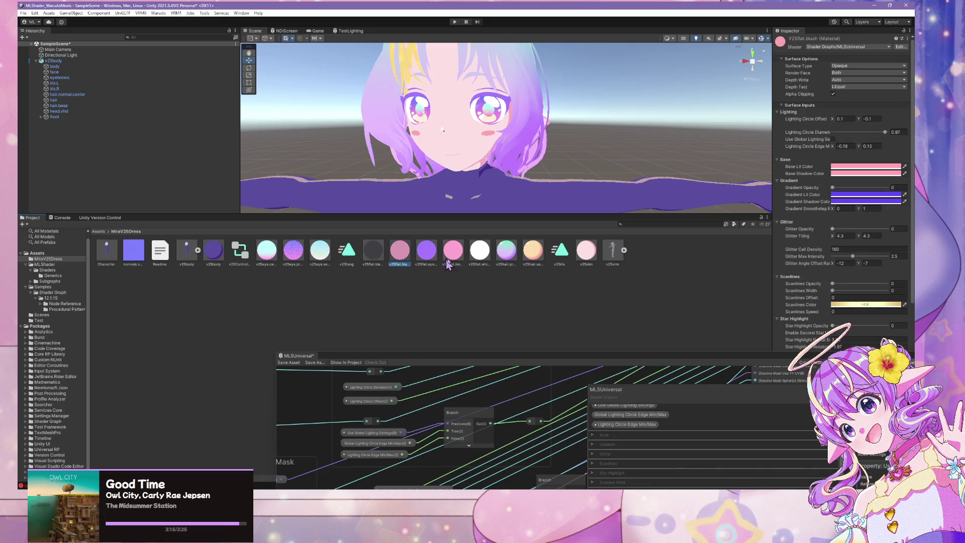
pyautogui.click(381, 254)
pyautogui.keyDown('shift'); pyautogui.click(533, 254); pyautogui.keyUp('shift')
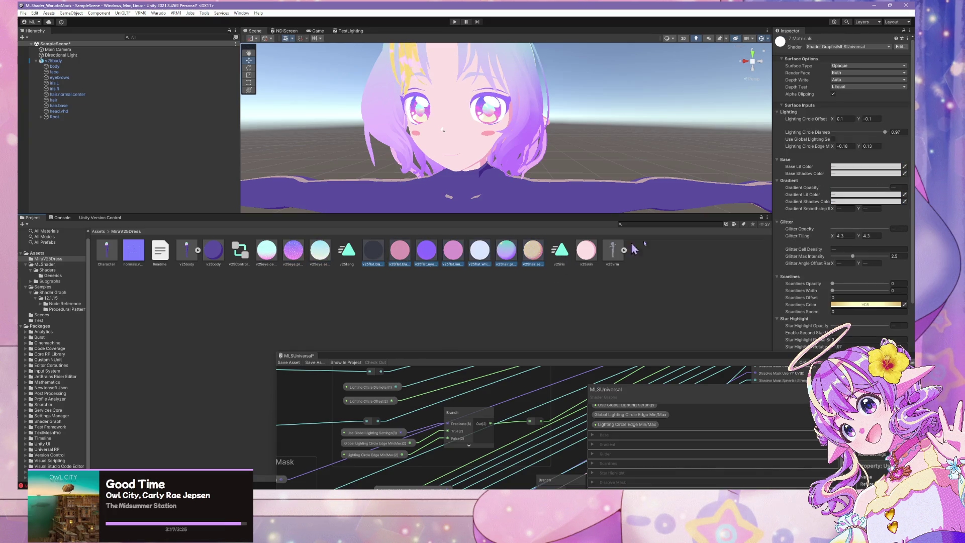
pyautogui.write('0')
pyautogui.press('Tab')
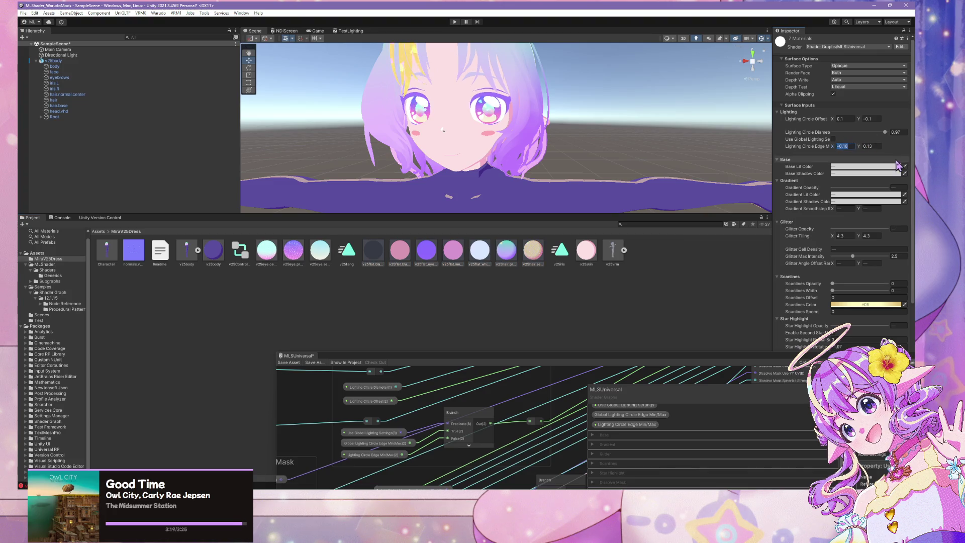
pyautogui.write('0')
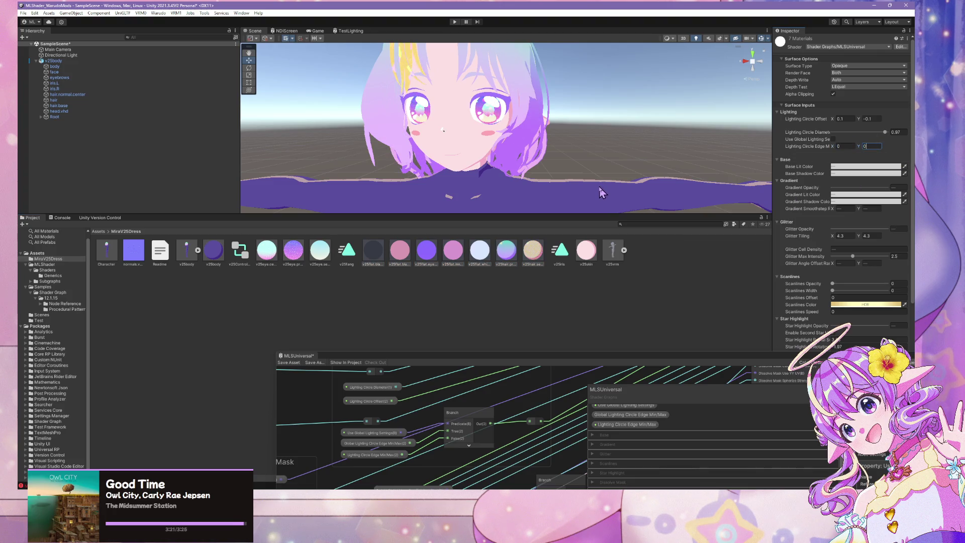
pyautogui.click(578, 255)
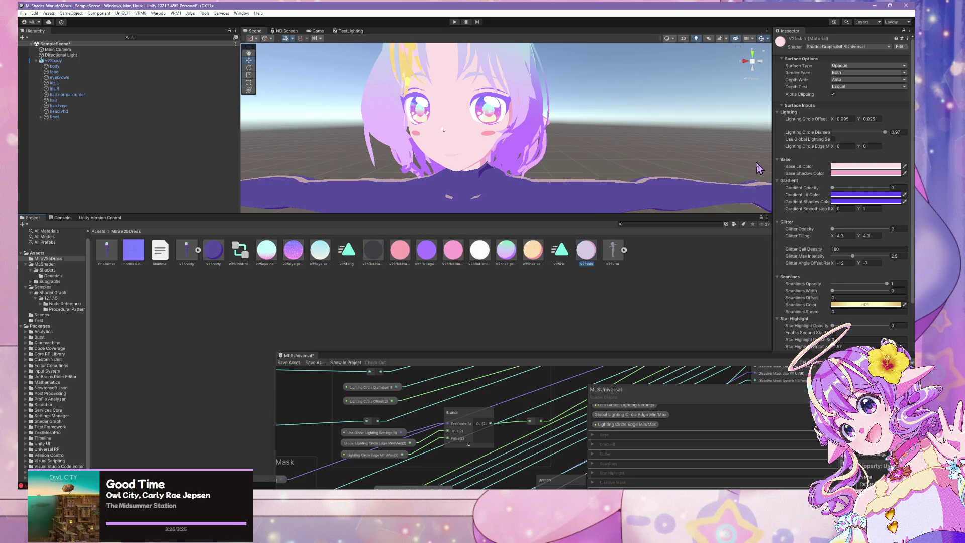
pyautogui.scroll(-5, 598, 159)
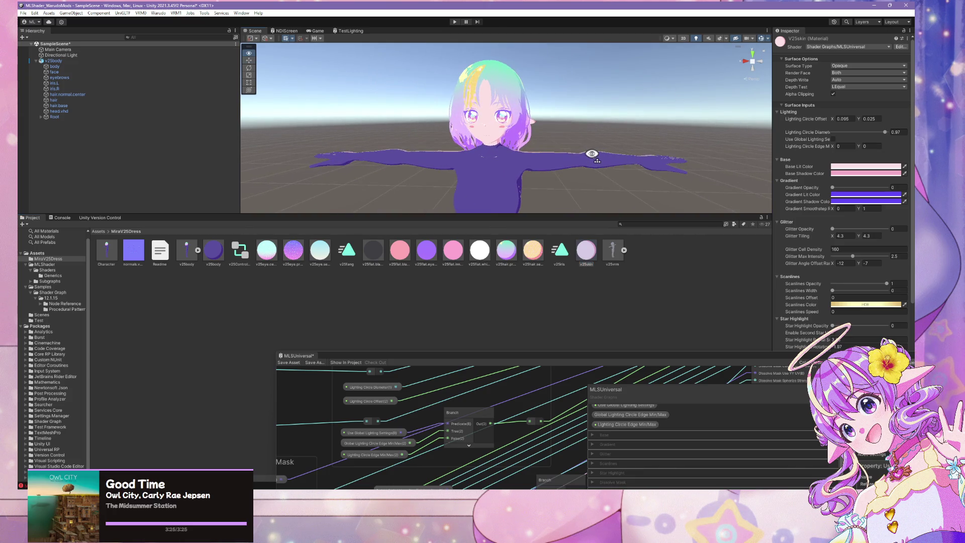
pyautogui.scroll(5, 592, 154)
pyautogui.scroll(-5, 591, 154)
pyautogui.scroll(5, 591, 155)
pyautogui.scroll(-5, 591, 155)
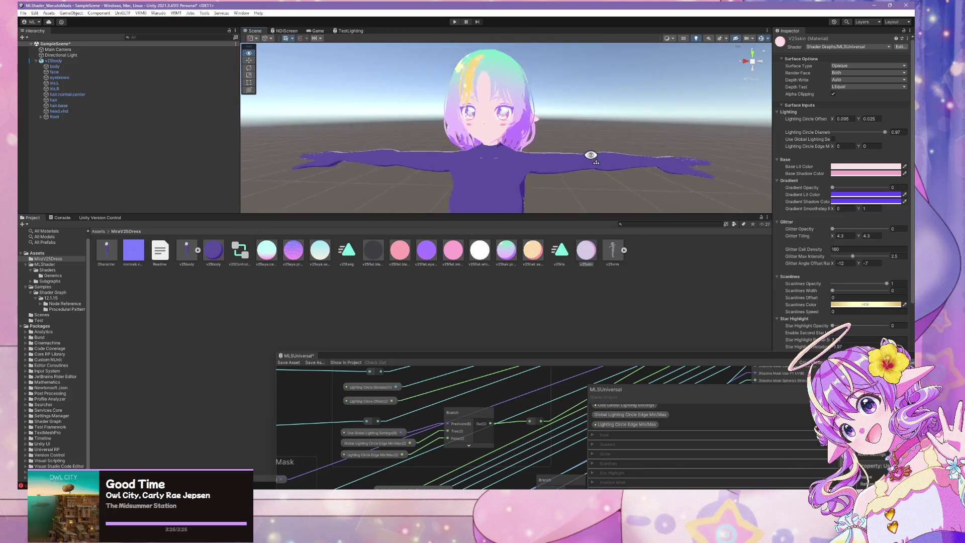
pyautogui.scroll(2, 590, 154)
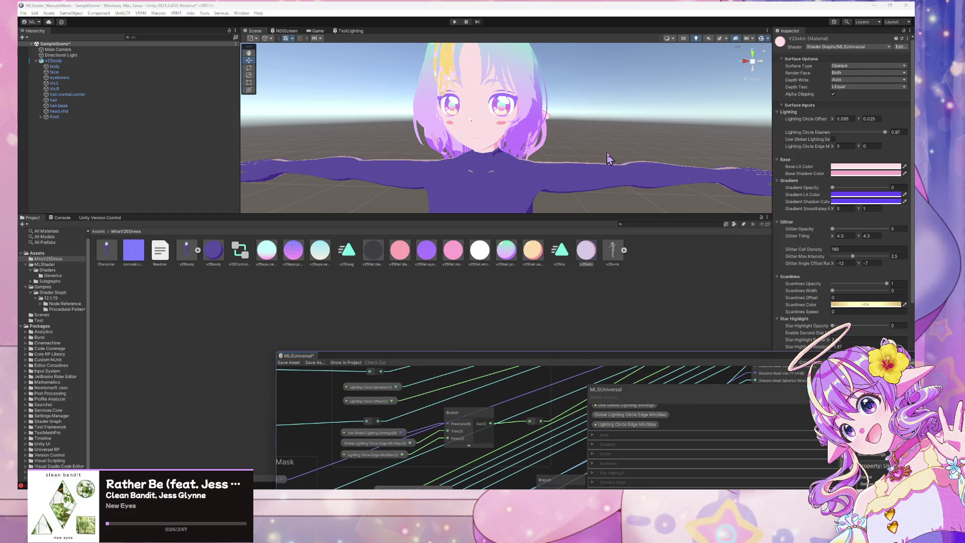
# - Wire Lighting Circle Edge Min/Max(2) into the branch reroute and reposition the Branch node
pyautogui.moveTo(549, 361)
pyautogui.mouseDown()
pyautogui.moveTo(534, 150)
pyautogui.moveTo(521, 161)
pyautogui.mouseUp()
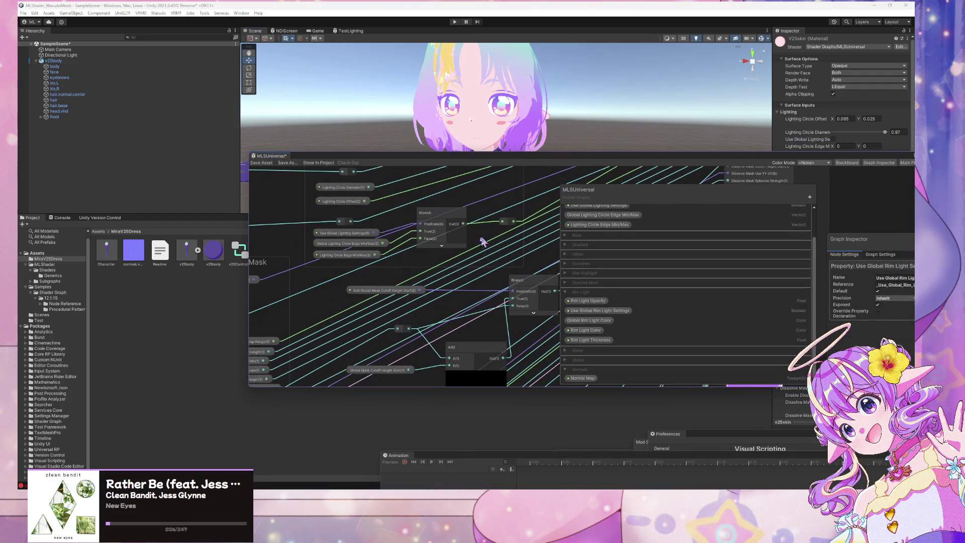
pyautogui.click(363, 261)
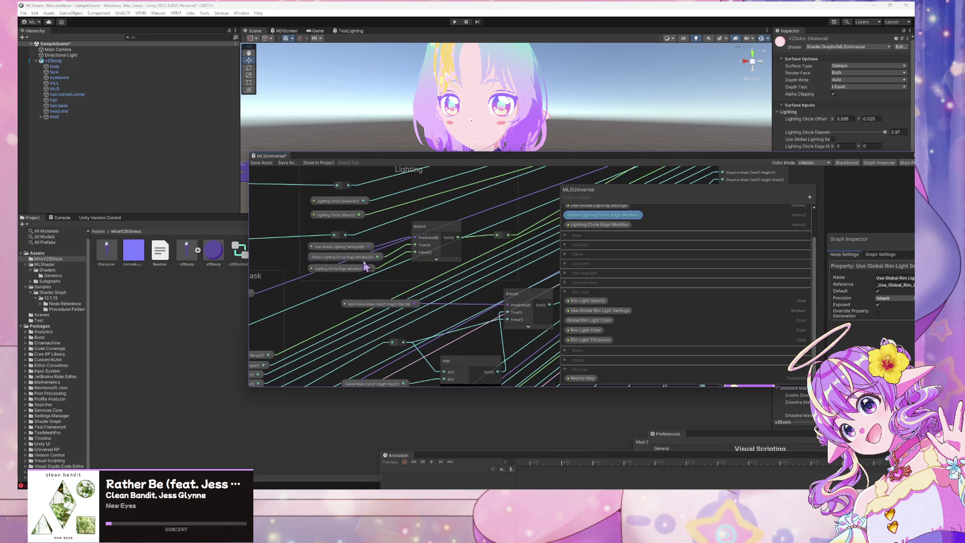
pyautogui.click(380, 275)
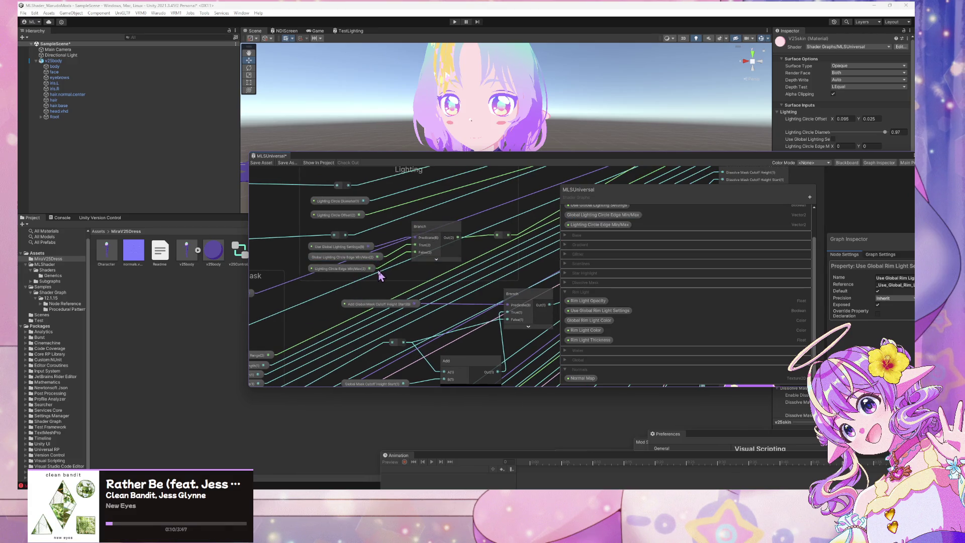
pyautogui.moveTo(370, 268); pyautogui.dragTo(498, 241)
pyautogui.moveTo(439, 224); pyautogui.dragTo(439, 213)
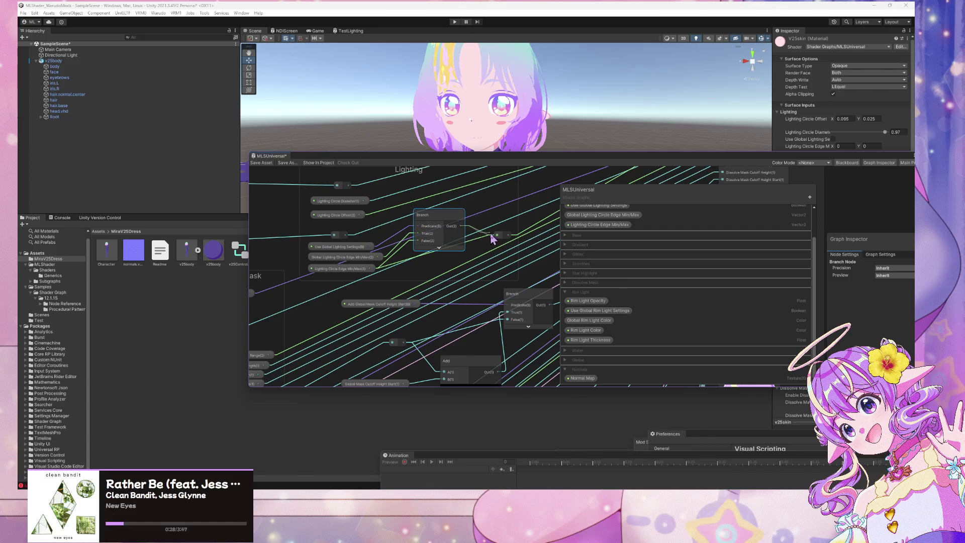
pyautogui.moveTo(444, 221); pyautogui.dragTo(458, 243)
# - Collapse the Add node's preview and save the MLSUniversal shader graph
pyautogui.scroll(-4, 380, 209)
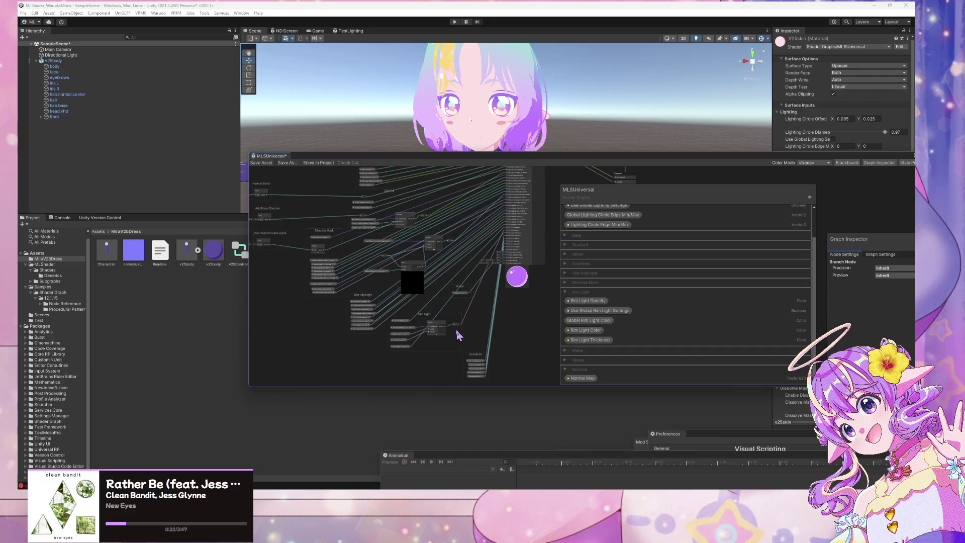
pyautogui.scroll(3, 455, 302)
pyautogui.scroll(2, 402, 216)
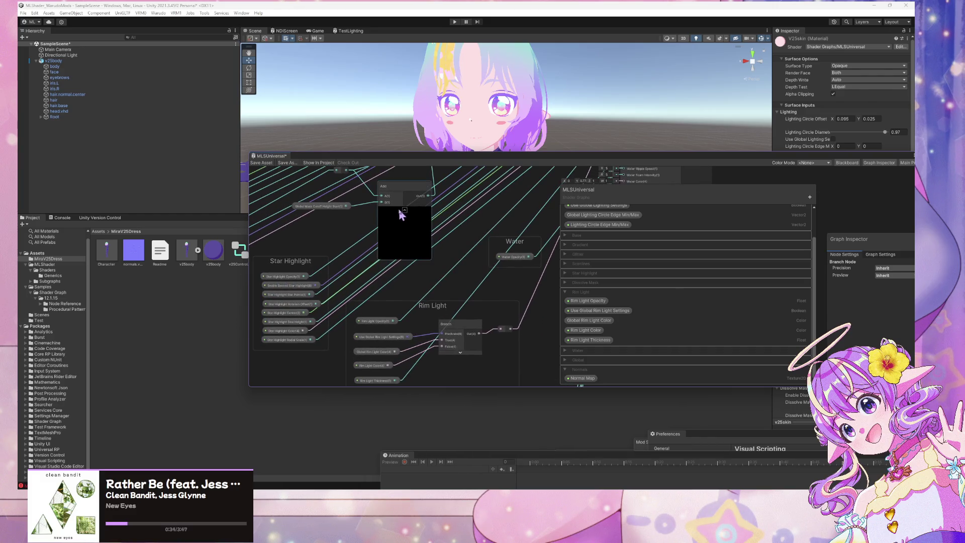
pyautogui.click(406, 212)
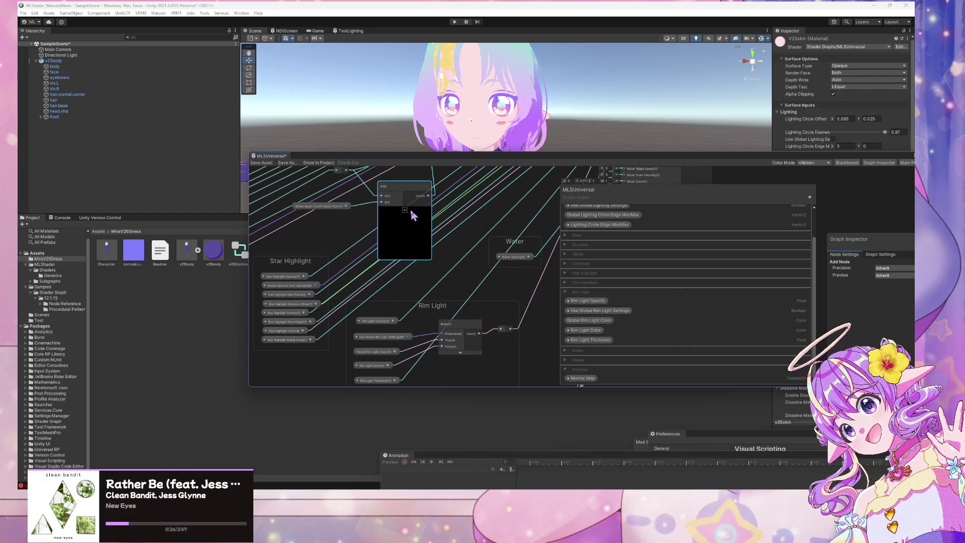
pyautogui.click(406, 211)
pyautogui.scroll(4, 491, 300)
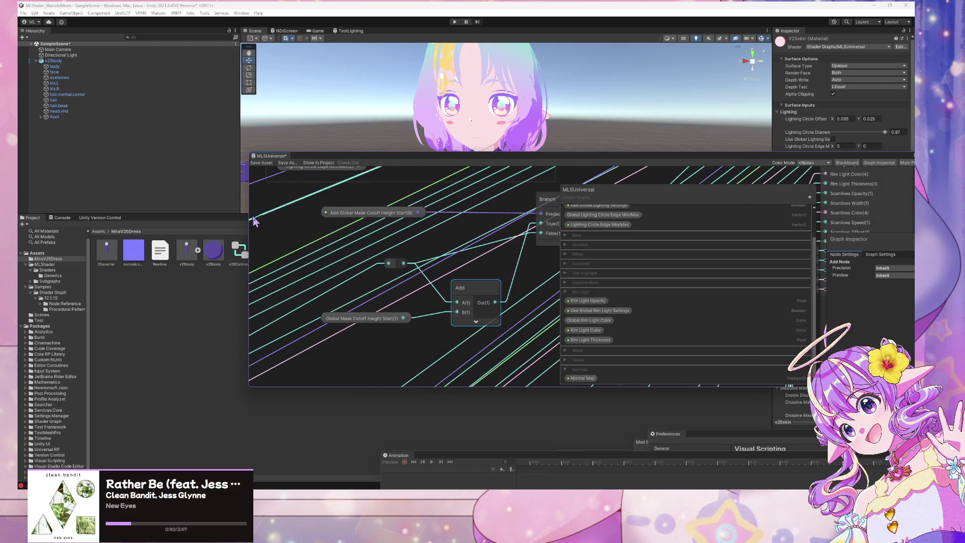
pyautogui.click(267, 163)
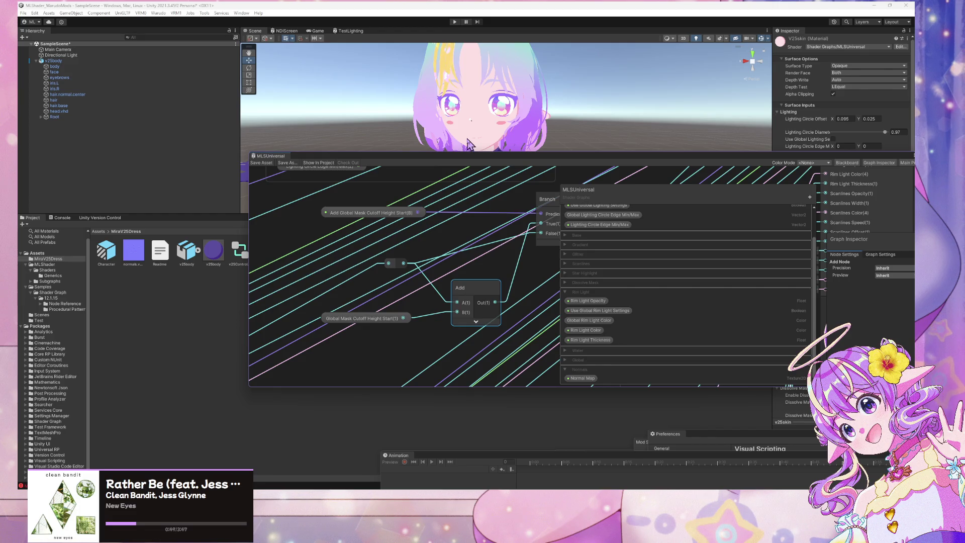
pyautogui.moveTo(476, 160)
pyautogui.mouseDown()
pyautogui.moveTo(604, 276)
pyautogui.moveTo(546, 233)
pyautogui.moveTo(514, 181)
pyautogui.moveTo(511, 196)
pyautogui.moveTo(571, 201)
pyautogui.mouseUp()
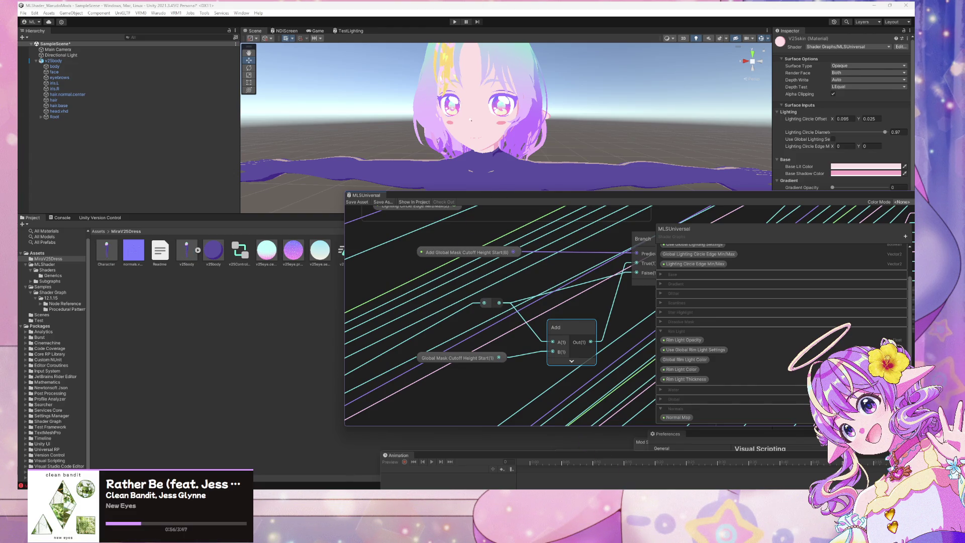
# - Insert a new indented line inside the MLS_ShaderController class in VS Code
pyautogui.moveTo(552, 495)
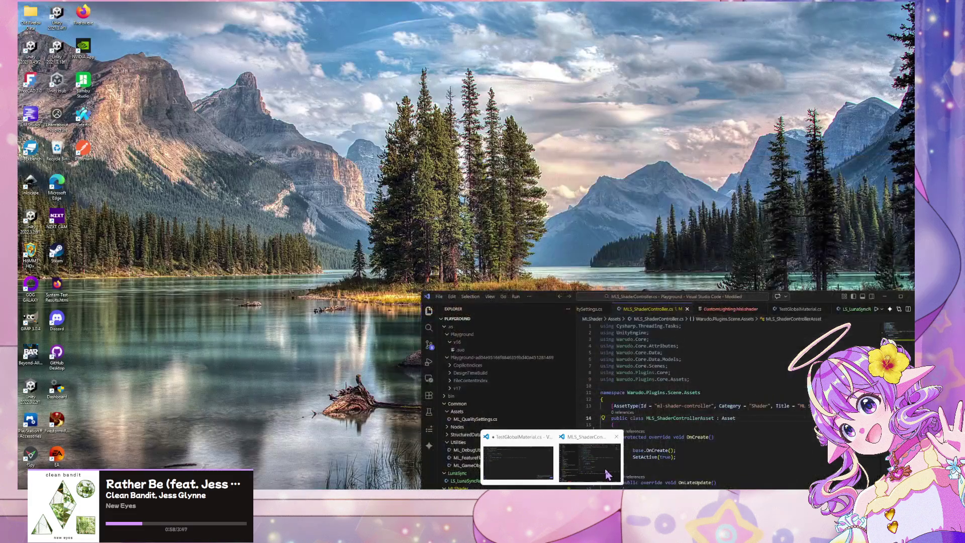
pyautogui.click(571, 471)
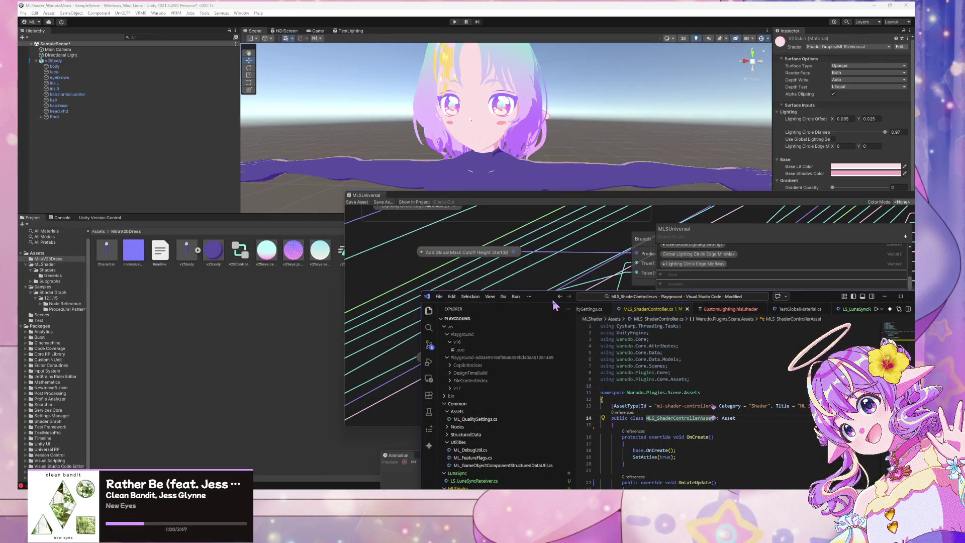
pyautogui.moveTo(553, 298)
pyautogui.mouseDown()
pyautogui.moveTo(591, 146)
pyautogui.moveTo(557, 120)
pyautogui.mouseUp()
pyautogui.click(772, 242)
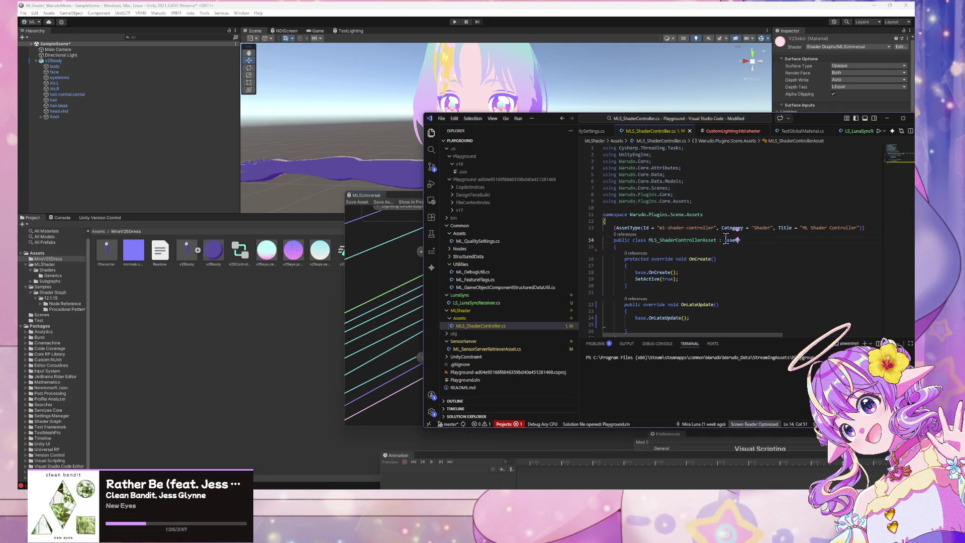
pyautogui.click(665, 250)
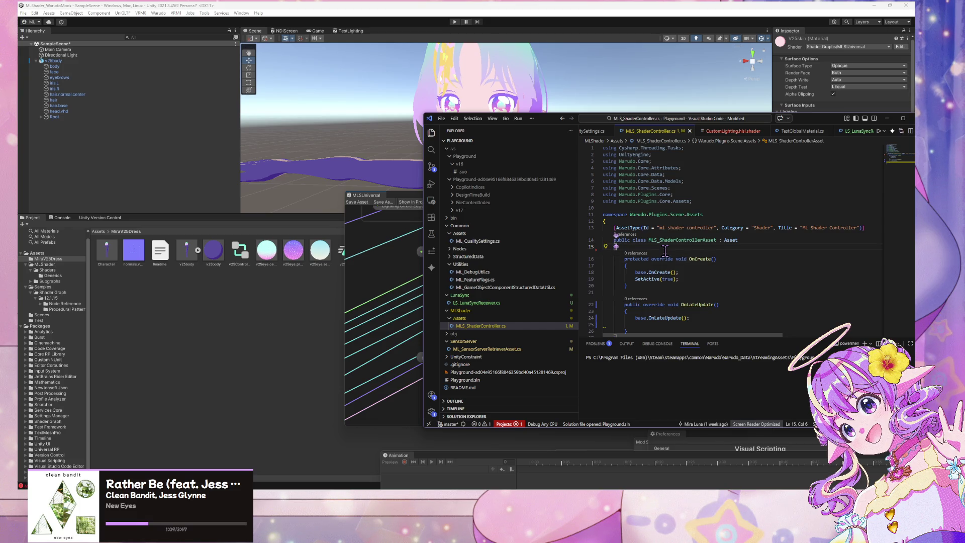
pyautogui.press('Return')
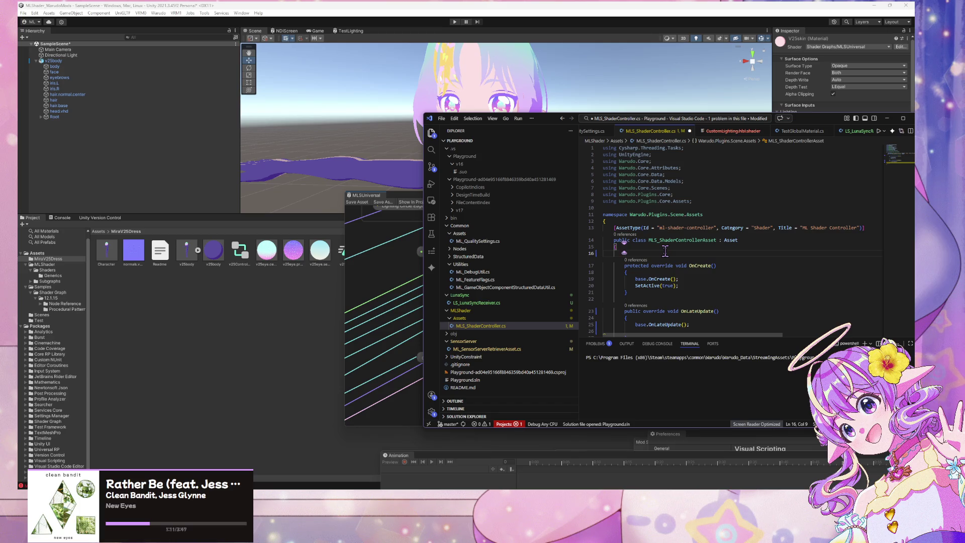
# - Copy the [DataInput] Update lines from LS_LunaSyncReceiver.cs and paste them into MLS_ShaderController.cs
pyautogui.click(480, 302)
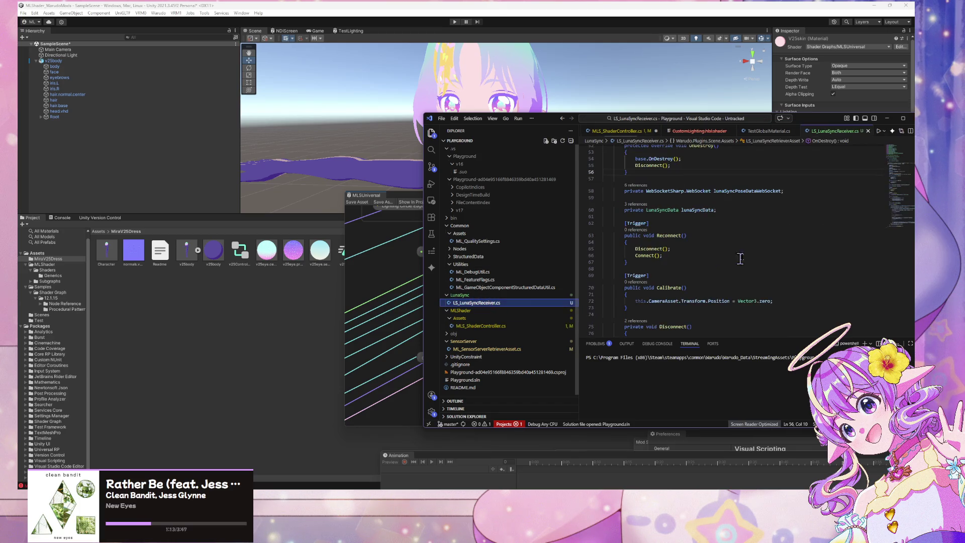
pyautogui.scroll(5, 752, 248)
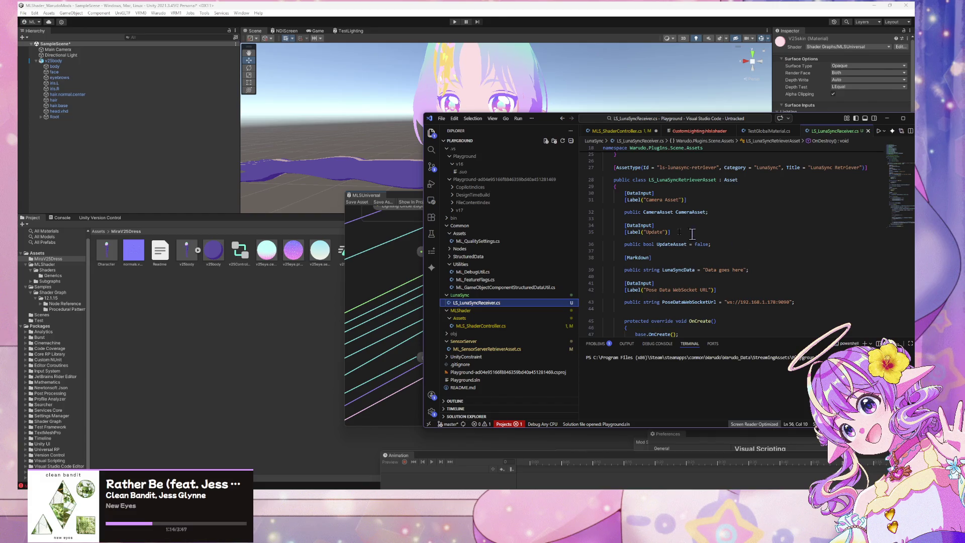
pyautogui.moveTo(732, 247); pyautogui.dragTo(603, 225)
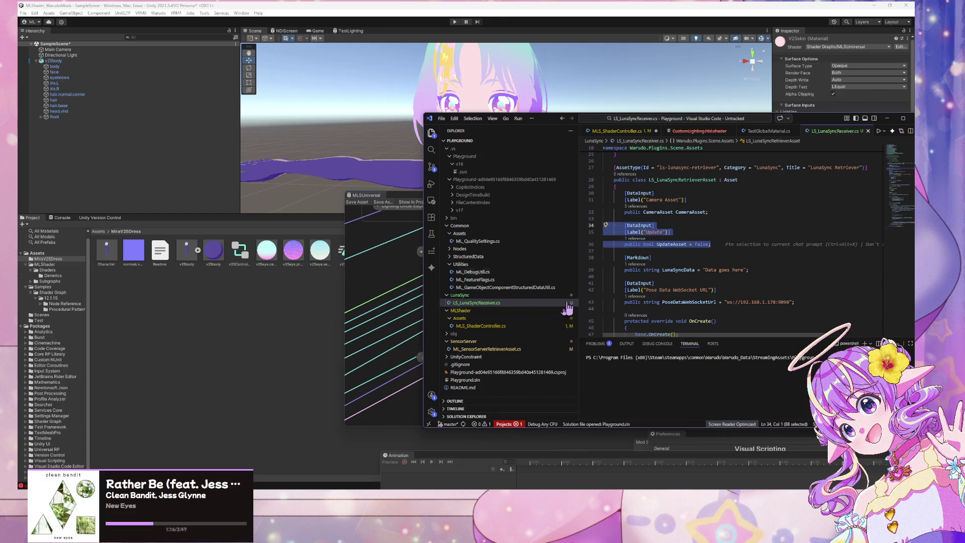
pyautogui.click(497, 327)
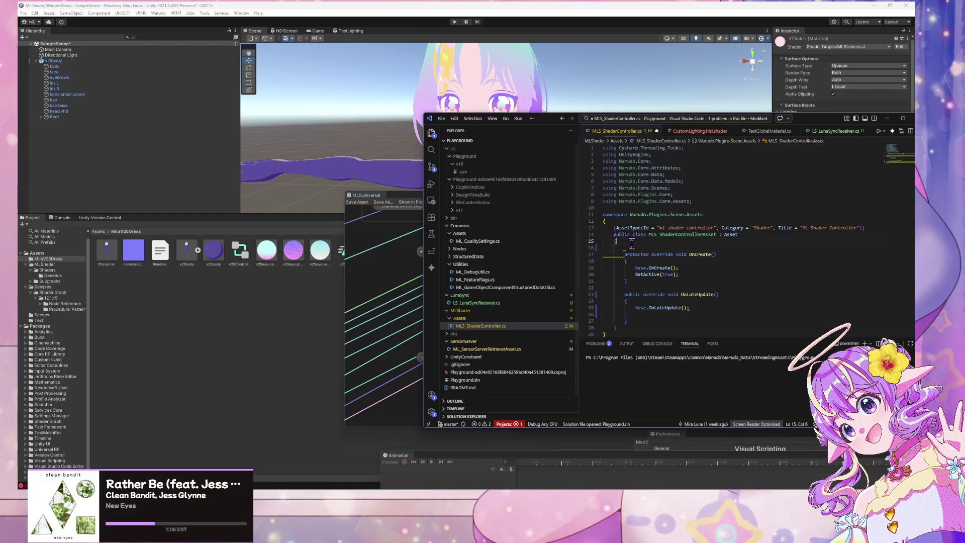
pyautogui.click(631, 245)
pyautogui.press('Home')
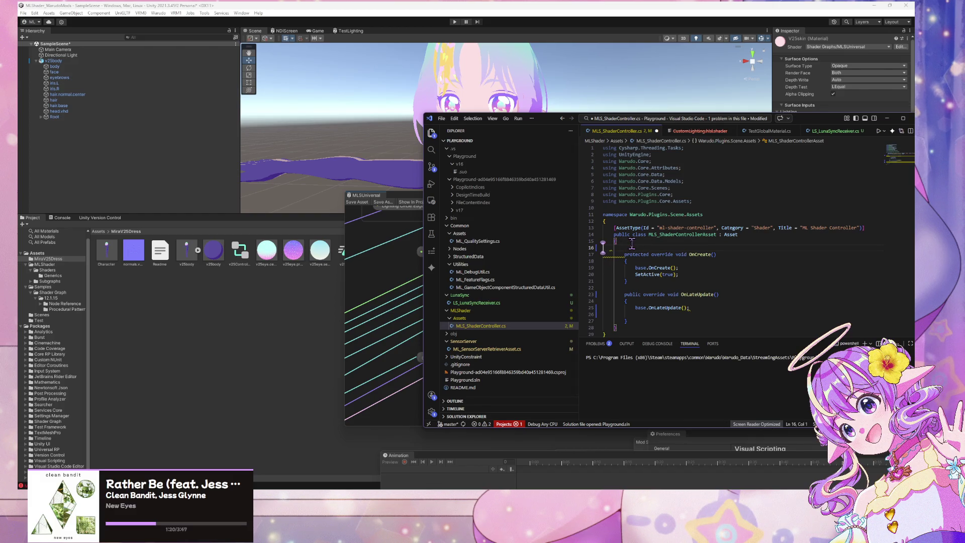
pyautogui.press('Return')
pyautogui.press('Tab')
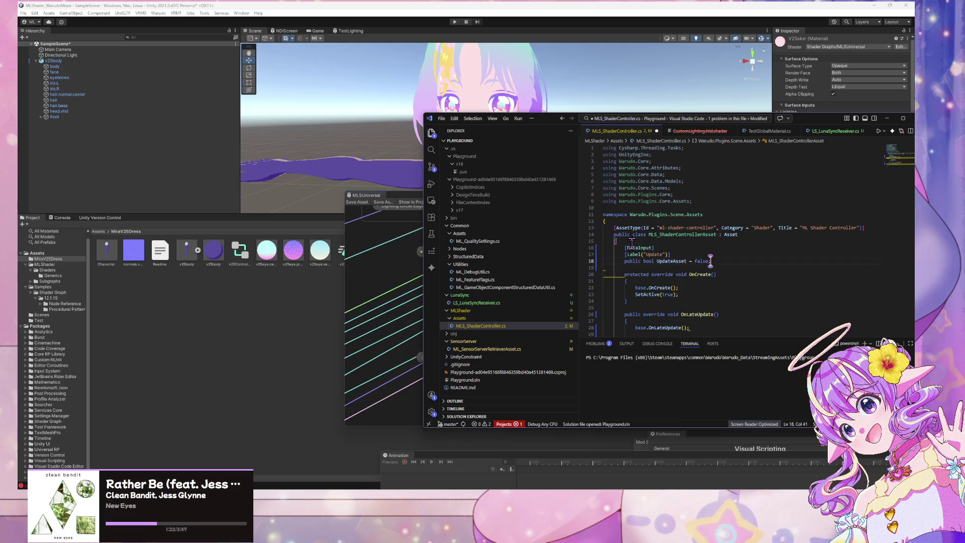
# - Delete 'bool' from the pasted field and search the project for 'color'
pyautogui.doubleClick(646, 261)
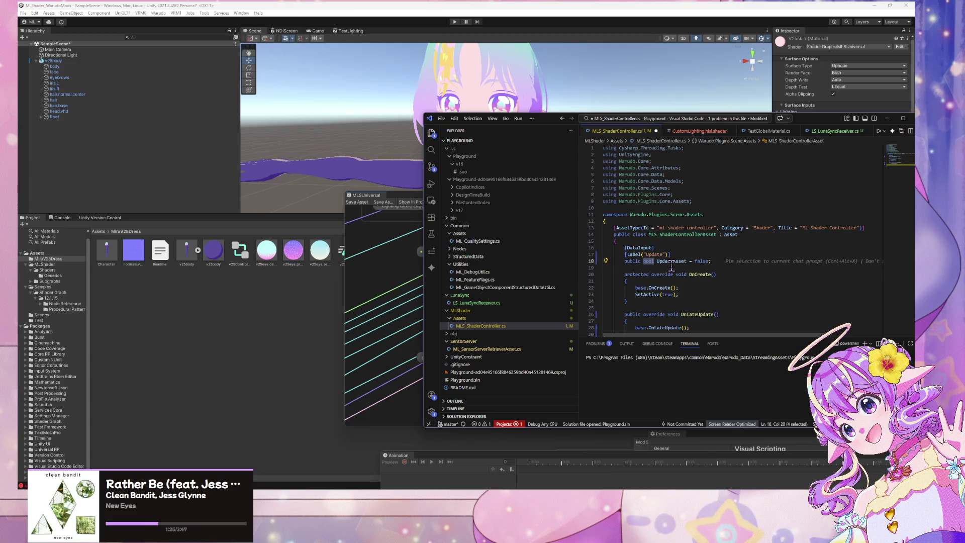
pyautogui.press('BackSpace')
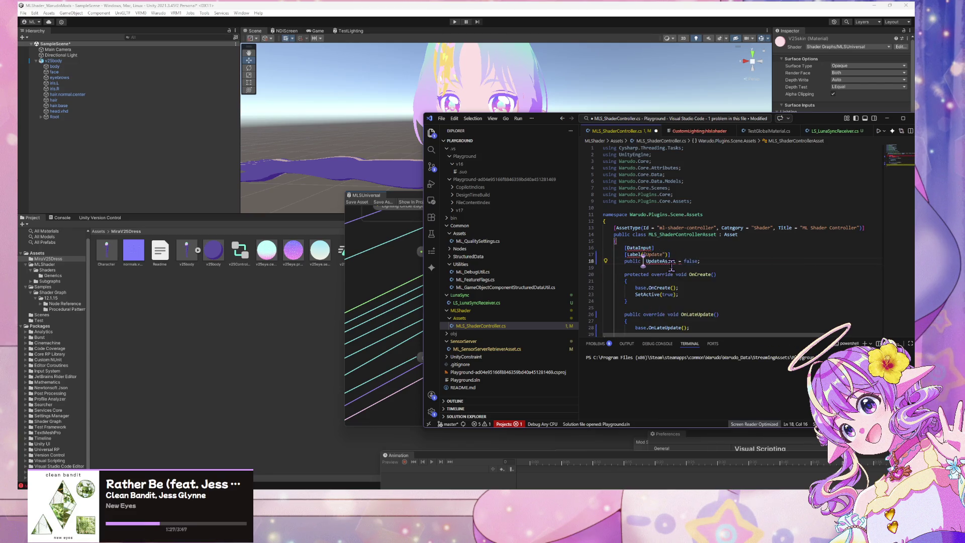
pyautogui.hotkey('ctrl', 'shift', 'f')
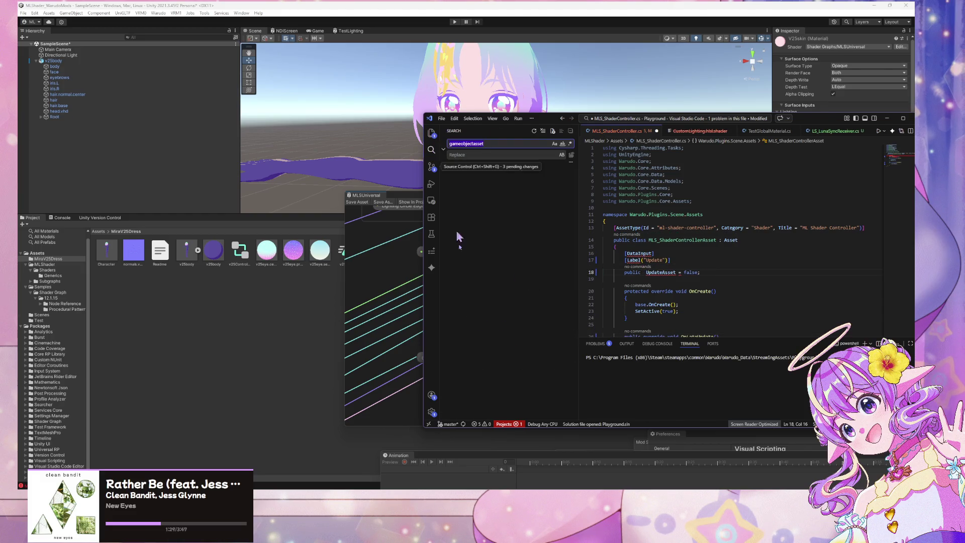
pyautogui.write('color')
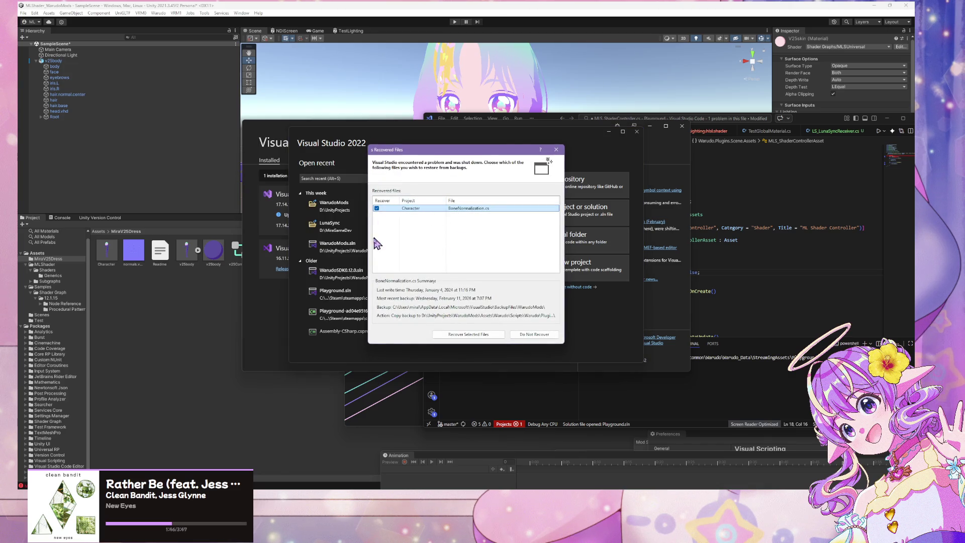
# - Discard the recovered BoneNormalization.cs backup, open the recent WarudoMods project, and switch to Object Browser
pyautogui.click(532, 334)
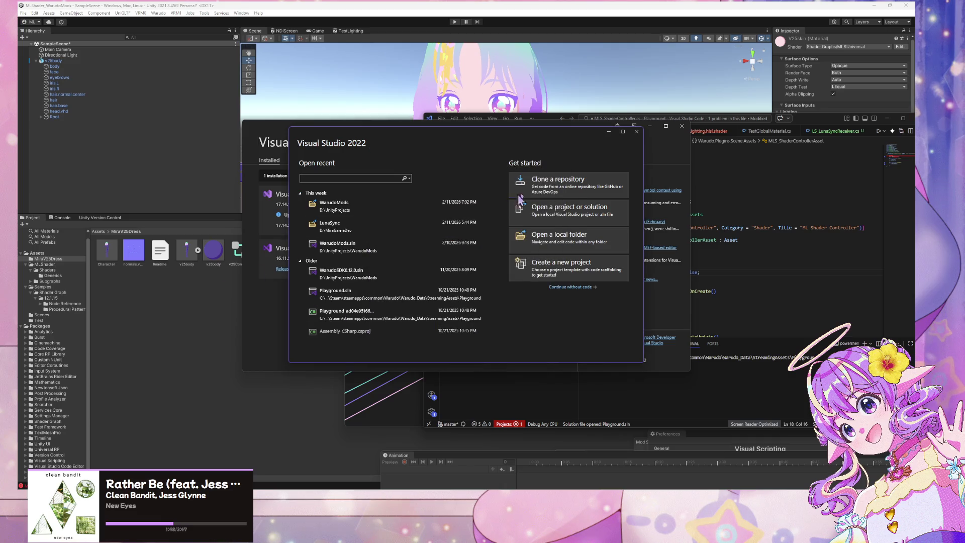
pyautogui.click(367, 211)
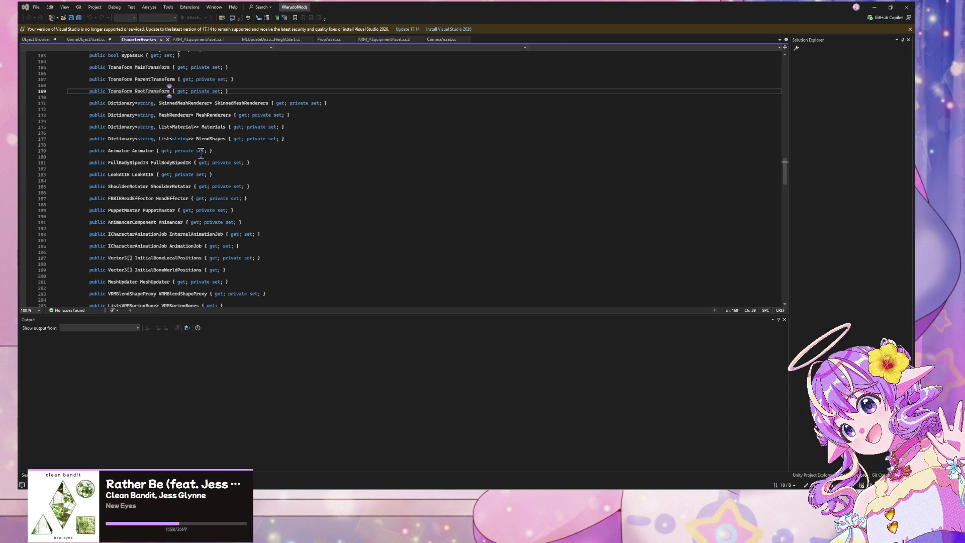
pyautogui.scroll(9, 201, 156)
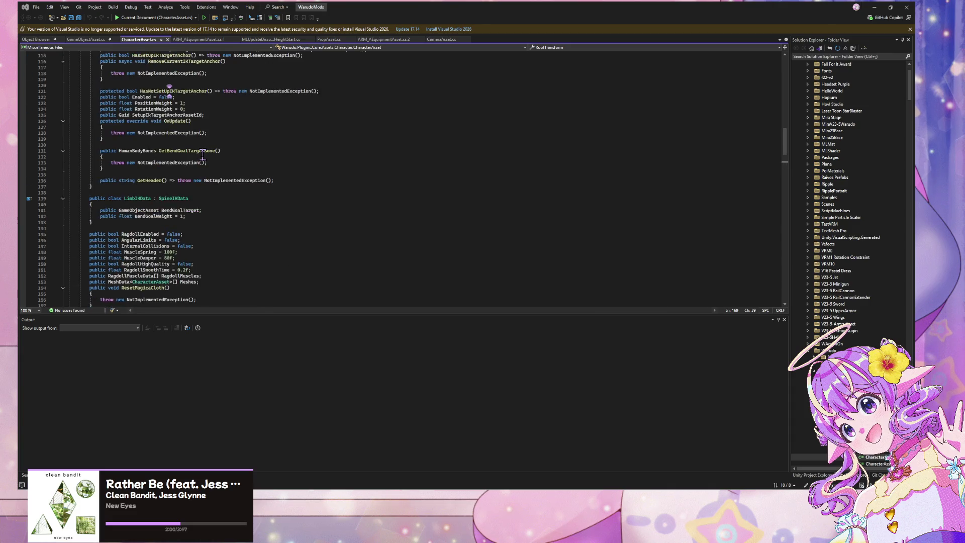
pyautogui.scroll(20, 202, 156)
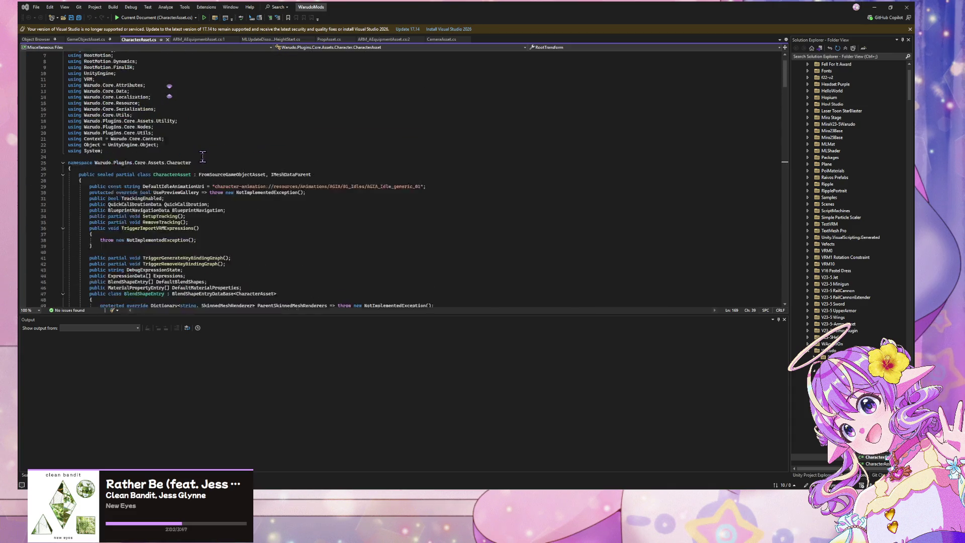
pyautogui.scroll(2, 203, 156)
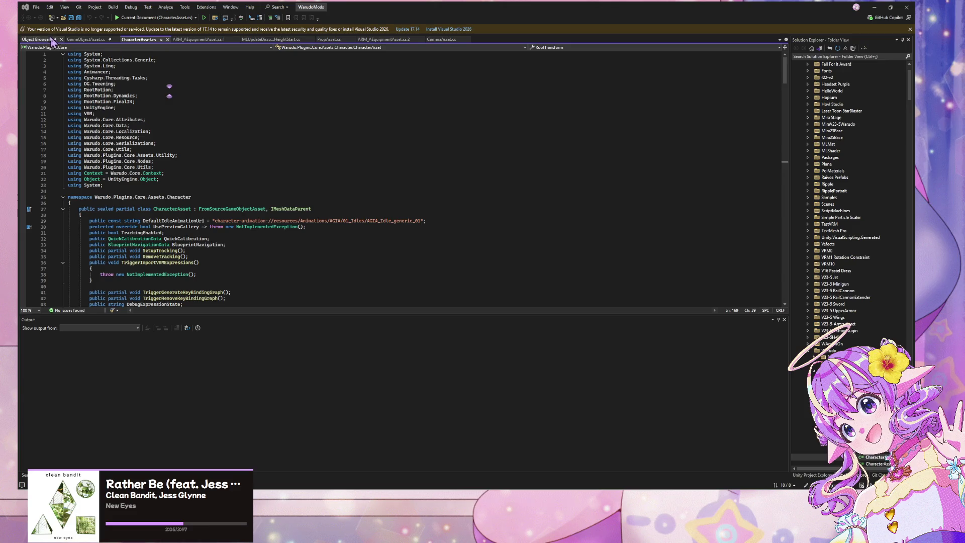
pyautogui.click(50, 39)
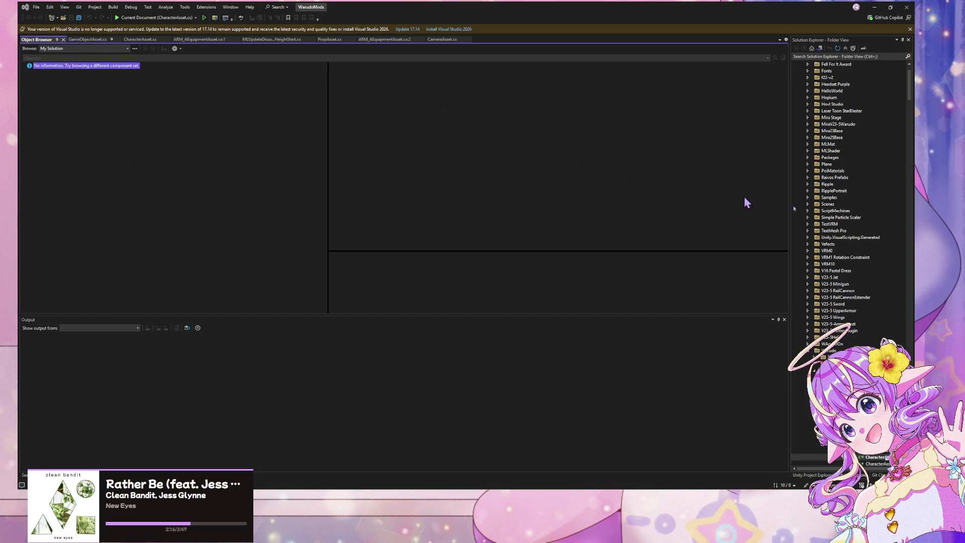
# - Reopen WarudoMods.sln from Recent Projects and start searching the Object Browser for Material
pyautogui.scroll(1, 848, 238)
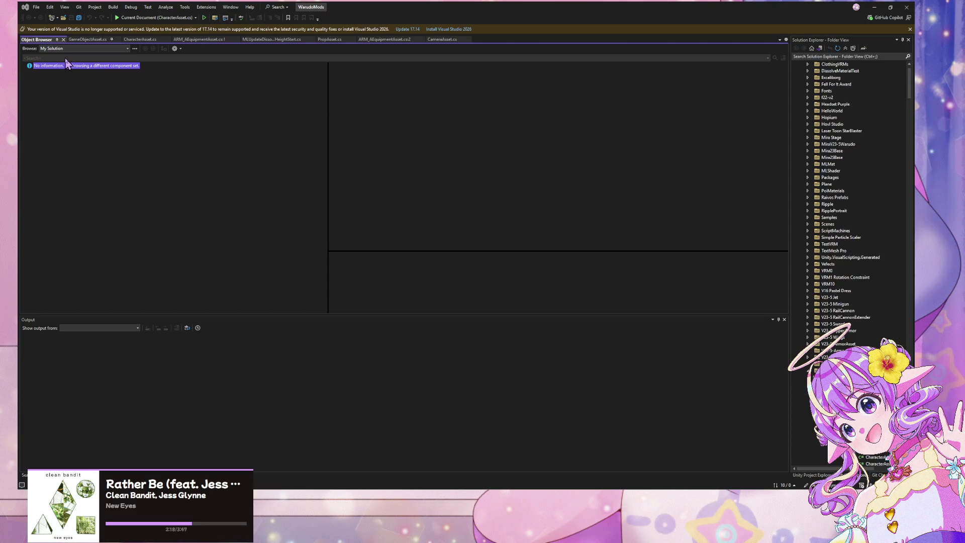
pyautogui.click(37, 7)
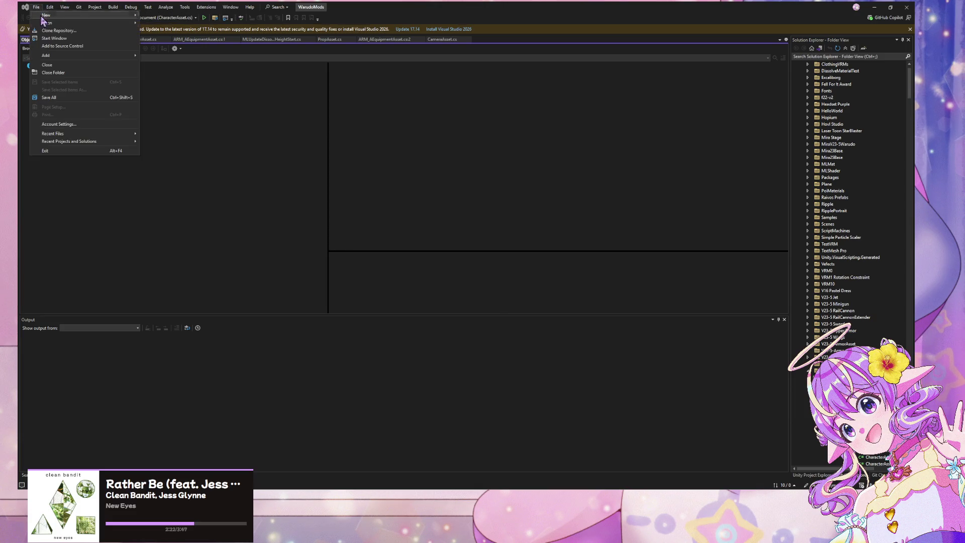
pyautogui.moveTo(58, 23)
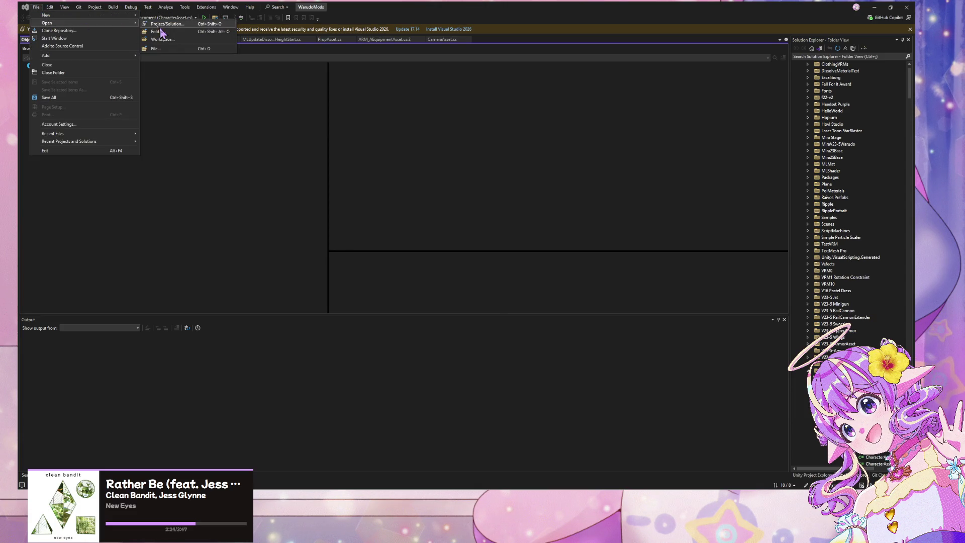
pyautogui.moveTo(120, 144)
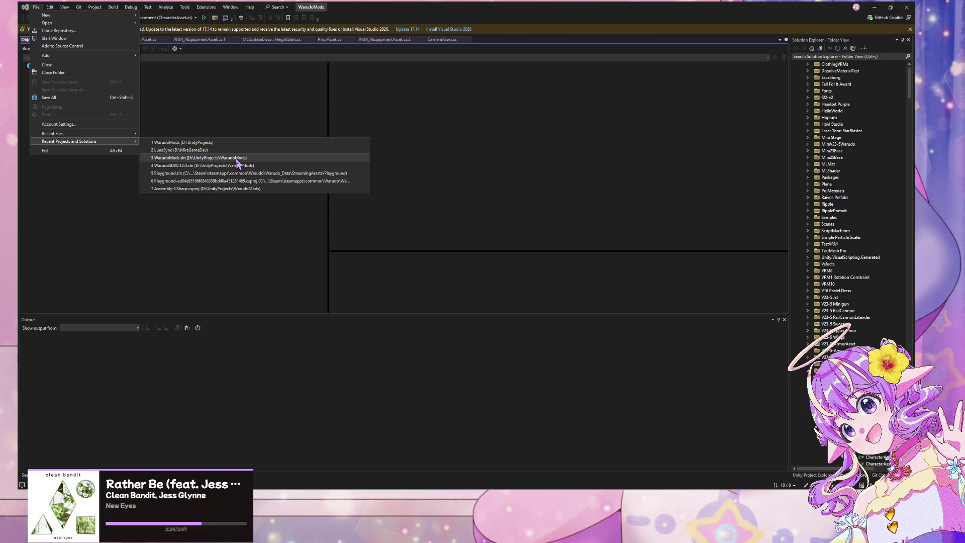
pyautogui.click(237, 159)
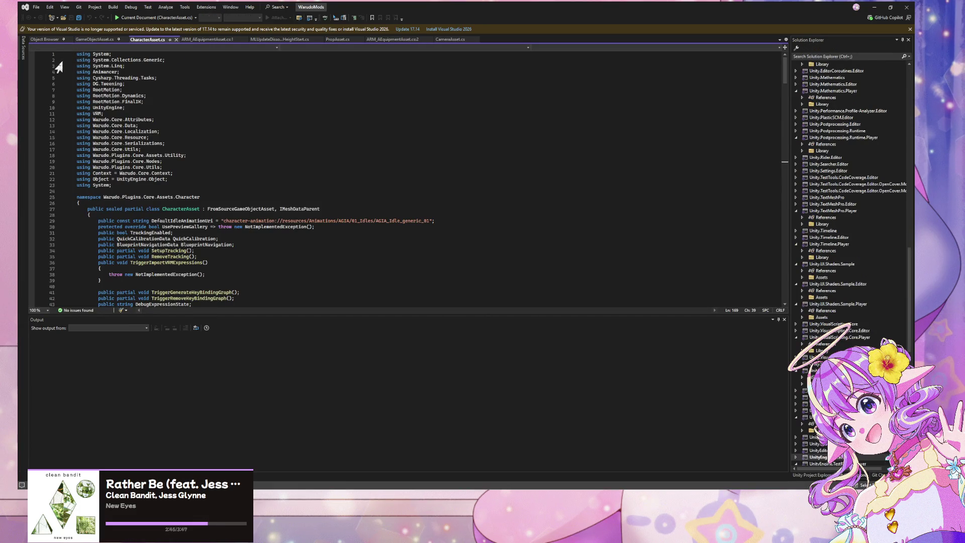
pyautogui.click(54, 40)
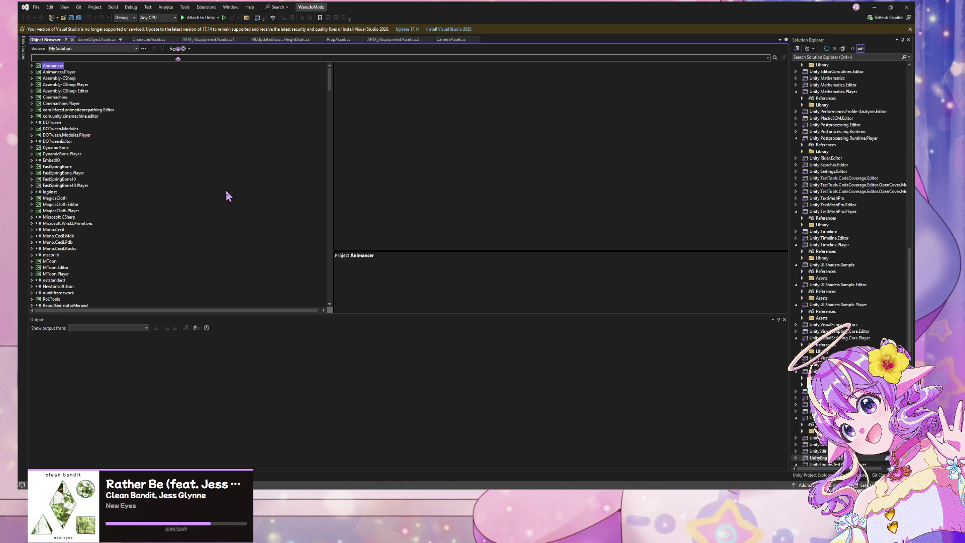
pyautogui.write('MA')
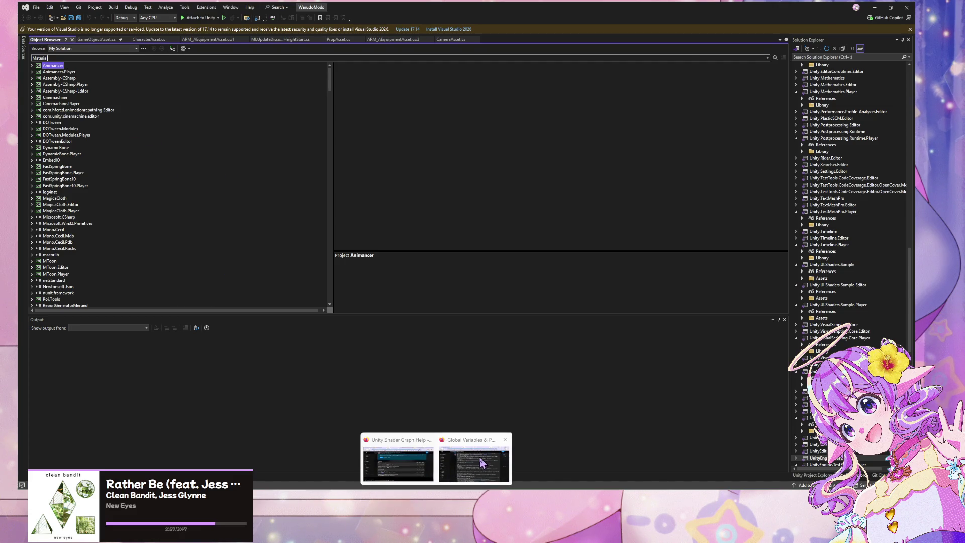
# - Search the web for 'warudo sdk' and open the Warudo Handbook modding overview
pyautogui.click(473, 462)
pyautogui.hotkey('ctrl', 'l')
pyautogui.write('waru')
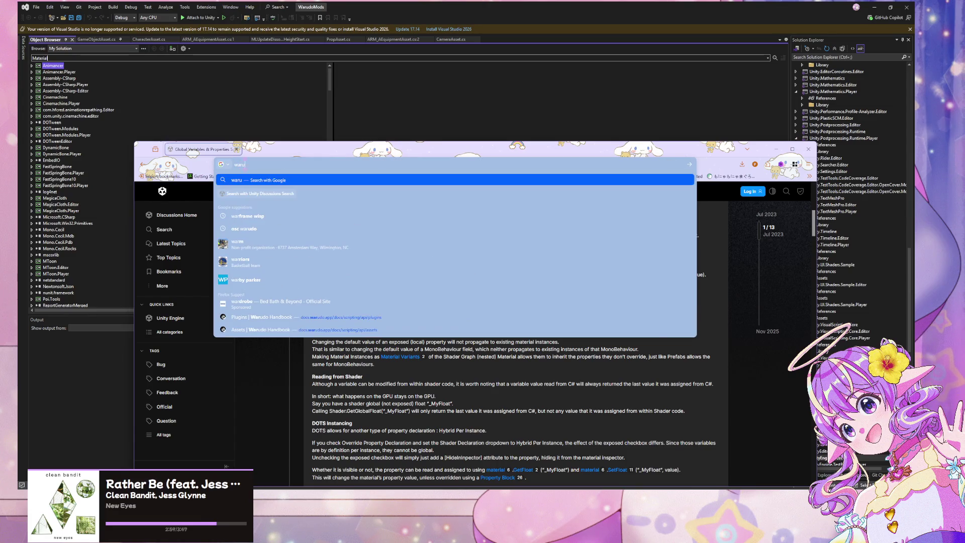
pyautogui.write('do sdk')
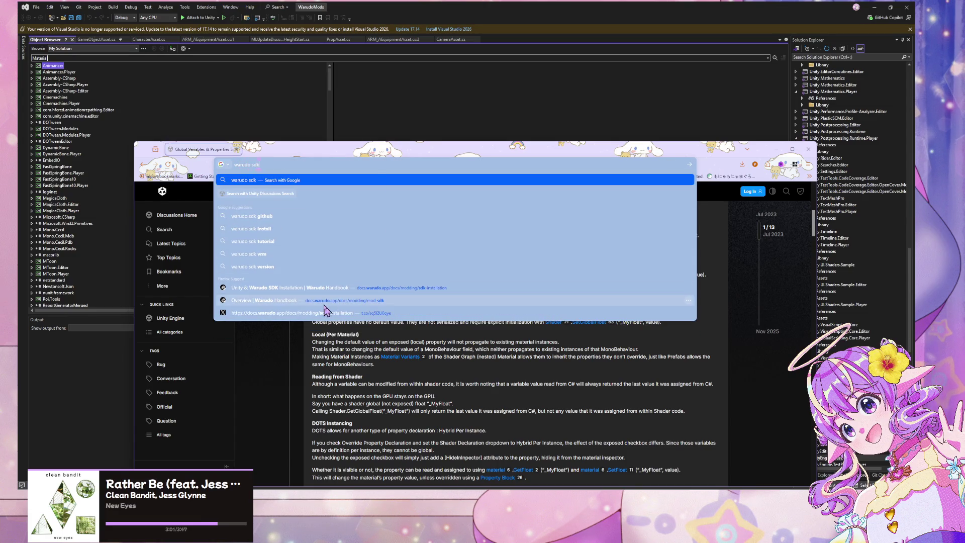
pyautogui.click(326, 301)
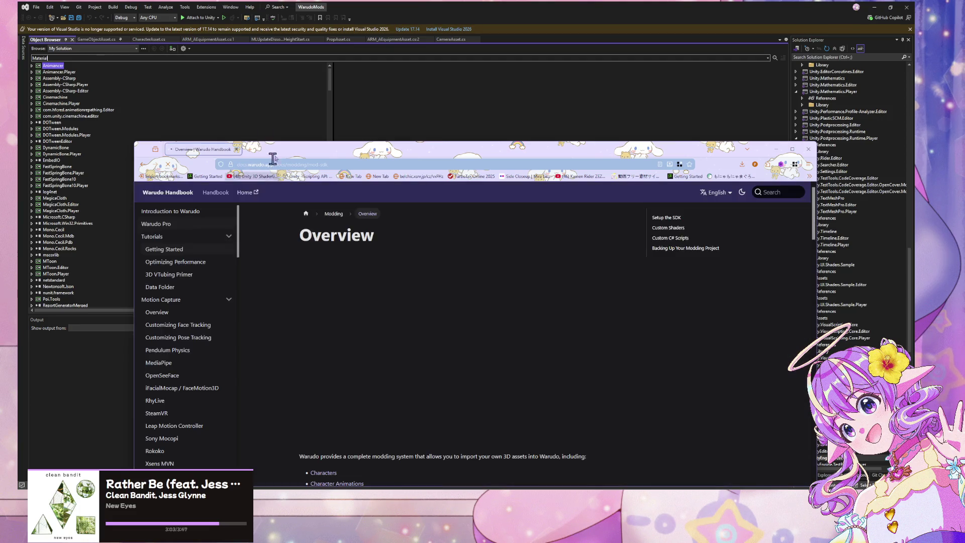
pyautogui.moveTo(335, 154); pyautogui.dragTo(574, 99)
pyautogui.scroll(-15, 454, 282)
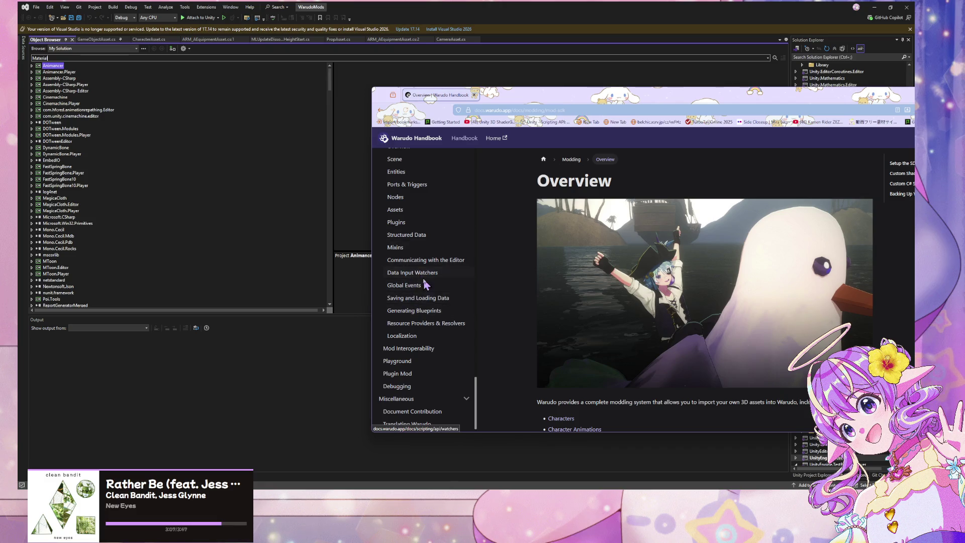
# - Open the Data Input Watchers page and read through it
pyautogui.click(426, 274)
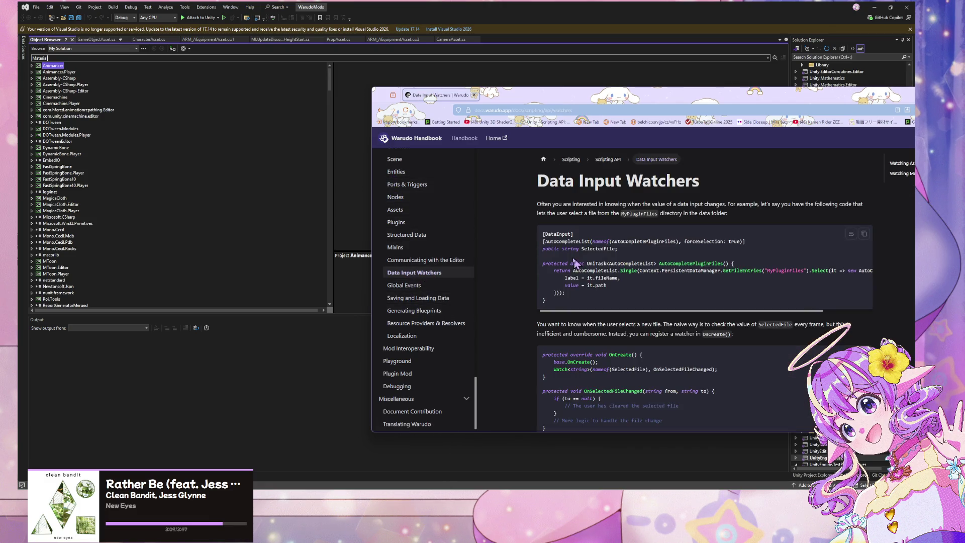
pyautogui.scroll(3, 417, 281)
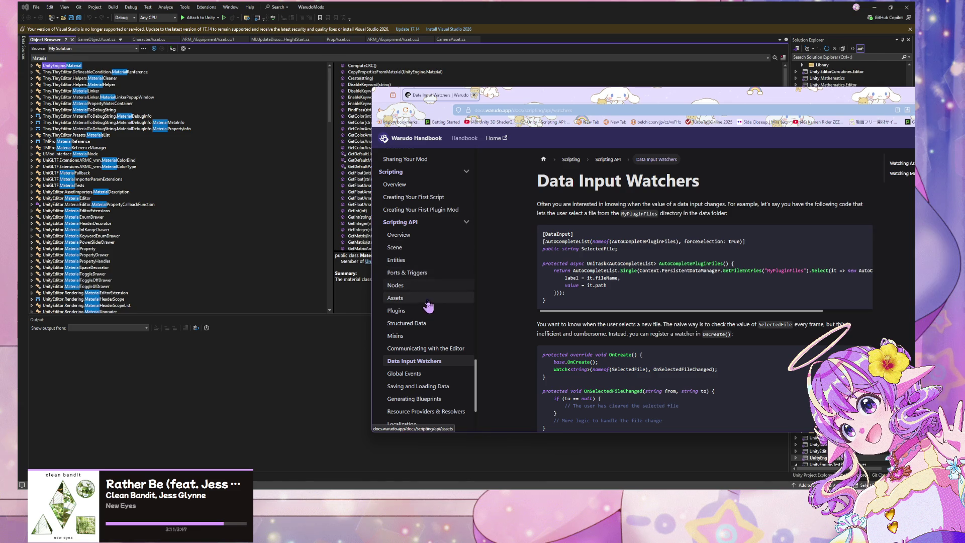
pyautogui.scroll(-3, 426, 312)
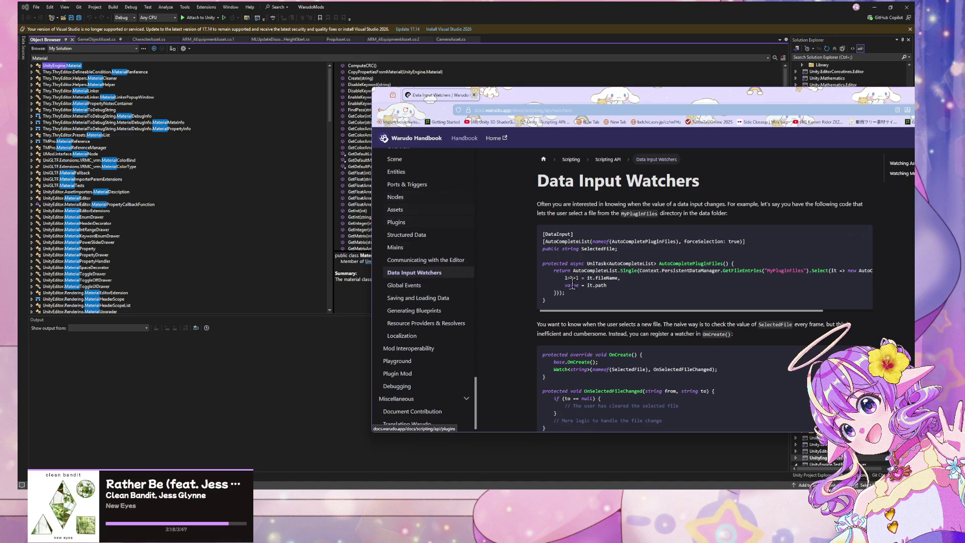
pyautogui.scroll(-5, 576, 287)
pyautogui.scroll(-10, 580, 288)
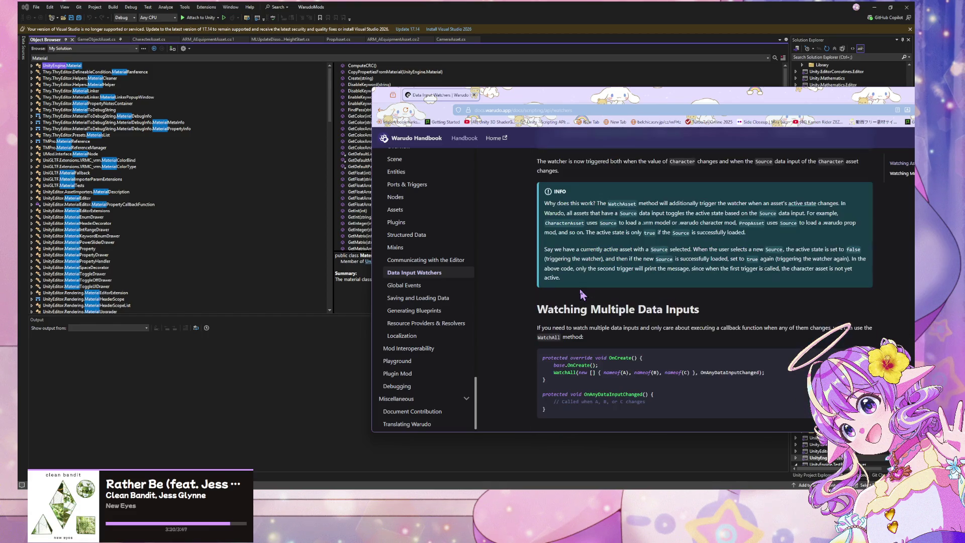
pyautogui.scroll(-3, 582, 294)
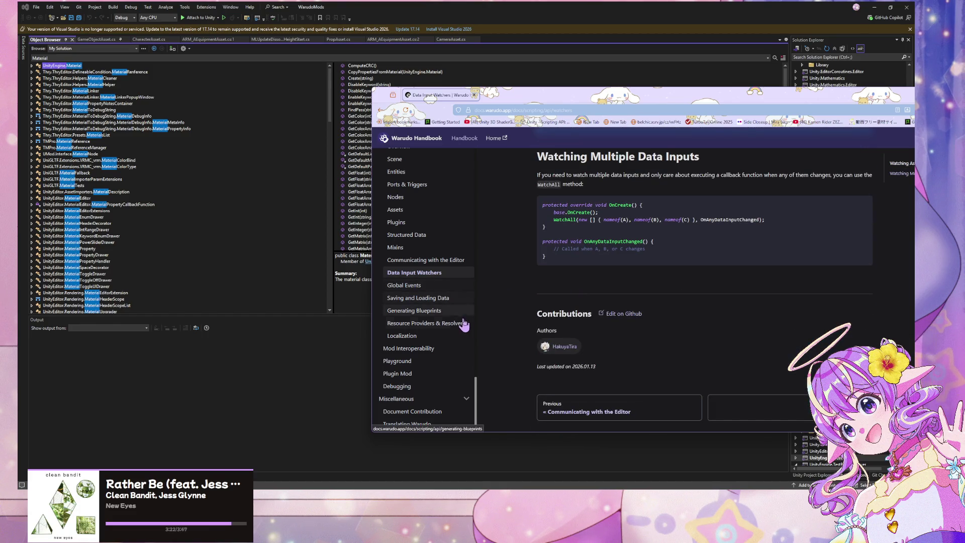
# - Go to the Structured Data page via Mixins and select its [DataInput] example
pyautogui.click(426, 261)
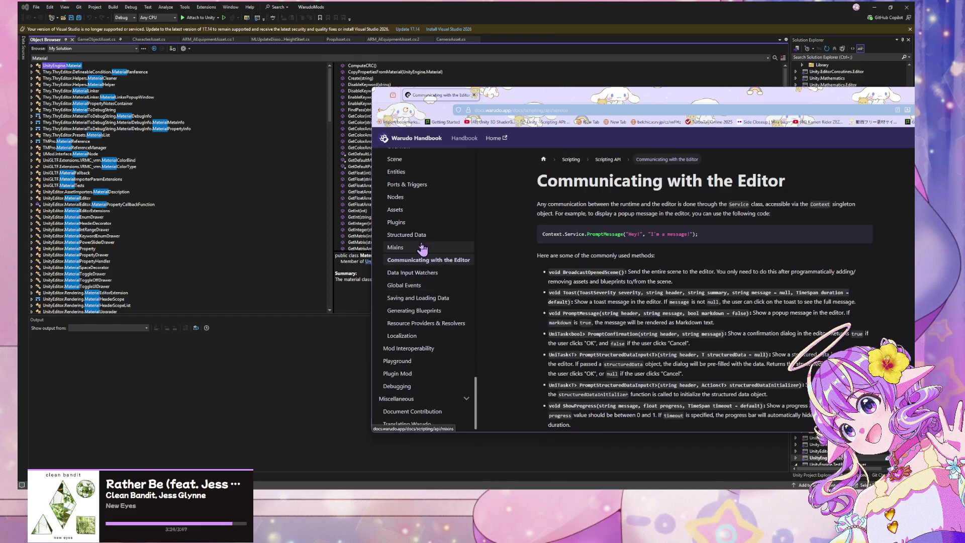
pyautogui.click(422, 247)
pyautogui.click(419, 236)
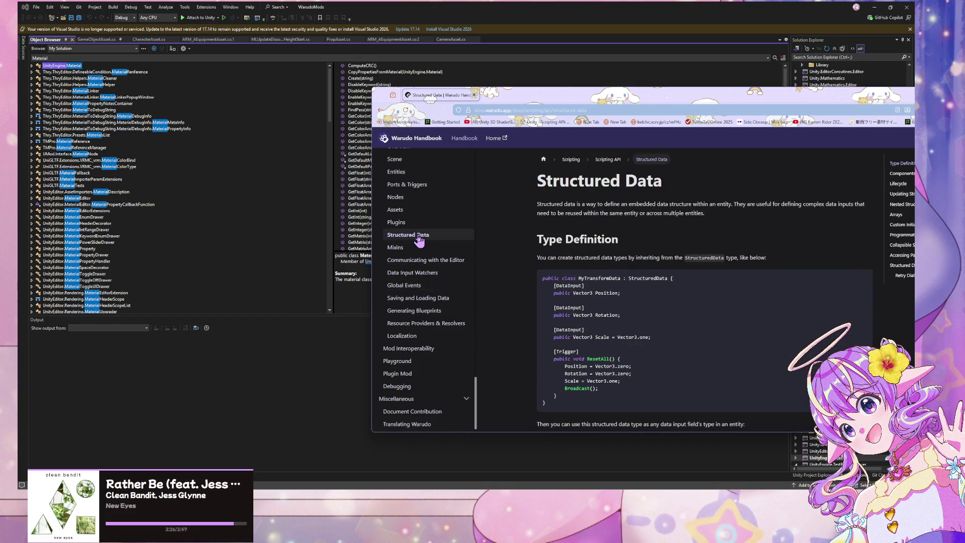
pyautogui.moveTo(584, 286); pyautogui.dragTo(554, 285)
pyautogui.moveTo(645, 485)
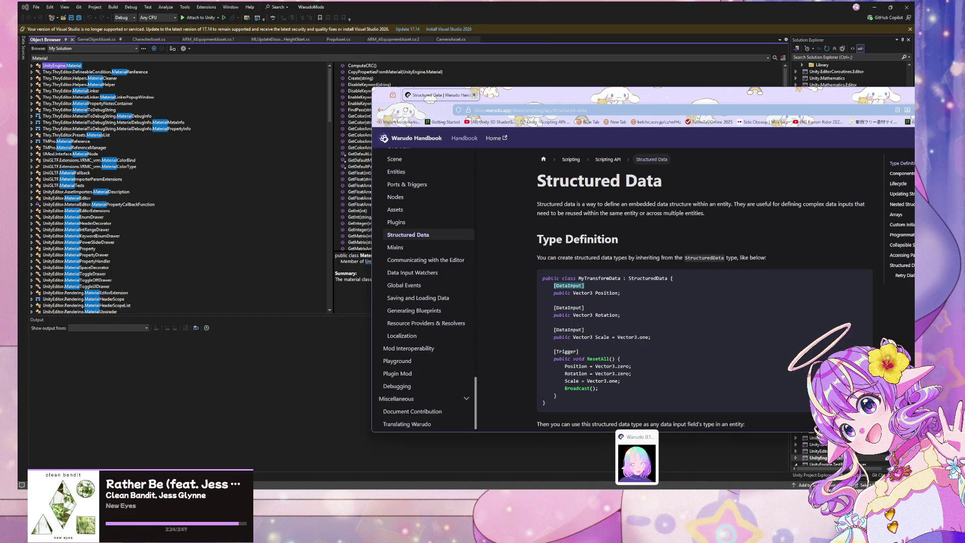
pyautogui.click(544, 490)
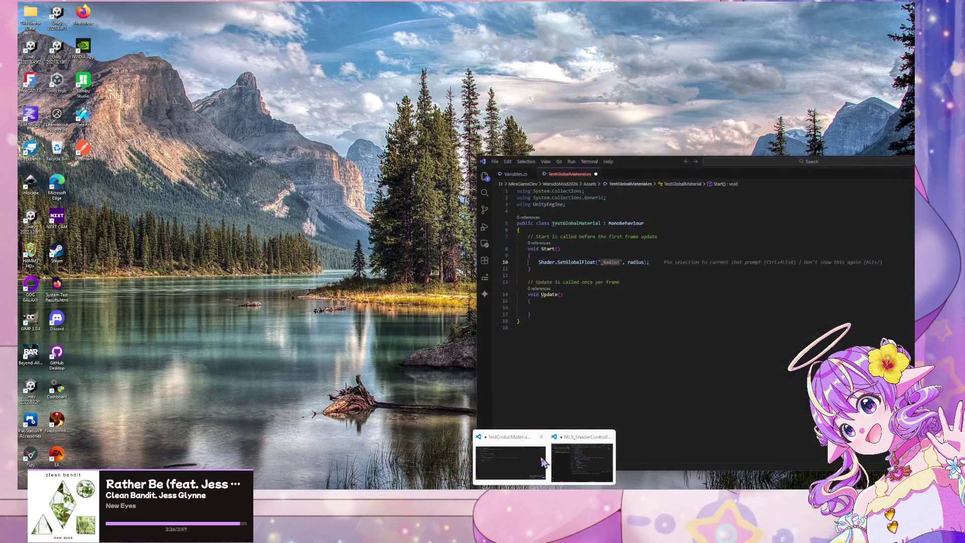
# - Remove the UpdateAsset data input lines from MLS_ShaderController.cs
pyautogui.click(535, 463)
pyautogui.click(575, 229)
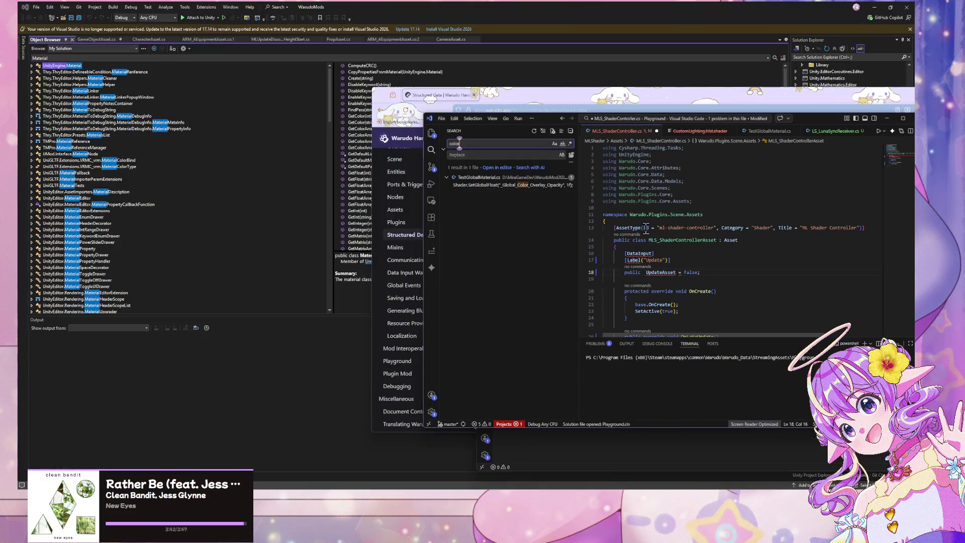
pyautogui.click(505, 455)
pyautogui.click(688, 254)
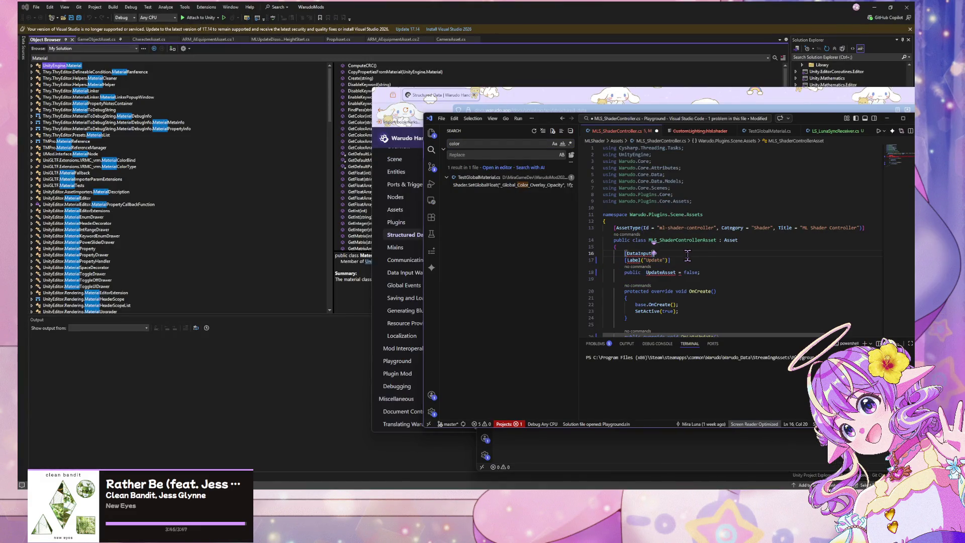
pyautogui.hotkey('ctrl', 'z')
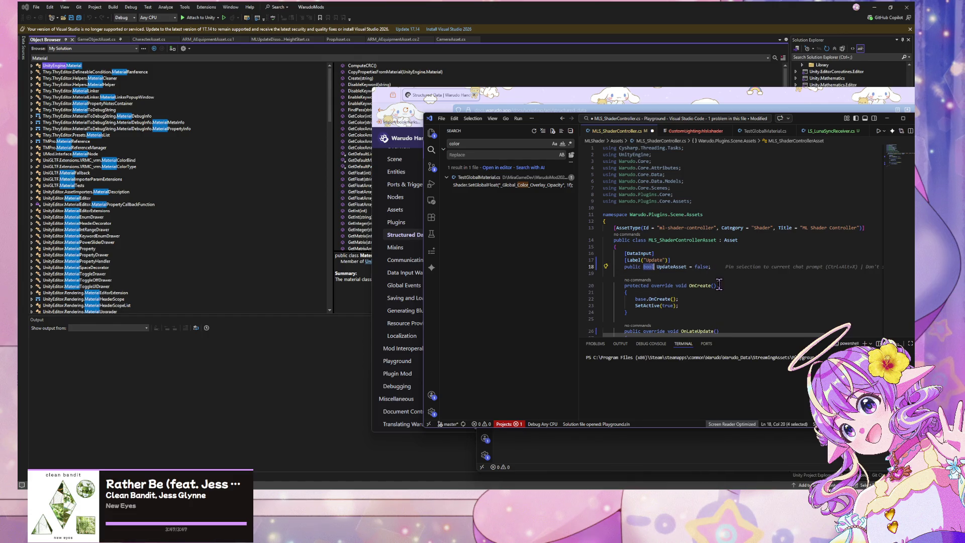
pyautogui.hotkey('ctrl', 'z')
# - Add '[DataInput] public Color globalColorOverlay = Color.white;', format the document, and save
pyautogui.press('Return')
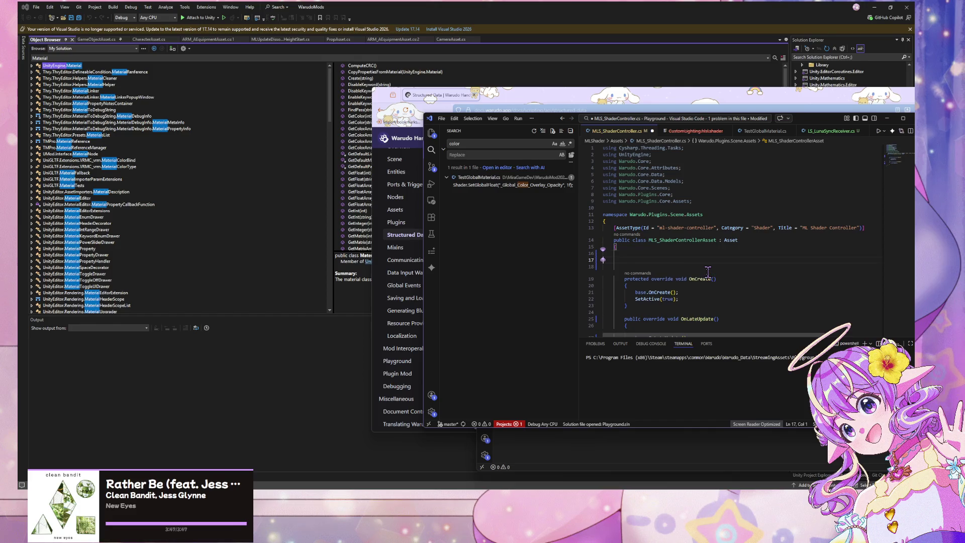
pyautogui.write('[DataInput]')
pyautogui.press('Return')
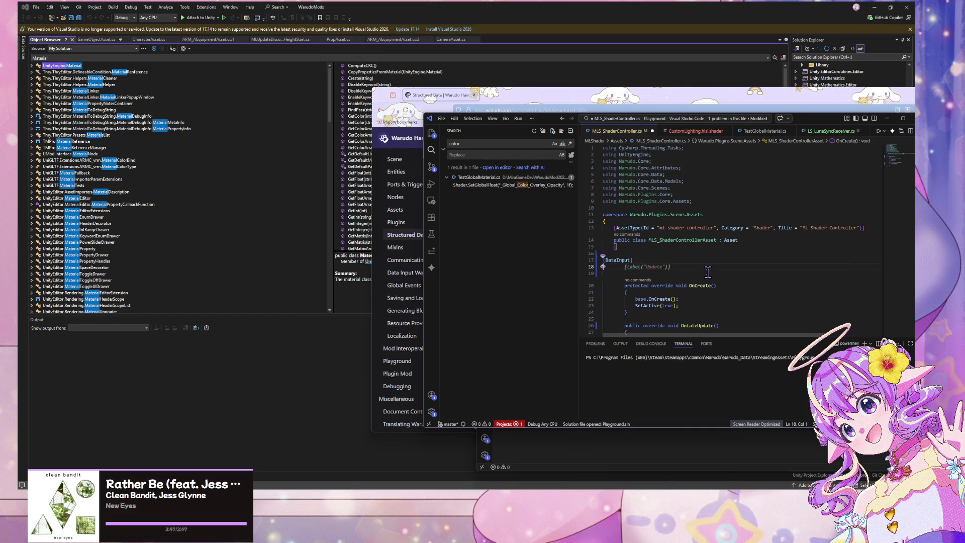
pyautogui.write('public ')
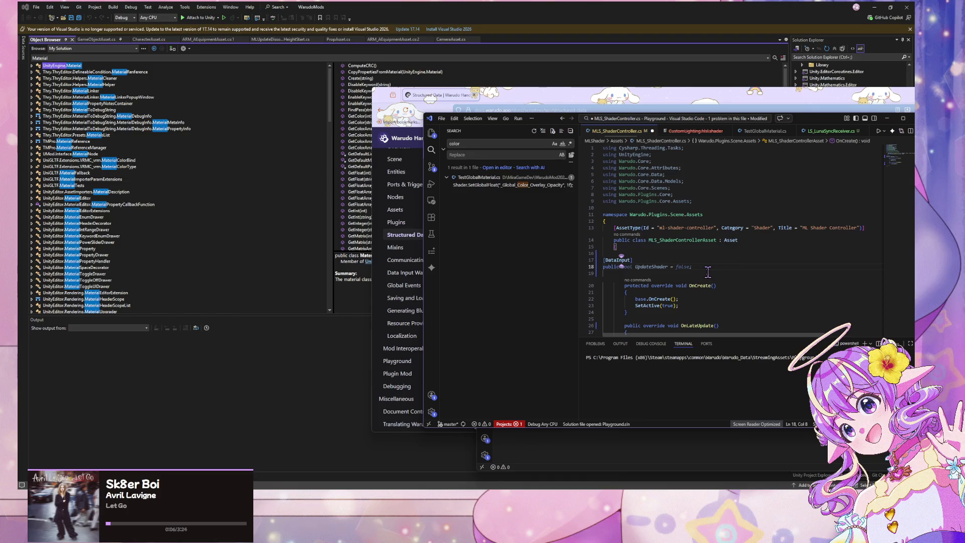
pyautogui.write('Color ')
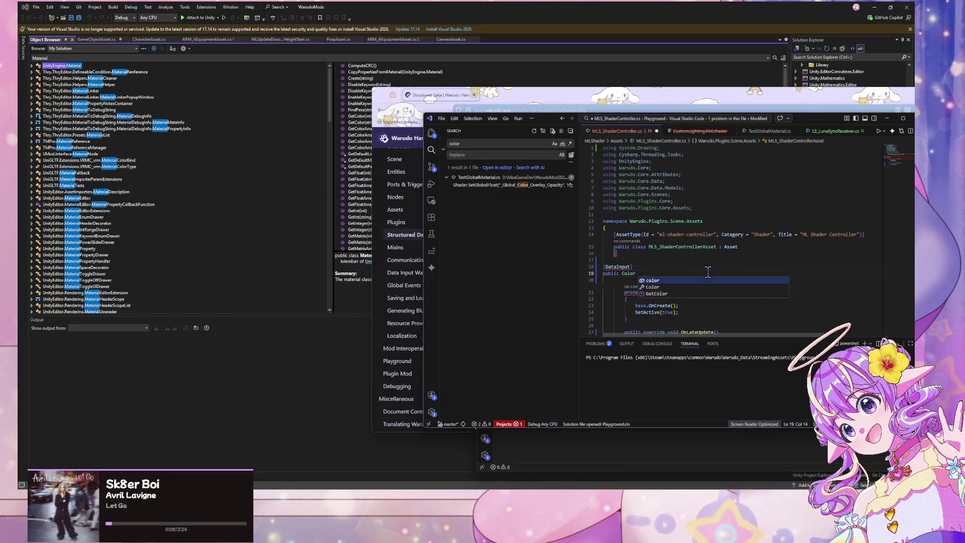
pyautogui.write('global')
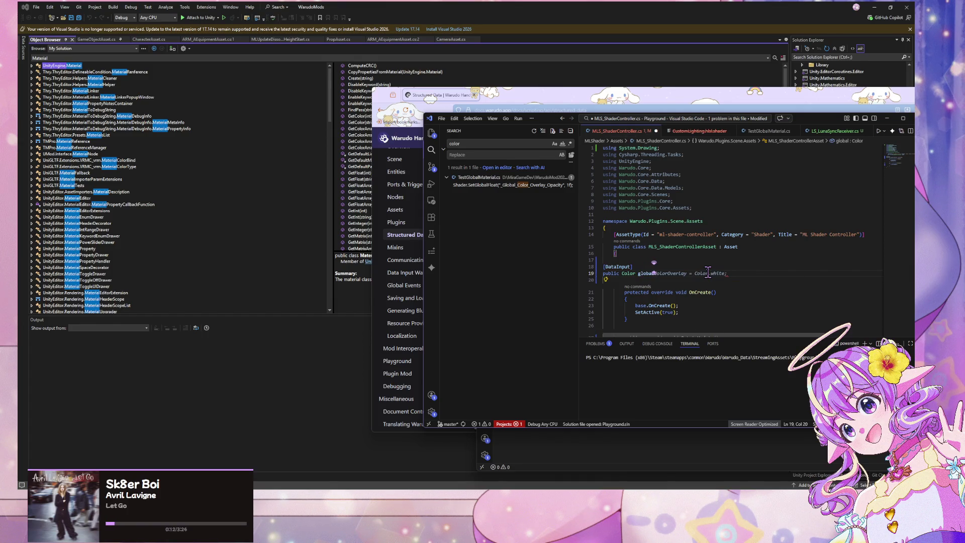
pyautogui.press('Tab')
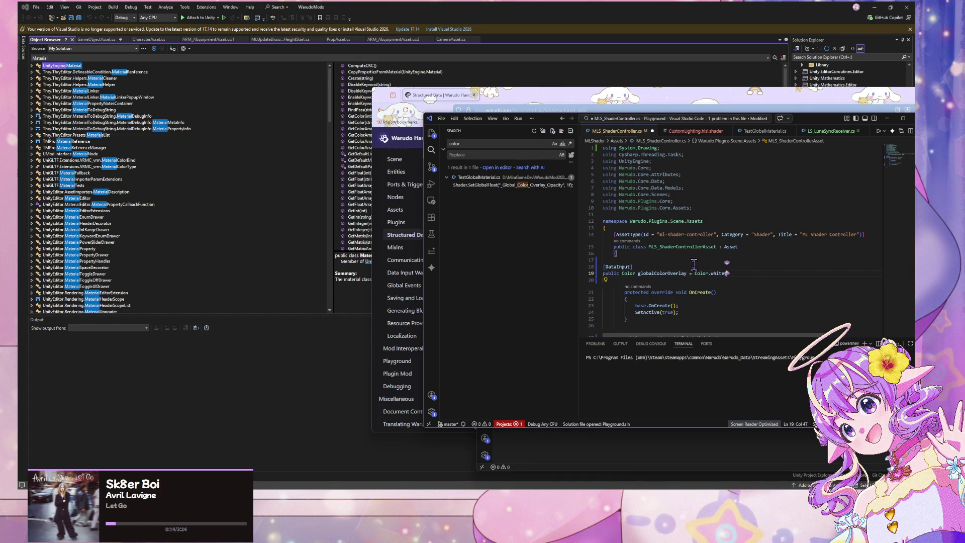
pyautogui.hotkey('ctrl', 'shift', 'p')
pyautogui.press('Return')
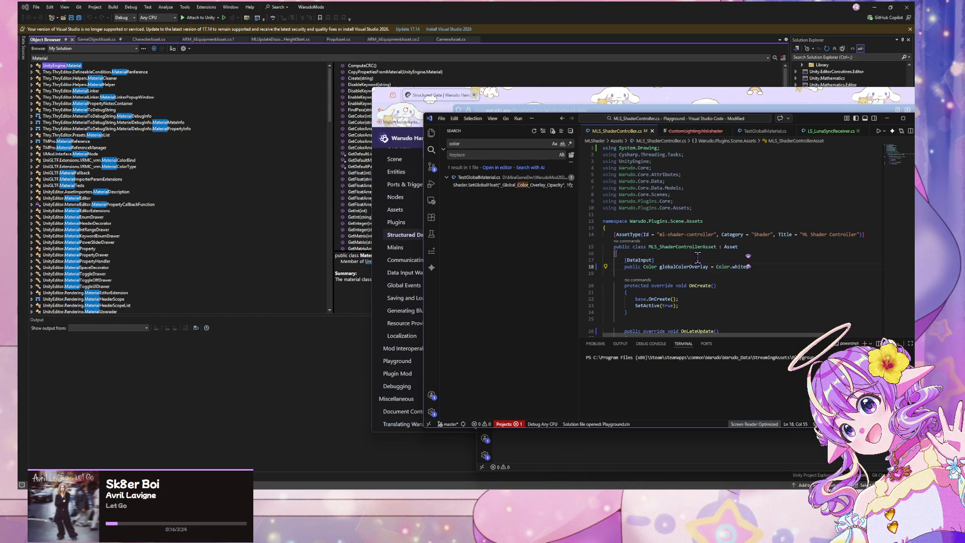
pyautogui.hotkey('ctrl', 's')
pyautogui.click(652, 487)
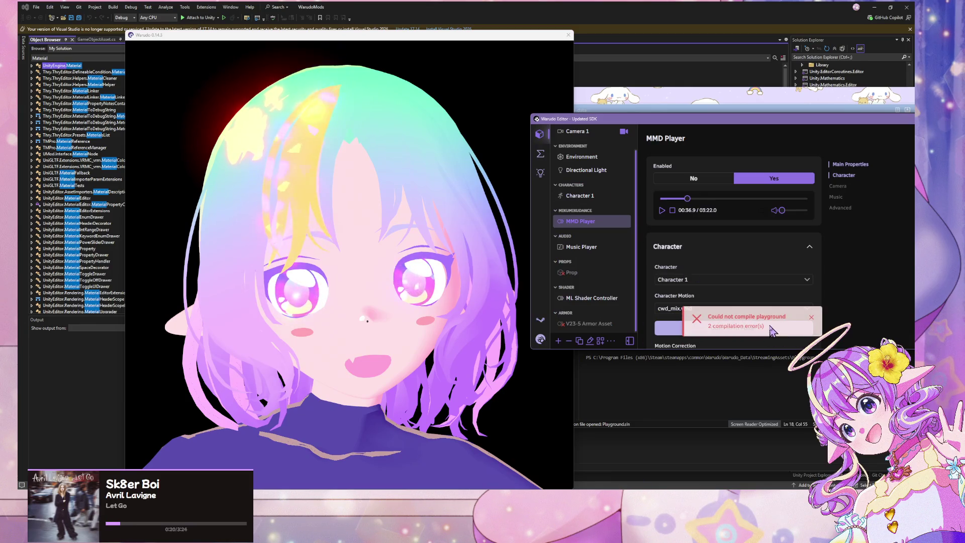
# - Read Warudo's compile errors about ambiguous 'Color', then select Character 1 and the V23-5 Armor asset
pyautogui.click(749, 321)
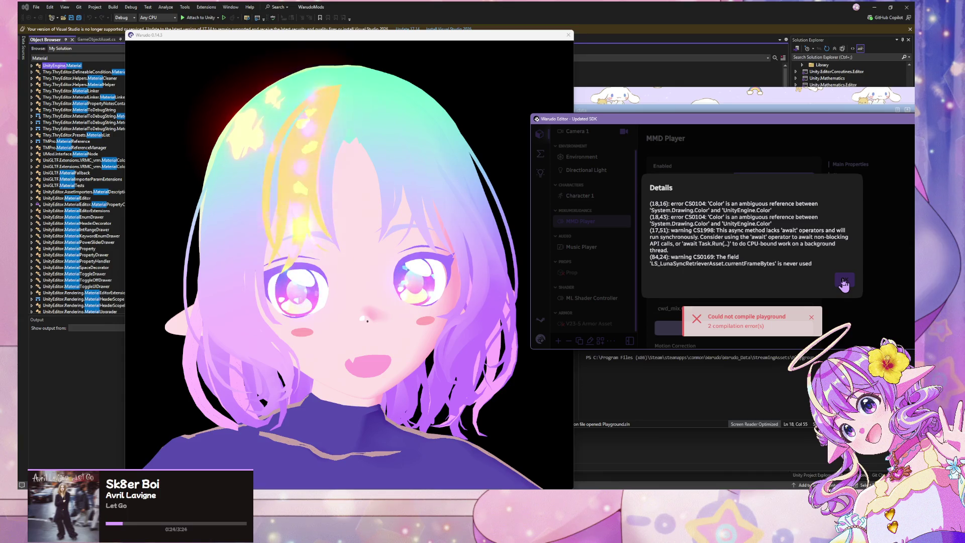
pyautogui.click(844, 280)
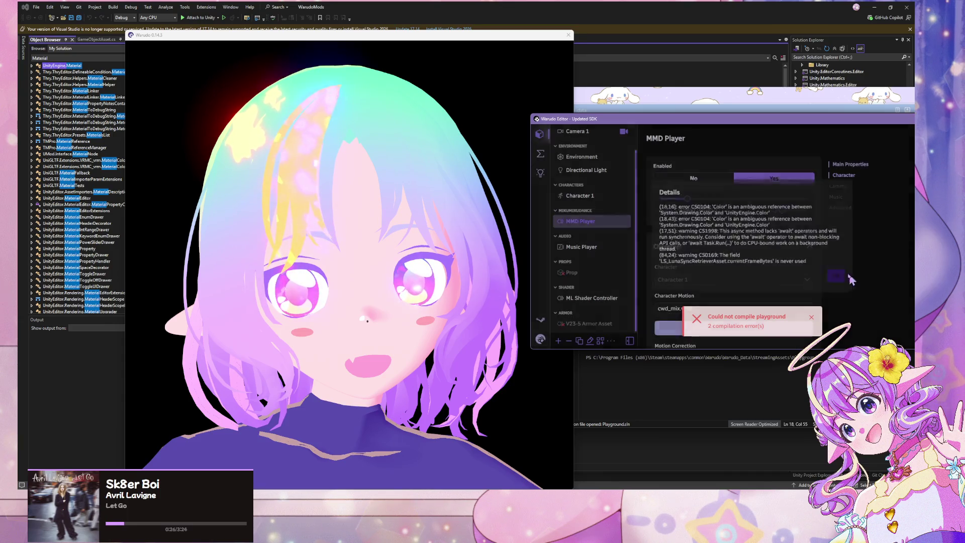
pyautogui.click(591, 195)
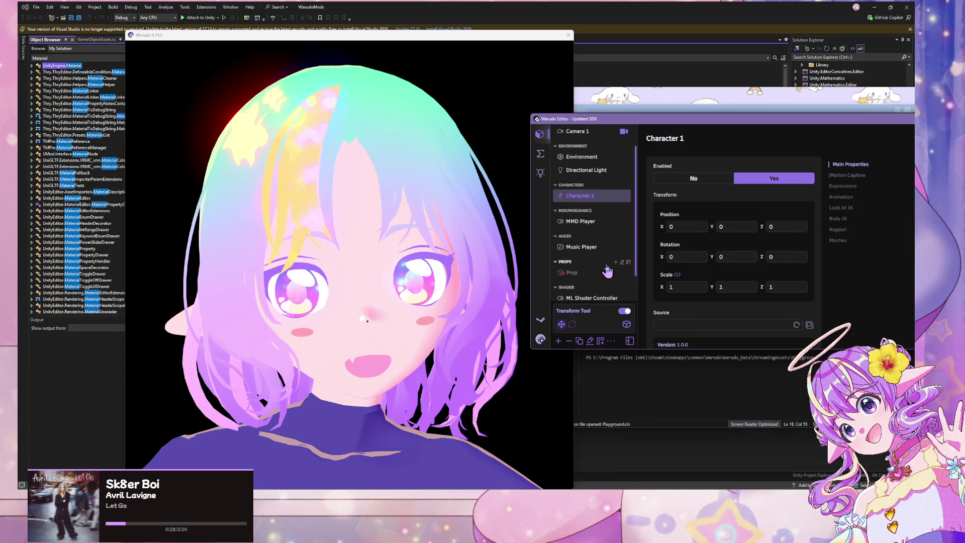
pyautogui.click(597, 289)
pyautogui.click(679, 387)
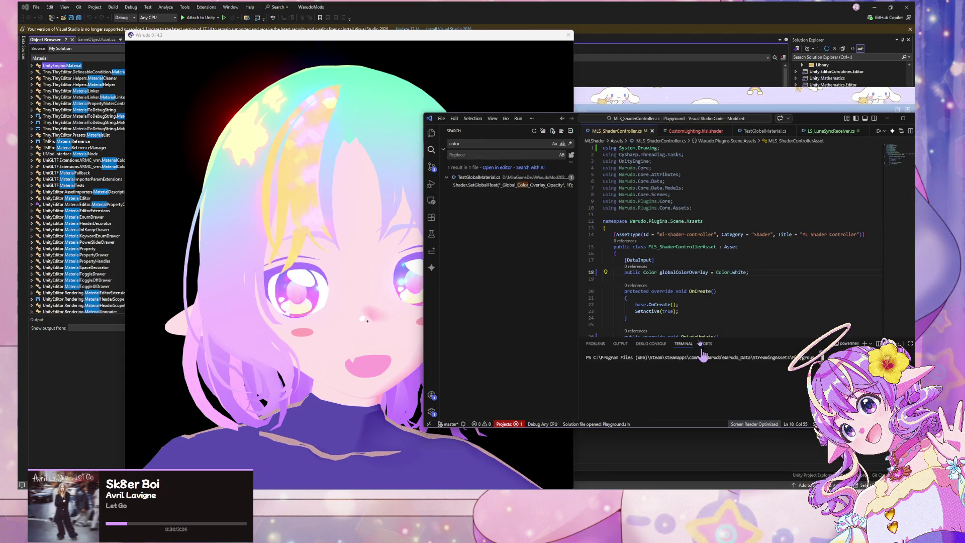
# - Resolve the ambiguous Color by deleting the System.Drawing using line, save, and check the controller in Warudo
pyautogui.click(719, 271)
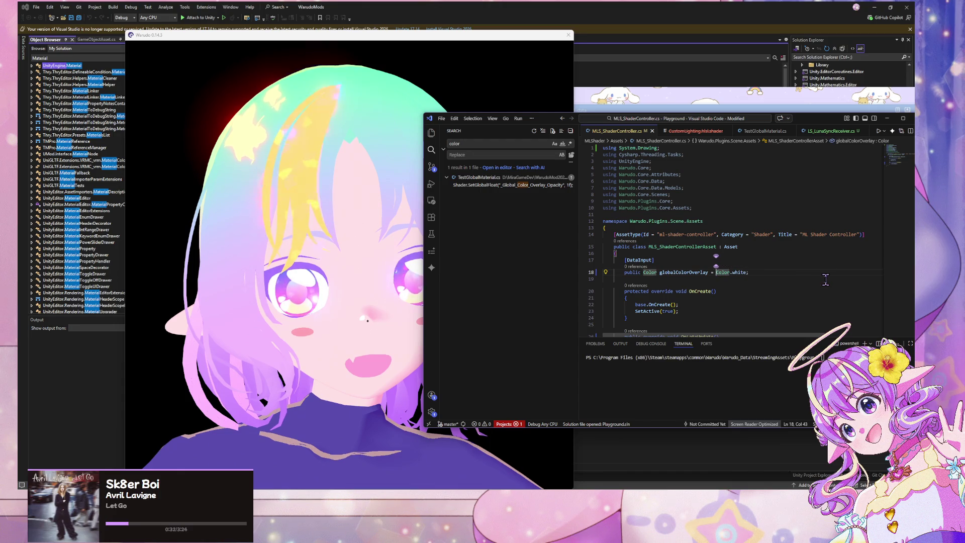
pyautogui.write('UnityEng')
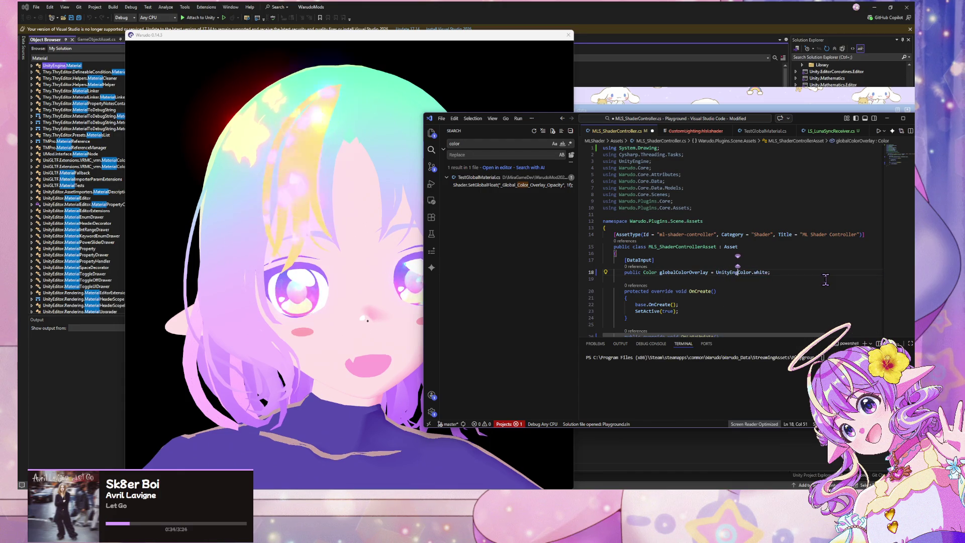
pyautogui.write('ine.')
pyautogui.moveTo(688, 148); pyautogui.dragTo(602, 147)
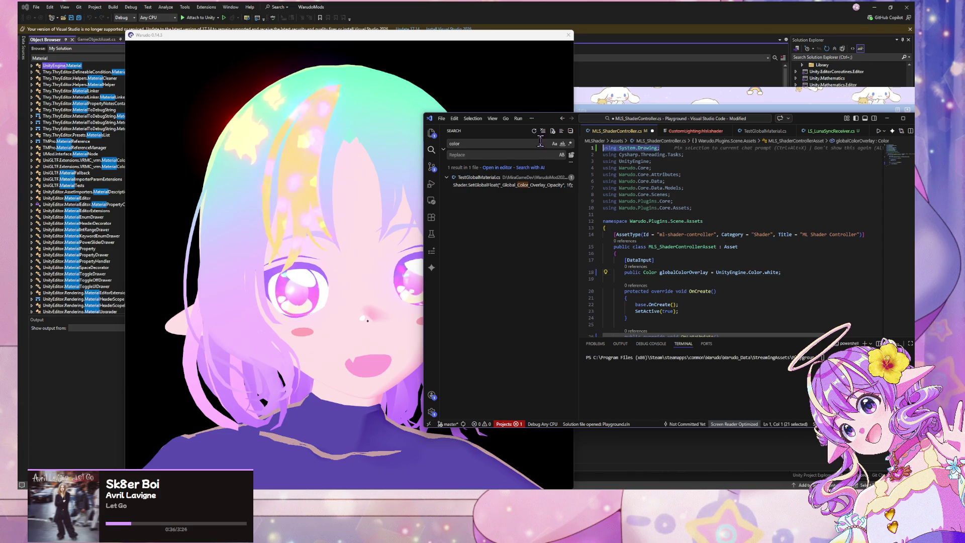
pyautogui.press('BackSpace')
pyautogui.press('BackSpace')
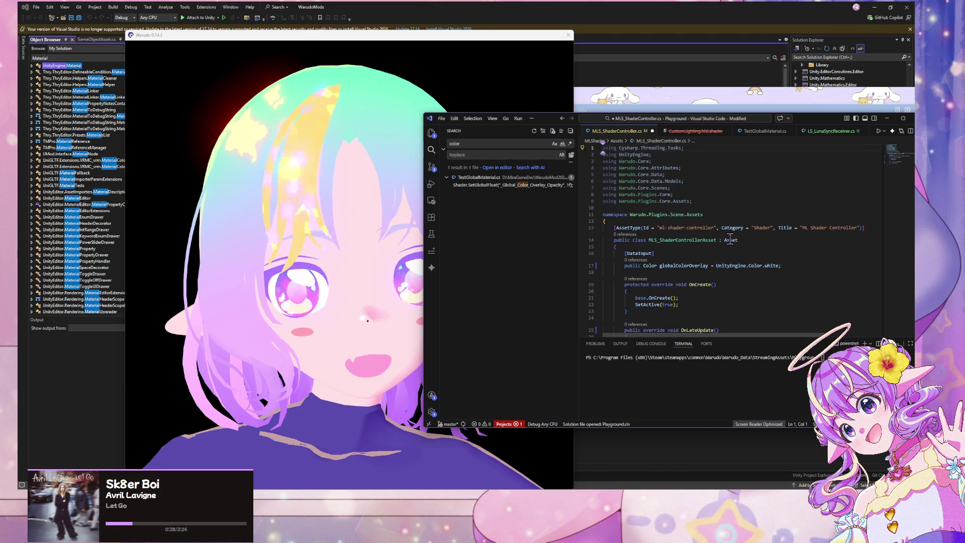
pyautogui.click(724, 260)
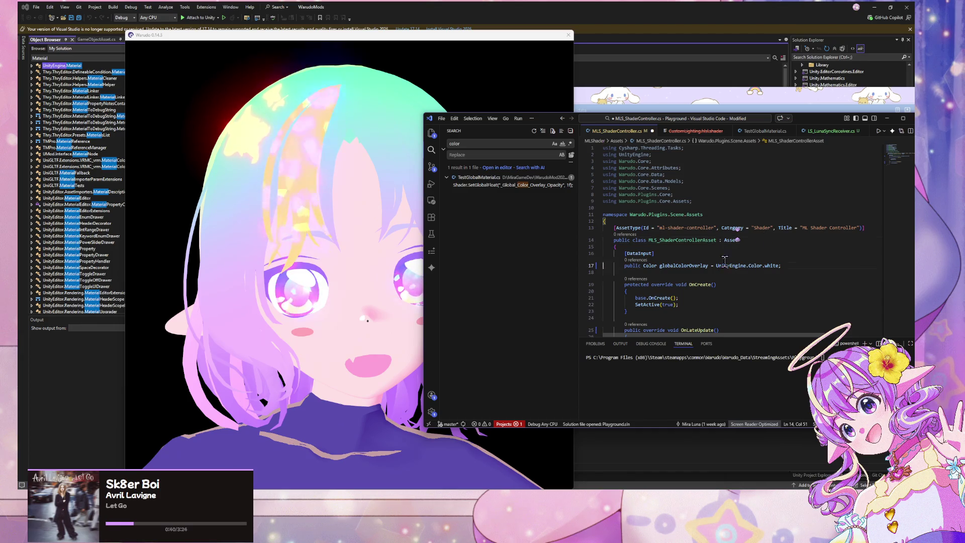
pyautogui.moveTo(749, 264); pyautogui.dragTo(714, 265)
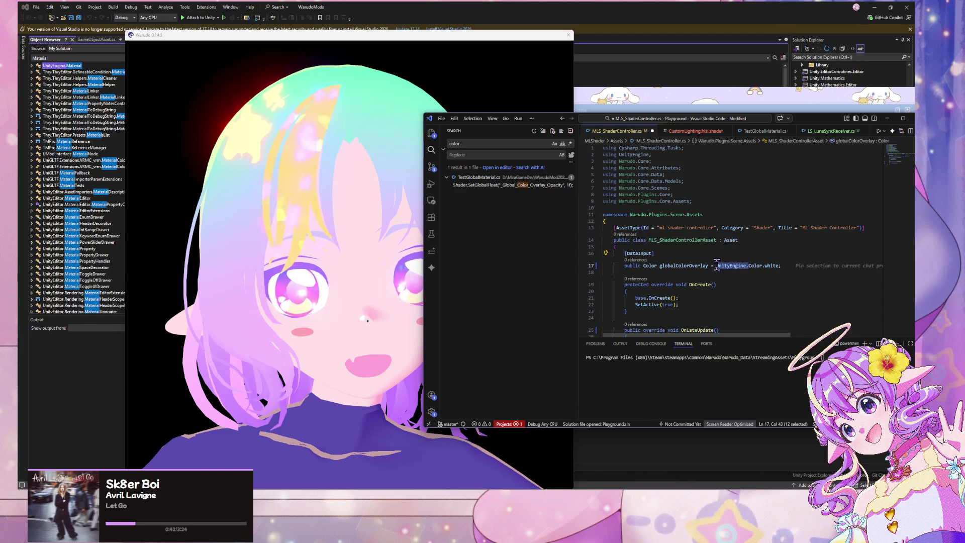
pyautogui.press('BackSpace')
pyautogui.hotkey('ctrl', 's')
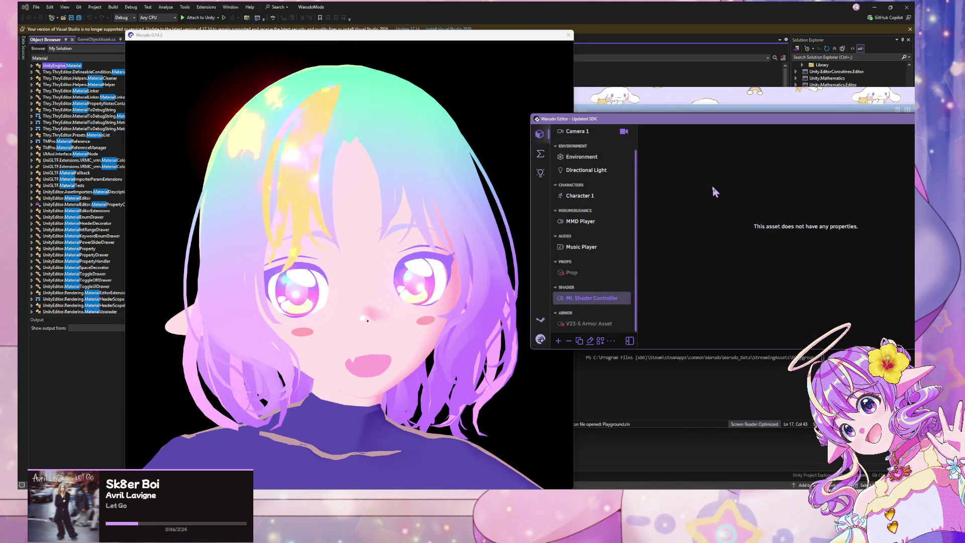
pyautogui.click(585, 272)
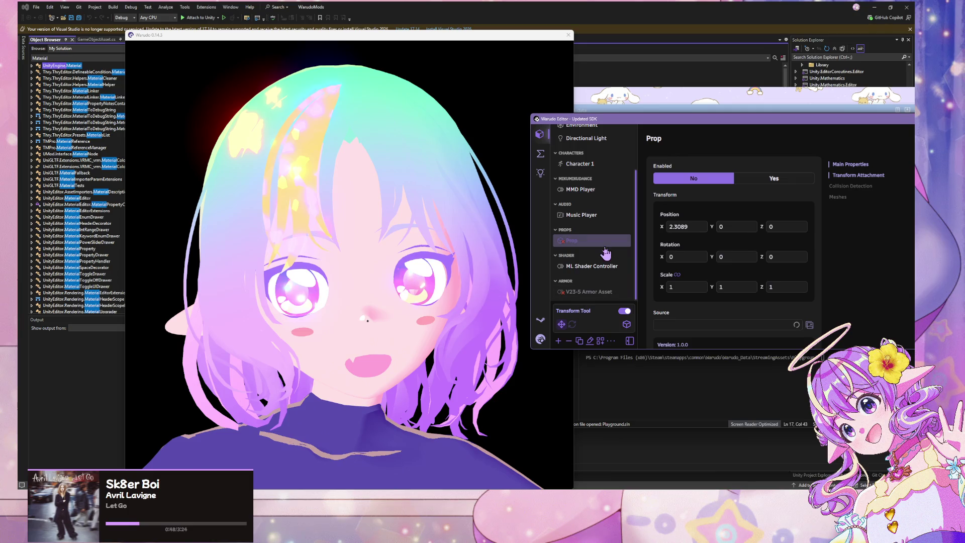
pyautogui.click(600, 270)
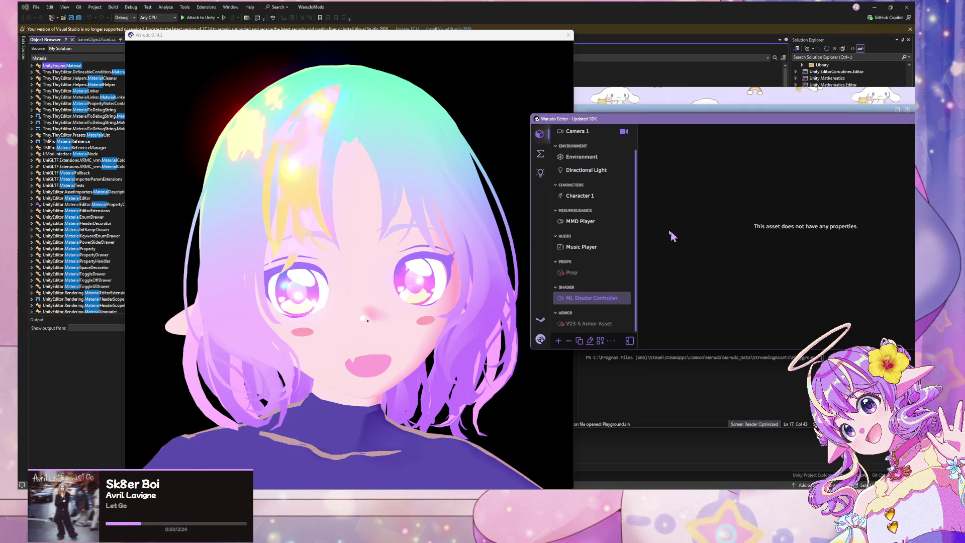
# - Add [Label("Global Color Overlay")] above globalColorOverlay, save, and open its colour picker in Warudo
pyautogui.click(596, 371)
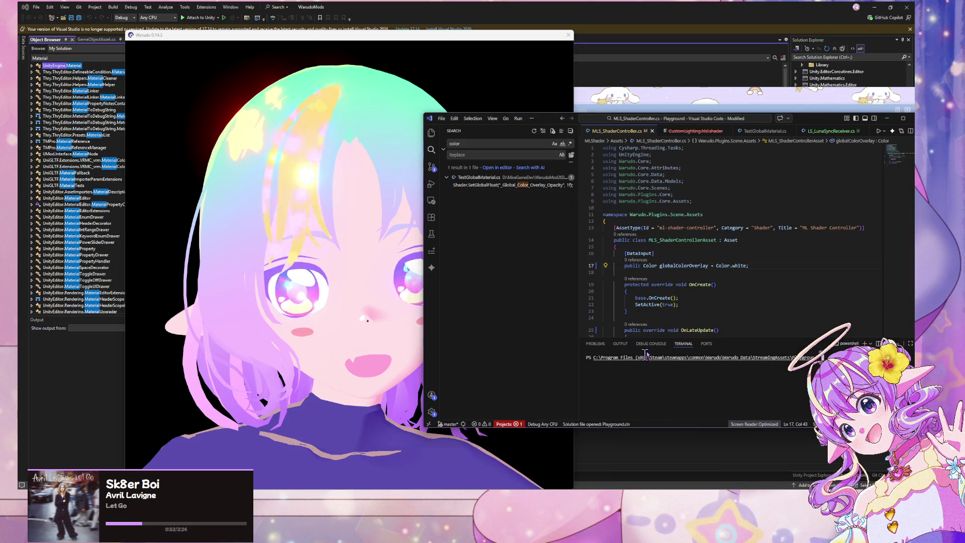
pyautogui.click(680, 255)
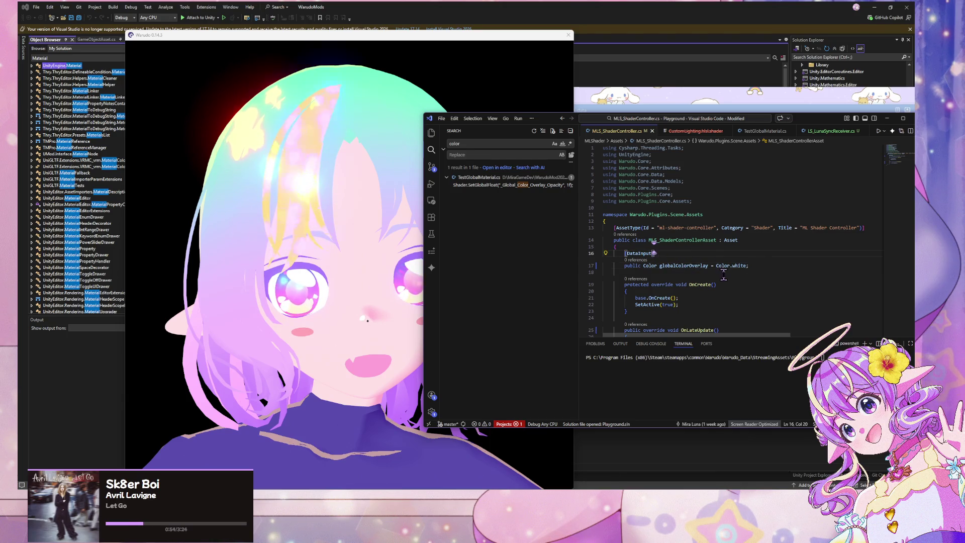
pyautogui.press('Return')
pyautogui.write('[Label("Global Color Overlay")]')
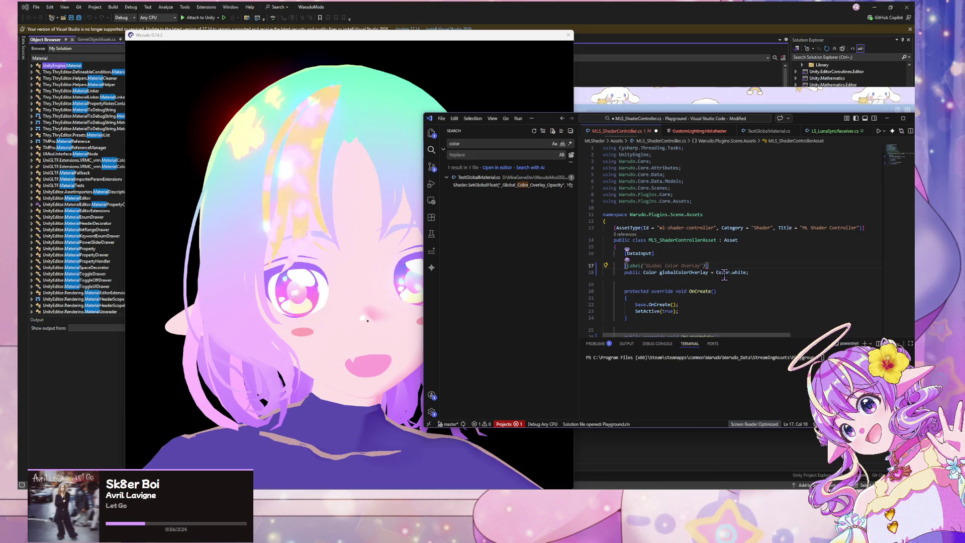
pyautogui.hotkey('ctrl', 's')
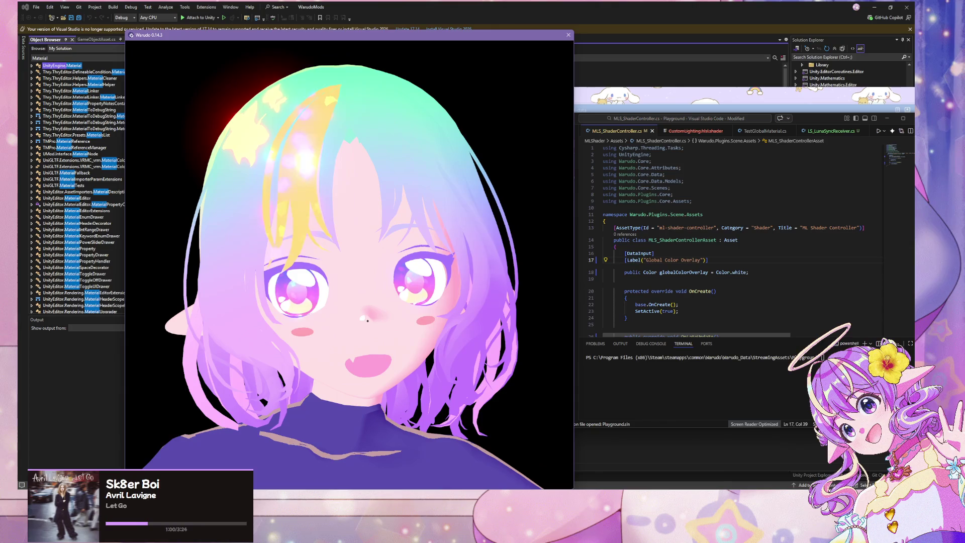
pyautogui.hotkey('alt', 'Tab')
pyautogui.click(691, 178)
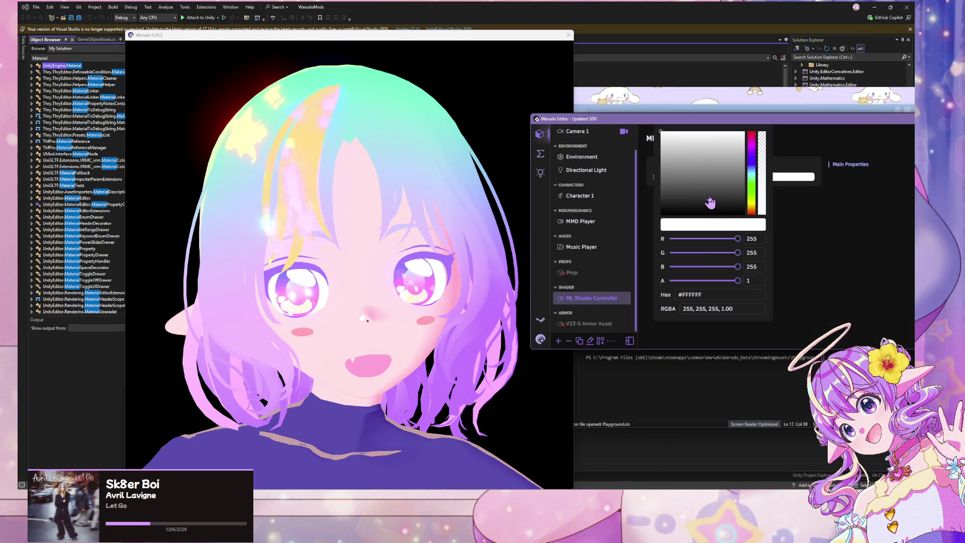
# - Close and reopen the overlay colour picker, then recompile the playground to refresh the label
pyautogui.click(799, 231)
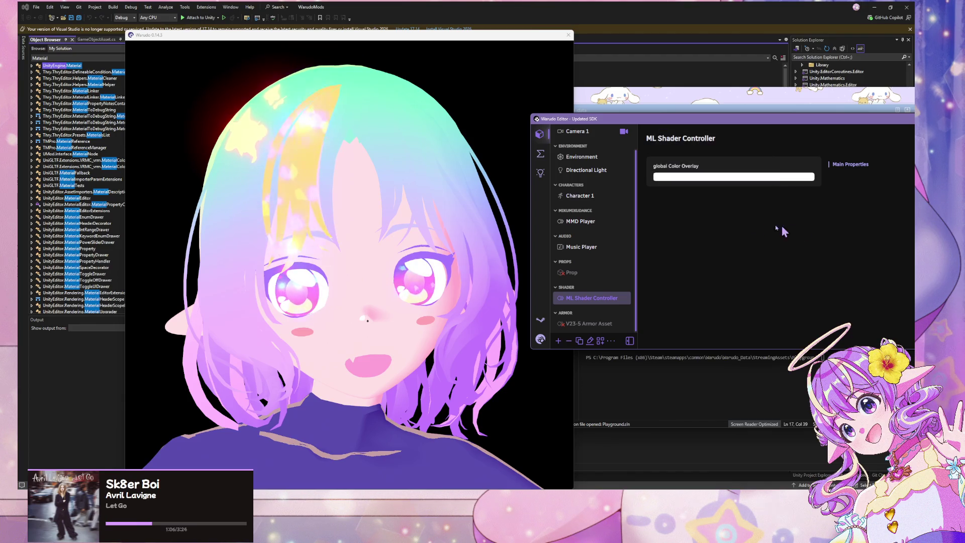
pyautogui.click(693, 181)
pyautogui.press('Delete')
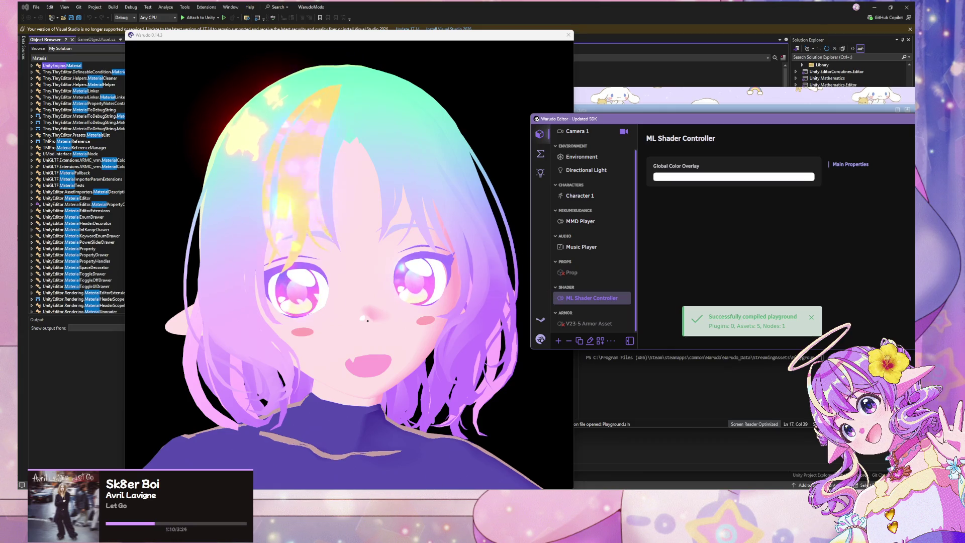
# - Open a new Firefox tab and search Google for 'unityengine hdr'
pyautogui.moveTo(436, 487)
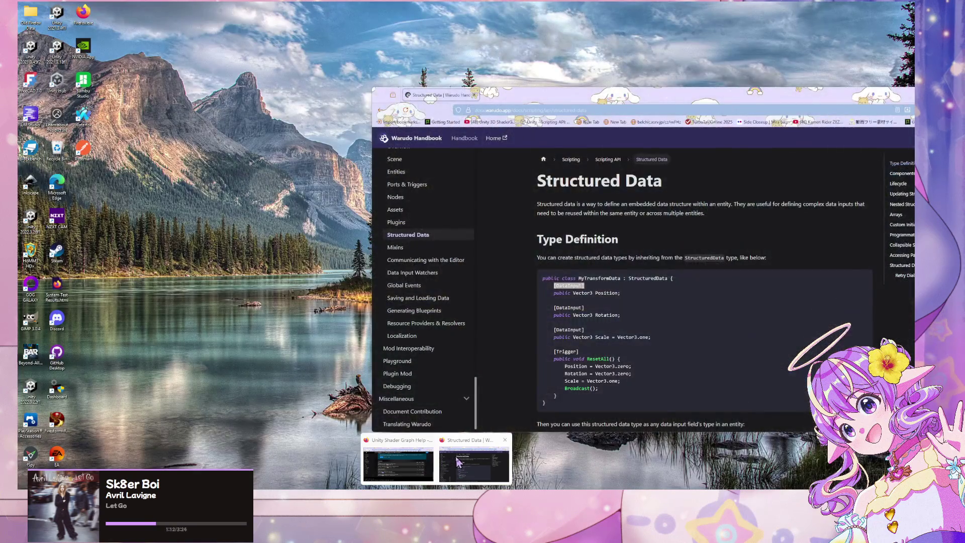
pyautogui.click(457, 462)
pyautogui.moveTo(512, 95); pyautogui.dragTo(614, 195)
pyautogui.doubleClick(602, 200)
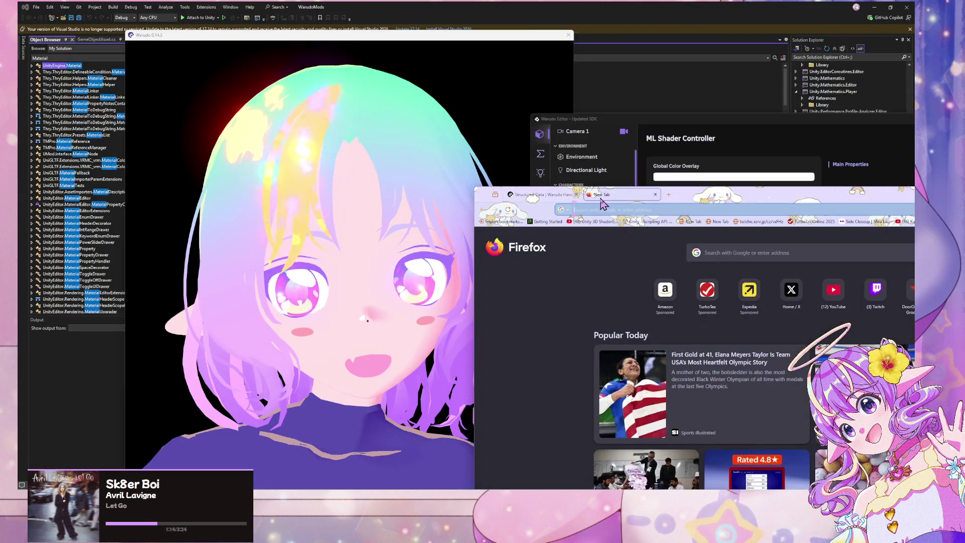
pyautogui.write('vector3')
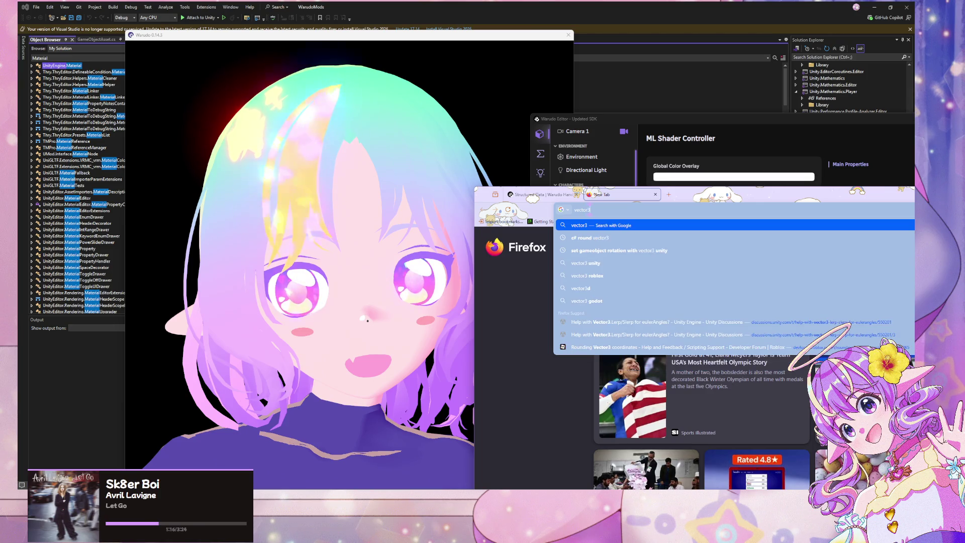
pyautogui.press('BackSpace')
pyautogui.press('BackSpace')
pyautogui.press('BackSpace')
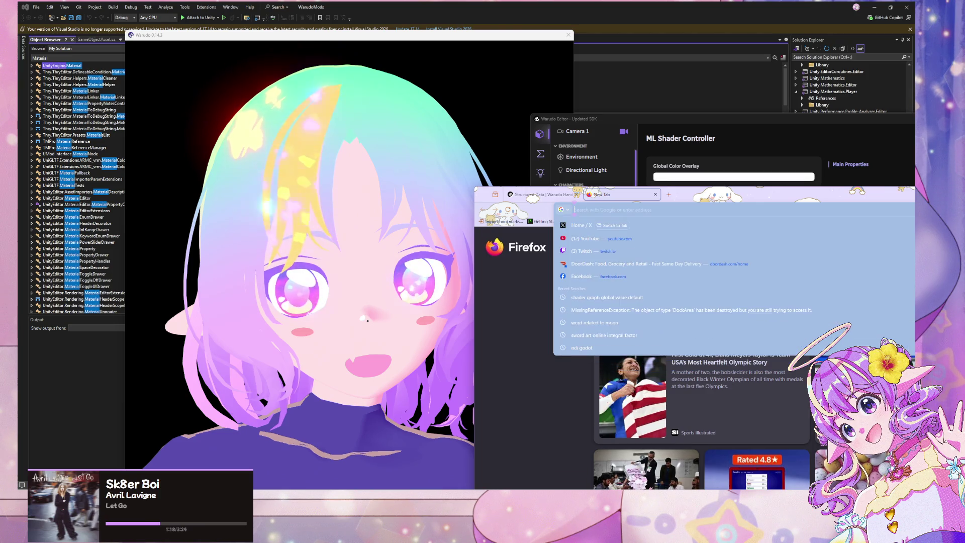
pyautogui.write('hdr')
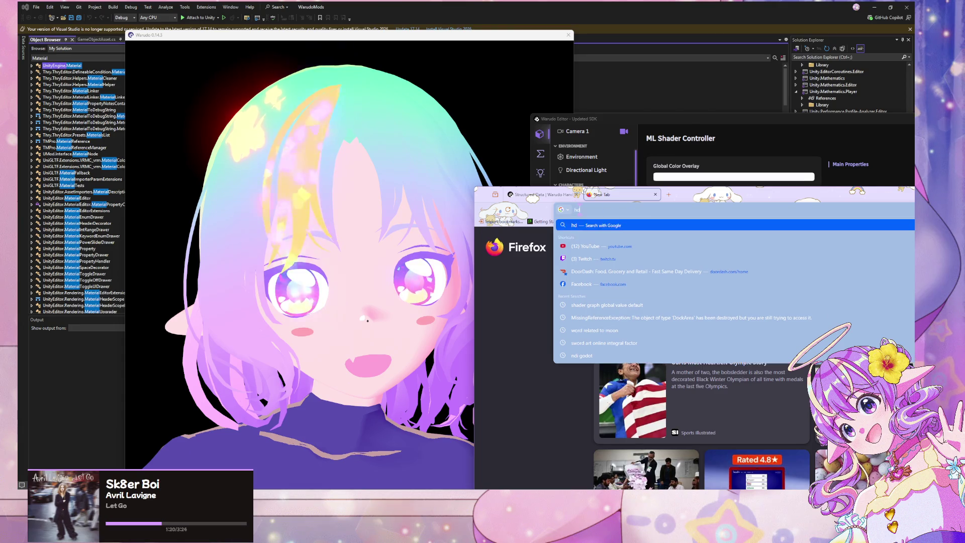
pyautogui.press('BackSpace')
pyautogui.press('BackSpace')
pyautogui.press('BackSpace')
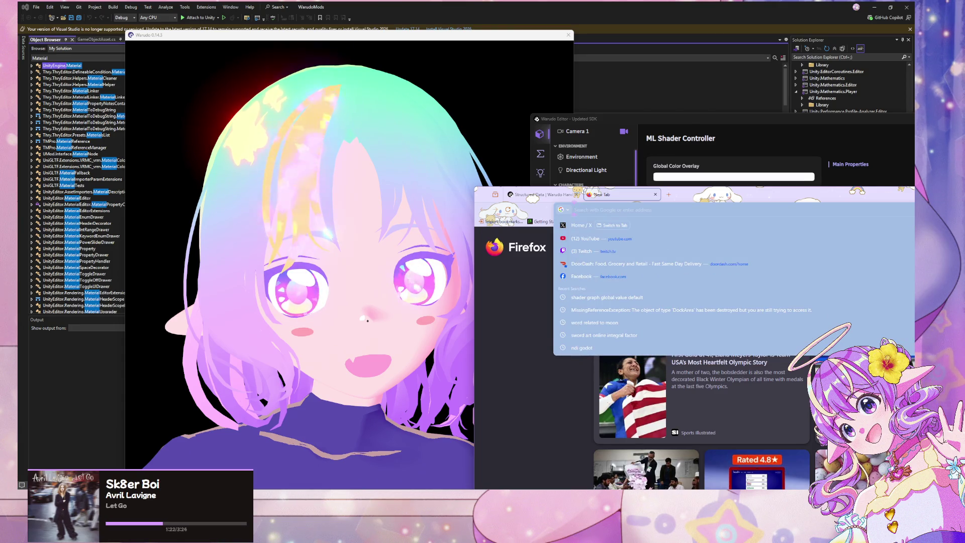
pyautogui.write('unity')
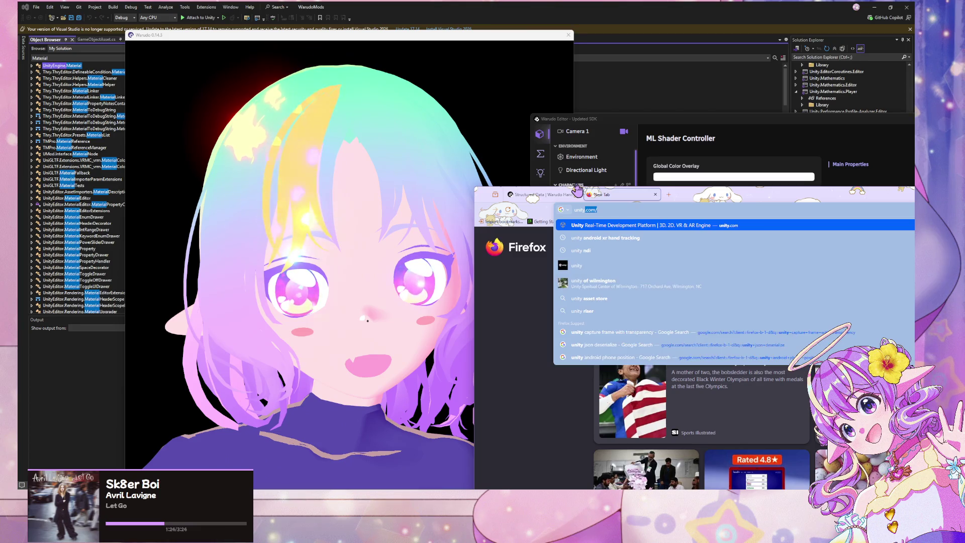
pyautogui.write('engine hdr')
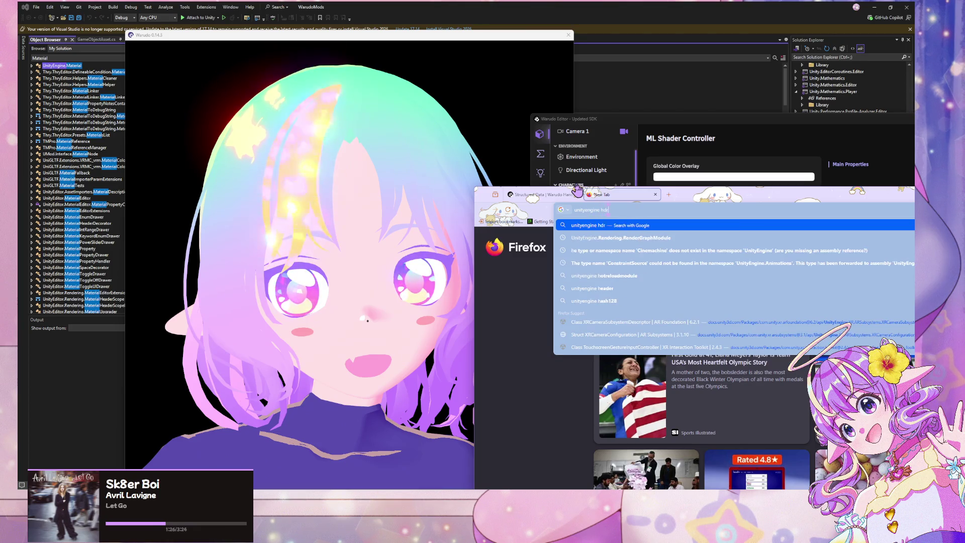
pyautogui.press('Return')
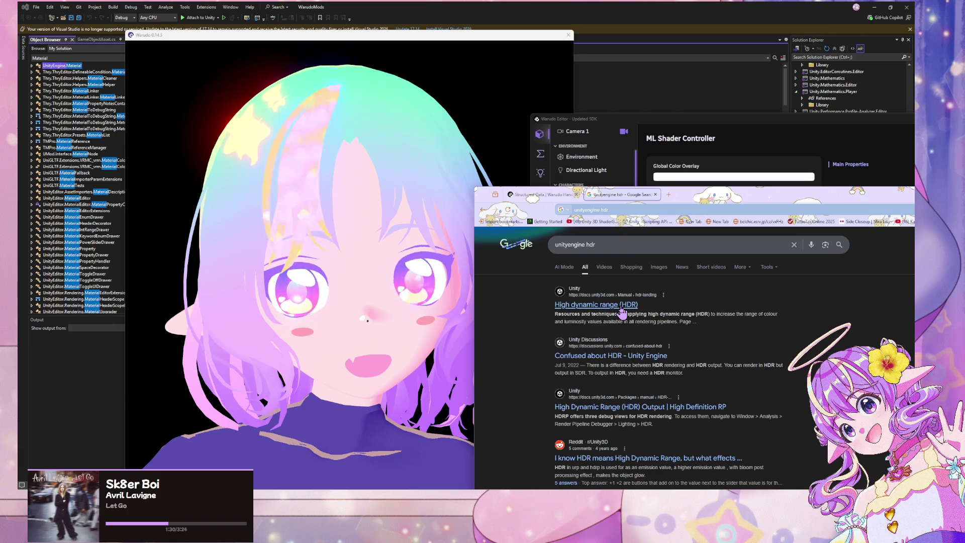
# - Refine the search to 'unityengine hdr vector3' and open the Unity Discussions HDR Color Intensity thread
pyautogui.click(631, 244)
pyautogui.write('e')
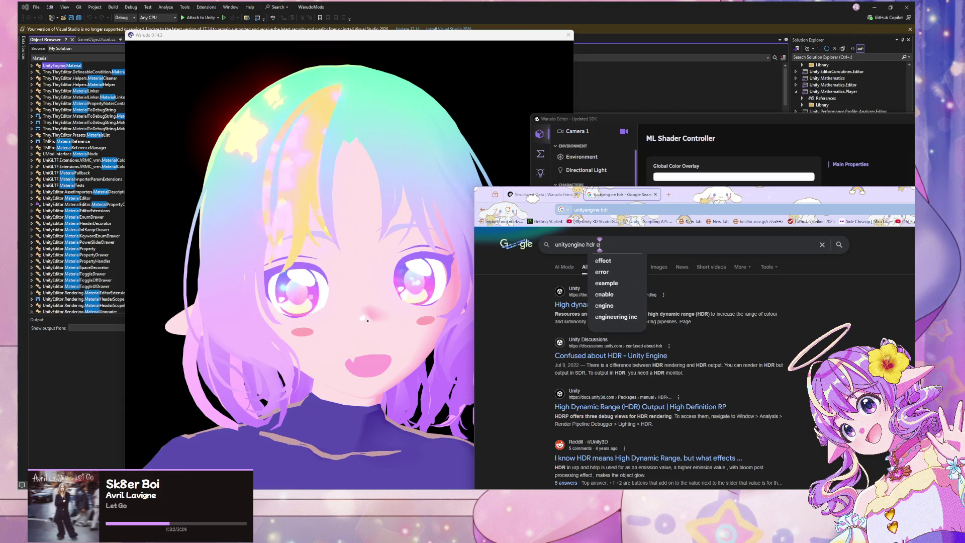
pyautogui.press('BackSpace')
pyautogui.write('vector3')
pyautogui.press('Return')
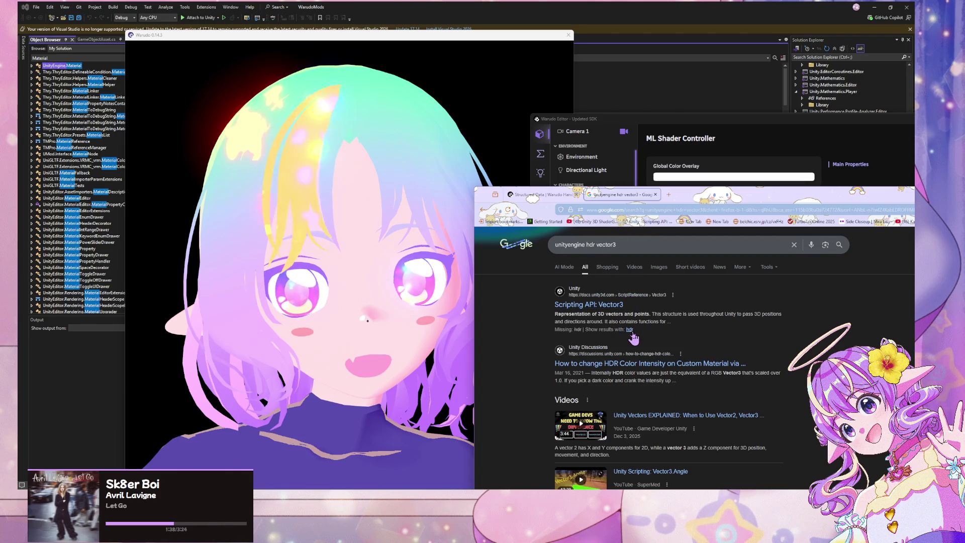
pyautogui.click(676, 363)
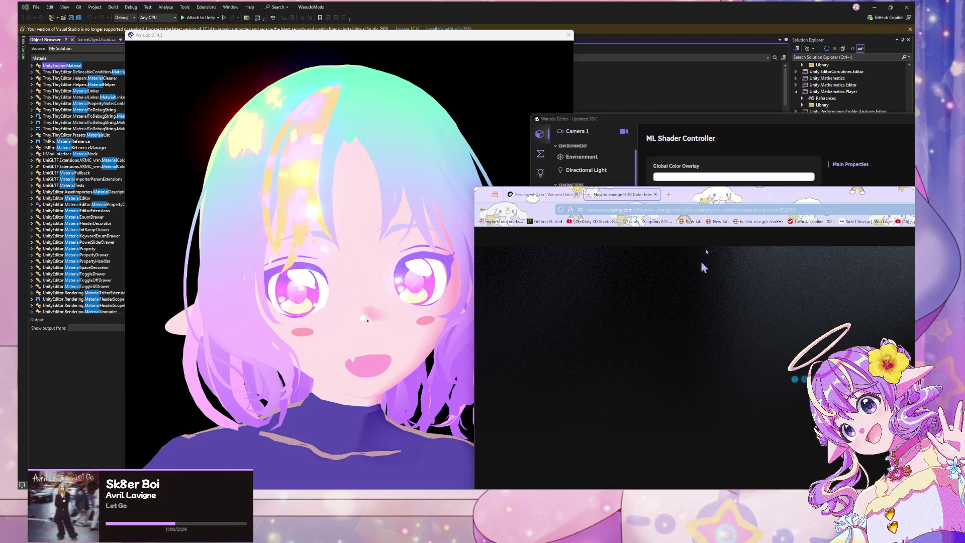
# - Widen the browser window and scroll down through the Unity Discussions thread
pyautogui.moveTo(693, 194)
pyautogui.mouseDown()
pyautogui.moveTo(447, 20)
pyautogui.moveTo(428, 75)
pyautogui.mouseUp()
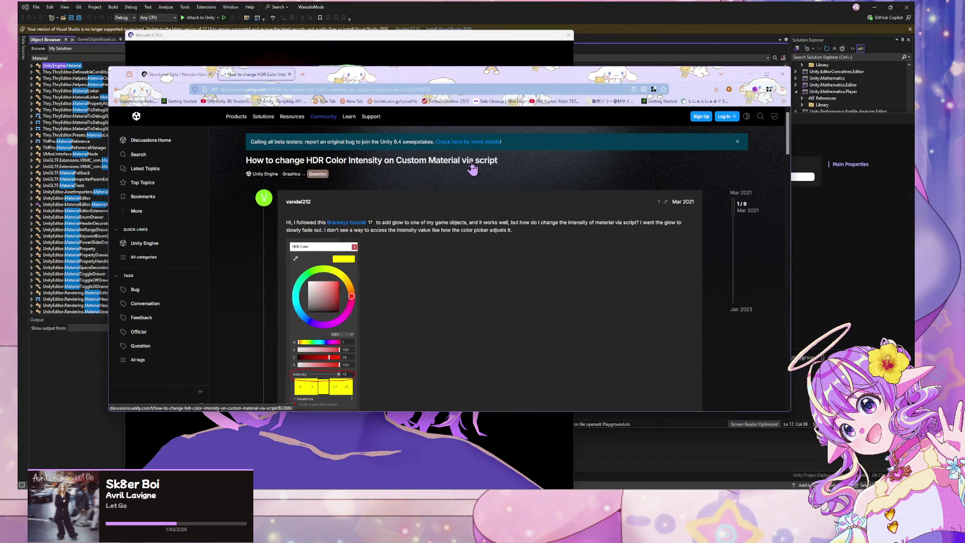
pyautogui.scroll(-5, 470, 171)
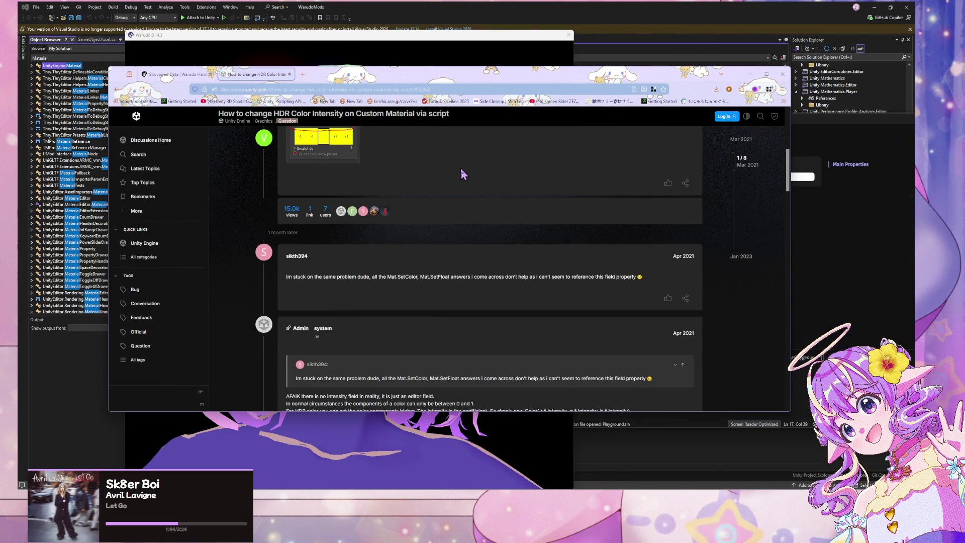
pyautogui.scroll(-3, 460, 168)
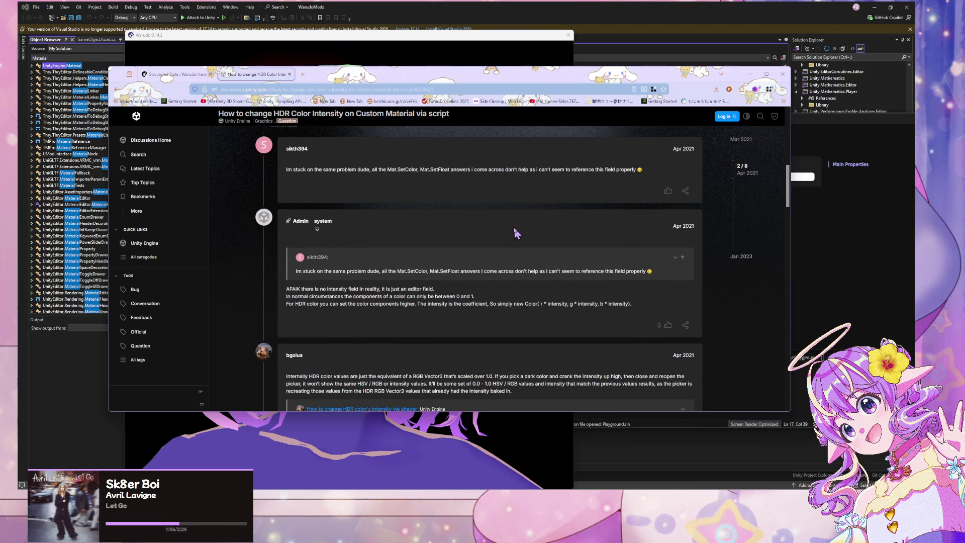
pyautogui.scroll(-3, 517, 231)
pyautogui.scroll(-2, 503, 237)
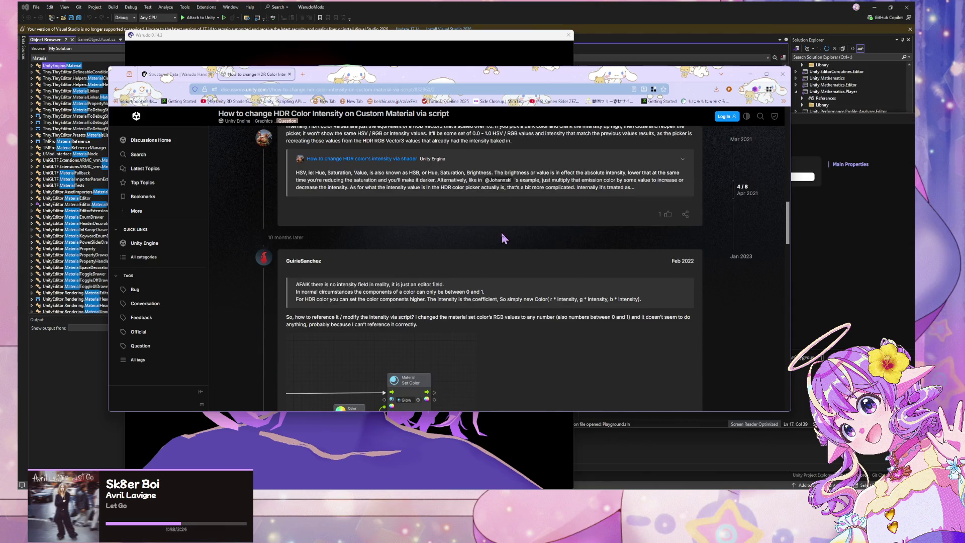
pyautogui.scroll(-2, 502, 235)
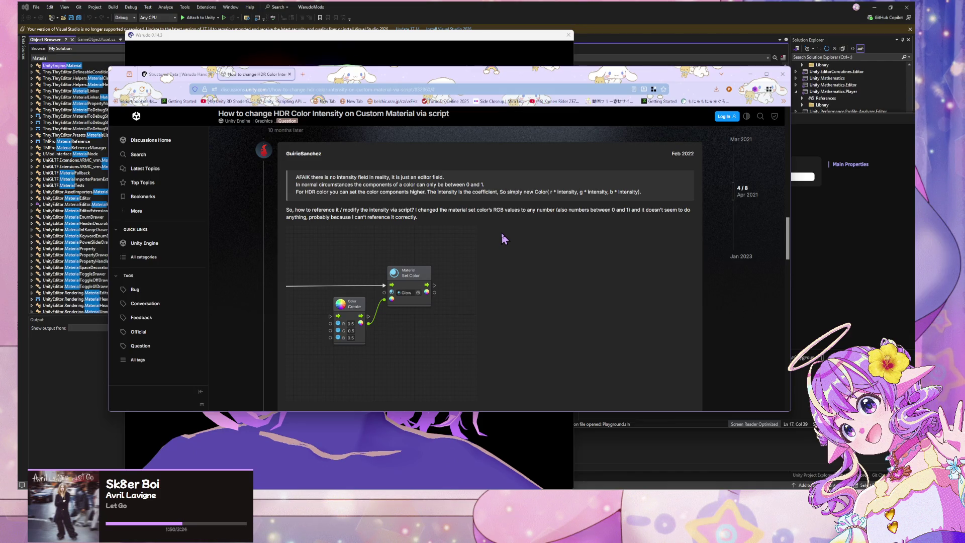
pyautogui.scroll(-3, 502, 232)
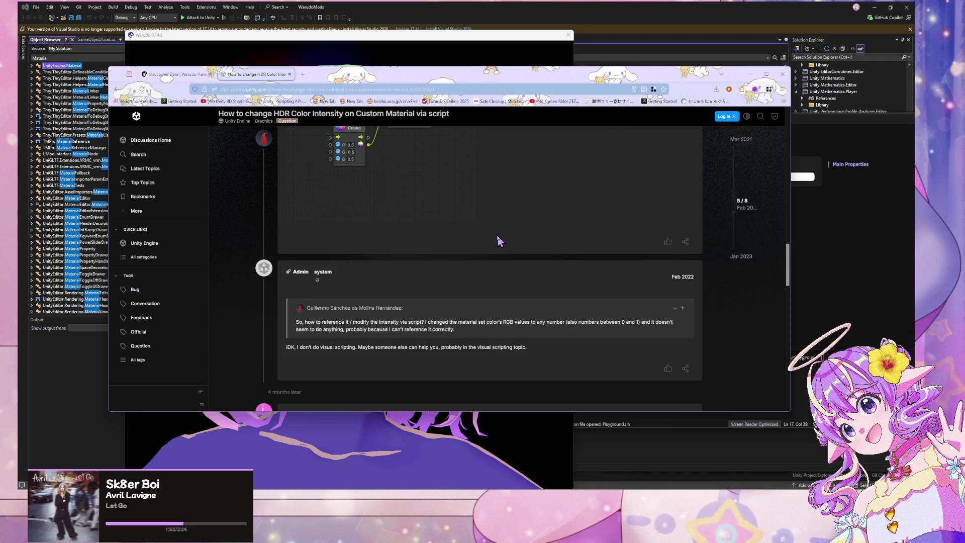
pyautogui.scroll(-3, 485, 226)
pyautogui.scroll(-3, 485, 225)
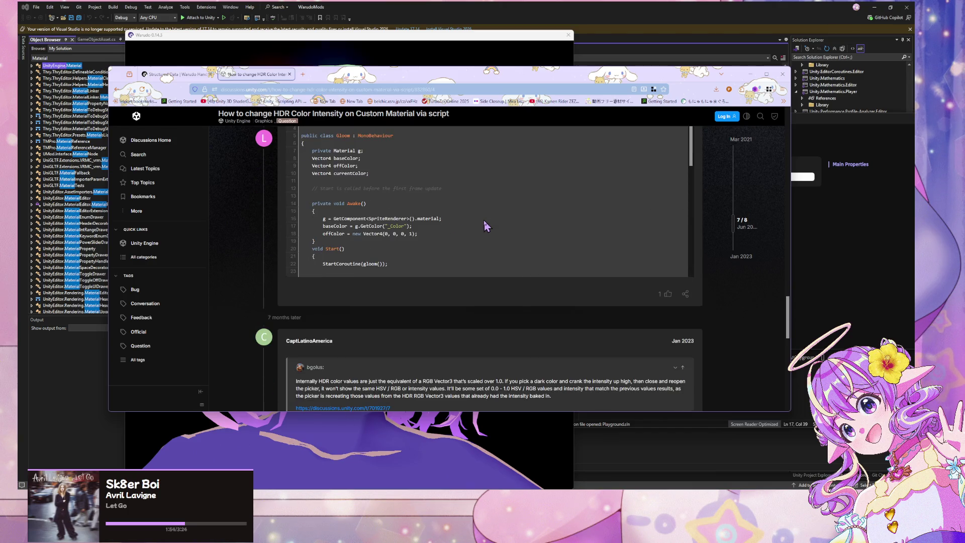
pyautogui.scroll(-3, 483, 221)
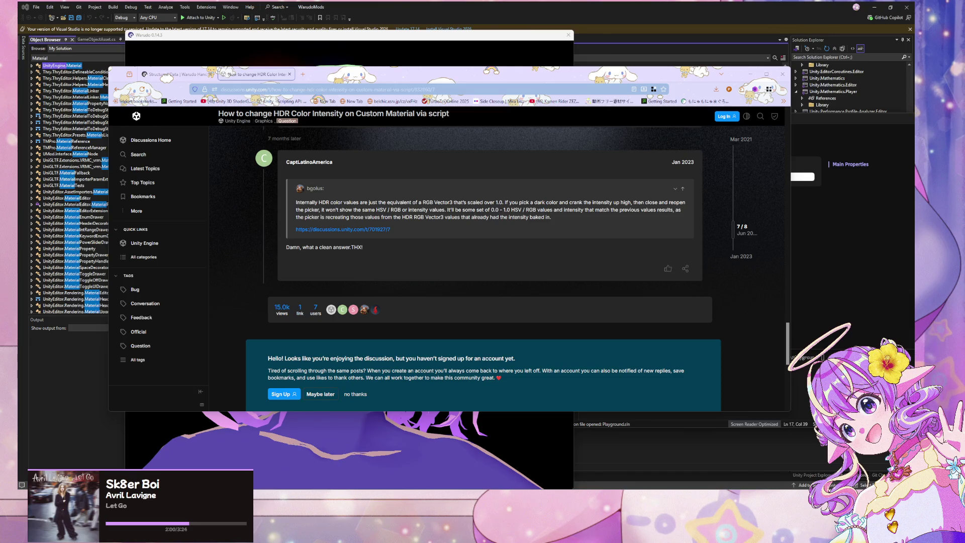
# - Open the linked HDR colour intensity thread and select its gamma-to-linear conversion code sample
pyautogui.middleClick(376, 232)
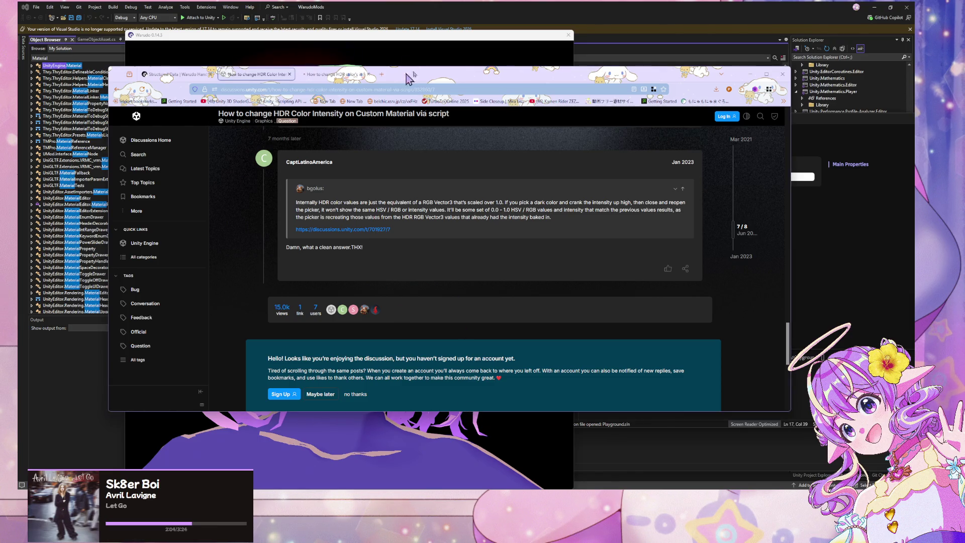
pyautogui.click(336, 75)
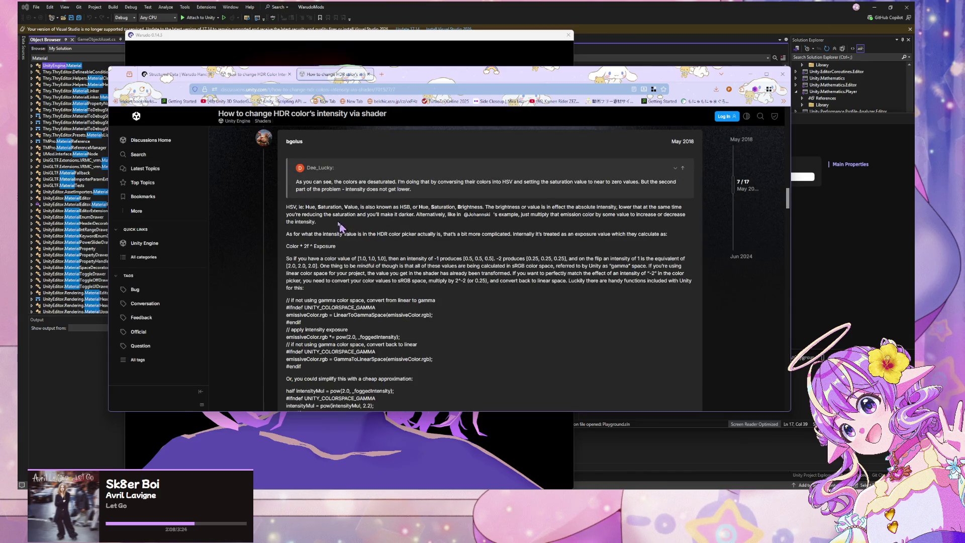
pyautogui.scroll(-2, 346, 216)
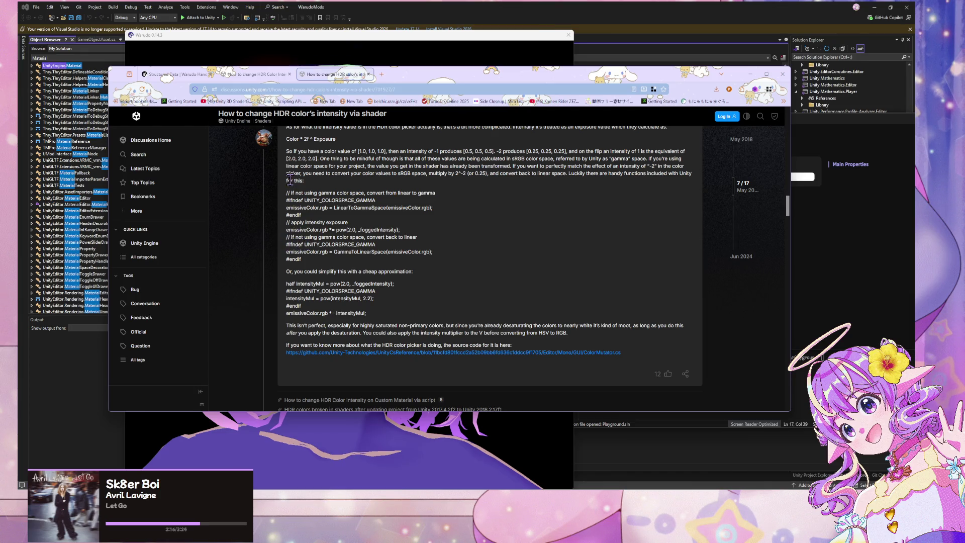
pyautogui.moveTo(303, 259); pyautogui.dragTo(285, 193)
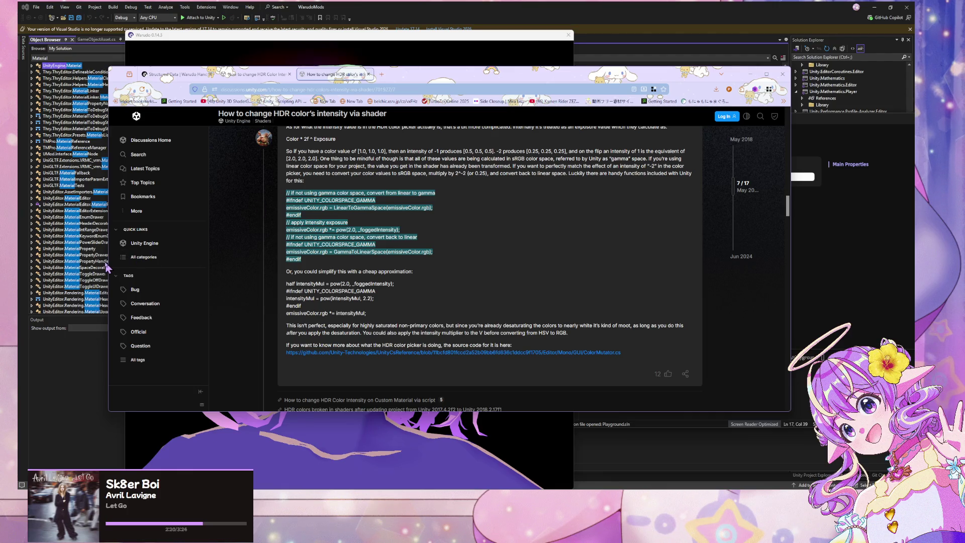
pyautogui.click(799, 237)
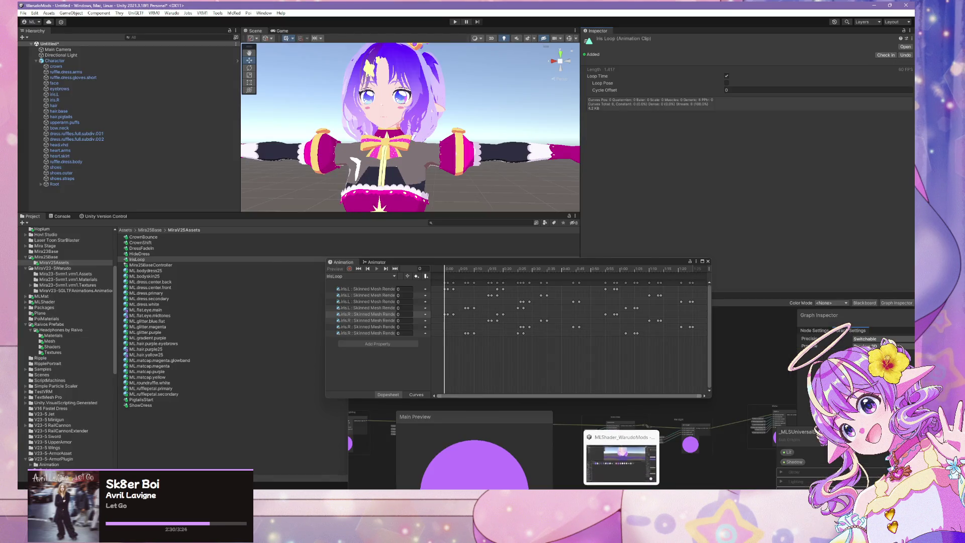
# - Bring up the MLShader_WarudoMods project and reposition the MLSUniversal Shader Graph window beside the v25skin material
pyautogui.click(621, 457)
pyautogui.moveTo(511, 201)
pyautogui.mouseDown()
pyautogui.moveTo(170, 324)
pyautogui.moveTo(160, 339)
pyautogui.mouseUp()
pyautogui.scroll(-5, 857, 308)
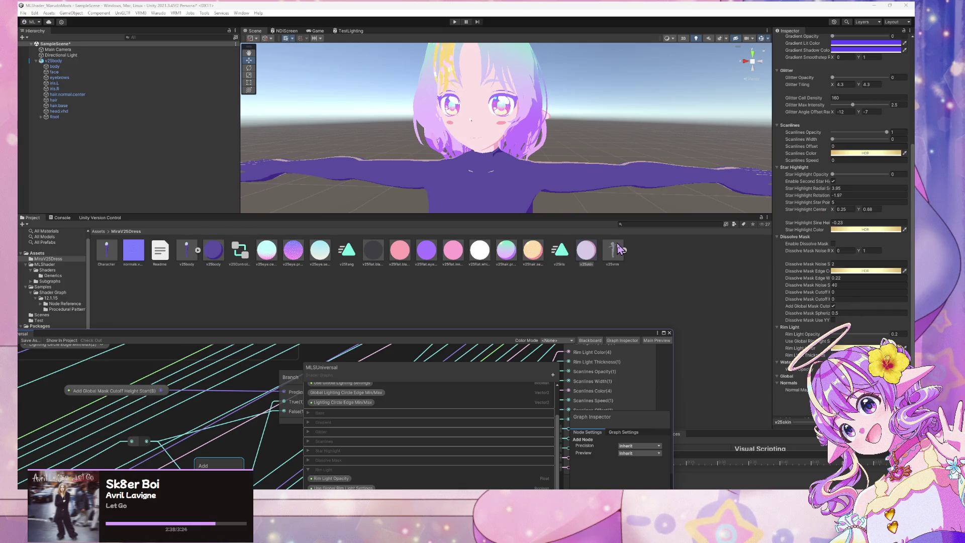
pyautogui.moveTo(465, 334)
pyautogui.mouseDown()
pyautogui.moveTo(602, 271)
pyautogui.moveTo(656, 296)
pyautogui.mouseUp()
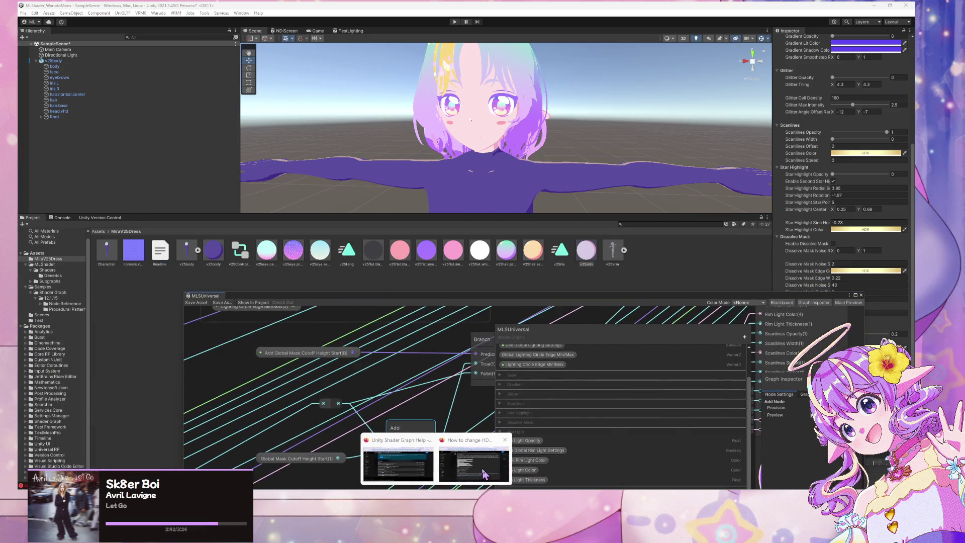
# - Search the web for 'unityengine color' and open the Unity Color Scripting API page
pyautogui.click(483, 451)
pyautogui.hotkey('ctrl', 't')
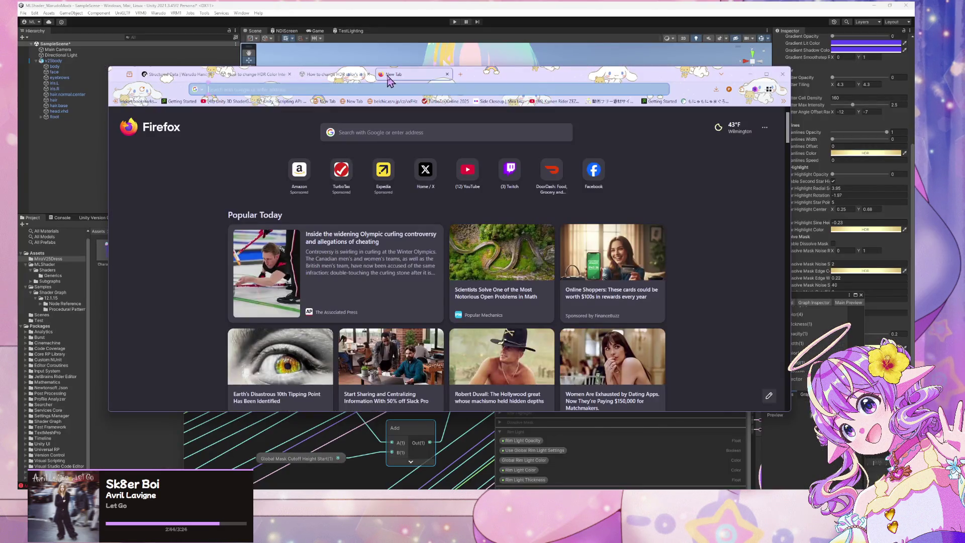
pyautogui.write('unityengine')
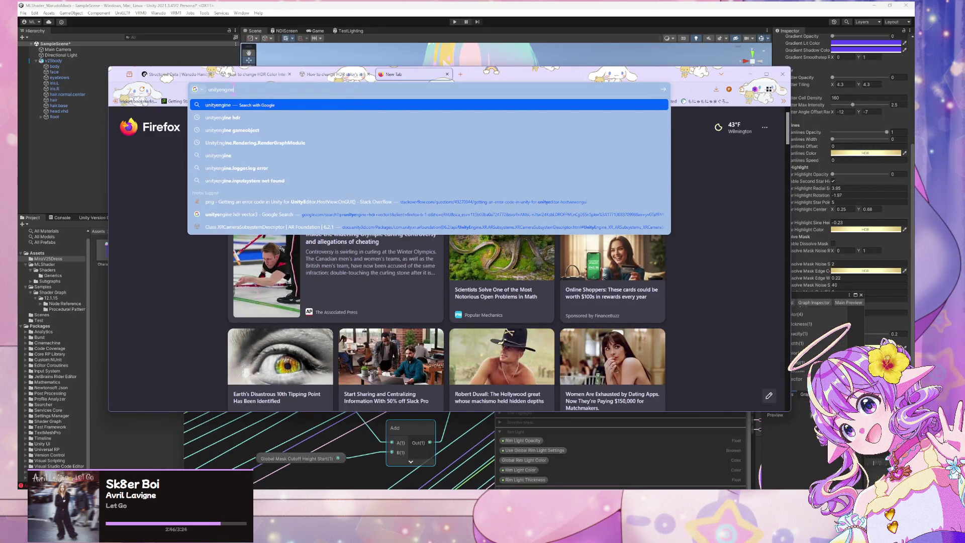
pyautogui.write(' color')
pyautogui.press('Return')
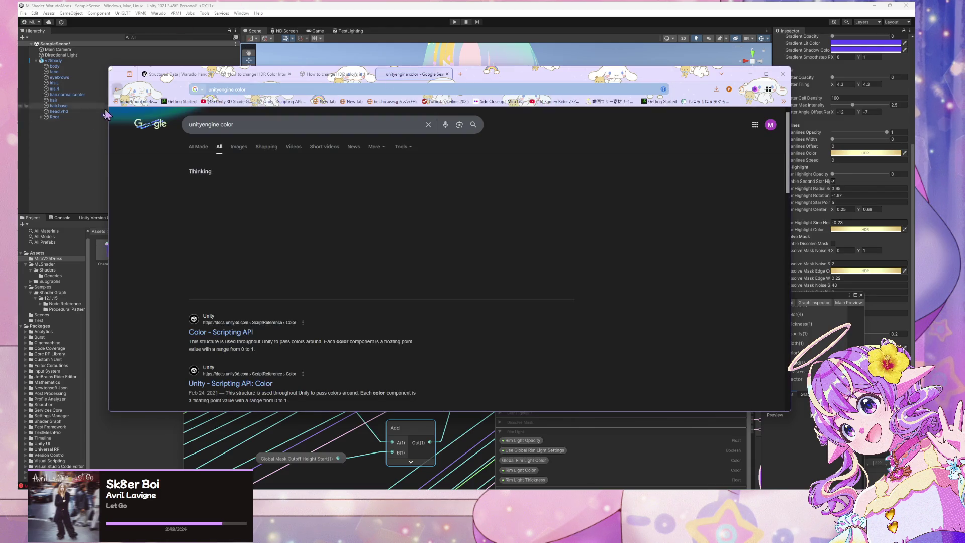
pyautogui.click(250, 334)
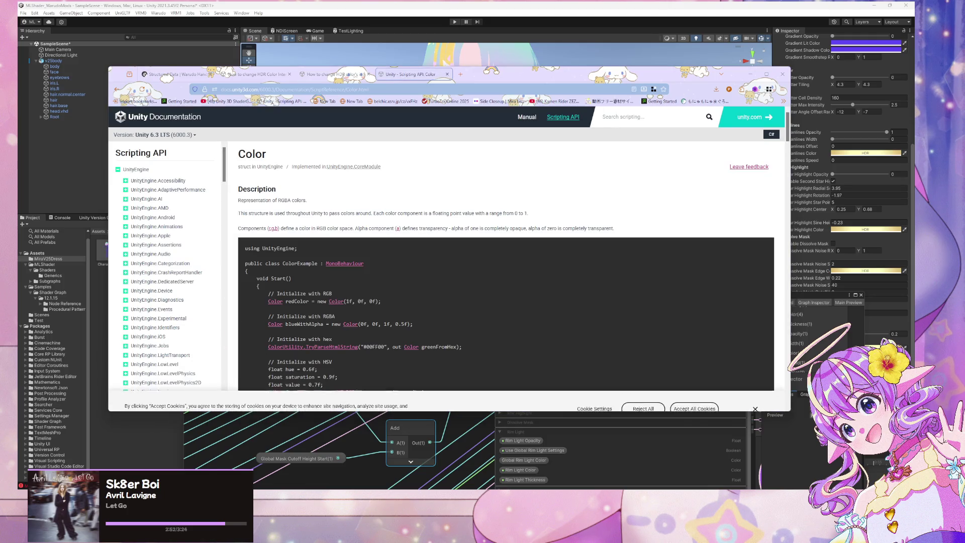
# - Read the Color description, scroll to Static Properties and search the page for 'hd'
pyautogui.scroll(-5, 400, 288)
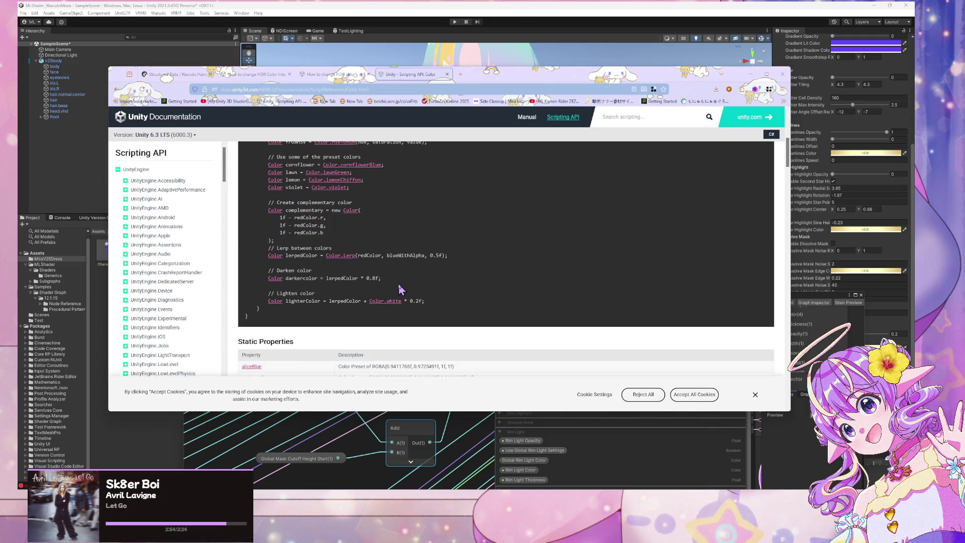
pyautogui.scroll(3, 401, 289)
pyautogui.scroll(2, 401, 289)
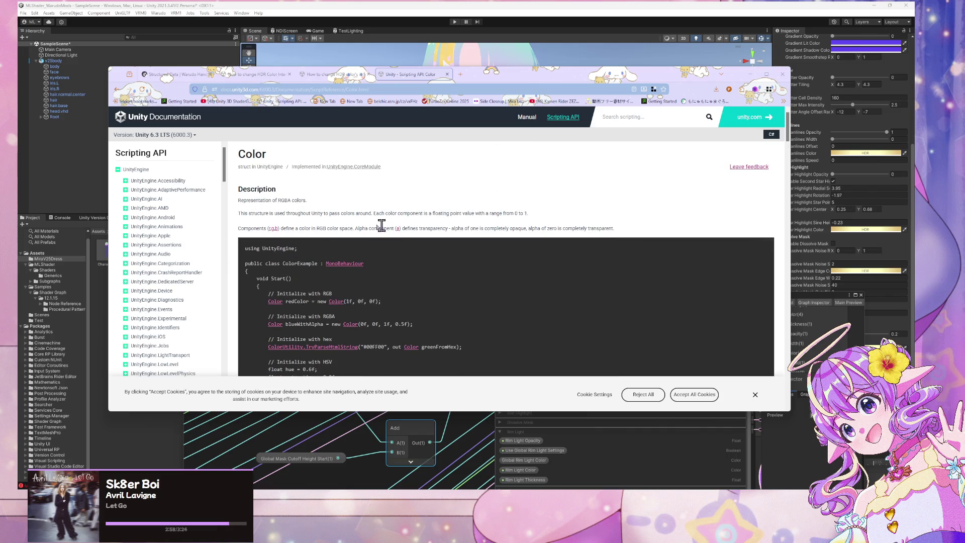
pyautogui.moveTo(283, 201); pyautogui.dragTo(358, 215)
pyautogui.click(356, 221)
pyautogui.scroll(-1, 204, 236)
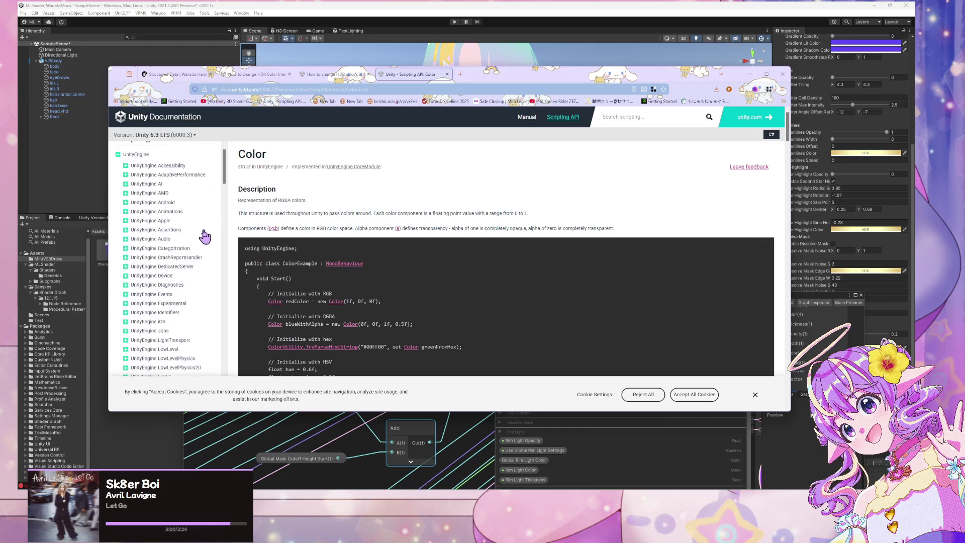
pyautogui.scroll(-5, 272, 257)
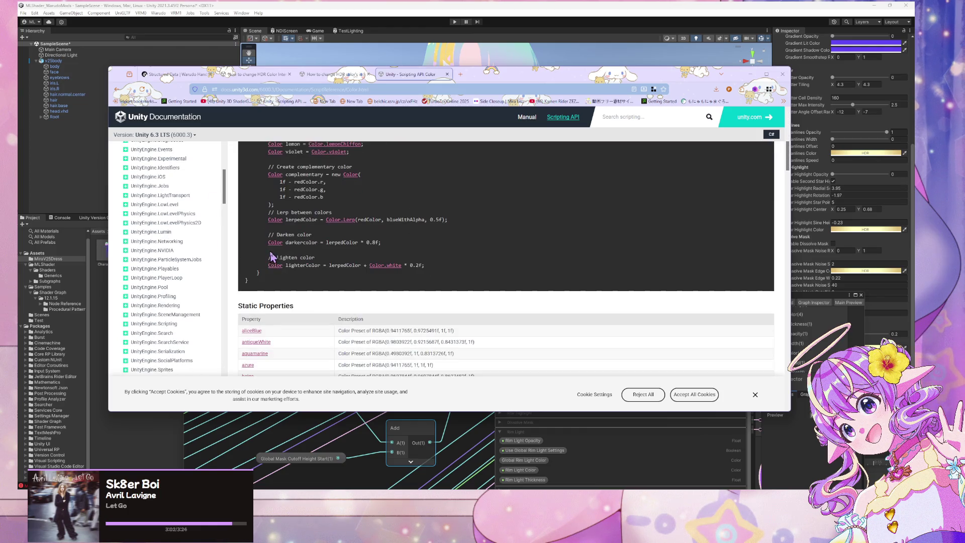
pyautogui.scroll(-3, 272, 256)
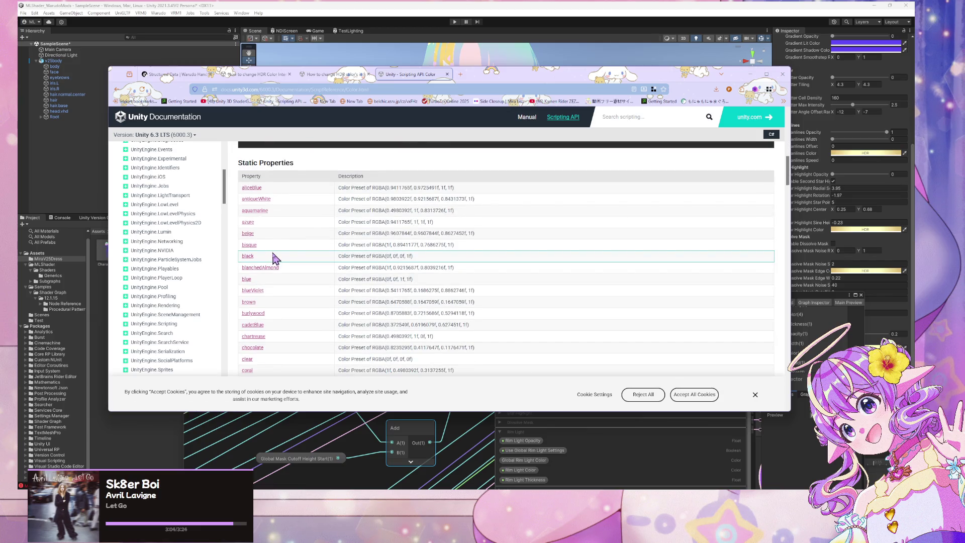
pyautogui.hotkey('ctrl', 'f')
pyautogui.write('hdr')
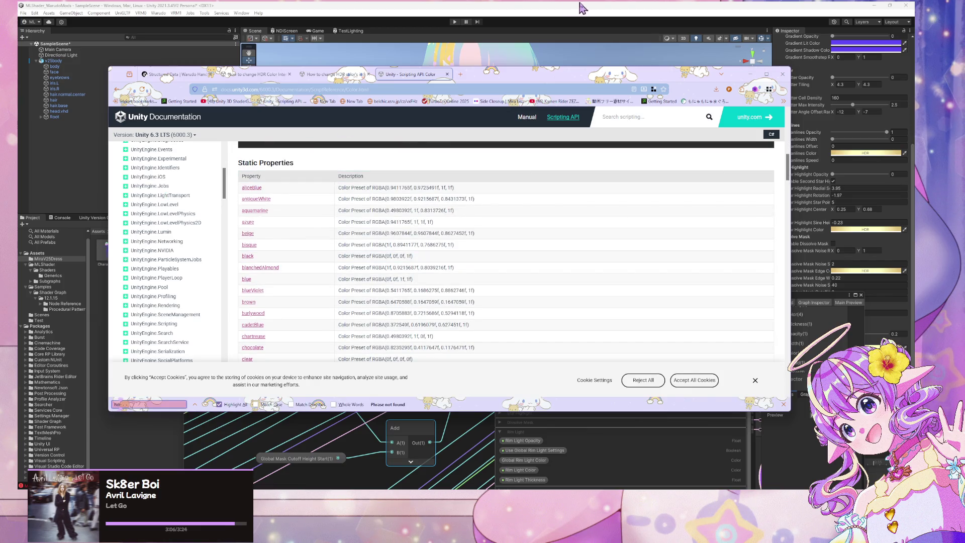
pyautogui.click(334, 74)
# - Open the ColorMutator.cs source linked in the HDR answer and scroll through it on GitHub
pyautogui.scroll(3, 422, 196)
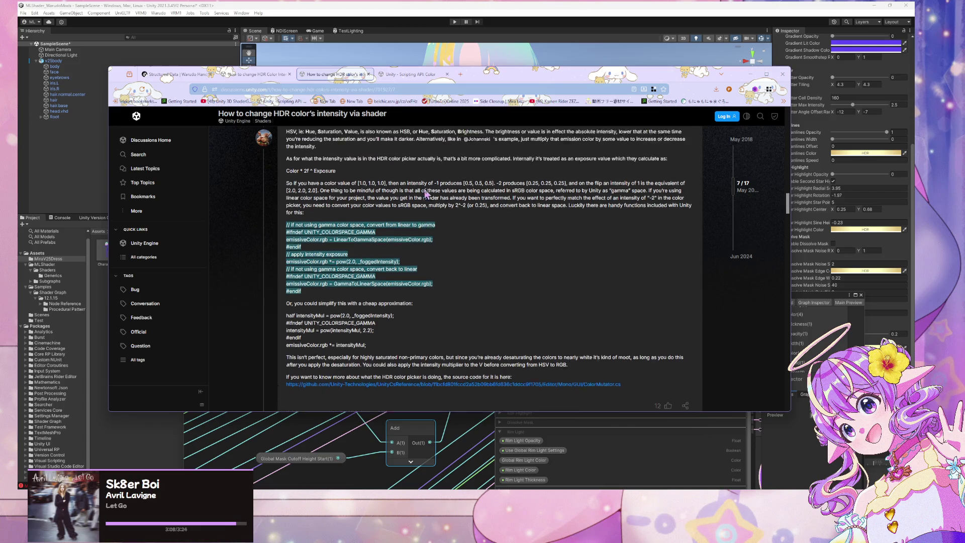
pyautogui.scroll(-1, 424, 193)
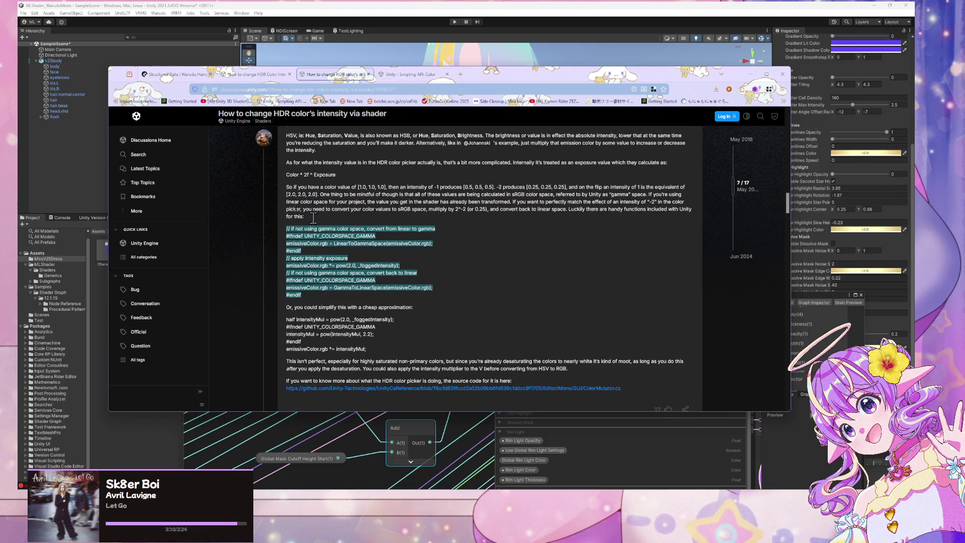
pyautogui.click(318, 258)
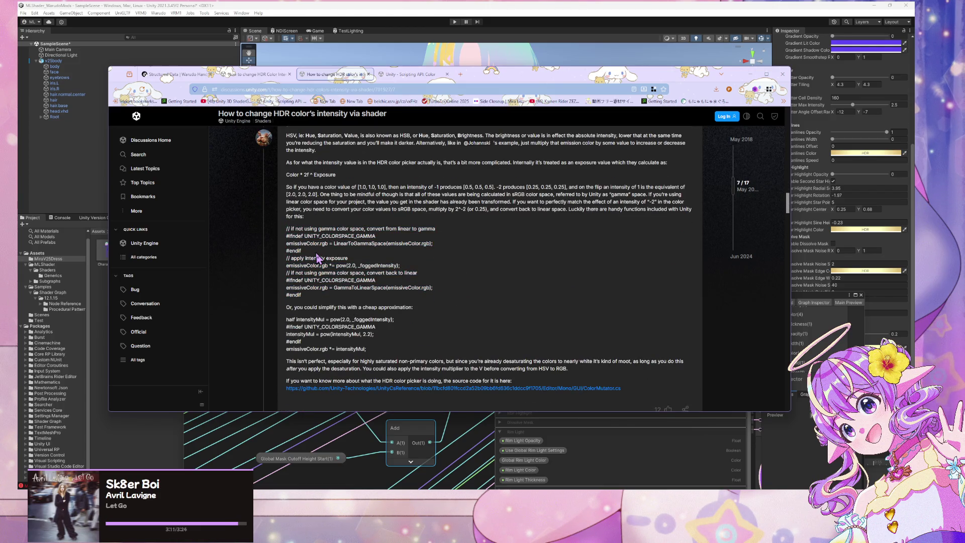
pyautogui.middleClick(445, 389)
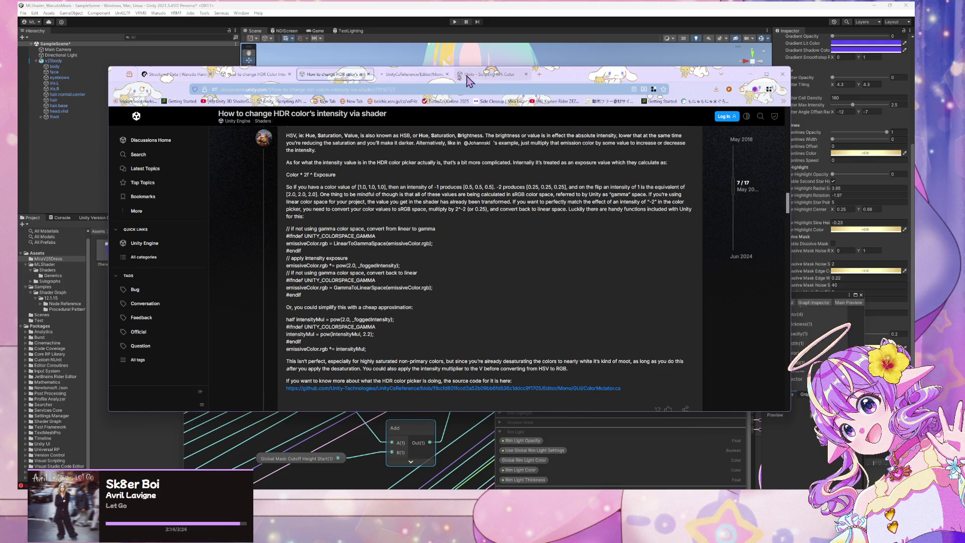
pyautogui.click(413, 74)
pyautogui.scroll(-5, 298, 241)
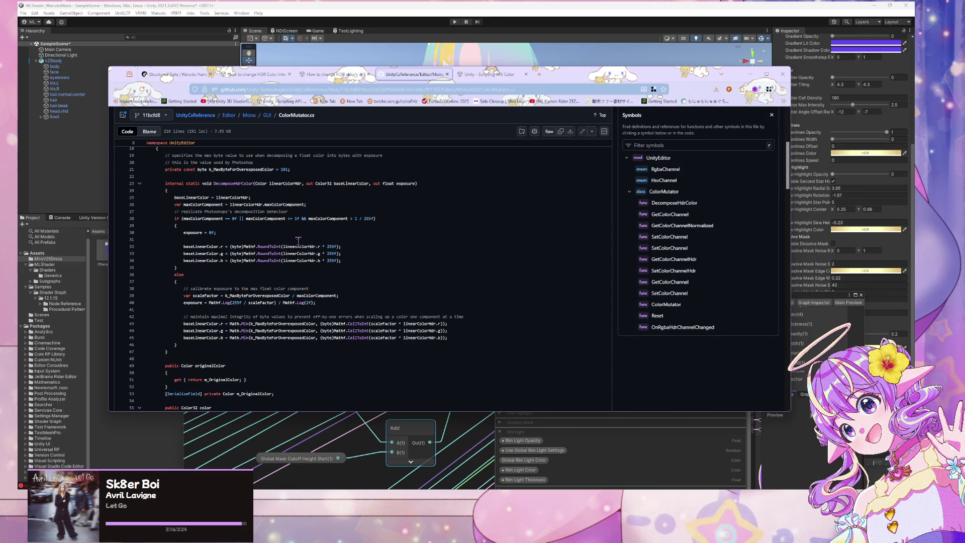
pyautogui.scroll(-15, 298, 241)
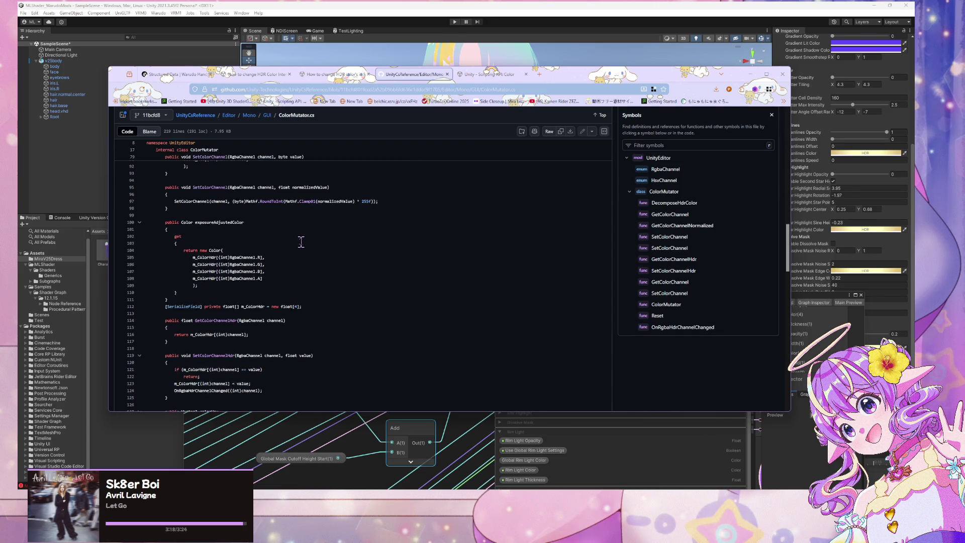
pyautogui.scroll(4, 300, 237)
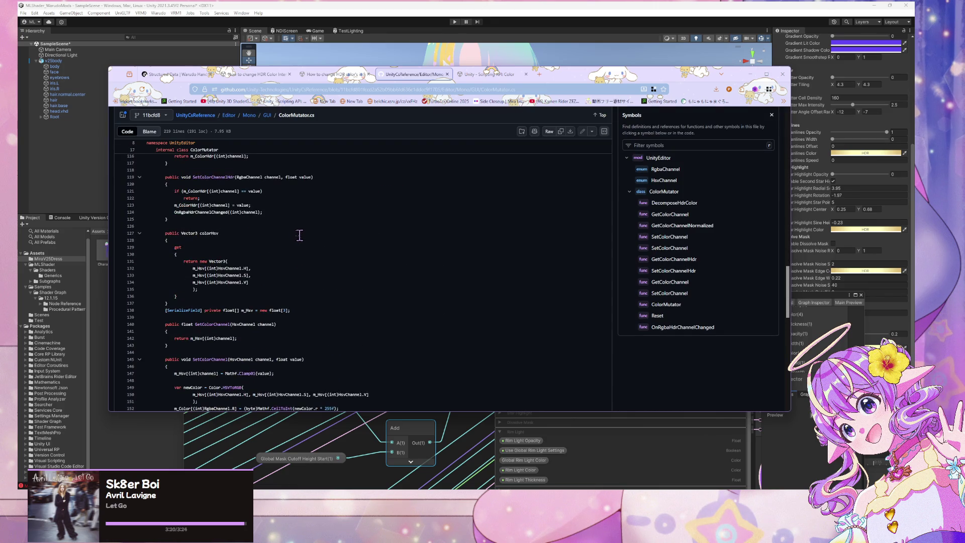
# - Return to the forum thread, move the browser aside and bring the Unity shader graph forward
pyautogui.click(332, 74)
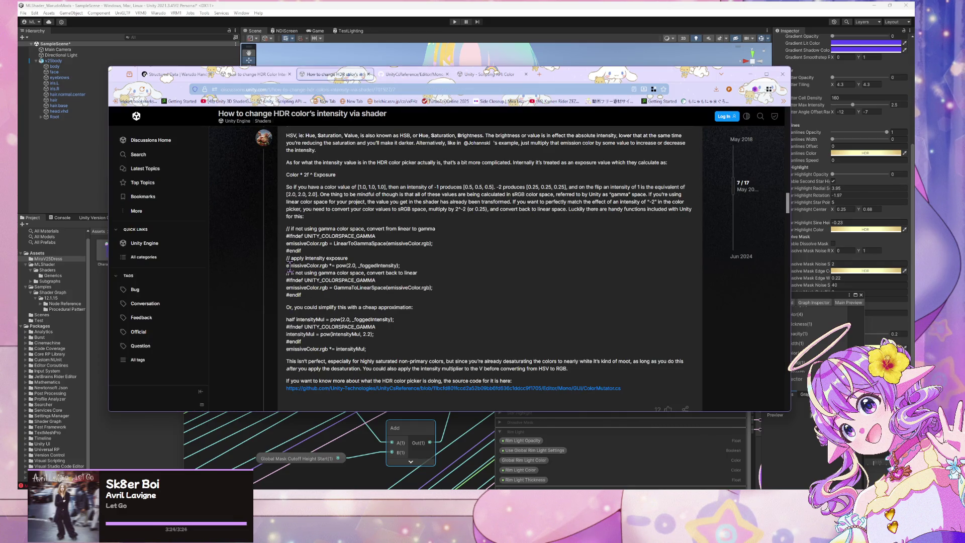
pyautogui.moveTo(676, 79)
pyautogui.mouseDown()
pyautogui.moveTo(222, 121)
pyautogui.moveTo(347, 80)
pyautogui.mouseUp()
pyautogui.click(783, 300)
pyautogui.moveTo(783, 300)
pyautogui.mouseDown()
pyautogui.moveTo(605, 221)
pyautogui.moveTo(603, 170)
pyautogui.mouseUp()
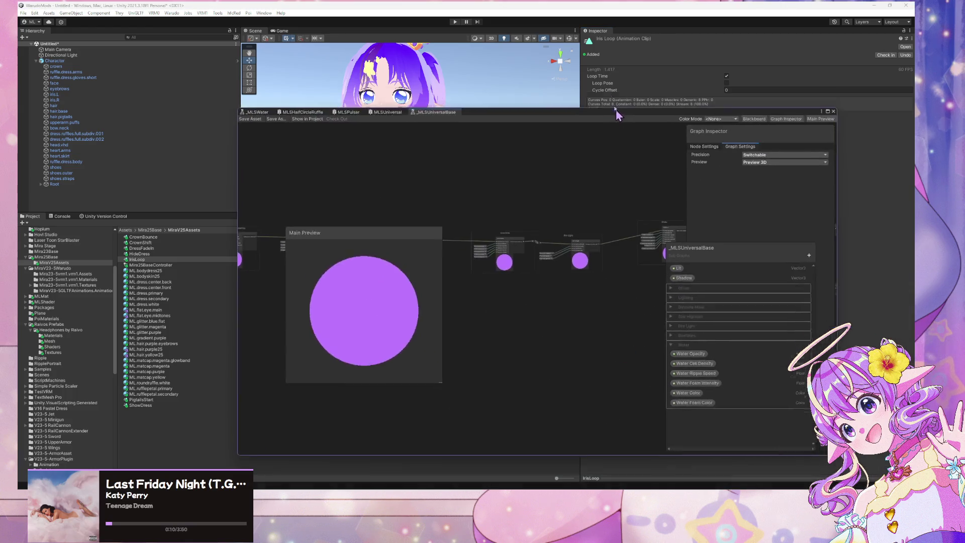
# - Rearrange the graph window, pan past the Lighting and Star Highlight nodes, then switch to MLSHalfCircleRuffle
pyautogui.moveTo(617, 114); pyautogui.dragTo(591, 71)
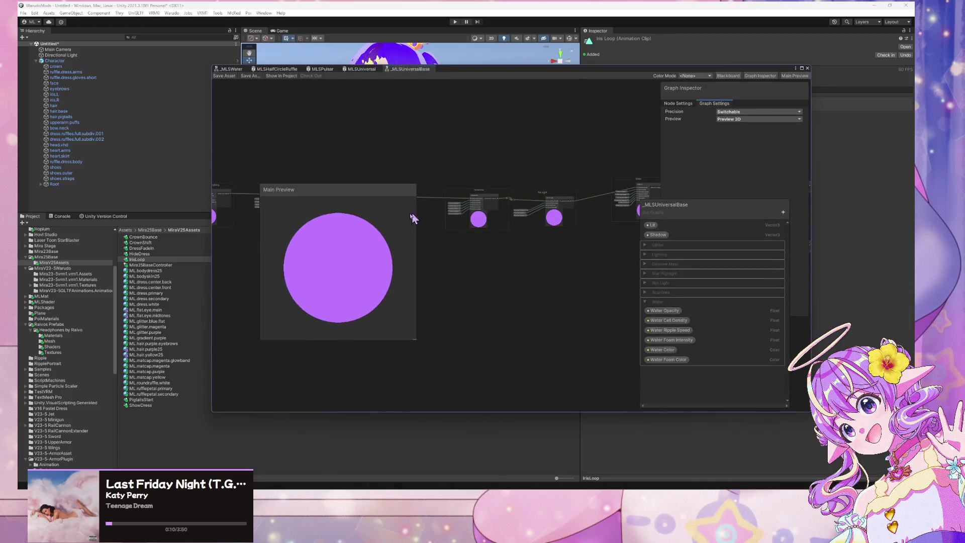
pyautogui.scroll(-1, 394, 237)
pyautogui.moveTo(387, 193); pyautogui.dragTo(573, 305)
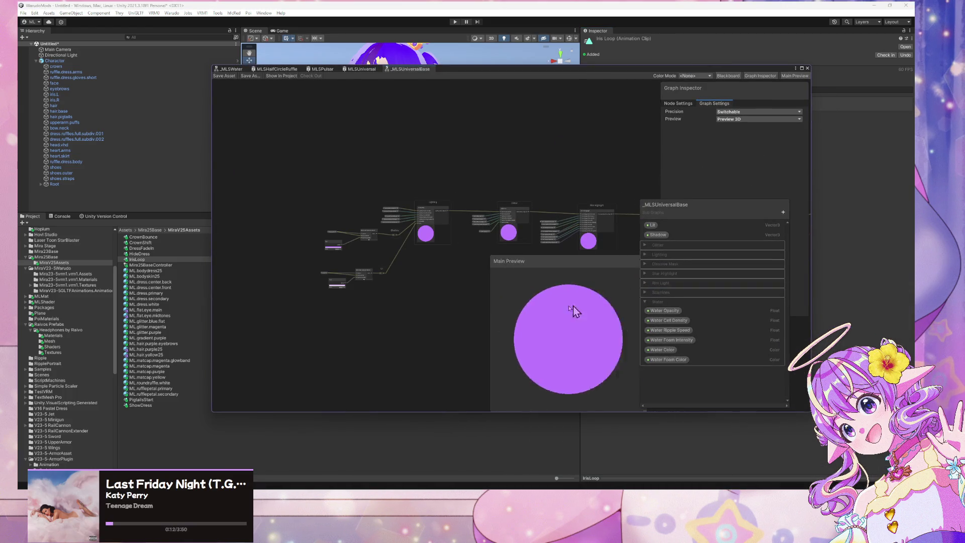
pyautogui.scroll(3, 445, 256)
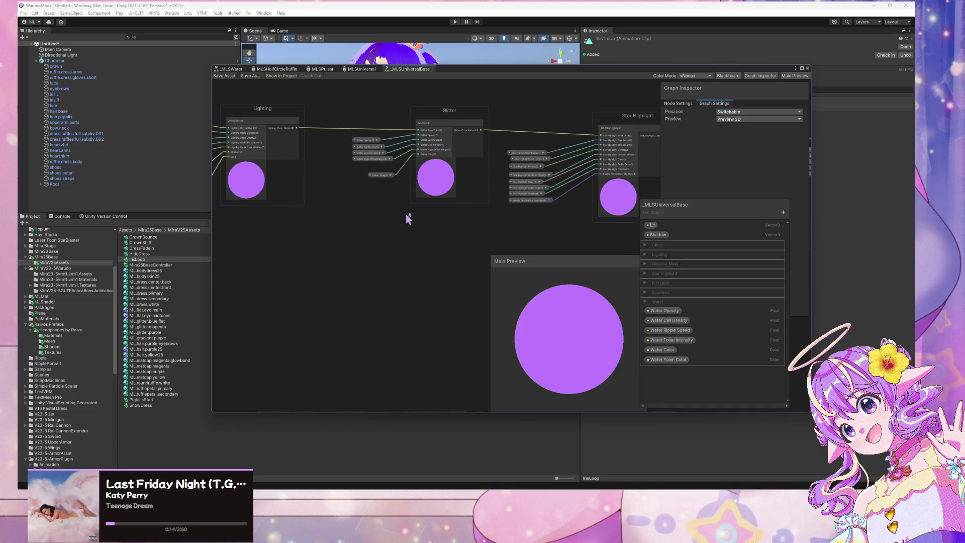
pyautogui.scroll(2, 454, 256)
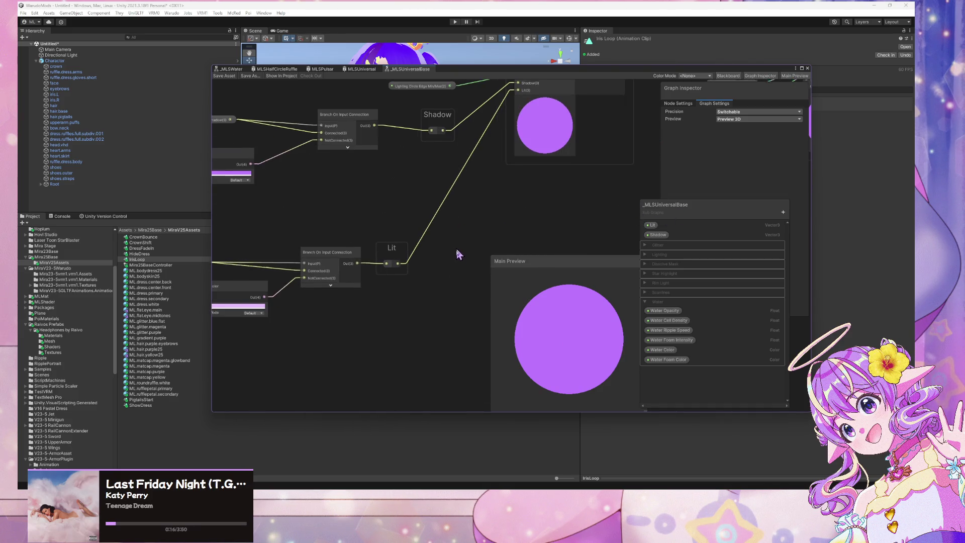
pyautogui.moveTo(456, 255)
pyautogui.mouseDown()
pyautogui.moveTo(452, 300)
pyautogui.moveTo(353, 289)
pyautogui.moveTo(301, 232)
pyautogui.mouseUp()
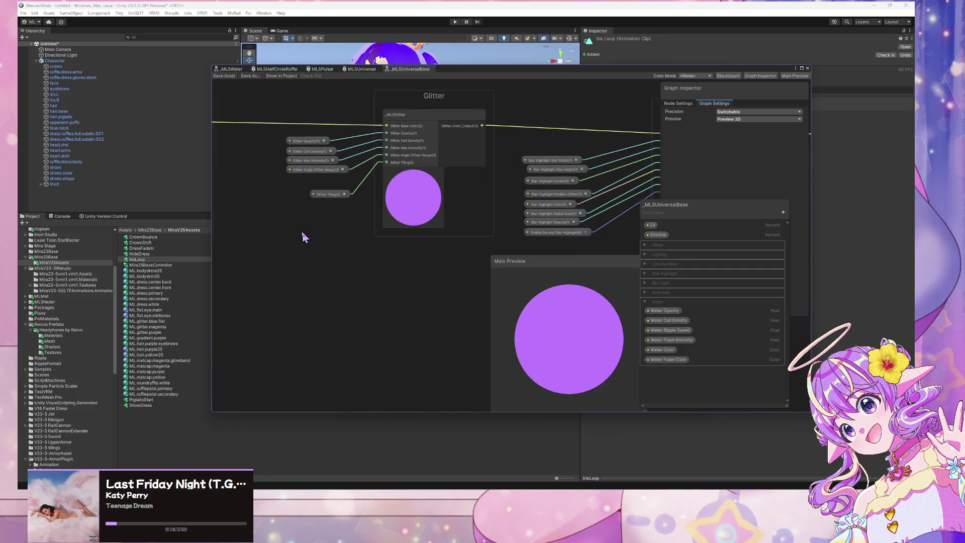
pyautogui.moveTo(621, 228); pyautogui.dragTo(351, 231)
pyautogui.moveTo(547, 214); pyautogui.dragTo(444, 224)
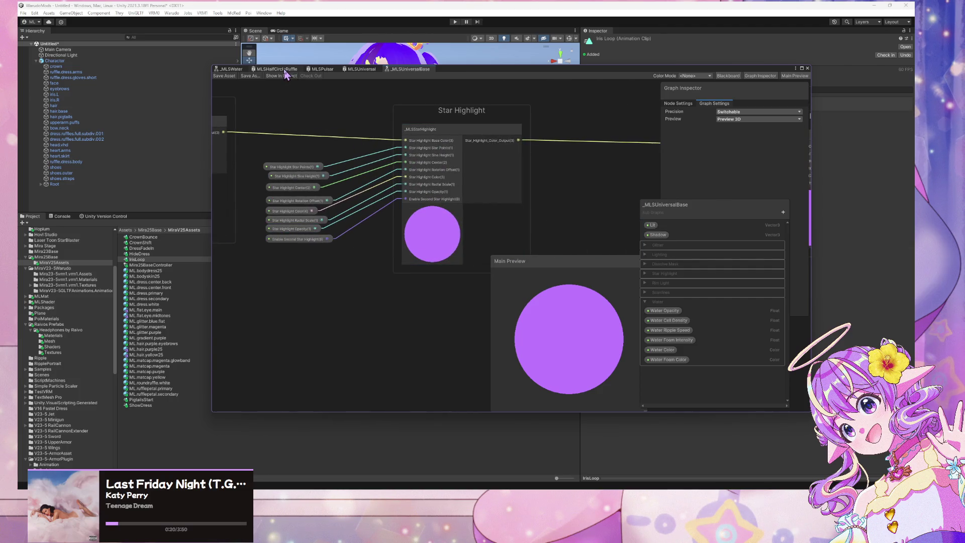
pyautogui.click(264, 69)
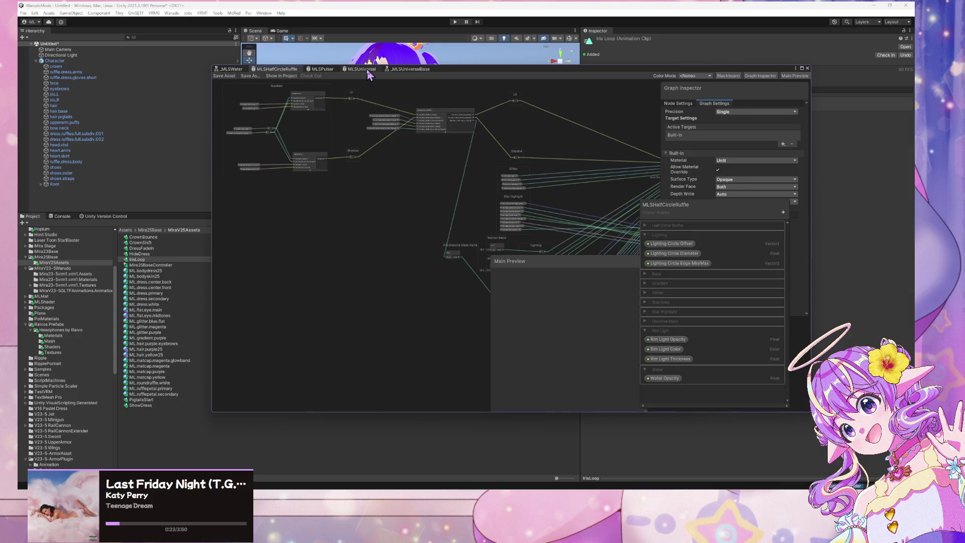
# - Switch to the MLShader project and enlarge the MLSUniversal Shader Graph window around the Dissolve Mask nodes
pyautogui.hotkey('alt', 'Tab')
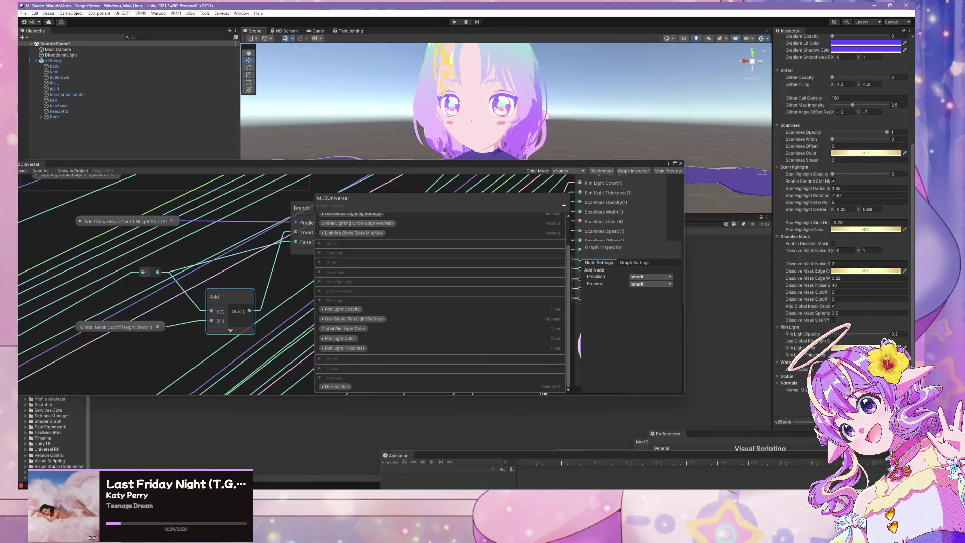
pyautogui.moveTo(84, 264); pyautogui.dragTo(266, 284)
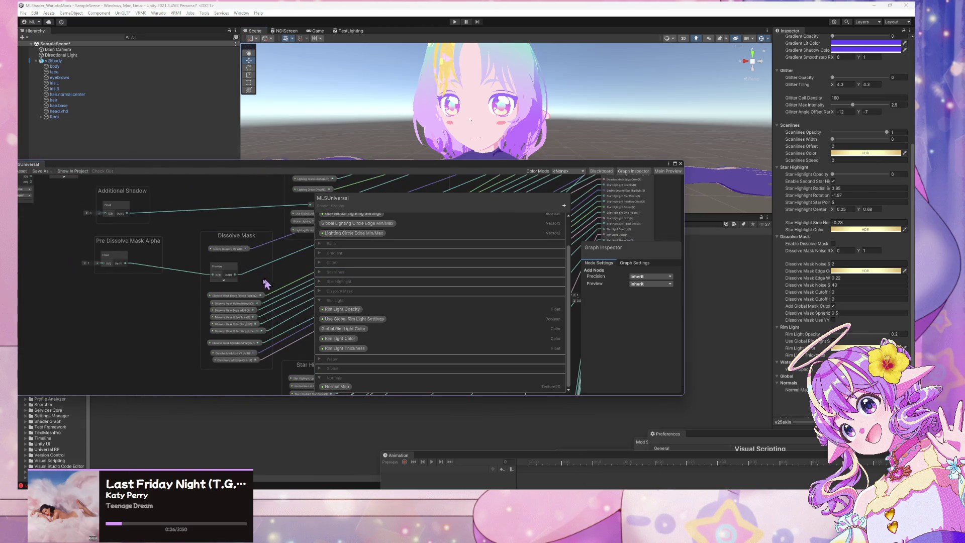
pyautogui.moveTo(119, 227)
pyautogui.mouseDown()
pyautogui.moveTo(135, 224)
pyautogui.moveTo(256, 276)
pyautogui.moveTo(131, 280)
pyautogui.moveTo(159, 295)
pyautogui.mouseUp()
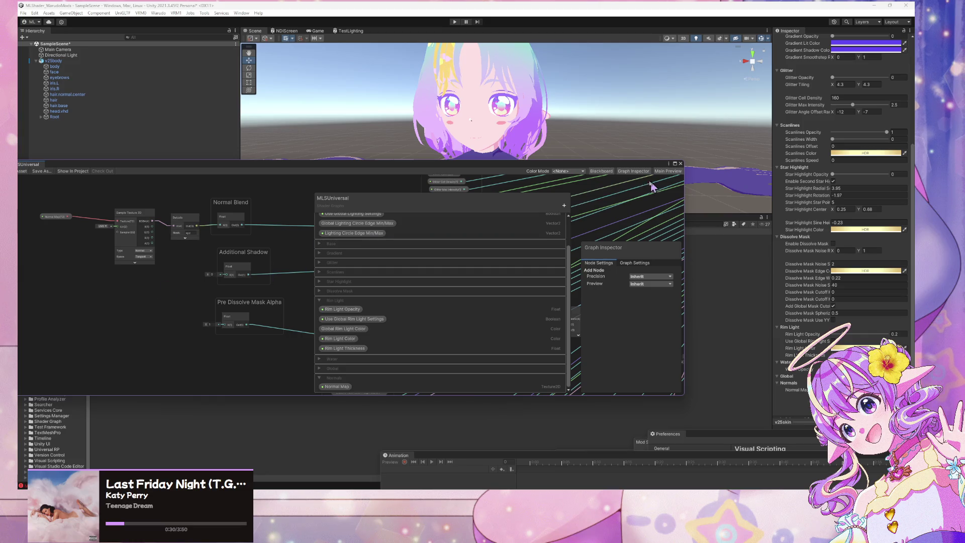
pyautogui.moveTo(478, 200); pyautogui.dragTo(483, 200)
pyautogui.moveTo(684, 405); pyautogui.dragTo(913, 449)
pyautogui.moveTo(438, 229)
pyautogui.mouseDown()
pyautogui.moveTo(347, 249)
pyautogui.moveTo(149, 333)
pyautogui.mouseUp()
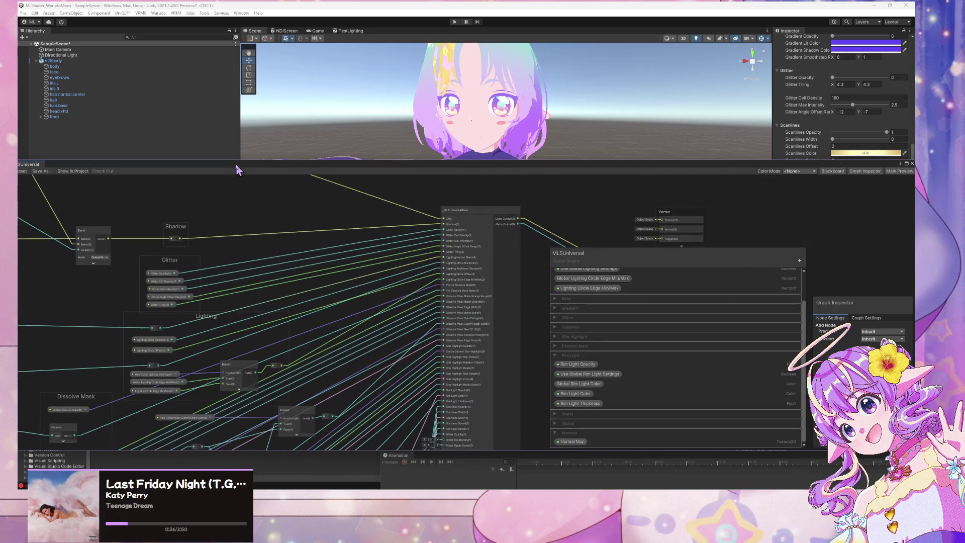
pyautogui.moveTo(241, 170); pyautogui.dragTo(53, 190)
# - Inspect the MissingReferenceException errors in the Console, clear them, and save the MLSUniversal shader
pyautogui.click(62, 218)
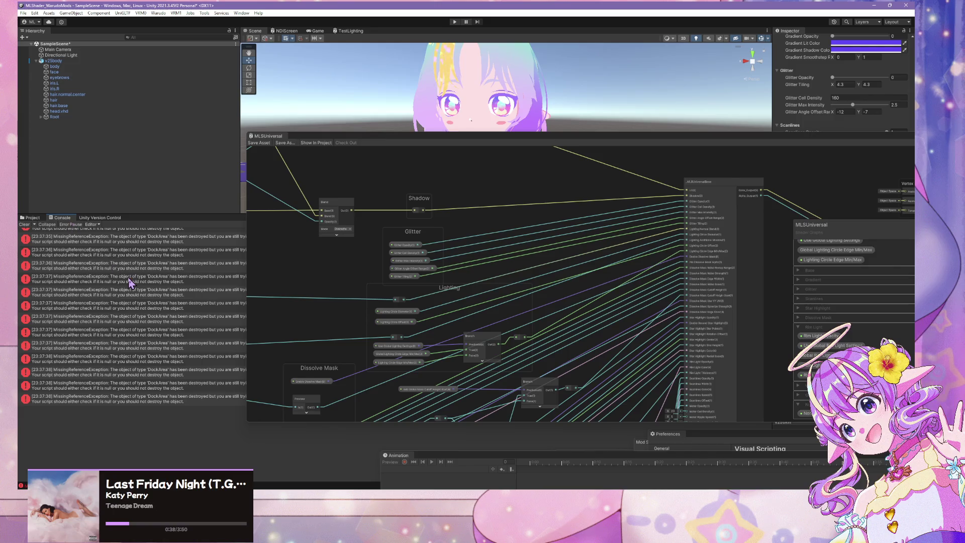
pyautogui.click(63, 290)
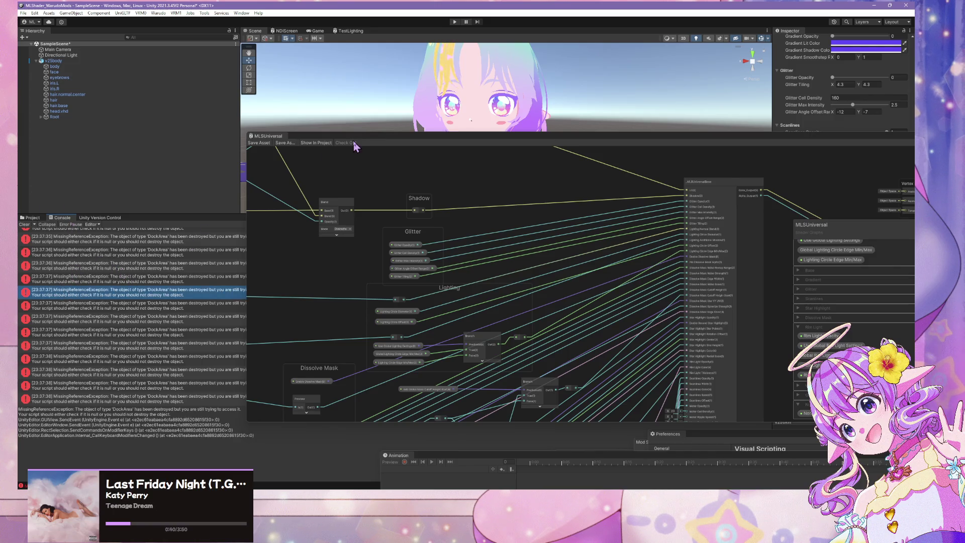
pyautogui.moveTo(366, 142); pyautogui.dragTo(406, 147)
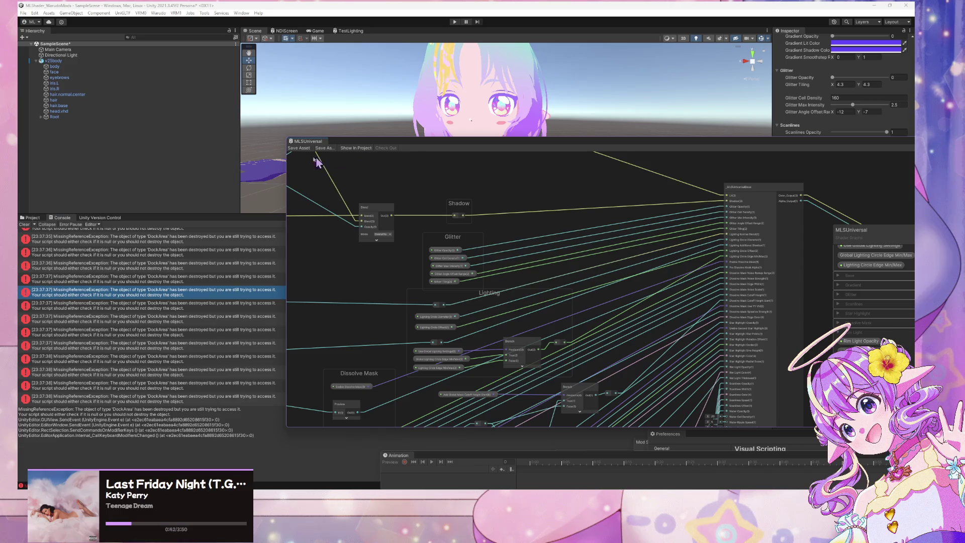
pyautogui.click(25, 224)
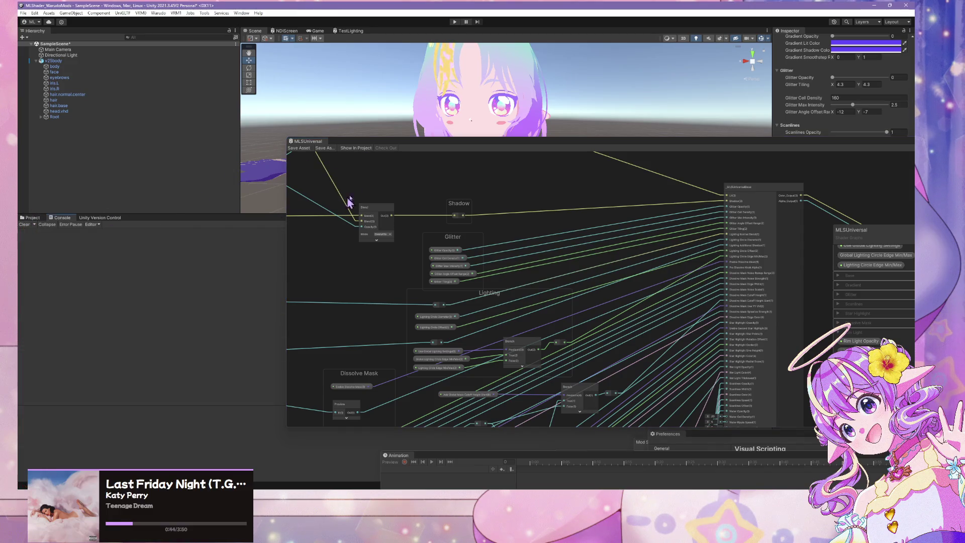
pyautogui.click(303, 150)
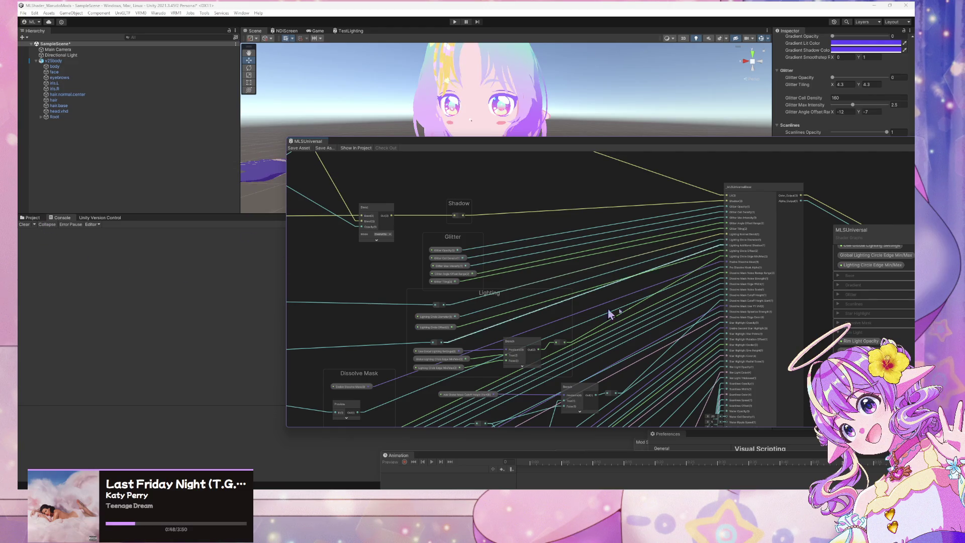
# - Nudge the right Branch node slightly left and select the Add node beneath it
pyautogui.moveTo(610, 315); pyautogui.dragTo(650, 202)
pyautogui.scroll(2, 495, 259)
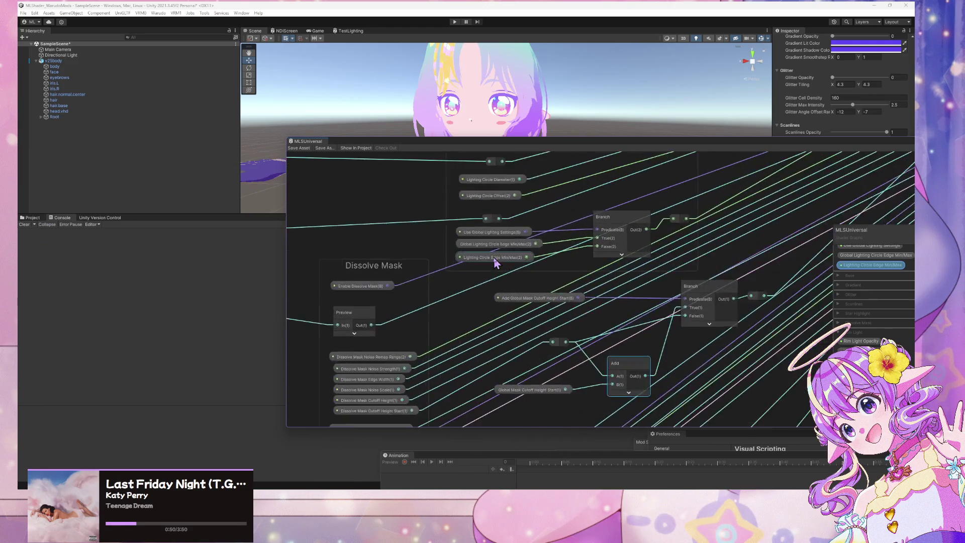
pyautogui.scroll(-2, 484, 258)
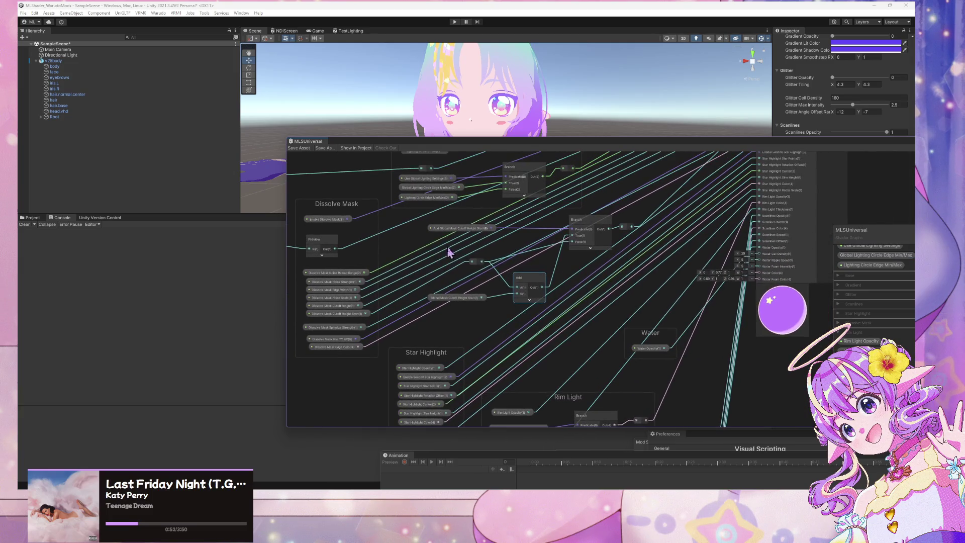
pyautogui.scroll(2, 588, 280)
pyautogui.moveTo(556, 246); pyautogui.dragTo(548, 250)
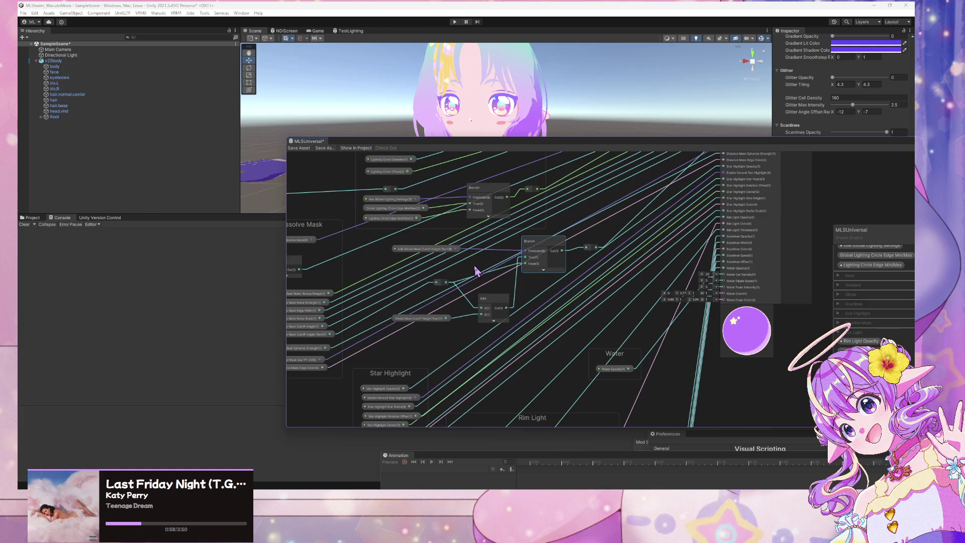
pyautogui.scroll(3, 476, 271)
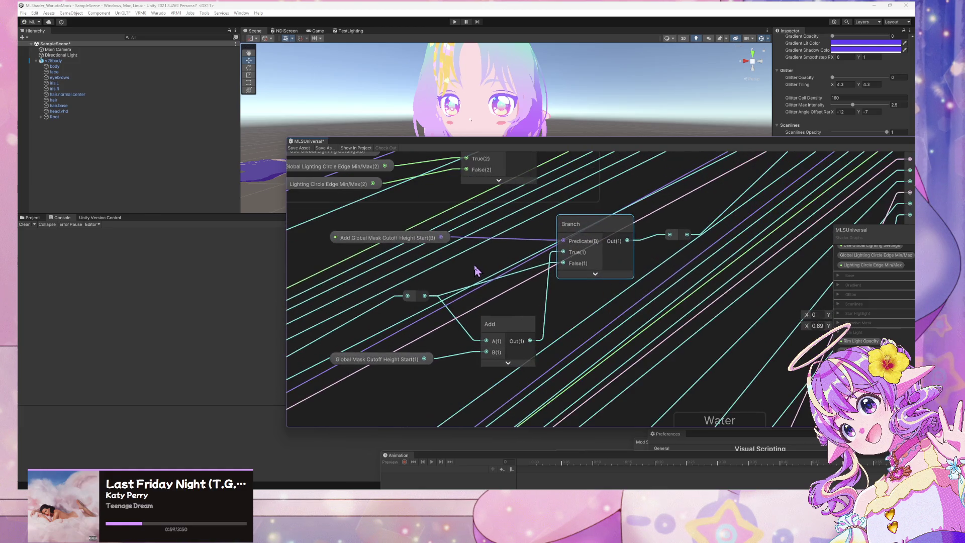
pyautogui.click(511, 323)
# - Select the Glitter Max Intensity node, then pan through the Lit, Dissolve Mask and Normal Blend groups
pyautogui.scroll(-5, 511, 334)
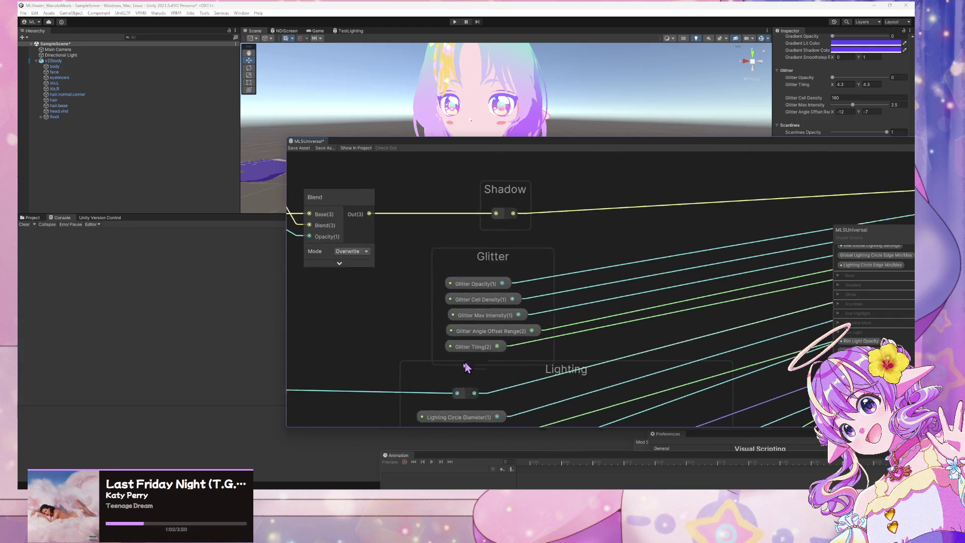
pyautogui.scroll(-3, 580, 276)
pyautogui.moveTo(582, 273); pyautogui.dragTo(543, 376)
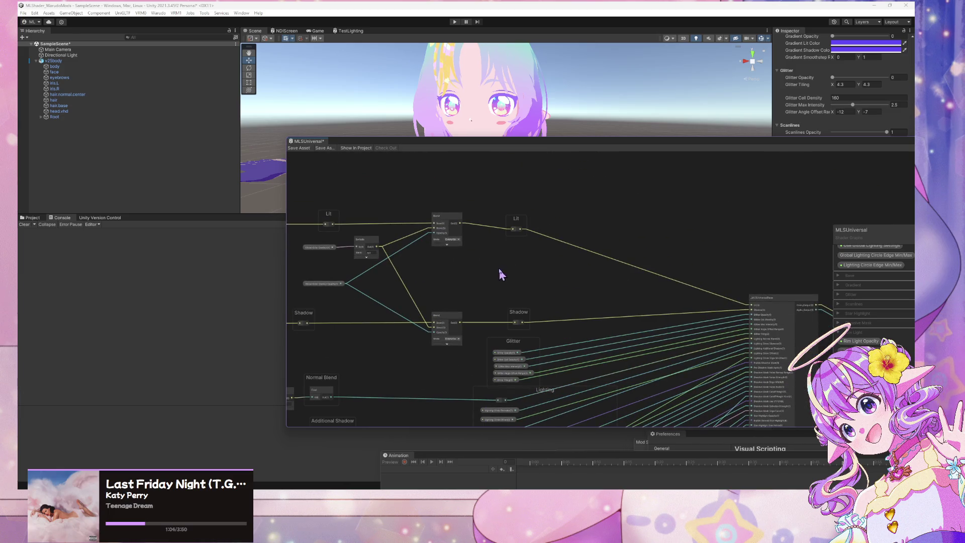
pyautogui.scroll(2, 503, 271)
pyautogui.scroll(2, 597, 246)
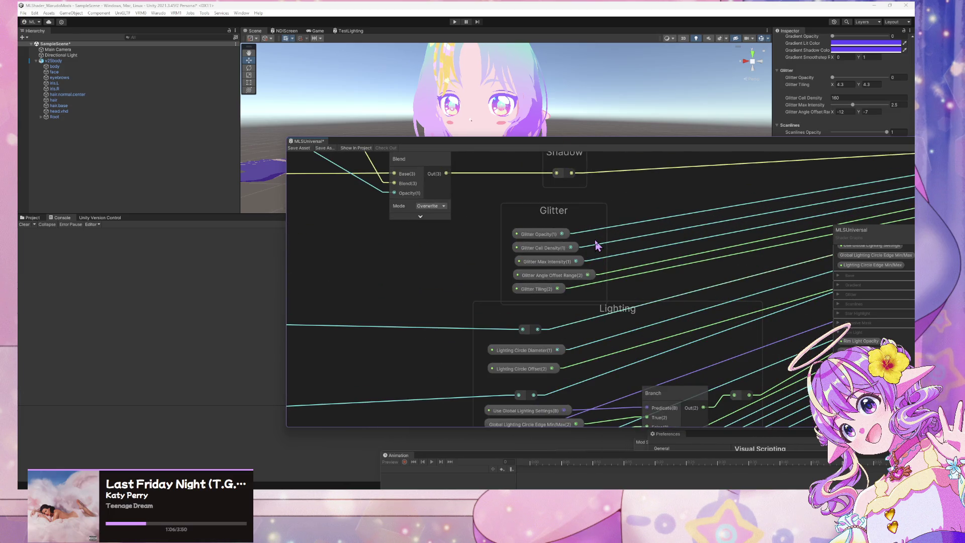
pyautogui.click(525, 262)
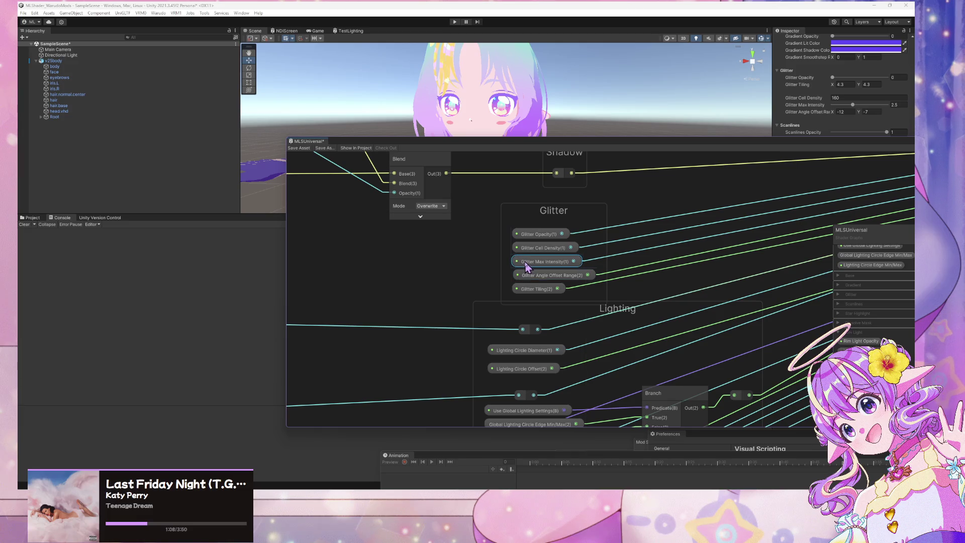
pyautogui.scroll(-4, 428, 255)
pyautogui.scroll(2, 464, 191)
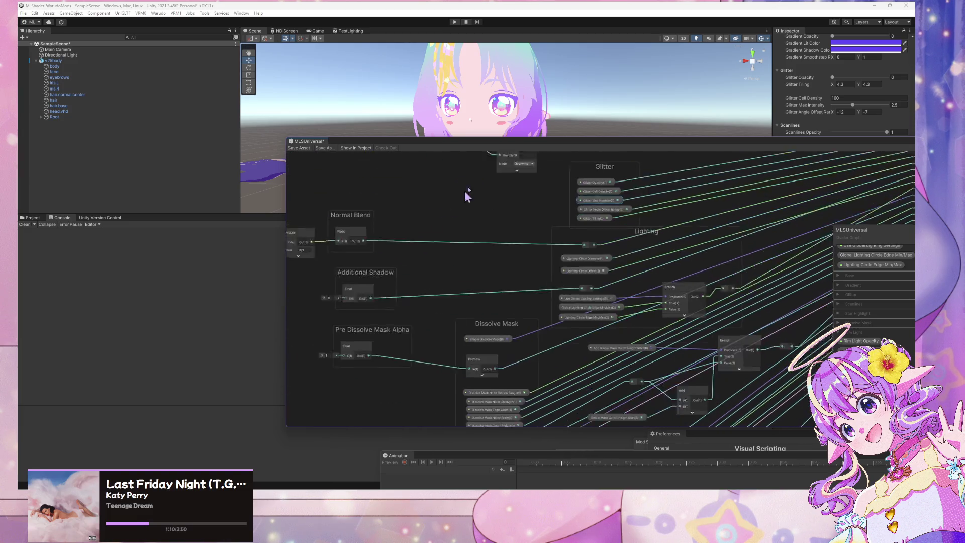
pyautogui.scroll(-5, 467, 193)
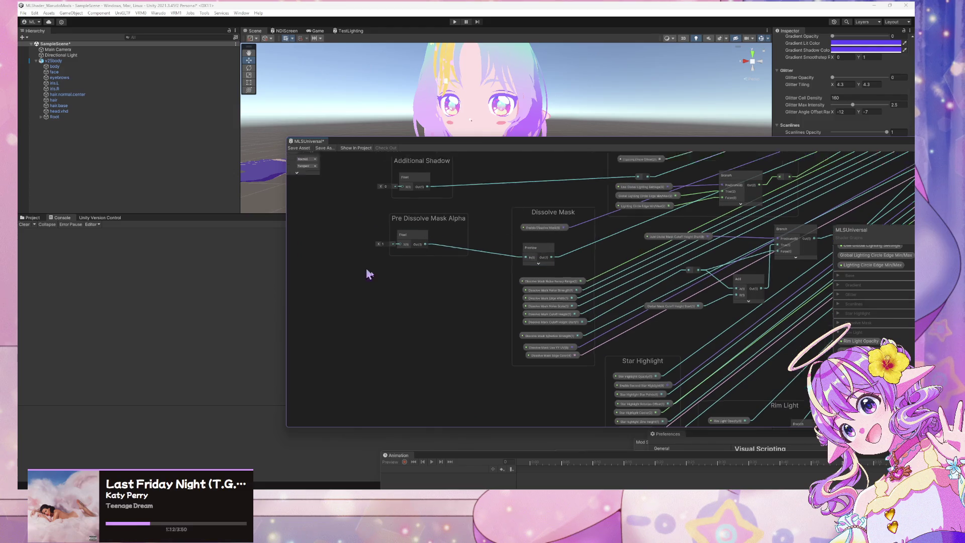
pyautogui.moveTo(369, 273); pyautogui.dragTo(480, 344)
pyautogui.scroll(2, 572, 313)
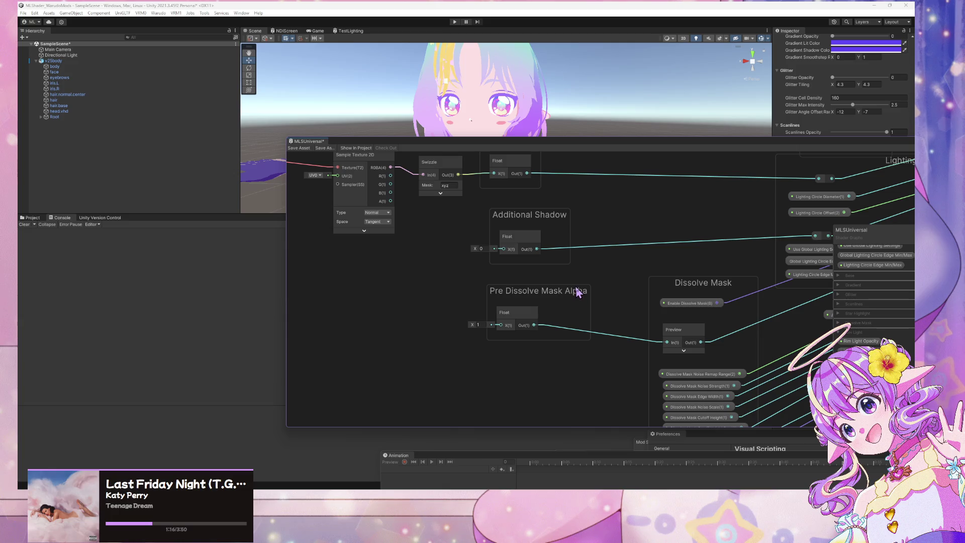
pyautogui.moveTo(642, 230); pyautogui.dragTo(625, 286)
pyautogui.moveTo(492, 256); pyautogui.dragTo(663, 293)
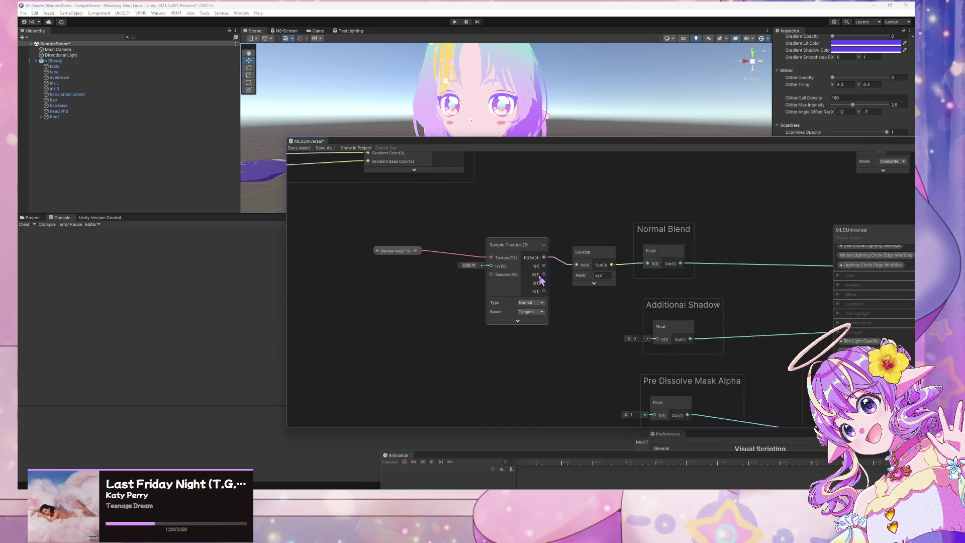
pyautogui.moveTo(565, 206)
pyautogui.mouseDown()
pyautogui.moveTo(558, 294)
pyautogui.moveTo(433, 354)
pyautogui.mouseUp()
pyautogui.moveTo(606, 277); pyautogui.dragTo(508, 327)
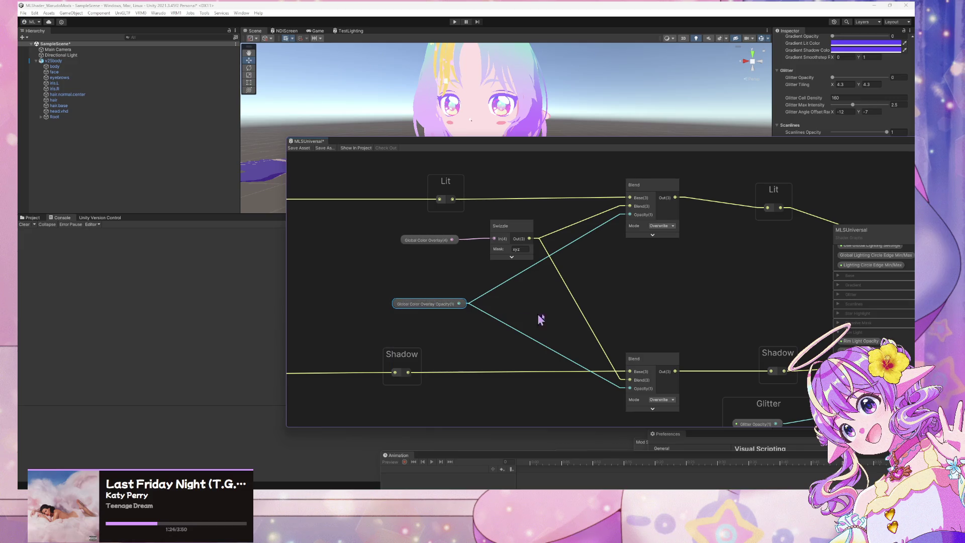
pyautogui.moveTo(570, 284); pyautogui.dragTo(384, 286)
pyautogui.moveTo(693, 352); pyautogui.dragTo(641, 215)
pyautogui.moveTo(657, 386)
pyautogui.mouseDown()
pyautogui.moveTo(680, 151)
pyautogui.moveTo(651, 284)
pyautogui.moveTo(591, 247)
pyautogui.mouseUp()
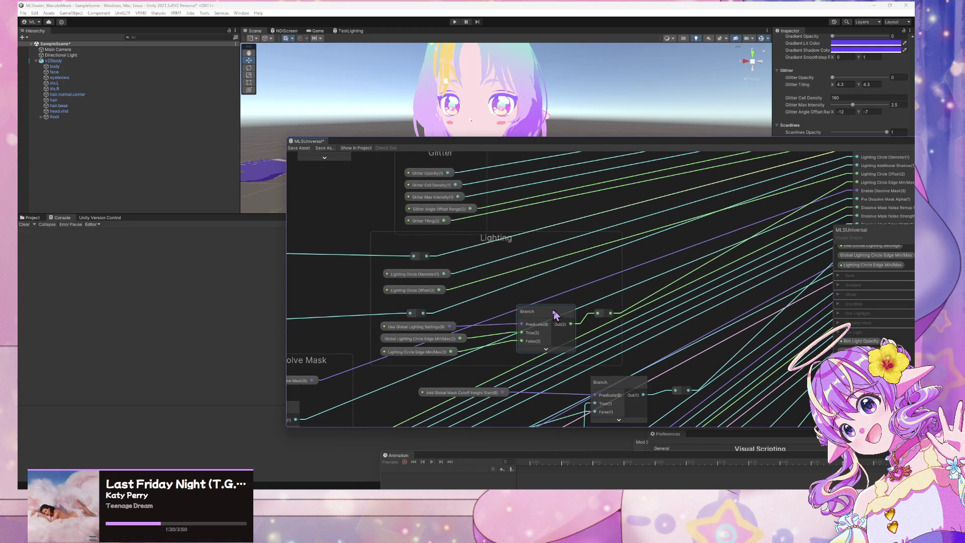
pyautogui.click(431, 341)
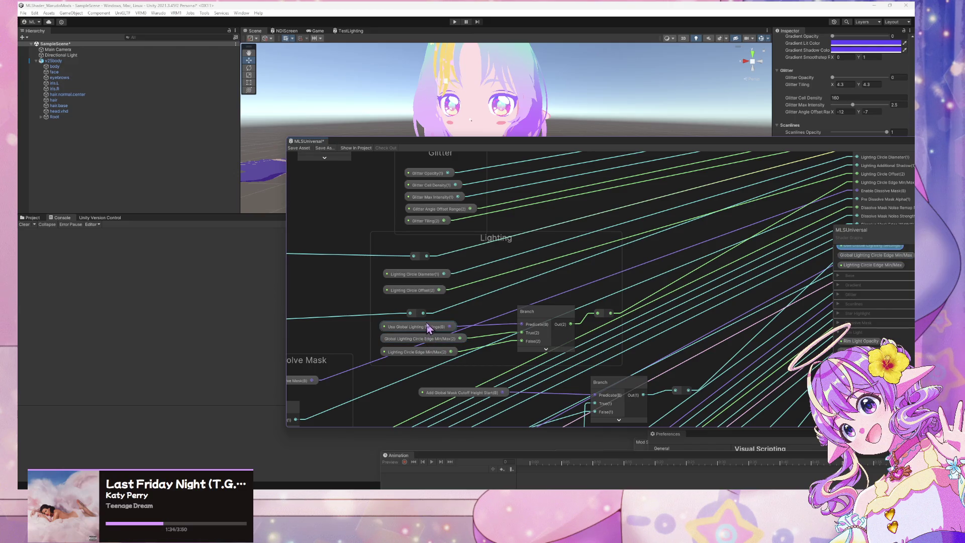
pyautogui.click(444, 292)
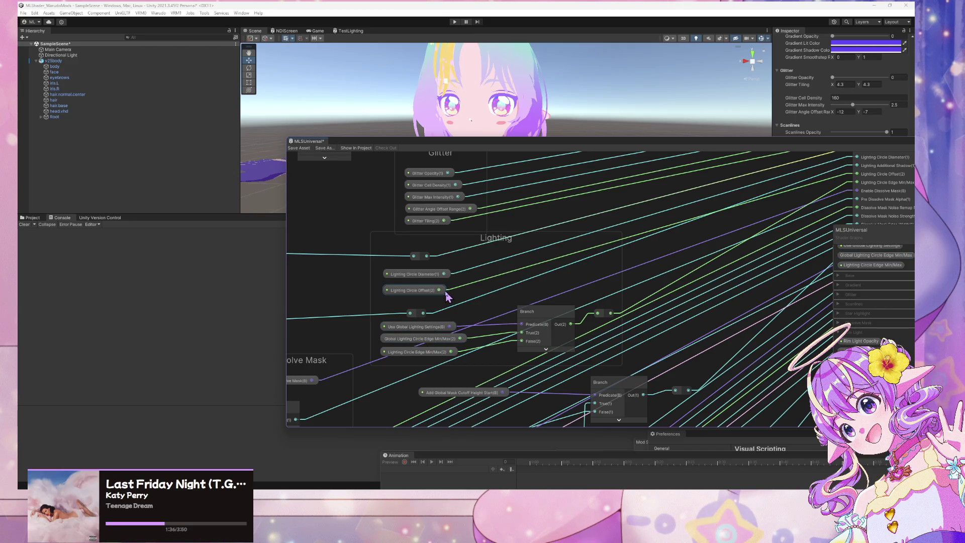
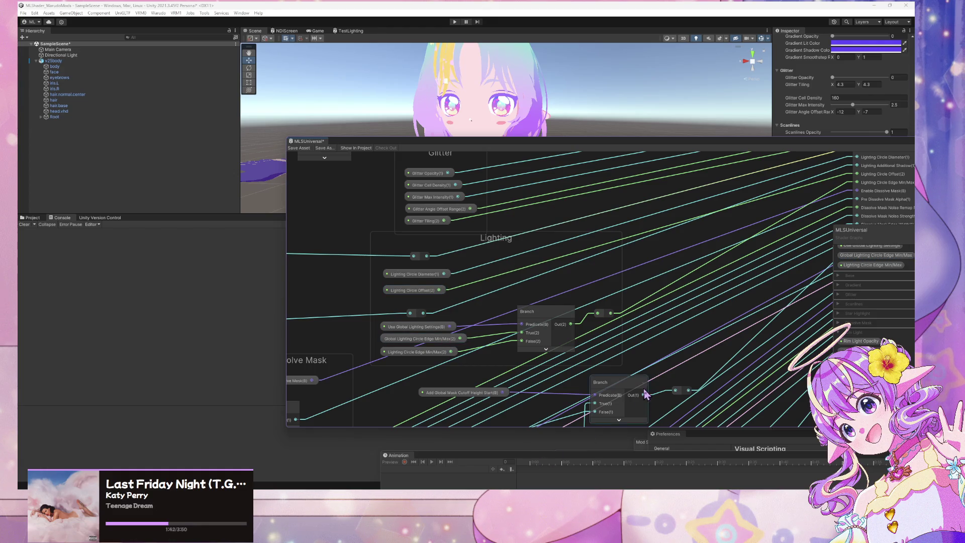
# - Minimize Visual Studio so the Unity shader graph is back in view
pyautogui.hotkey('alt', 'Tab')
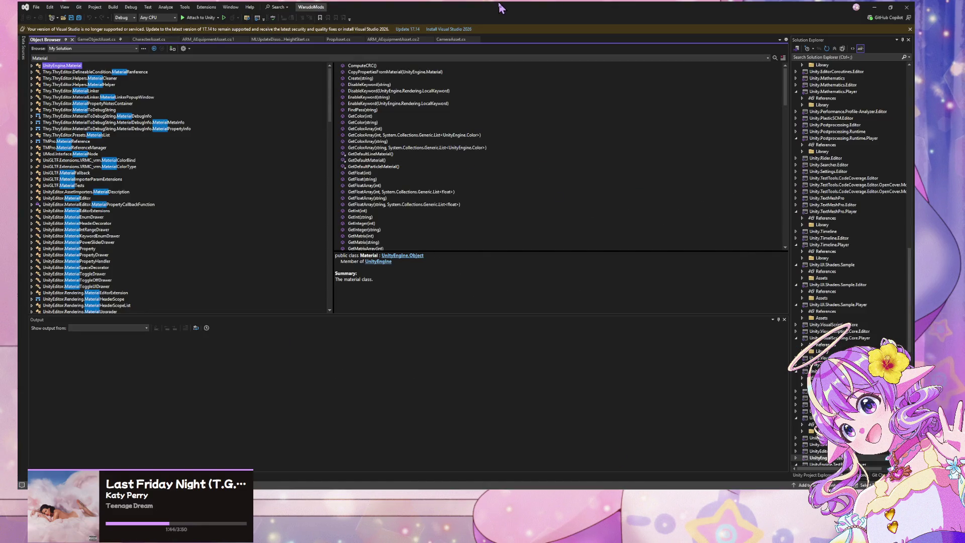
pyautogui.click(873, 7)
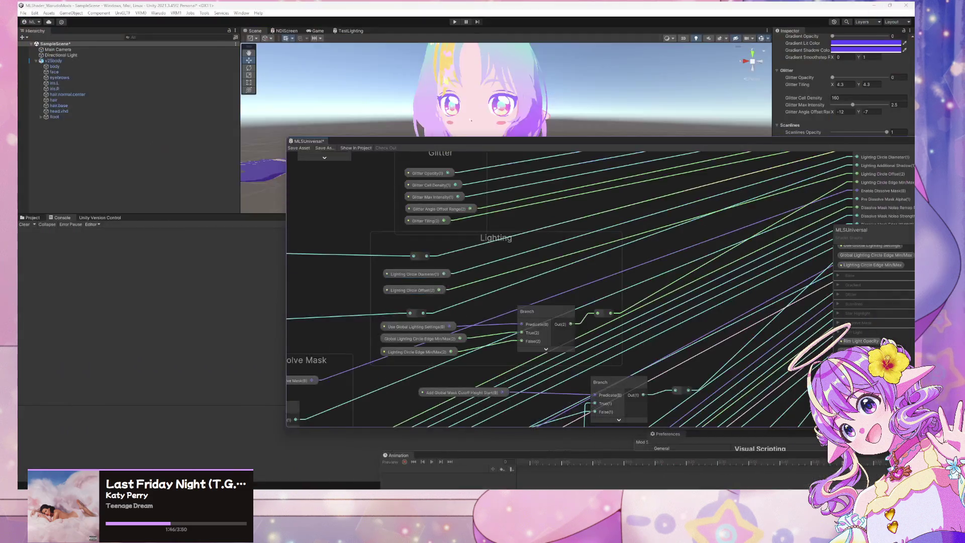
pyautogui.scroll(-5, 516, 335)
pyautogui.scroll(3, 580, 326)
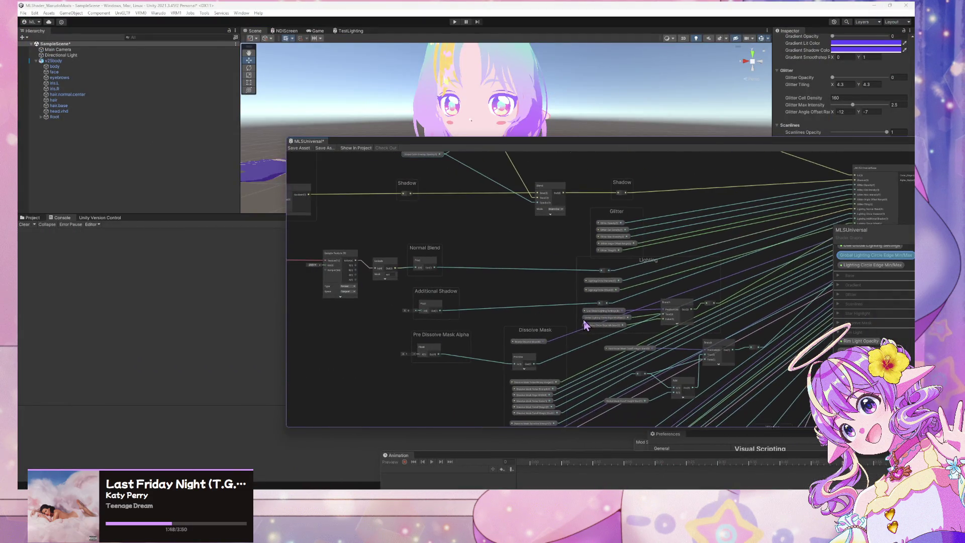
pyautogui.scroll(1, 570, 340)
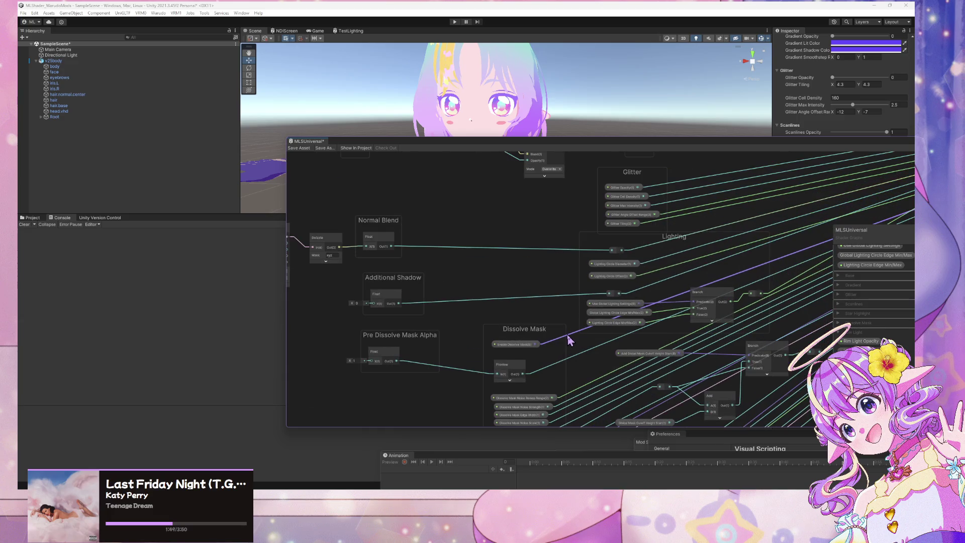
# - Pan to the Global Color Overlay Blend nodes, nudge the node up-left, and return to Warudo
pyautogui.moveTo(597, 366)
pyautogui.mouseDown()
pyautogui.moveTo(581, 316)
pyautogui.moveTo(519, 271)
pyautogui.moveTo(526, 194)
pyautogui.moveTo(562, 276)
pyautogui.moveTo(547, 420)
pyautogui.mouseUp()
pyautogui.scroll(3, 549, 386)
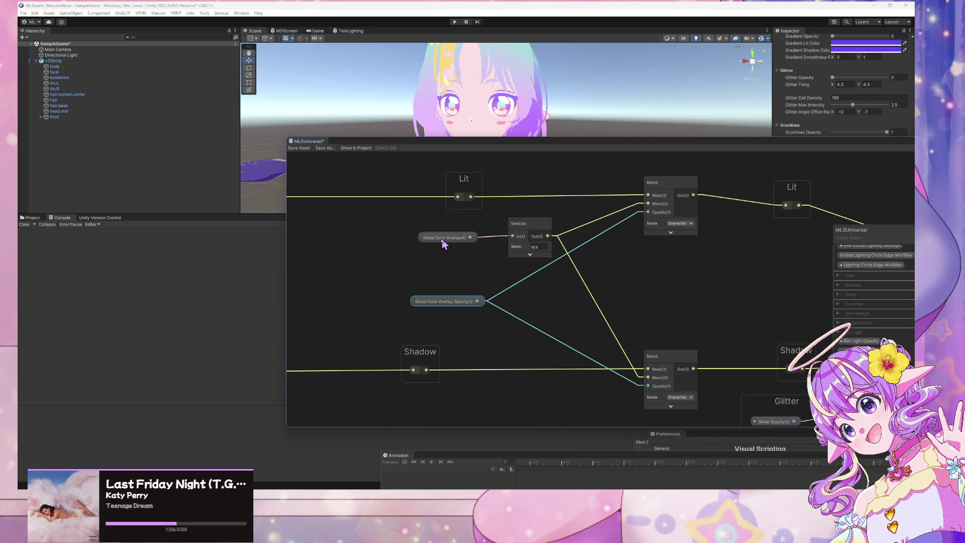
pyautogui.moveTo(442, 242); pyautogui.dragTo(429, 236)
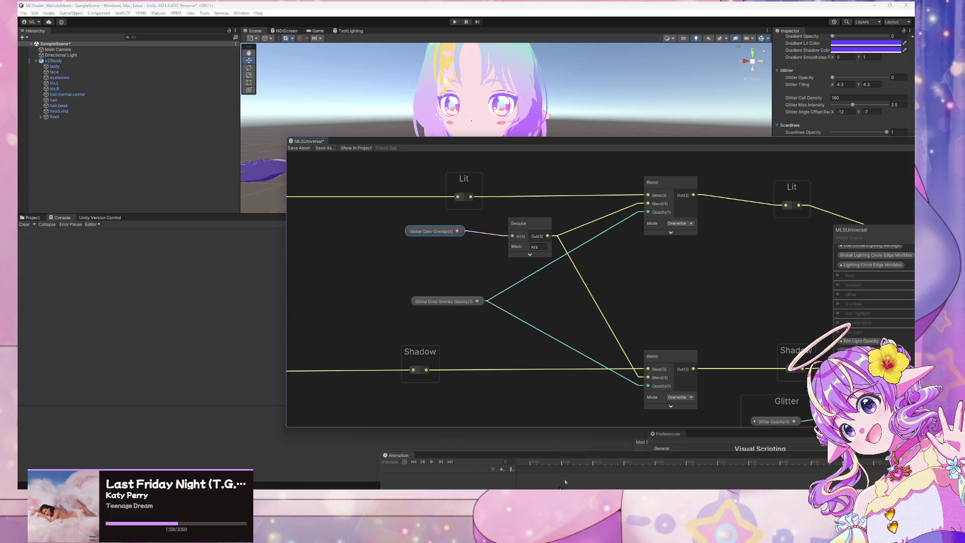
pyautogui.click(653, 457)
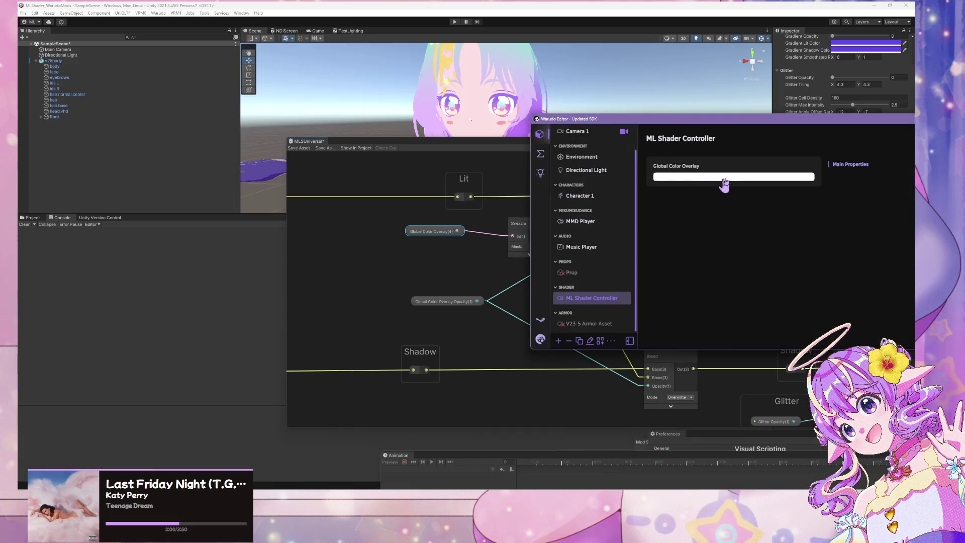
# - Reopen and close the Global Color Overlay colour picker, then bring Visual Studio forward
pyautogui.click(801, 245)
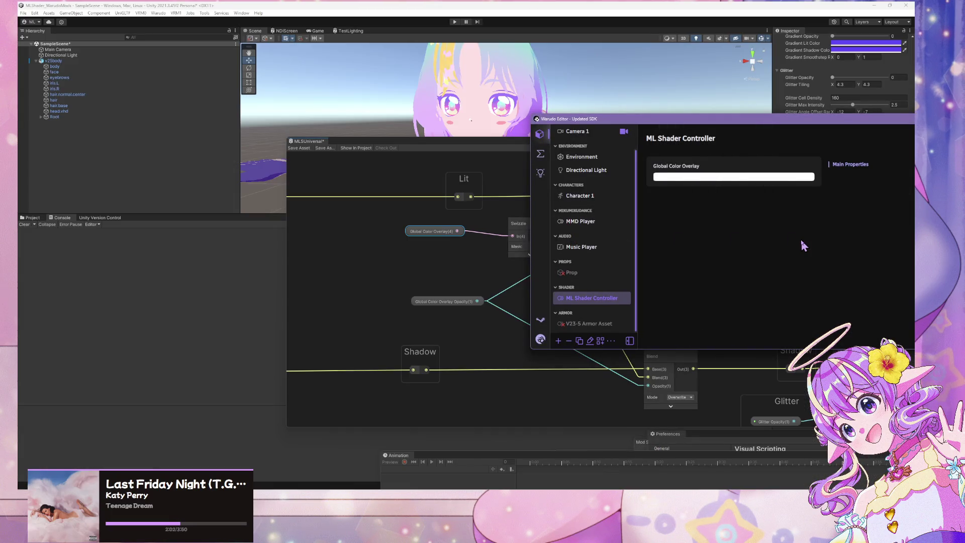
pyautogui.click(725, 179)
pyautogui.click(831, 251)
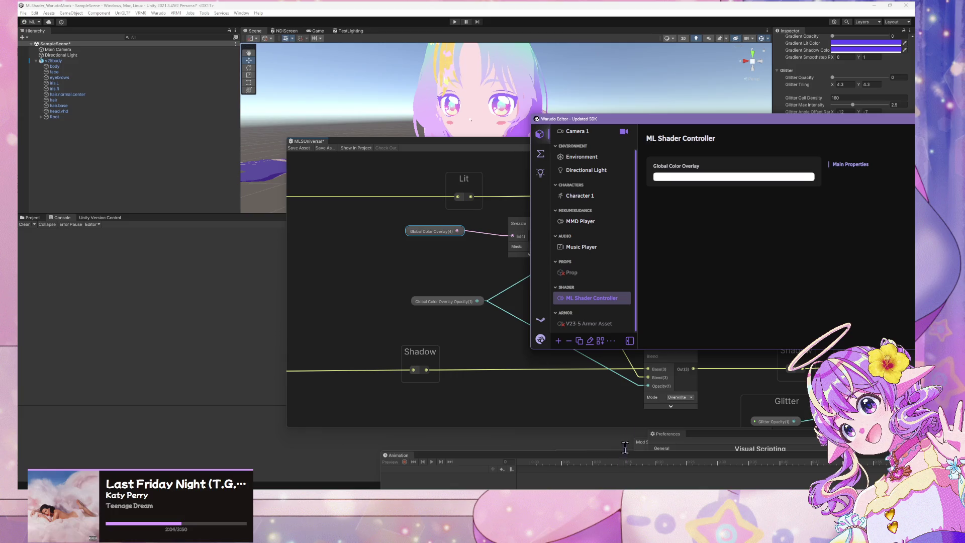
pyautogui.click(593, 487)
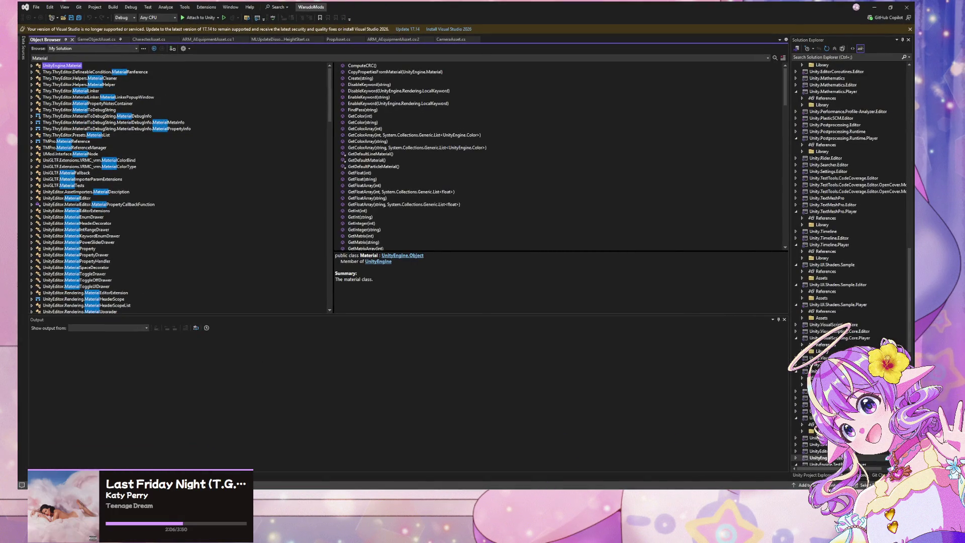
# - Duplicate the [DataInput] Global Color Overlay colour field directly below the original
pyautogui.moveTo(542, 486)
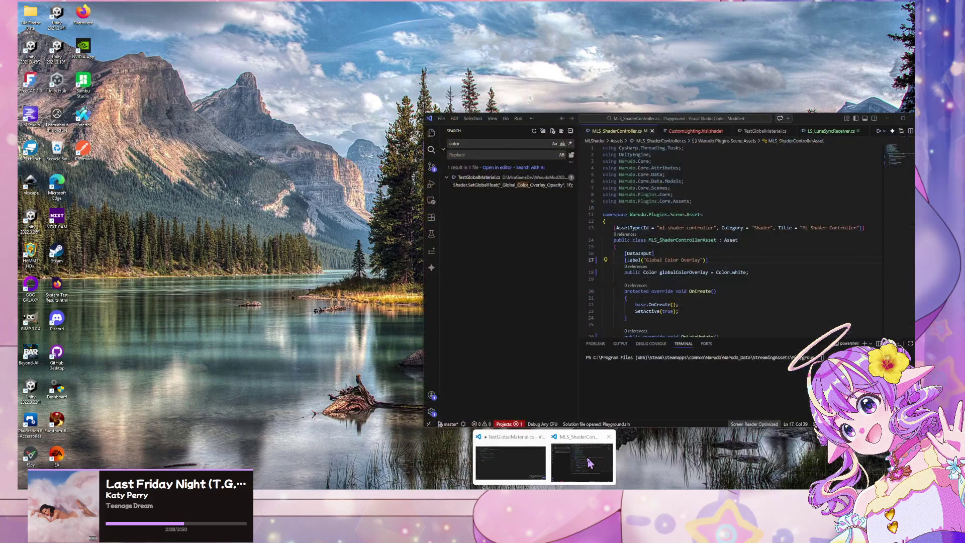
pyautogui.click(590, 463)
pyautogui.moveTo(751, 271); pyautogui.dragTo(590, 251)
pyautogui.hotkey('ctrl', 'c')
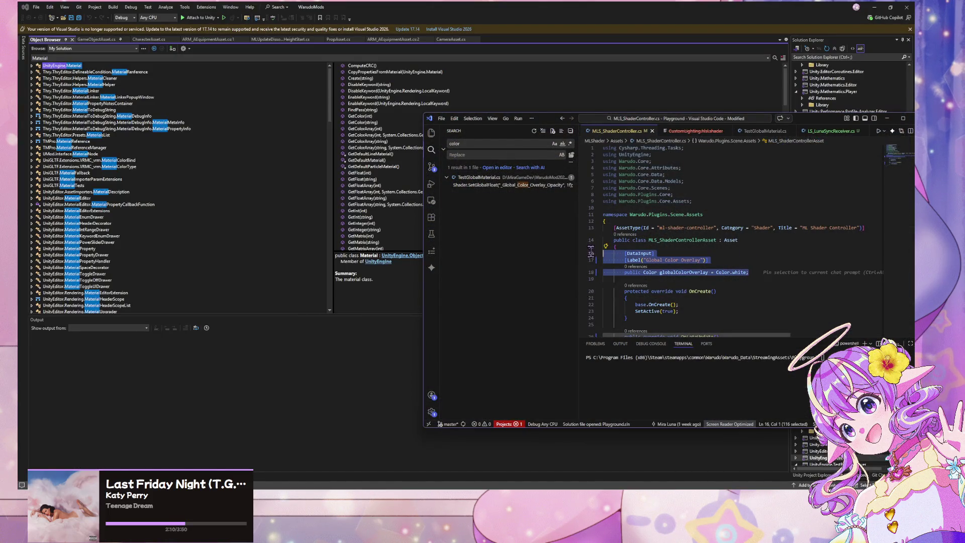
pyautogui.click(757, 272)
pyautogui.press('Return')
pyautogui.press('Return')
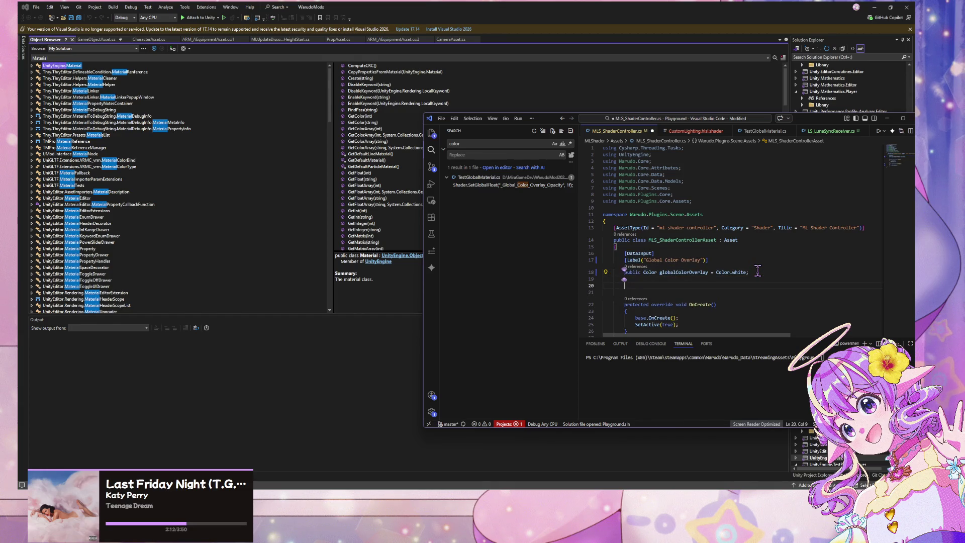
pyautogui.hotkey('ctrl', 'v')
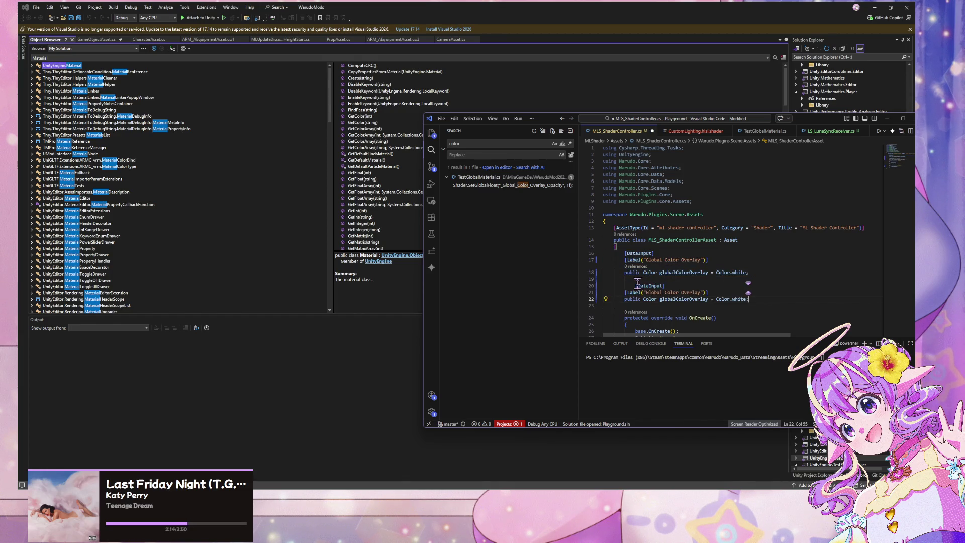
pyautogui.click(637, 285)
pyautogui.press('BackSpace')
pyautogui.press('BackSpace')
pyautogui.press('BackSpace')
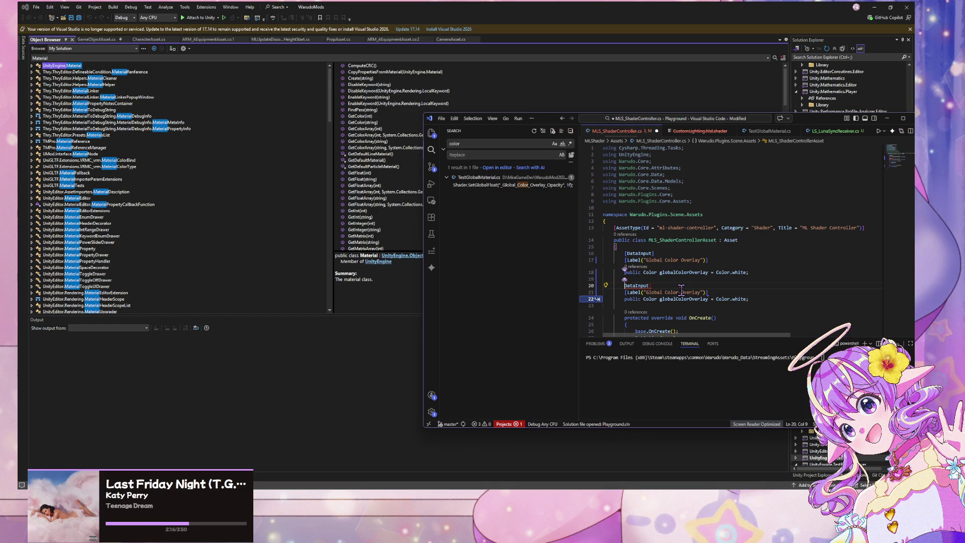
pyautogui.press('BackSpace')
pyautogui.press('Down')
pyautogui.press('Down')
pyautogui.hotkey('ctrl', 'Right')
pyautogui.hotkey('ctrl', 'Right')
pyautogui.hotkey('ctrl', 'Right')
pyautogui.write('2')
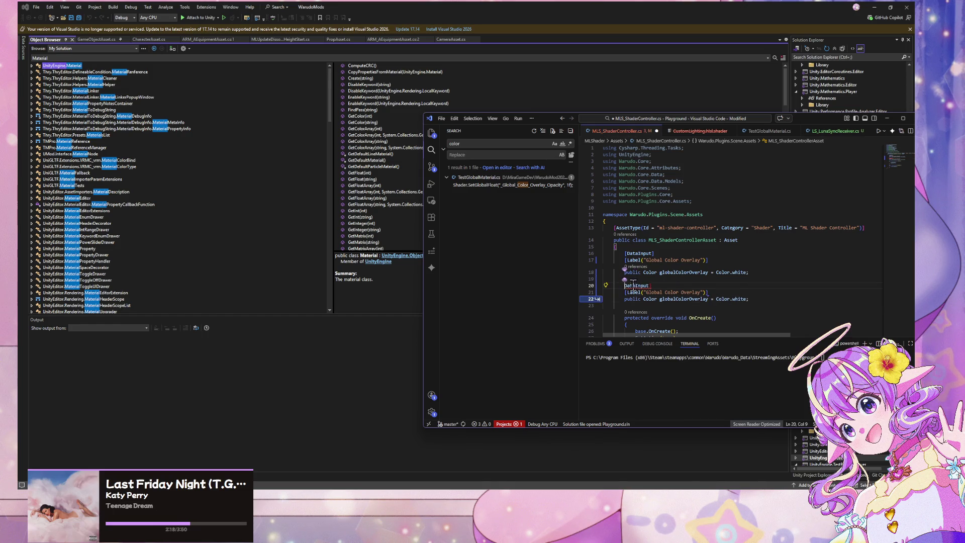
pyautogui.hotkey('ctrl', 'z')
pyautogui.hotkey('ctrl', 'z')
pyautogui.hotkey('ctrl', 'y')
pyautogui.hotkey('ctrl', 'y')
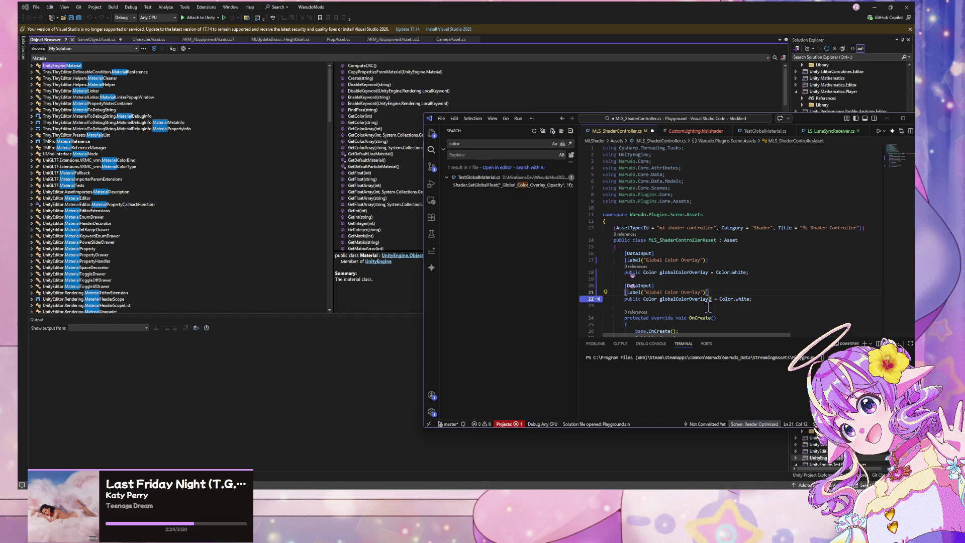
# - Relabel the copy 'Global Color Overlay Opacity' and accept 'public float globalColorOverlayOpacity = 1f;'
pyautogui.click(700, 292)
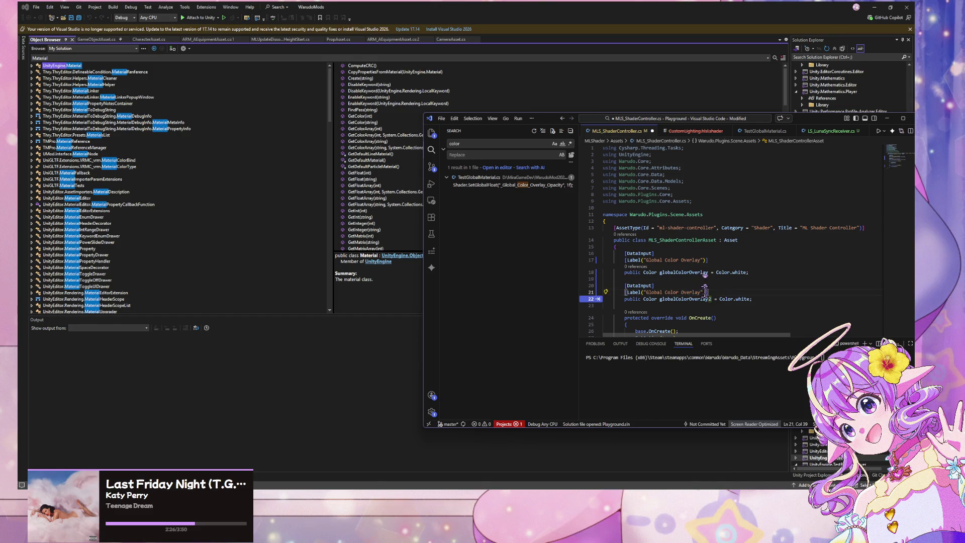
pyautogui.write('Opacity')
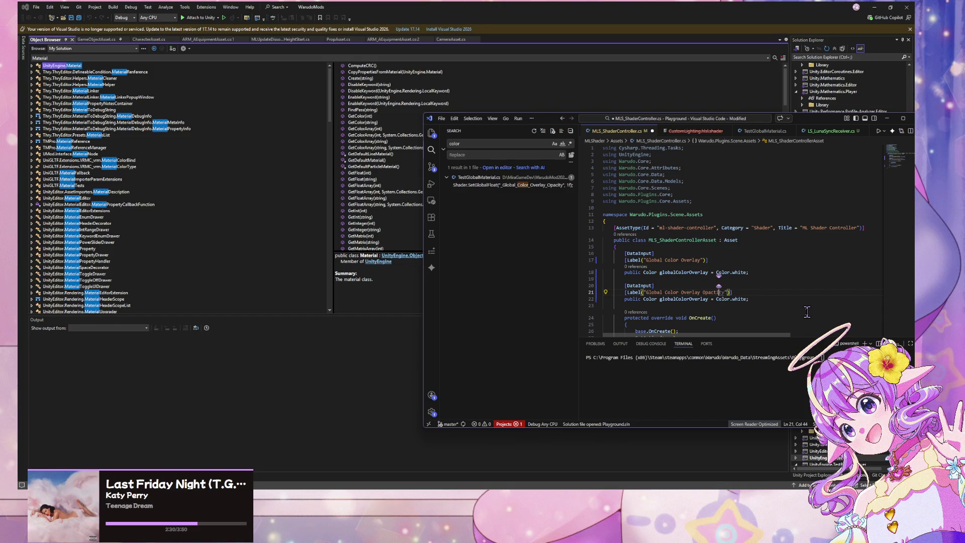
pyautogui.press('Left')
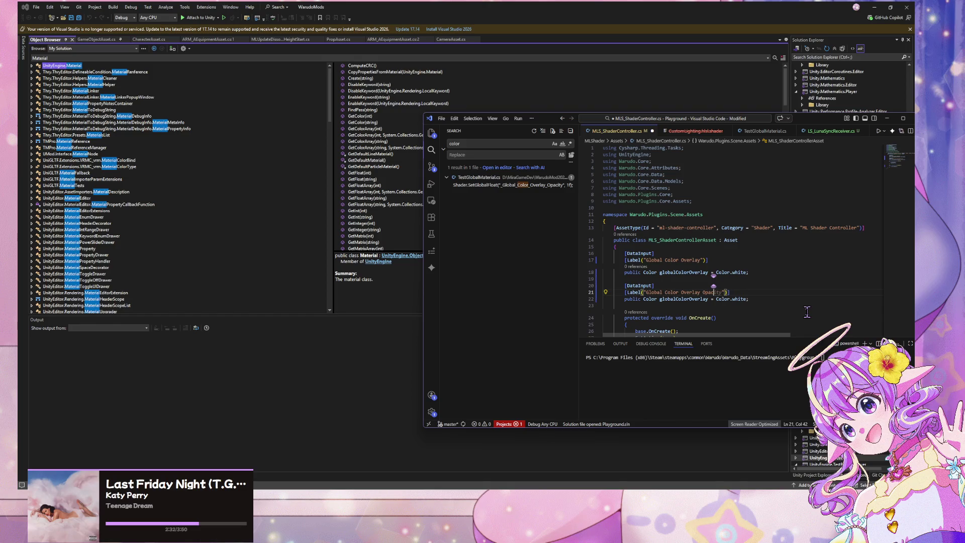
pyautogui.press('Right')
pyautogui.press('Right')
pyautogui.press('Right')
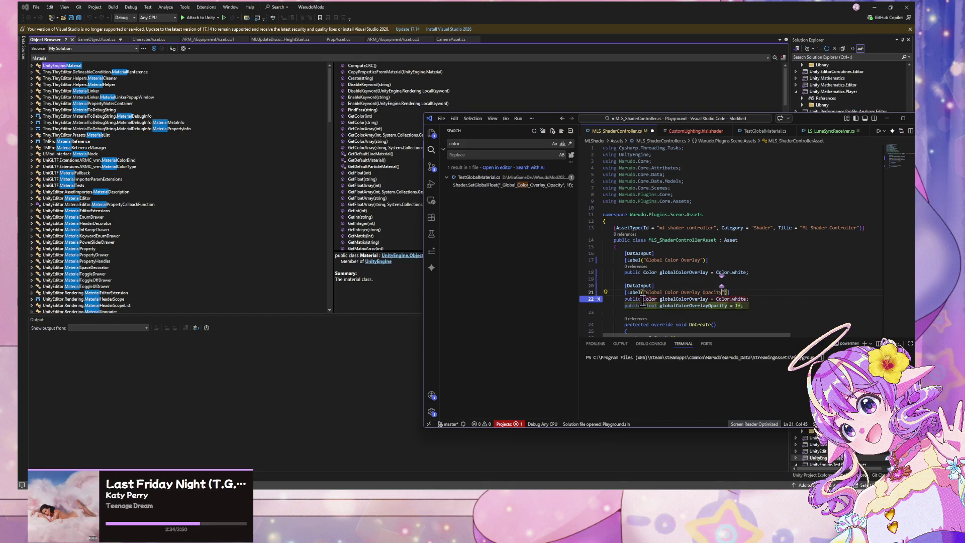
pyautogui.press('Tab')
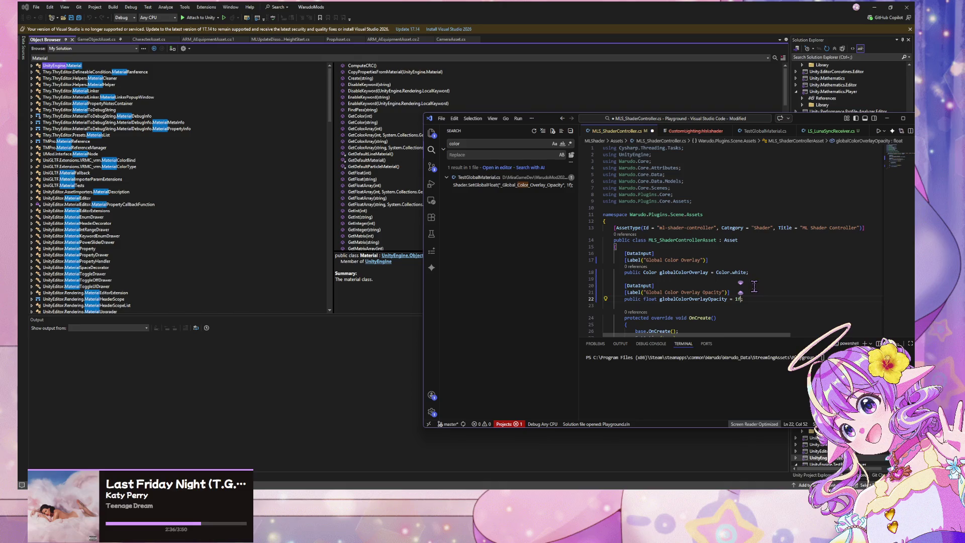
pyautogui.scroll(-3, 754, 286)
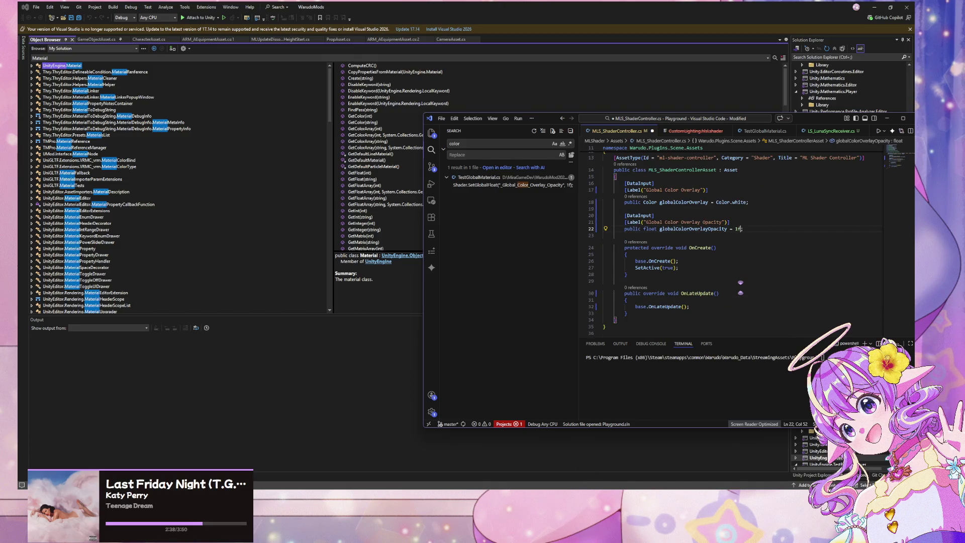
pyautogui.write(';')
pyautogui.click(762, 263)
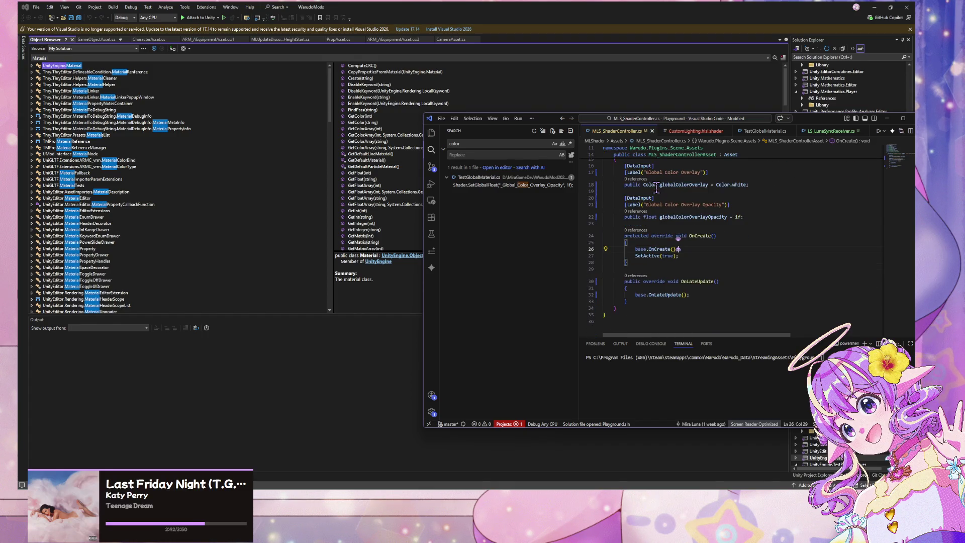
pyautogui.click(673, 460)
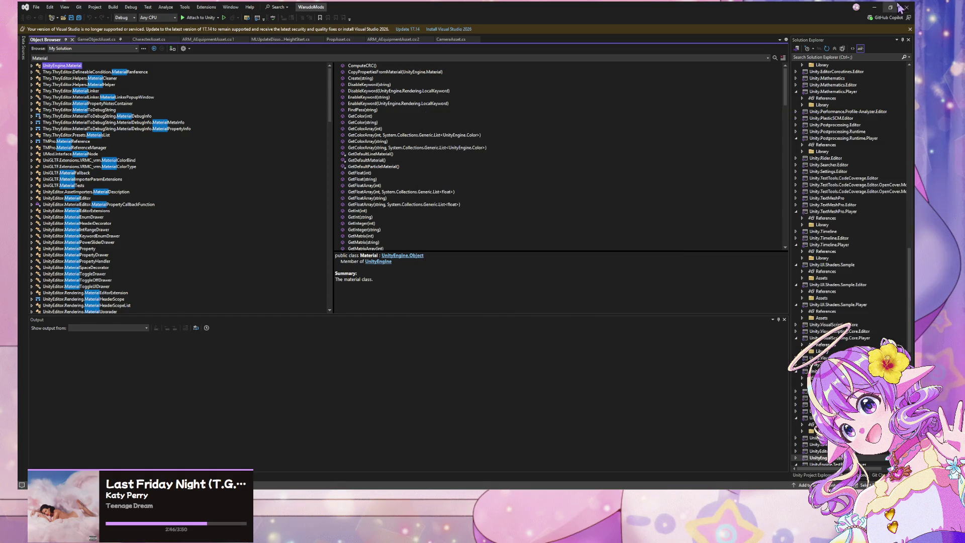
# - Restore Firefox from the HDR intensity thread and switch to the Warudo Structured Data page
pyautogui.moveTo(436, 486)
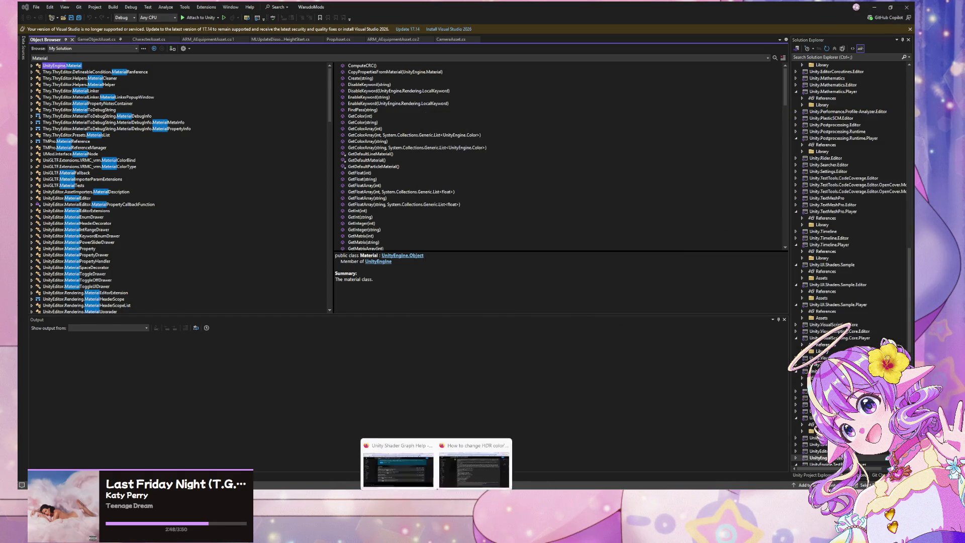
pyautogui.click(480, 476)
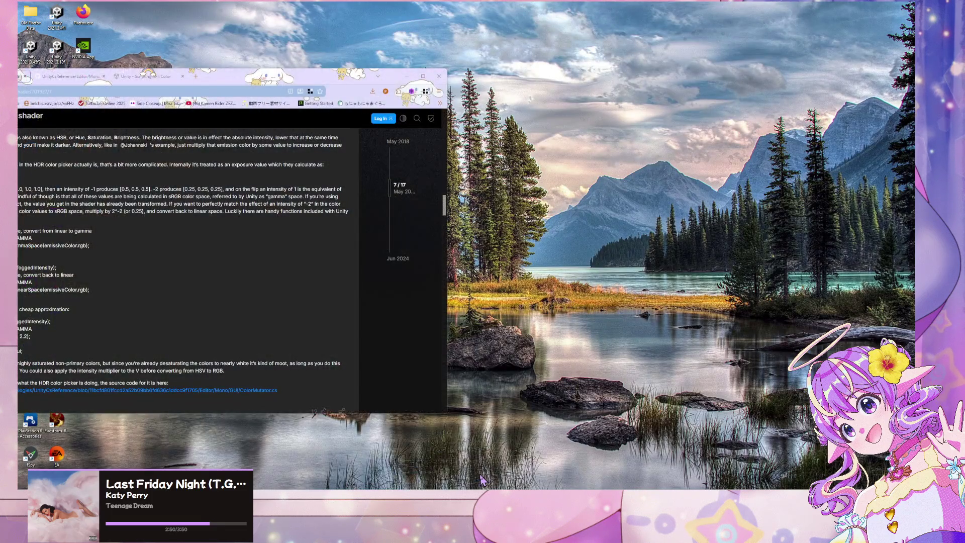
pyautogui.hotkey('alt', 'Tab')
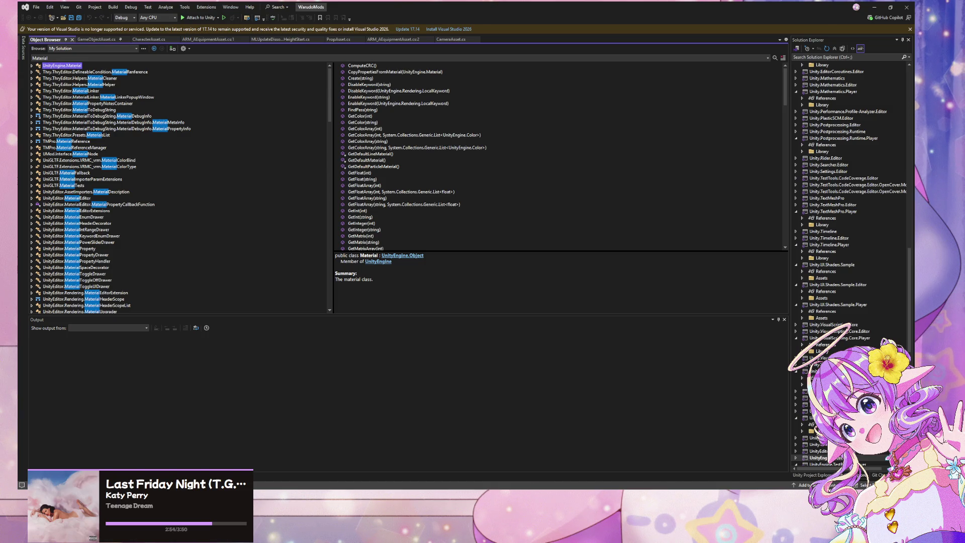
pyautogui.moveTo(651, 489)
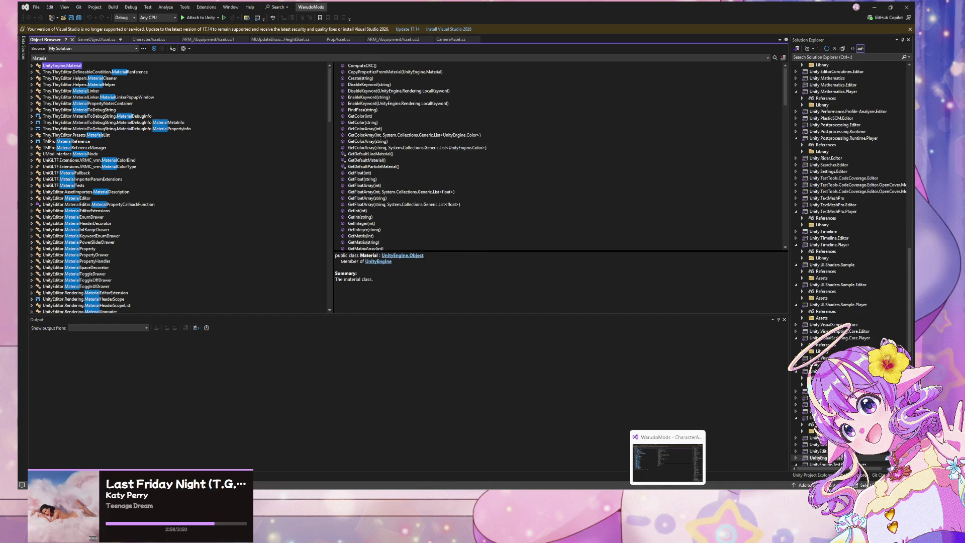
pyautogui.moveTo(437, 486)
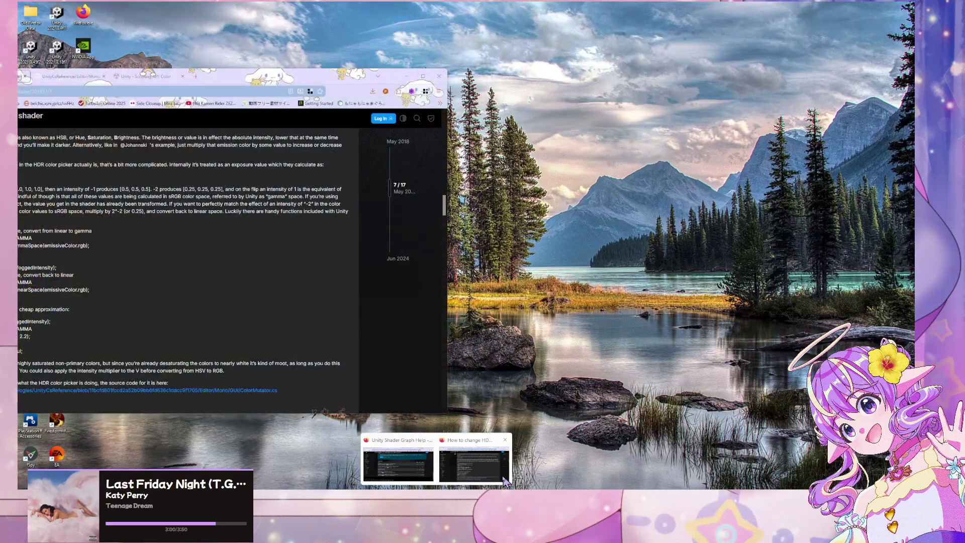
pyautogui.click(474, 465)
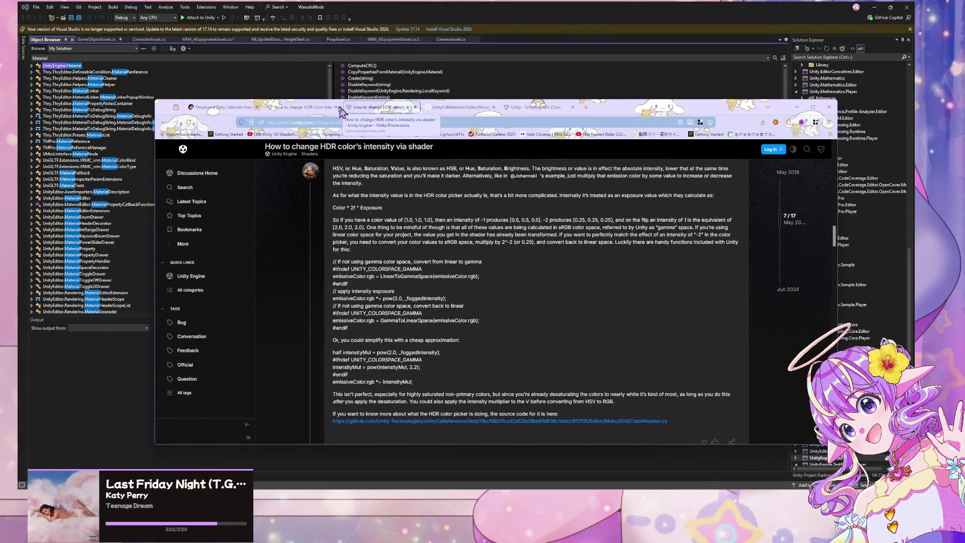
pyautogui.click(274, 108)
pyautogui.click(236, 110)
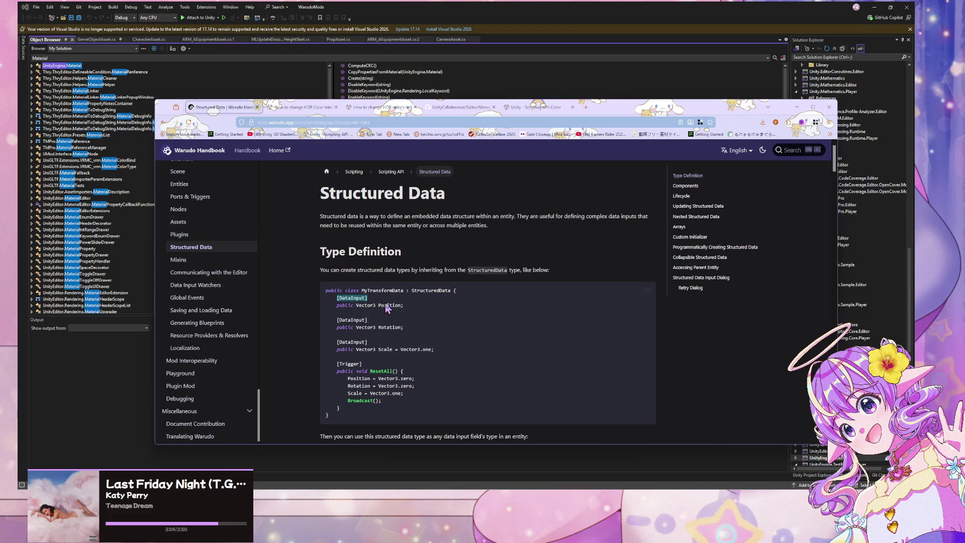
# - Search the handbook for 'slider' via find-in-page and site search, opening the Dynamic Port Properties result
pyautogui.click(404, 321)
pyautogui.hotkey('ctrl', 'f')
pyautogui.write('slider')
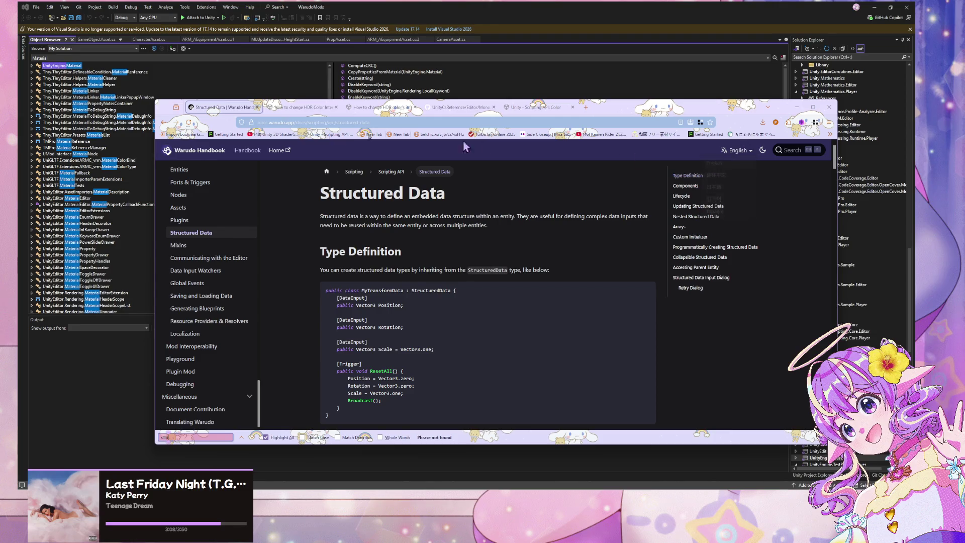
pyautogui.click(789, 151)
pyautogui.write('slider')
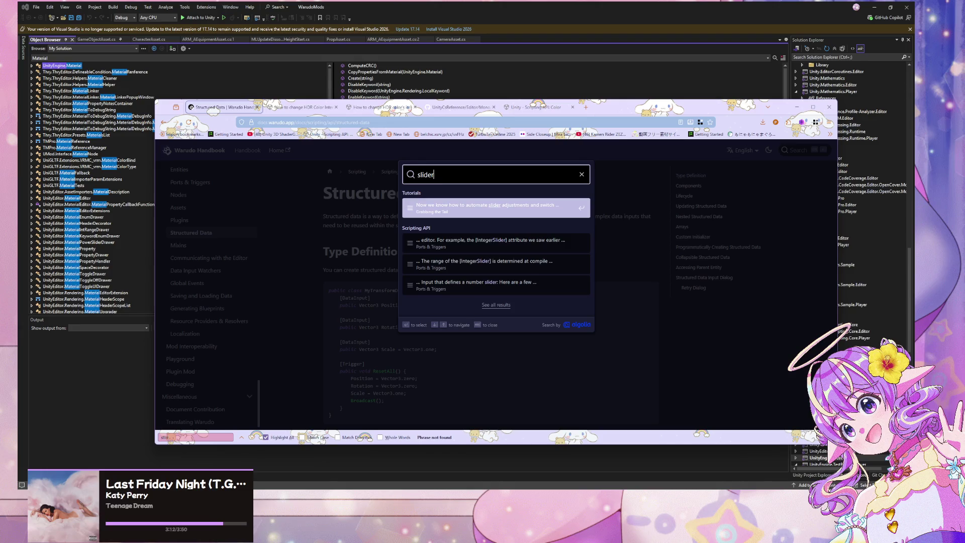
pyautogui.press('Down')
pyautogui.press('Down')
pyautogui.press('Up')
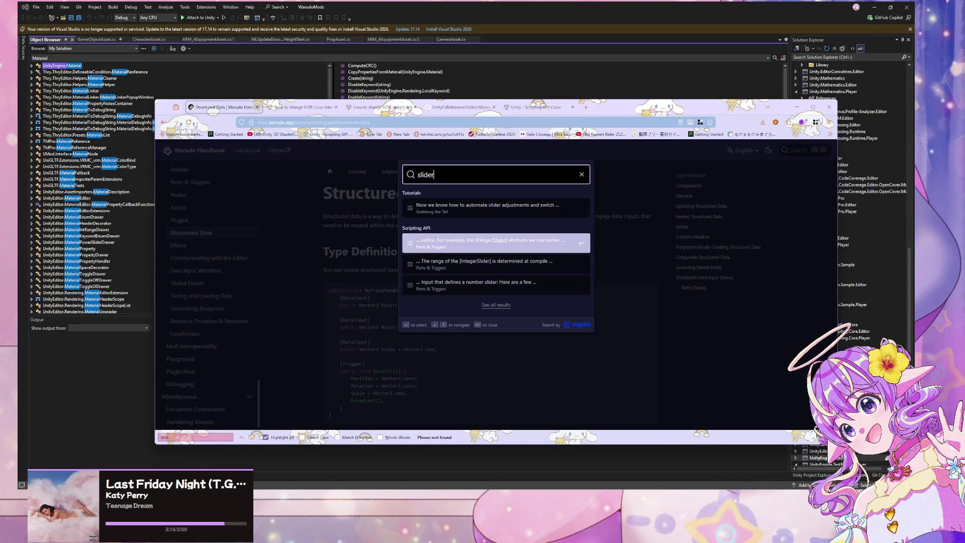
pyautogui.press('Down')
pyautogui.press('Return')
pyautogui.scroll(4, 606, 189)
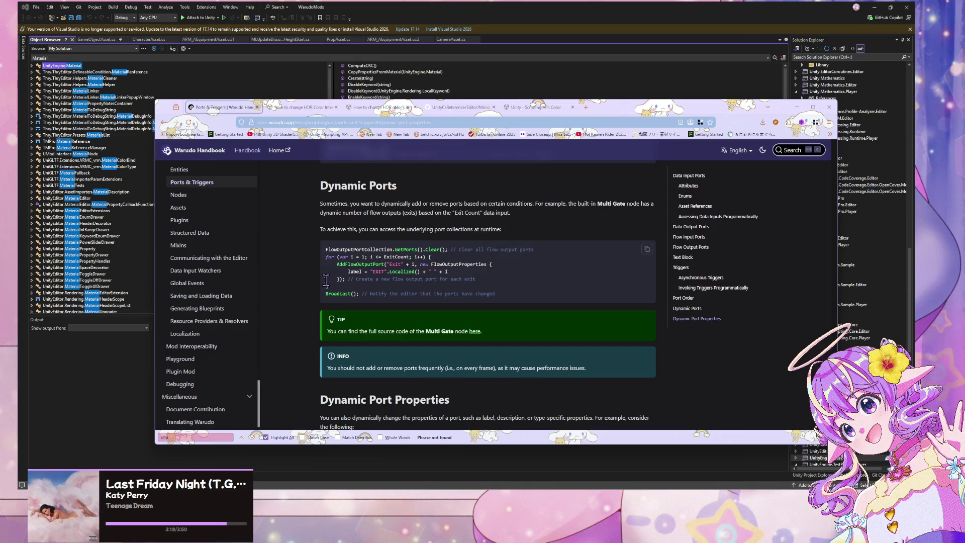
pyautogui.scroll(-2, 195, 232)
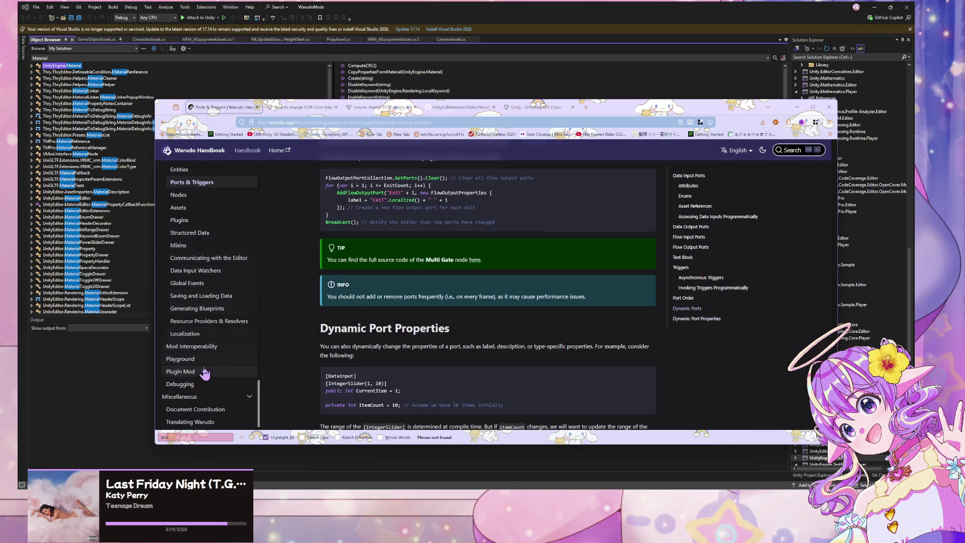
# - Browse the Data Input Watchers, Communicating with the Editor, Mixins and Structured Data pages
pyautogui.click(220, 274)
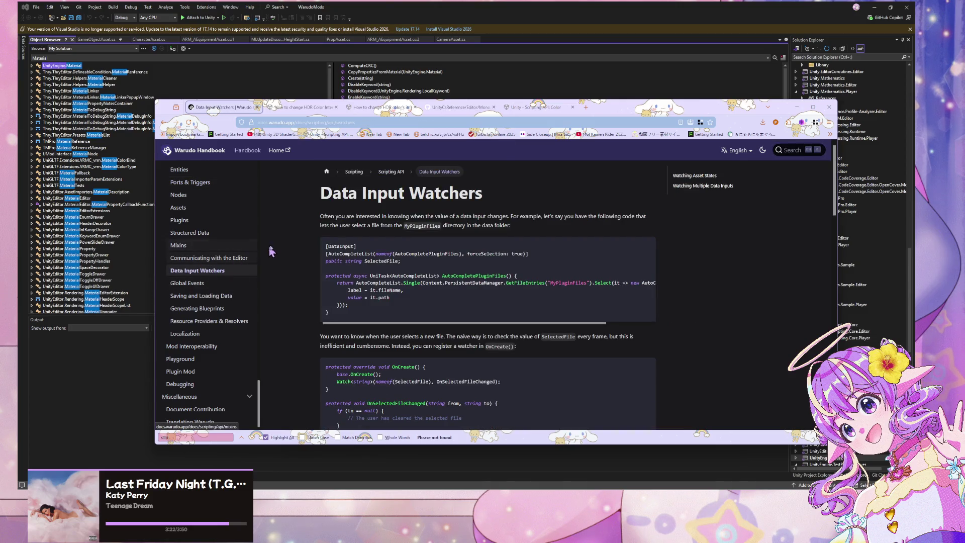
pyautogui.scroll(-5, 352, 277)
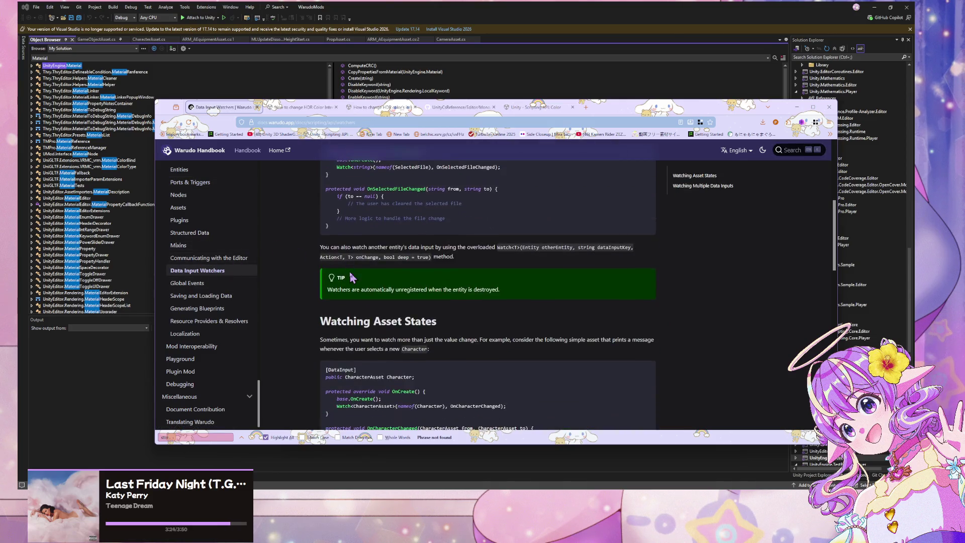
pyautogui.scroll(-4, 351, 278)
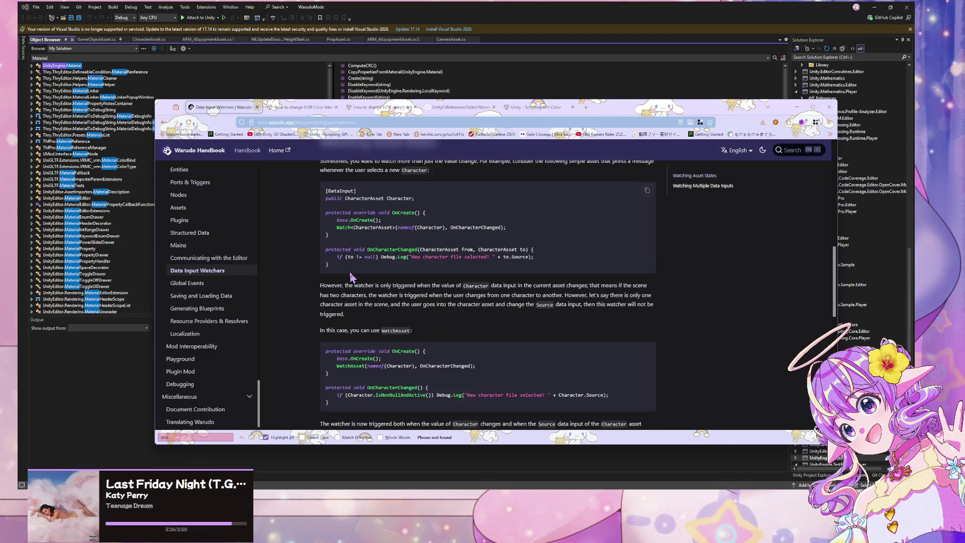
pyautogui.hotkey('ctrl', 'f')
pyautogui.write('slider')
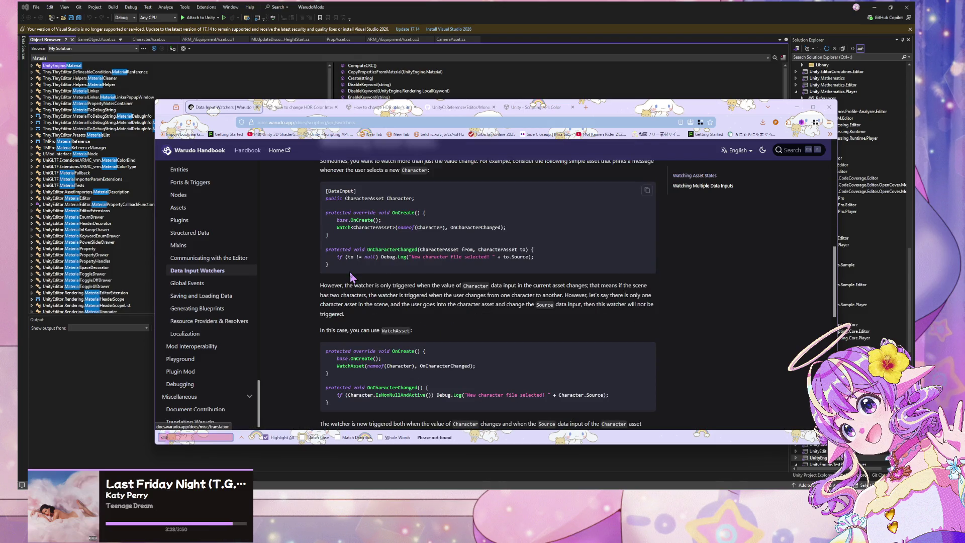
pyautogui.click(226, 258)
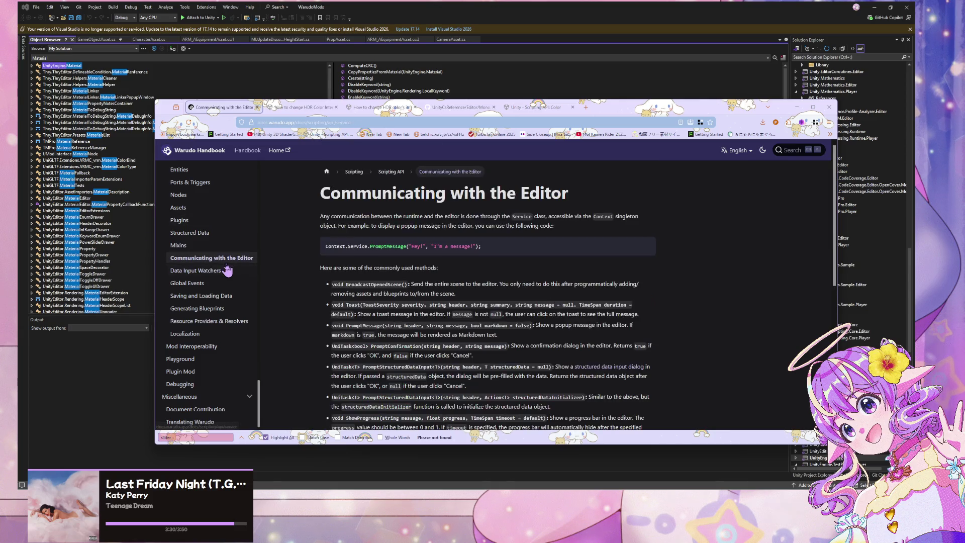
pyautogui.scroll(-5, 221, 254)
pyautogui.click(218, 246)
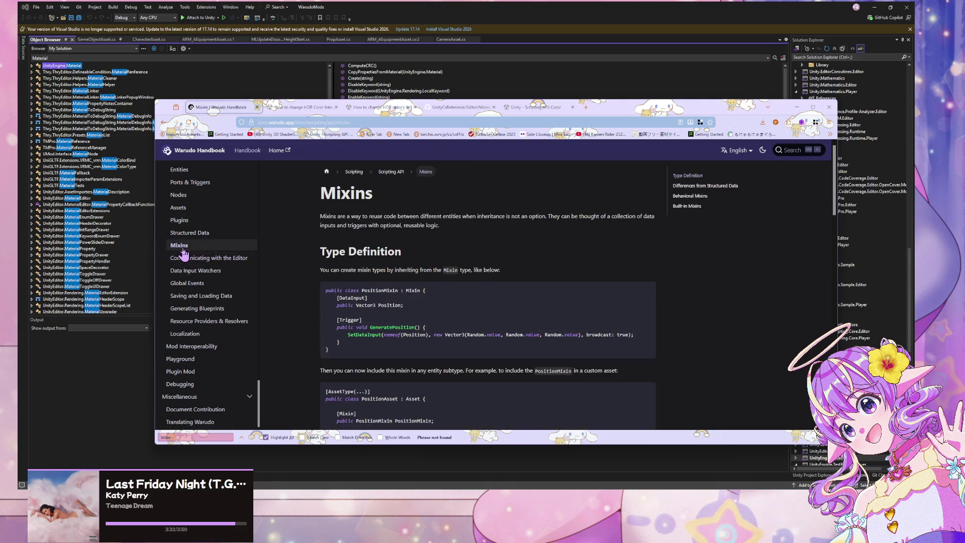
pyautogui.click(223, 232)
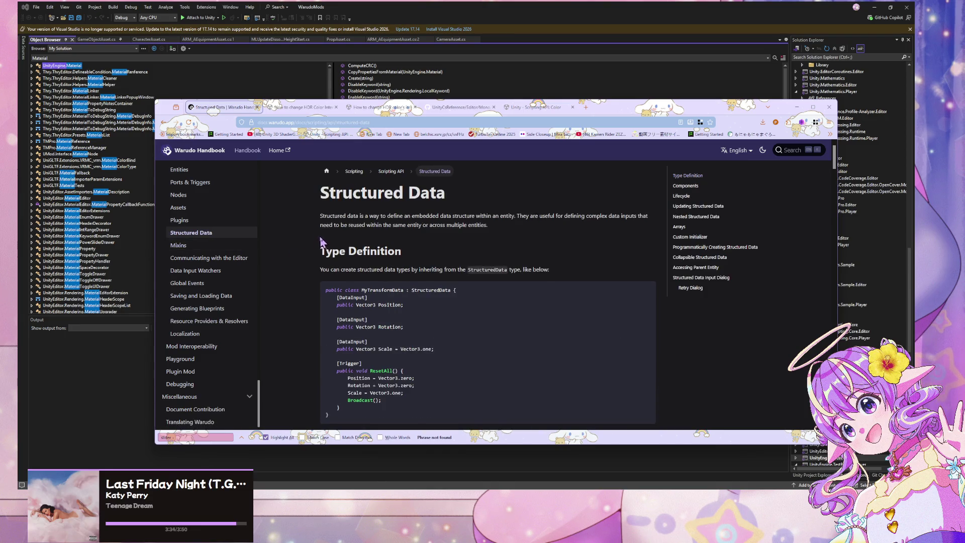
pyautogui.scroll(-8, 314, 246)
pyautogui.scroll(-3, 320, 232)
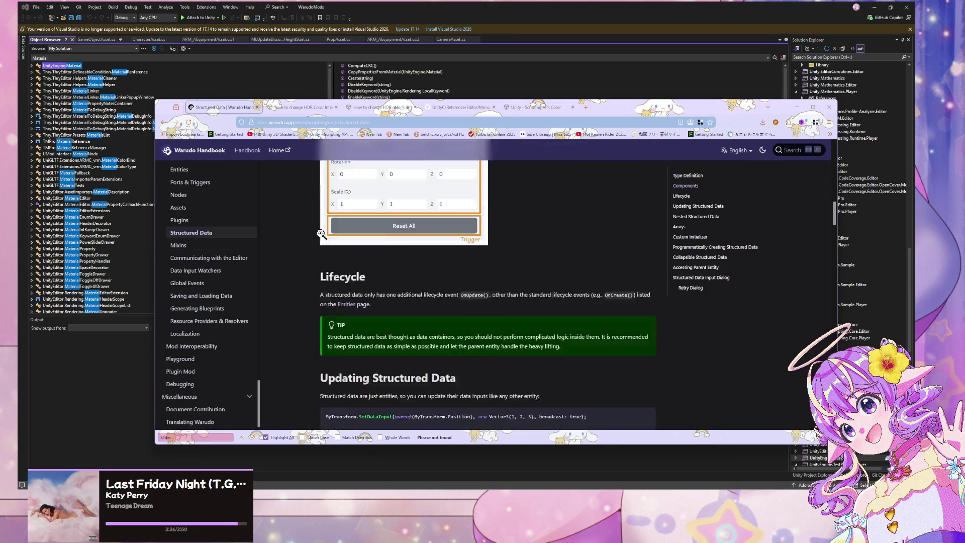
pyautogui.scroll(2, 321, 232)
pyautogui.scroll(-6, 321, 232)
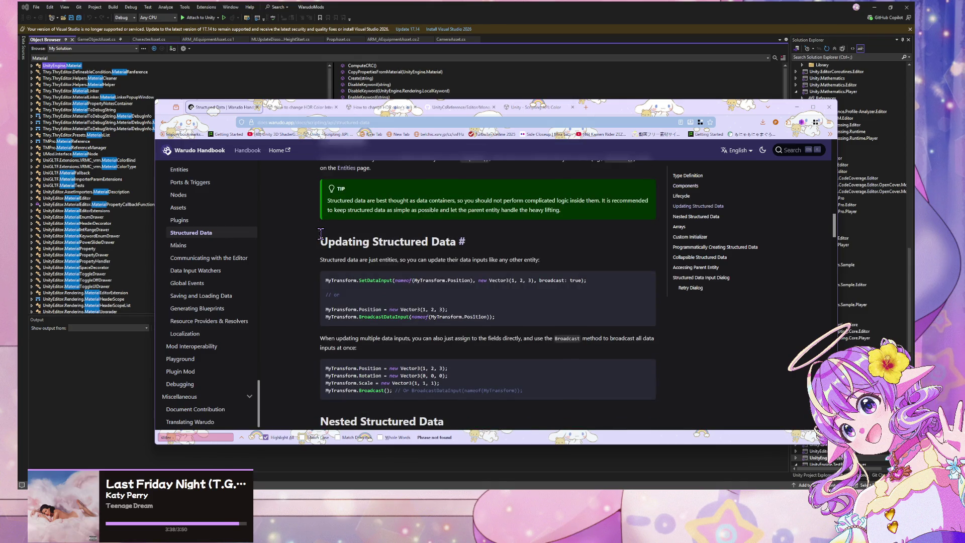
pyautogui.scroll(-8, 299, 245)
pyautogui.scroll(3, 299, 245)
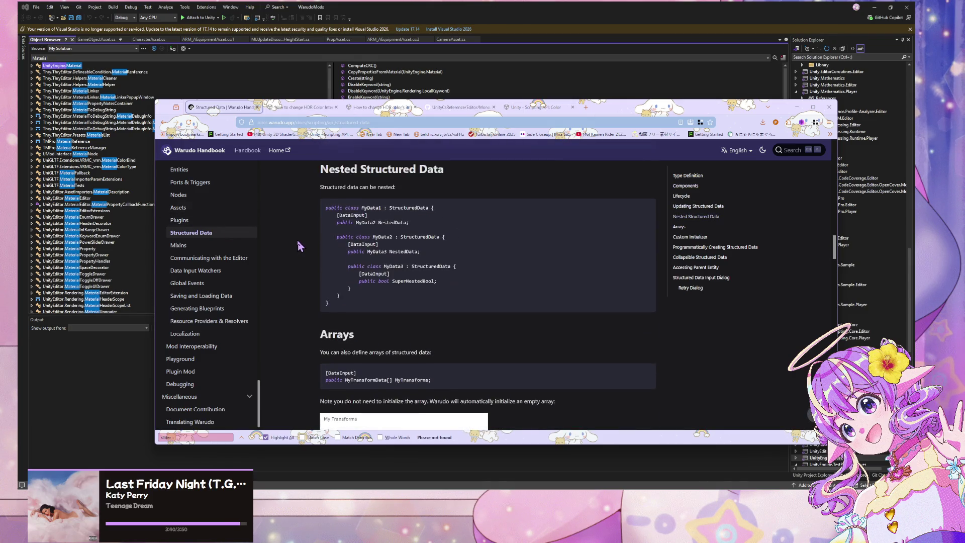
pyautogui.scroll(-5, 297, 240)
pyautogui.scroll(1, 297, 241)
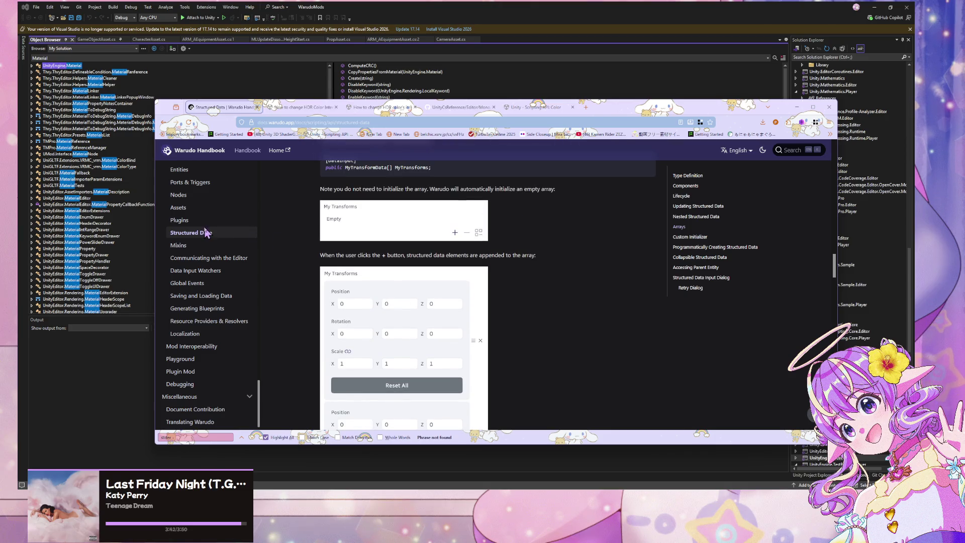
pyautogui.scroll(-10, 304, 240)
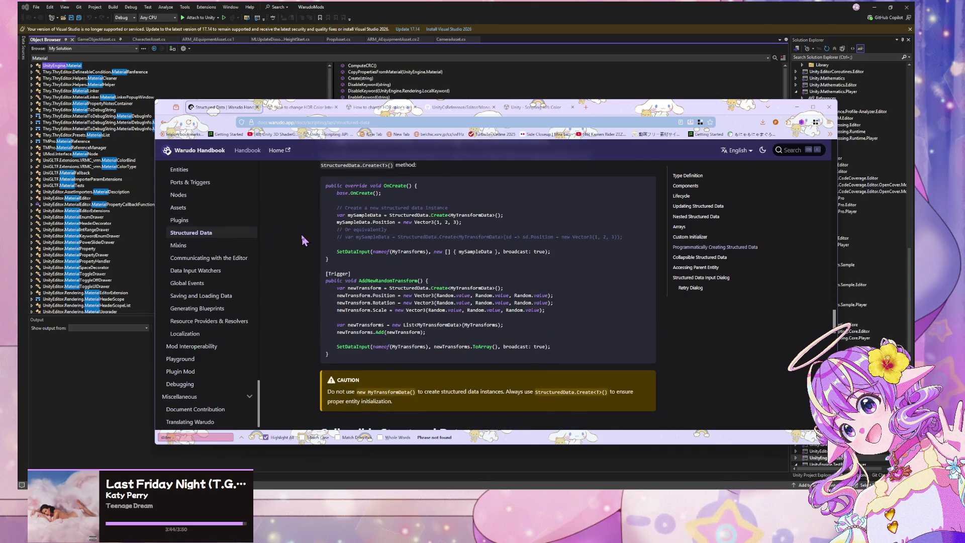
pyautogui.scroll(-15, 303, 241)
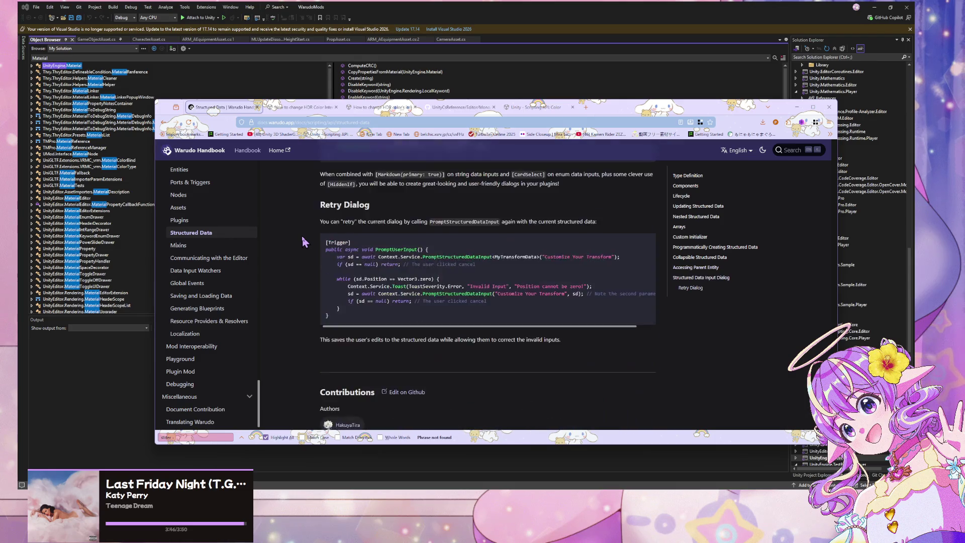
pyautogui.scroll(-3, 303, 242)
# - Read the Plugins and Assets pages, searching the Assets page for 'range'
pyautogui.click(188, 222)
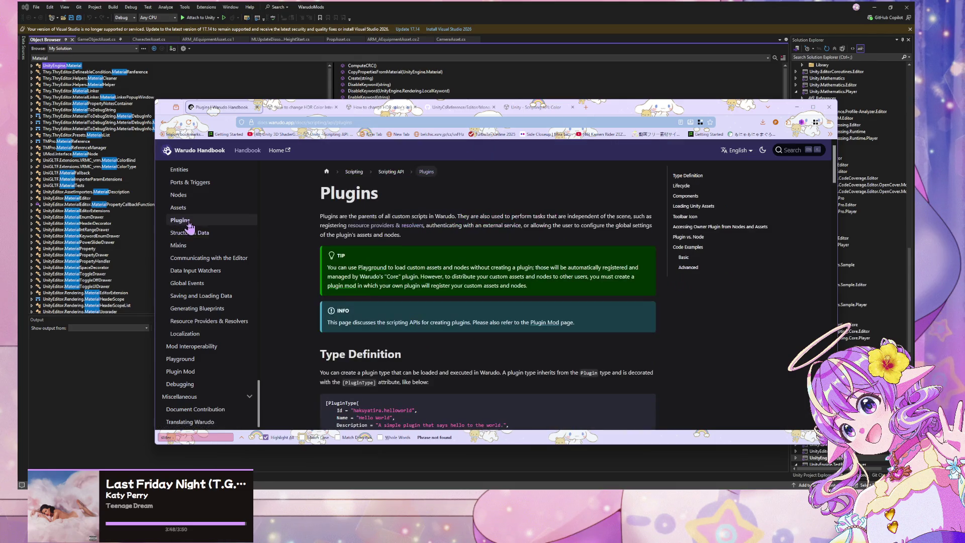
pyautogui.scroll(-4, 264, 244)
pyautogui.click(187, 208)
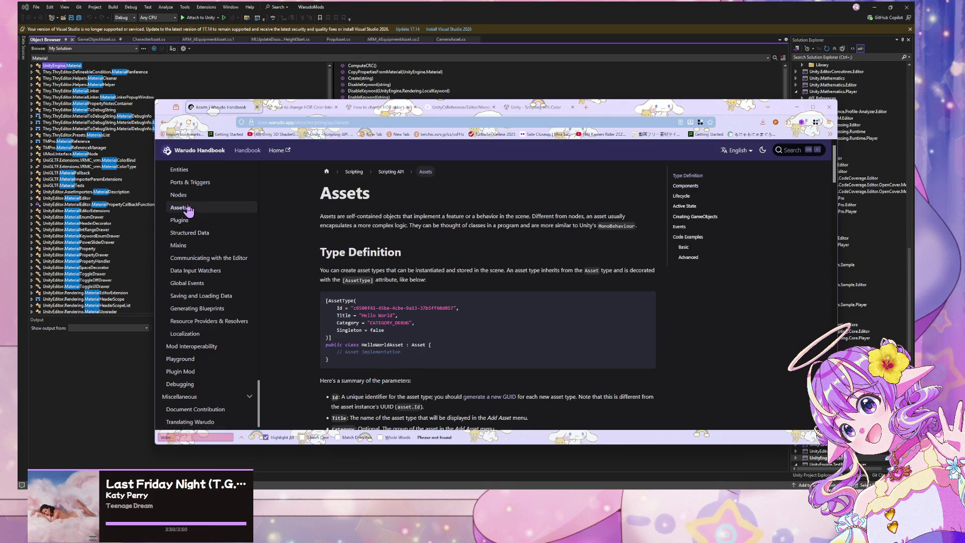
pyautogui.scroll(-15, 291, 235)
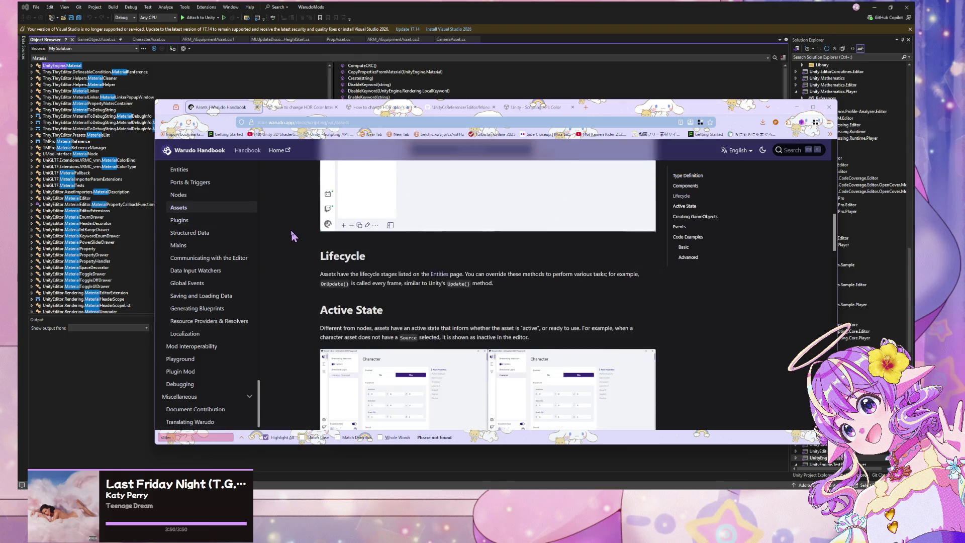
pyautogui.hotkey('ctrl', 'f')
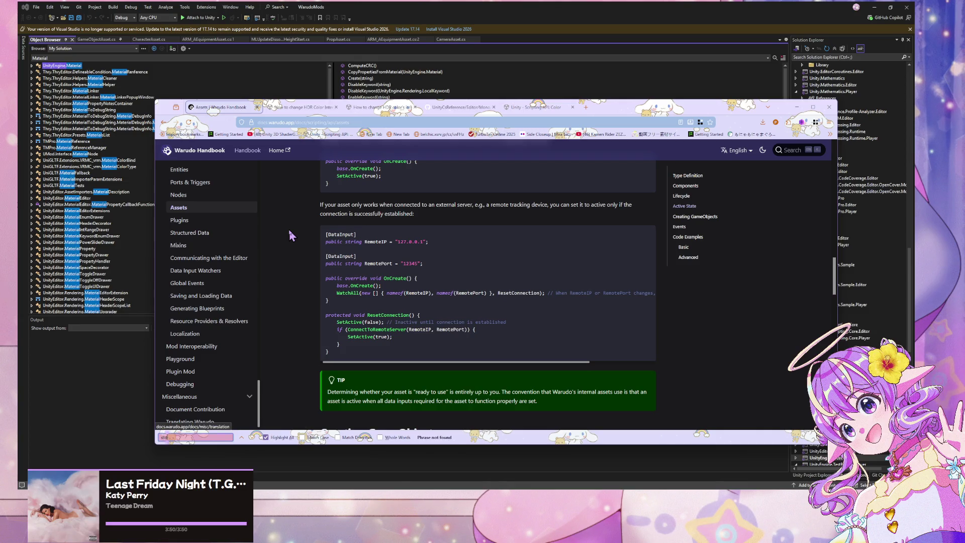
pyautogui.scroll(-5, 326, 207)
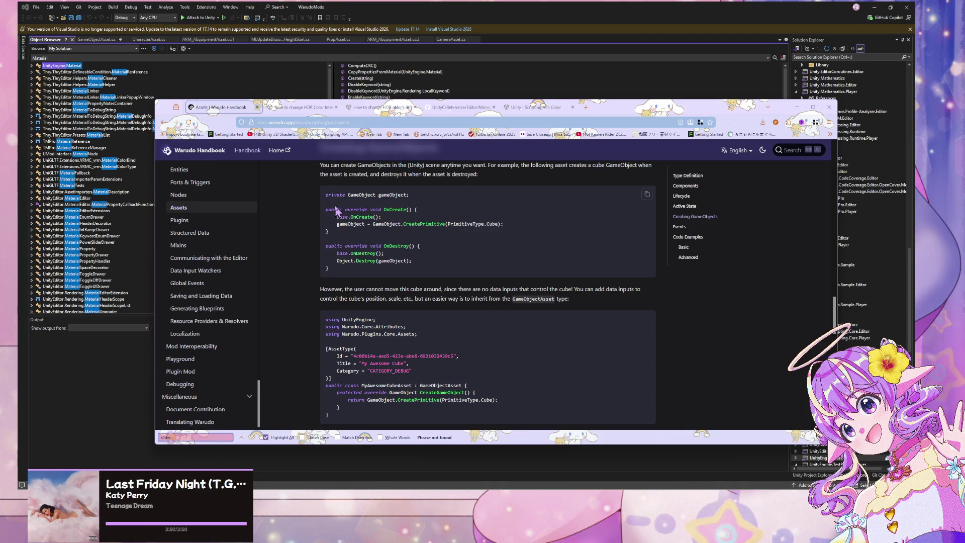
pyautogui.scroll(-3, 337, 211)
pyautogui.write('range')
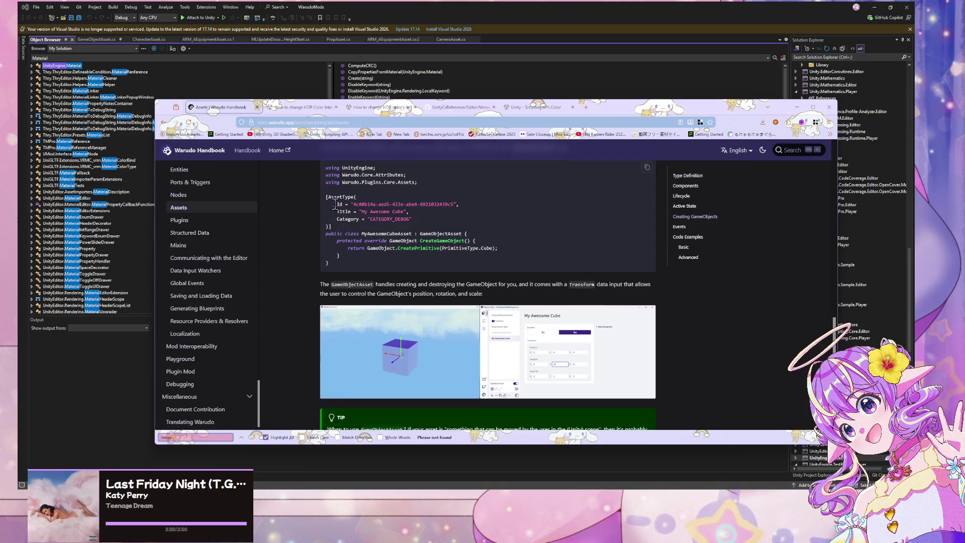
pyautogui.scroll(-5, 339, 211)
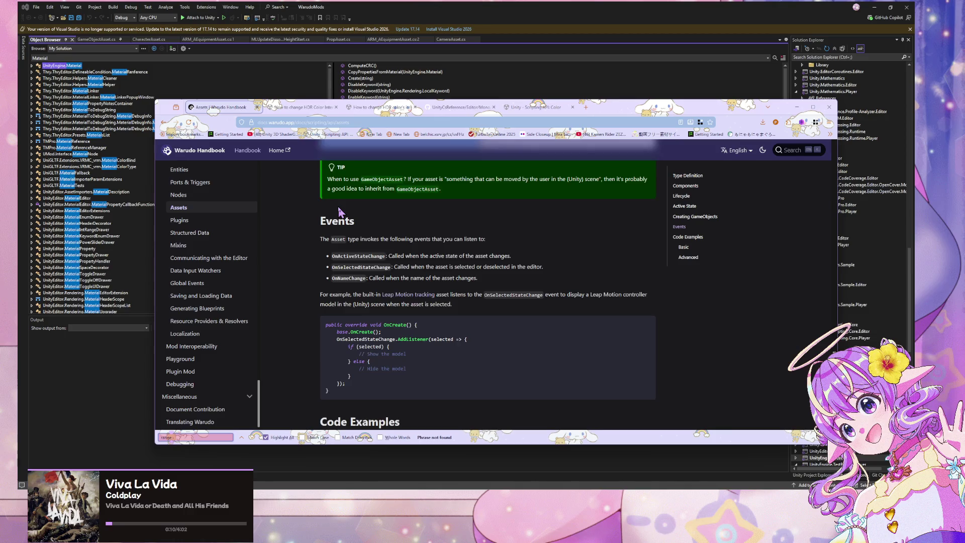
pyautogui.scroll(5, 339, 211)
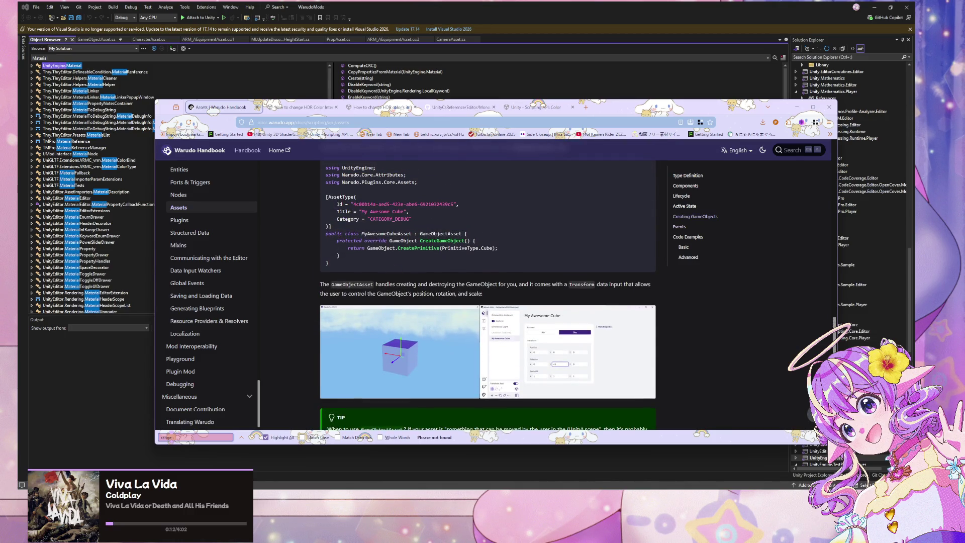
pyautogui.hotkey('alt', 'Tab')
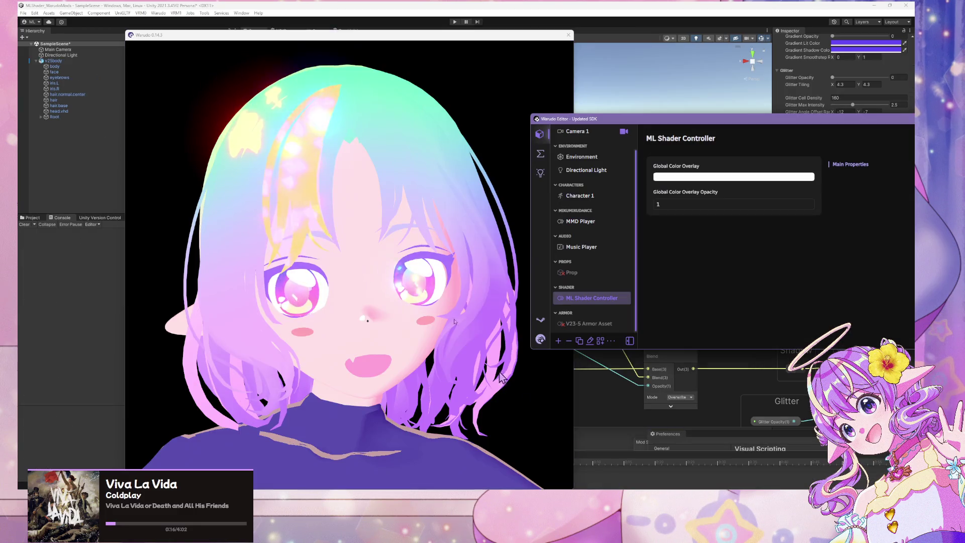
# - Select Character 1 and scroll through its Expressions enter and exit timing settings
pyautogui.click(578, 196)
pyautogui.moveTo(628, 119); pyautogui.dragTo(473, 123)
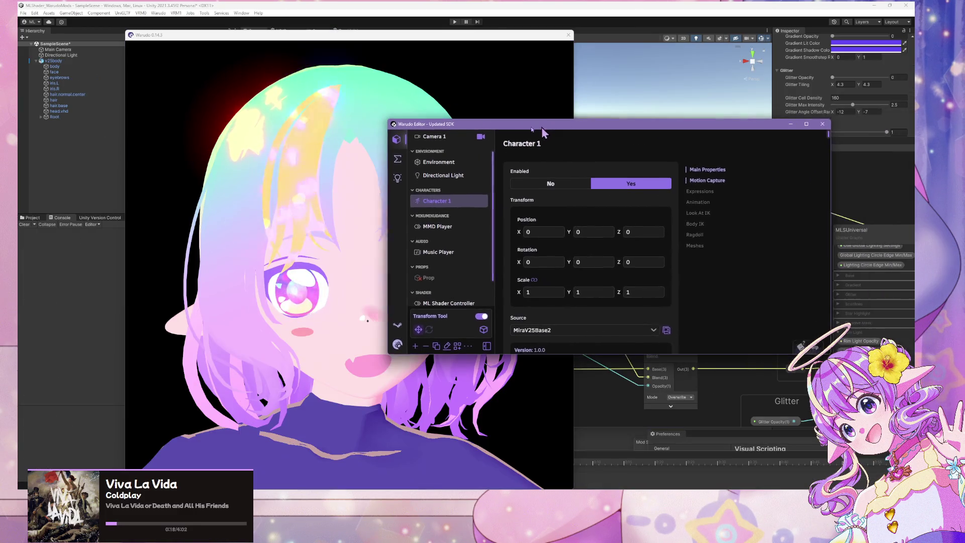
pyautogui.click(687, 191)
pyautogui.scroll(5, 591, 231)
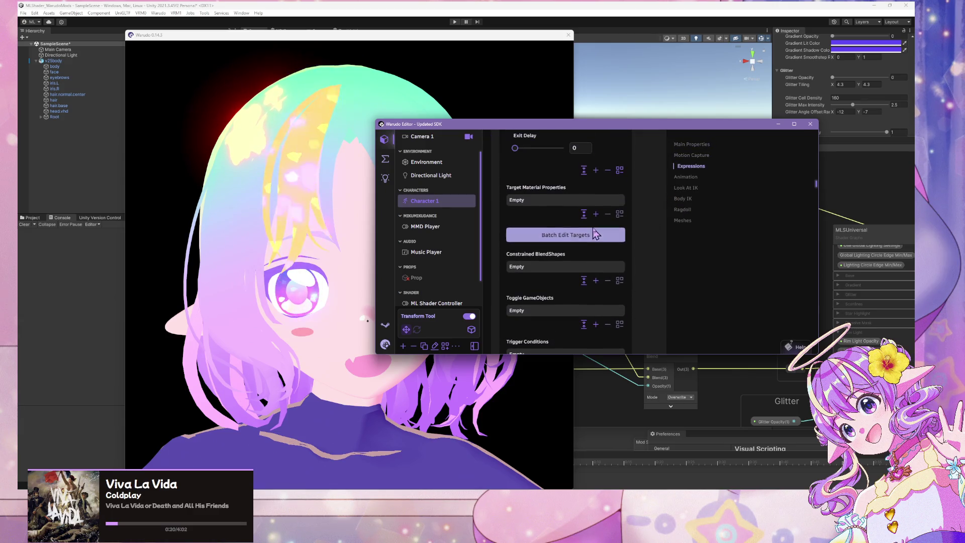
pyautogui.scroll(3, 592, 231)
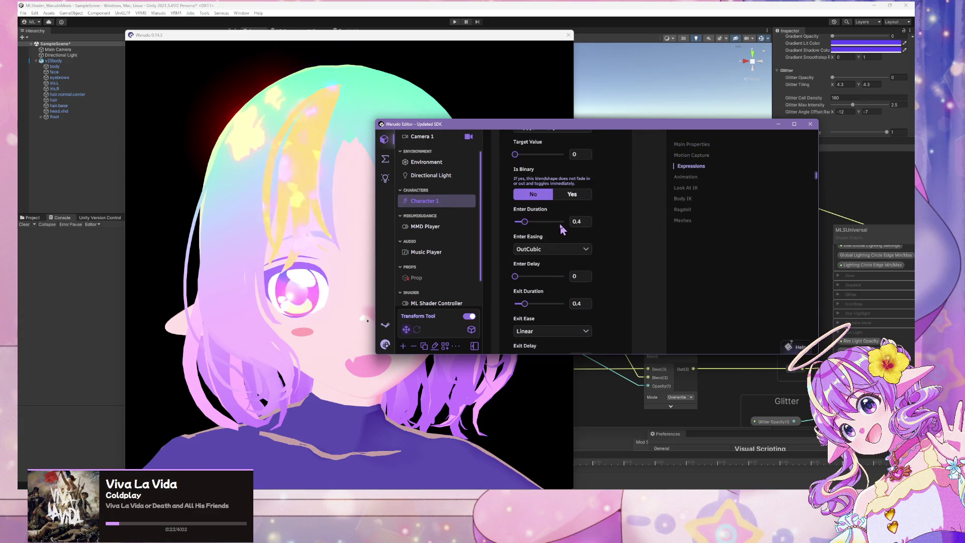
pyautogui.scroll(-1, 592, 231)
pyautogui.click(436, 503)
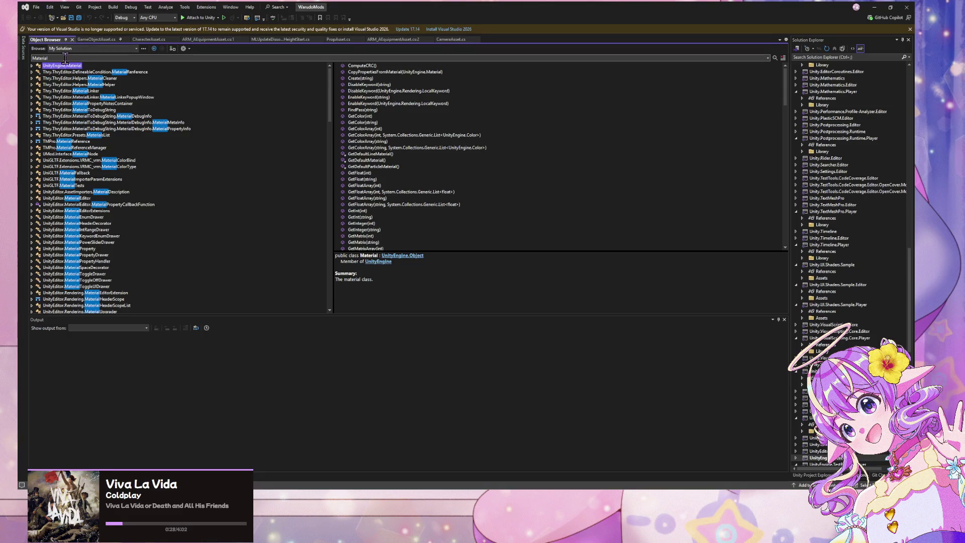
# - Search the Object Browser for 'expression' and scroll through the Warudo and System.Linq.Expressions results
pyautogui.write('expression')
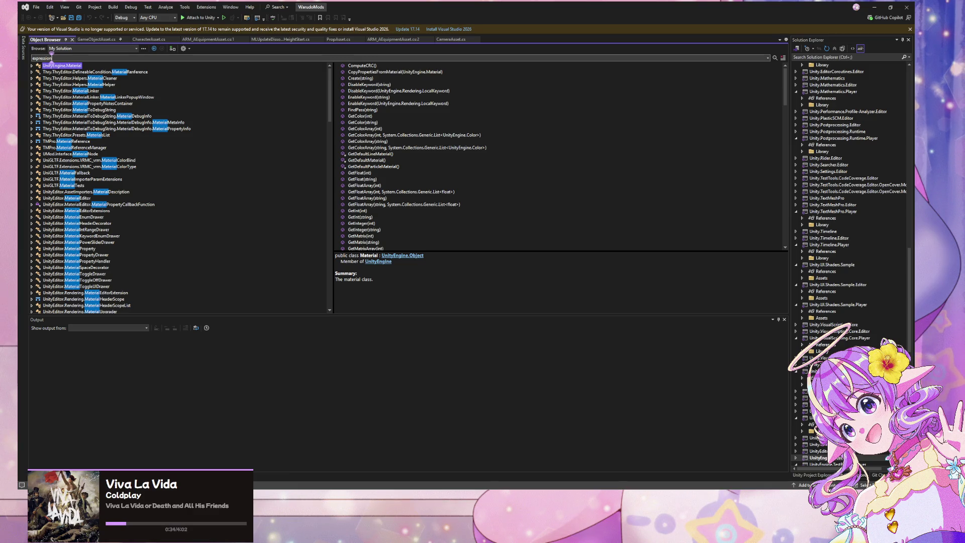
pyautogui.press('Return')
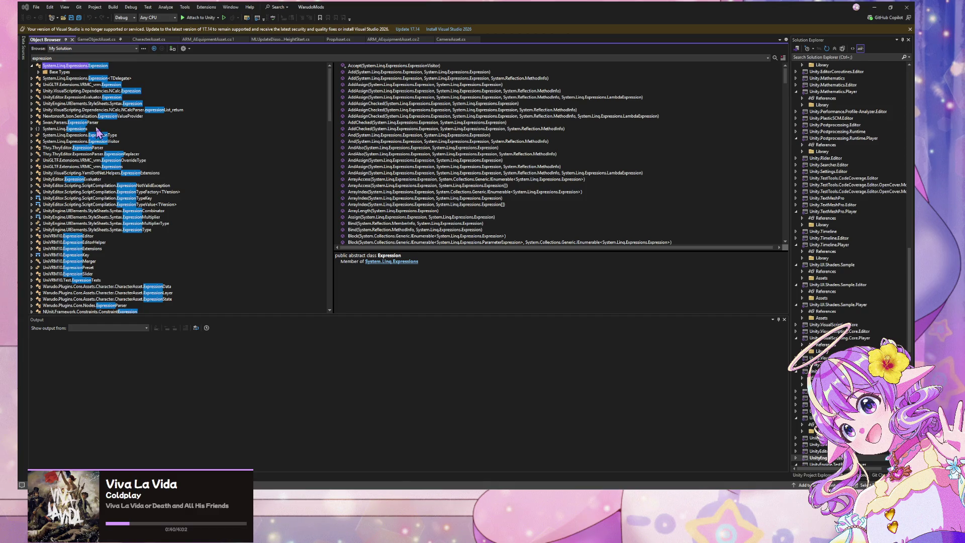
pyautogui.scroll(-8, 98, 129)
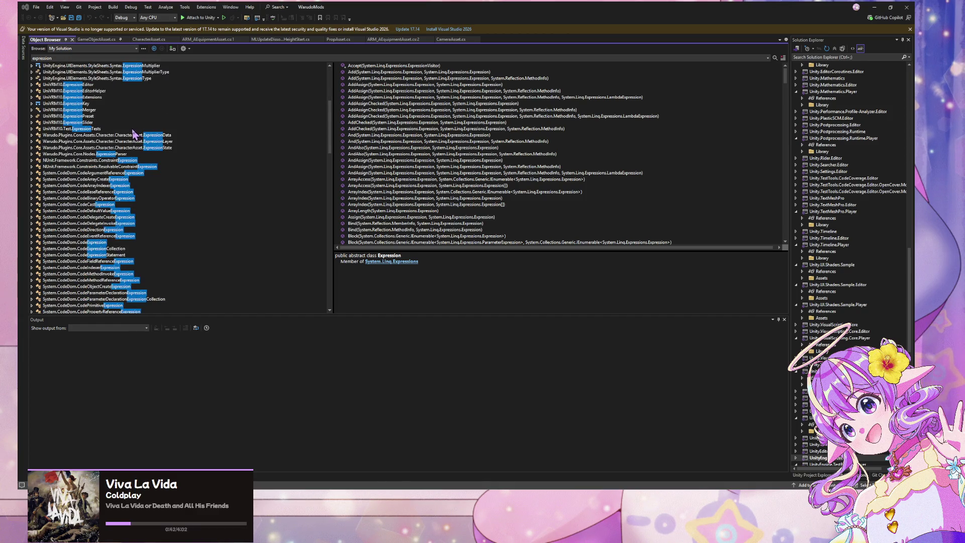
pyautogui.scroll(-20, 133, 133)
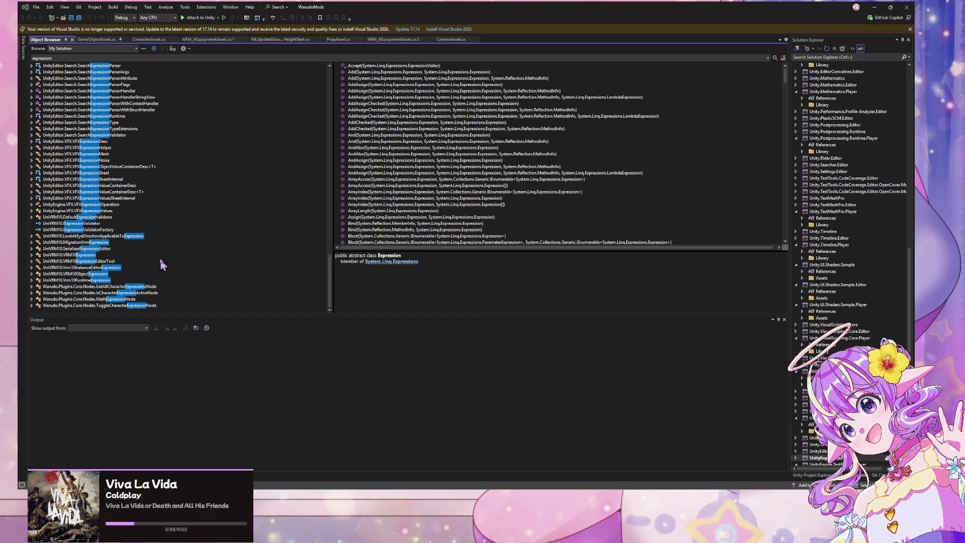
pyautogui.scroll(15, 125, 256)
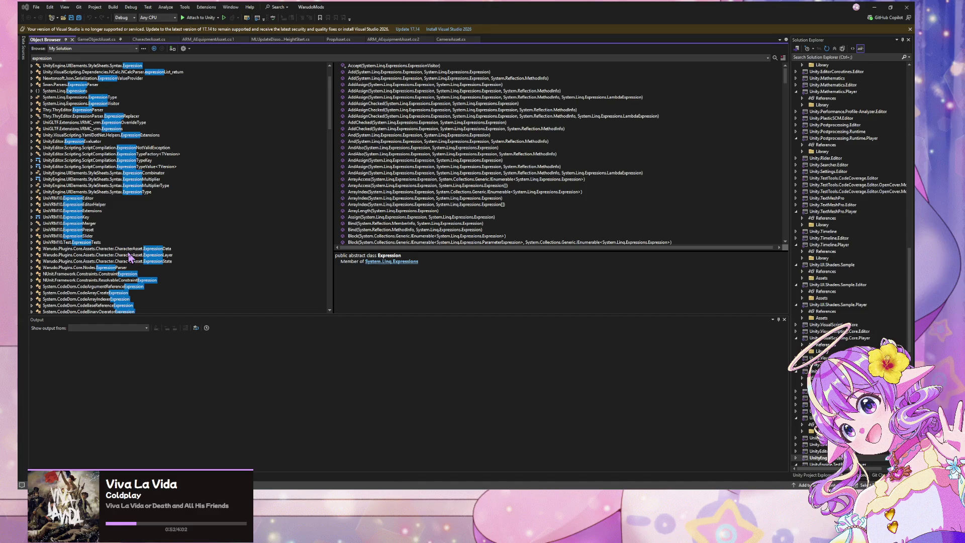
pyautogui.scroll(2, 129, 256)
pyautogui.scroll(-15, 128, 257)
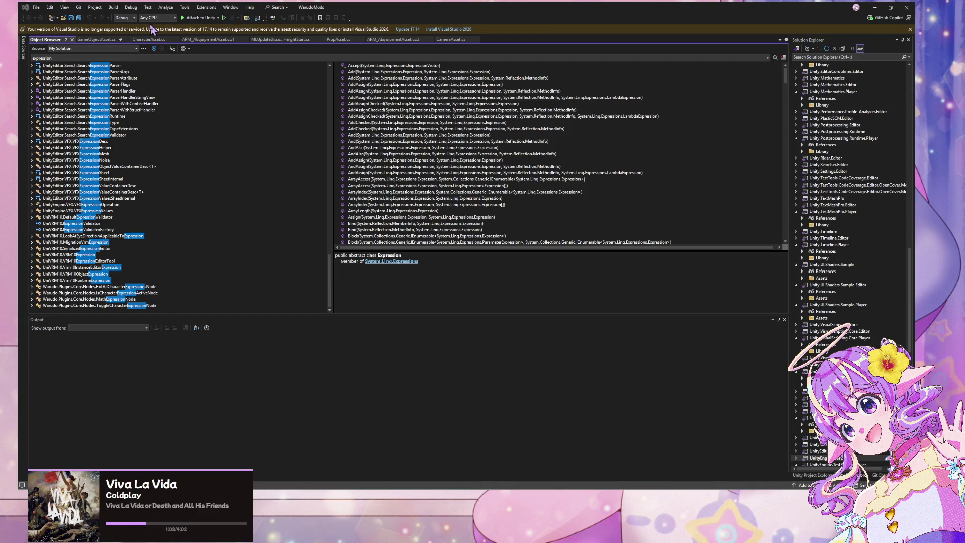
pyautogui.click(148, 39)
# - Open ExpressionData's definition in ExpressionModels.cs and read through its blend shape entry fields
pyautogui.hotkey('ctrl', '-')
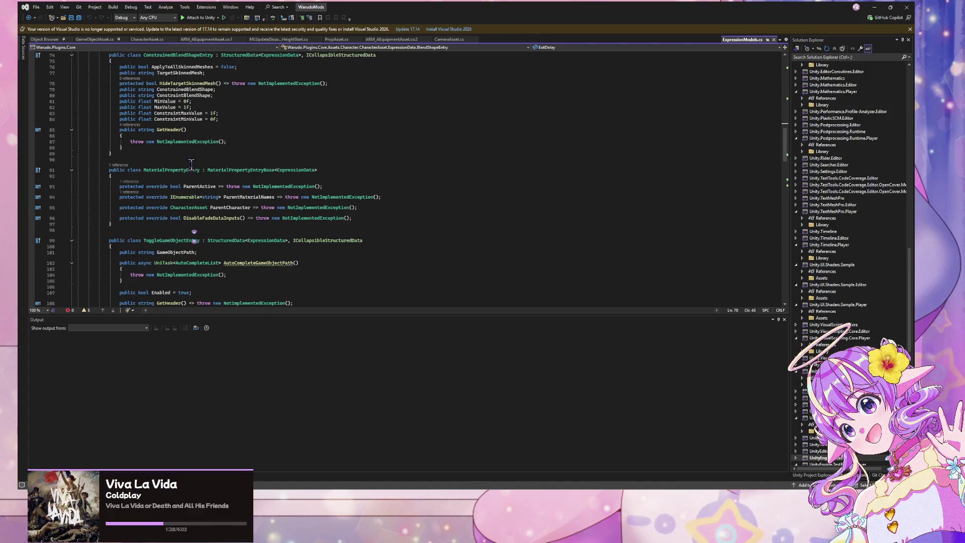
pyautogui.scroll(-10, 192, 164)
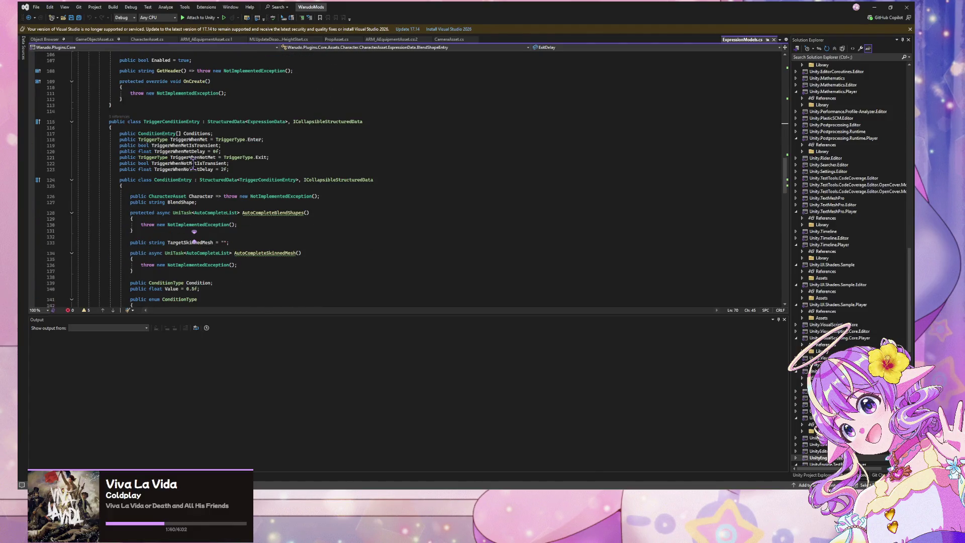
pyautogui.scroll(-20, 192, 166)
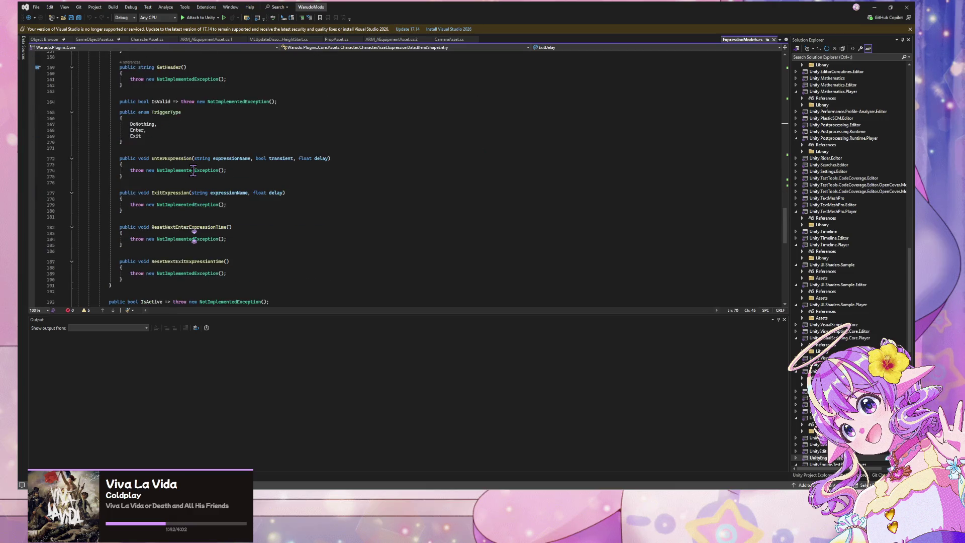
pyautogui.scroll(-5, 192, 171)
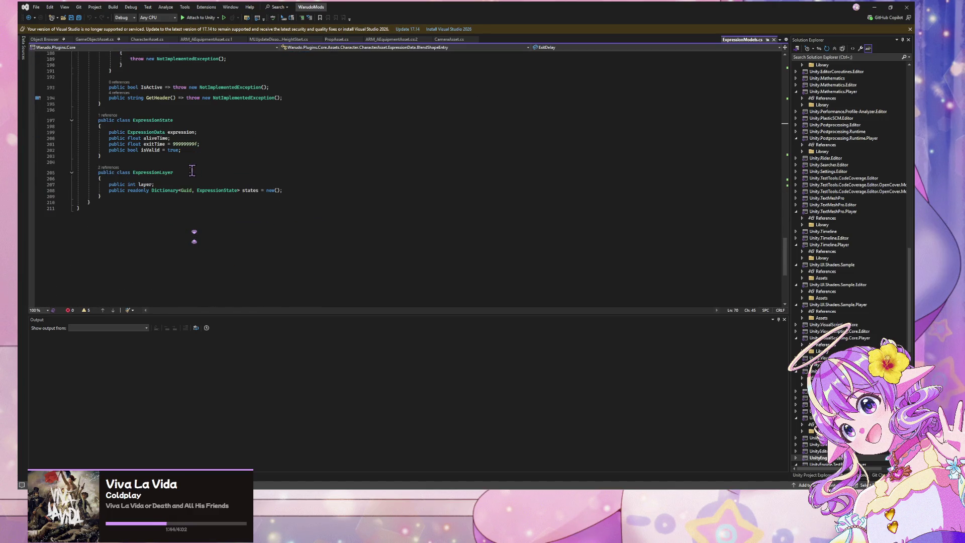
pyautogui.scroll(20, 192, 171)
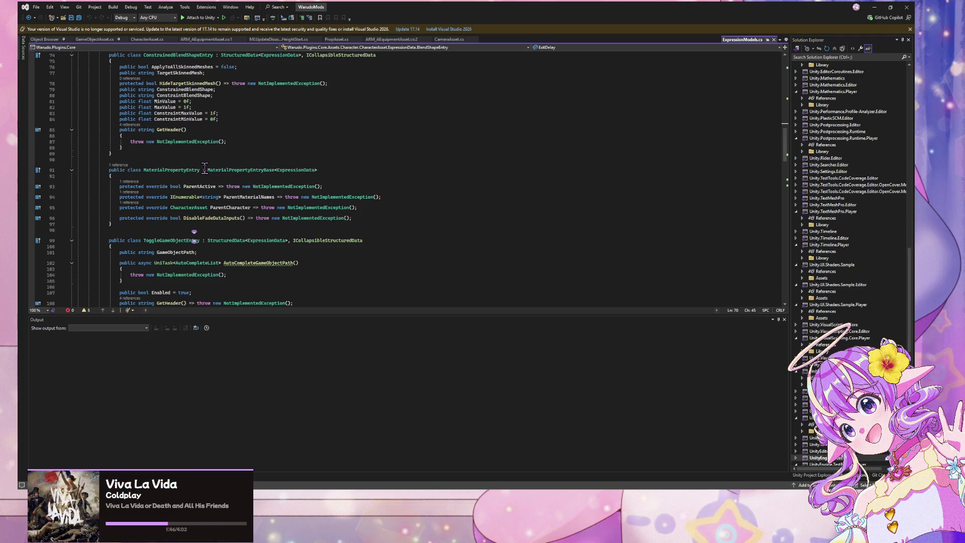
pyautogui.scroll(15, 205, 168)
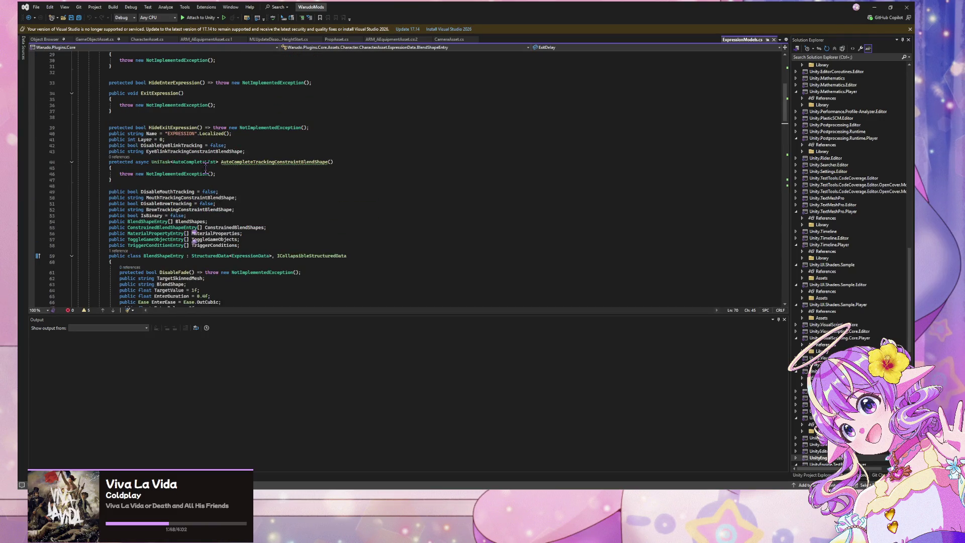
pyautogui.scroll(6, 205, 167)
pyautogui.scroll(4, 205, 168)
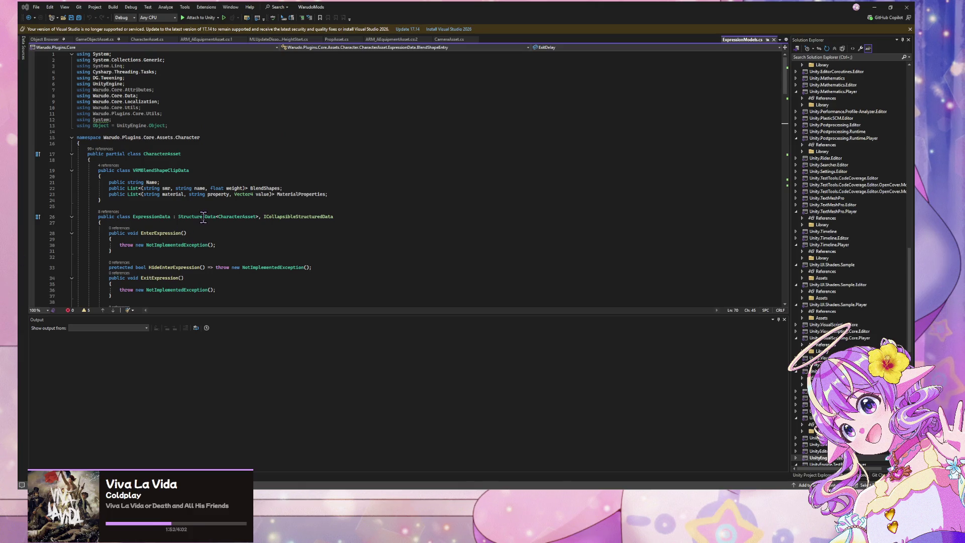
pyautogui.scroll(-9, 203, 216)
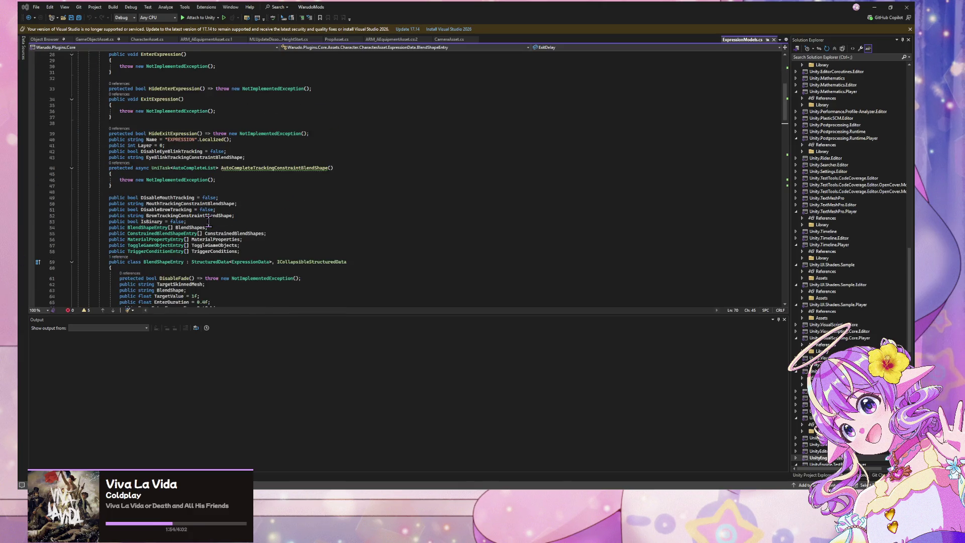
pyautogui.scroll(-2, 208, 222)
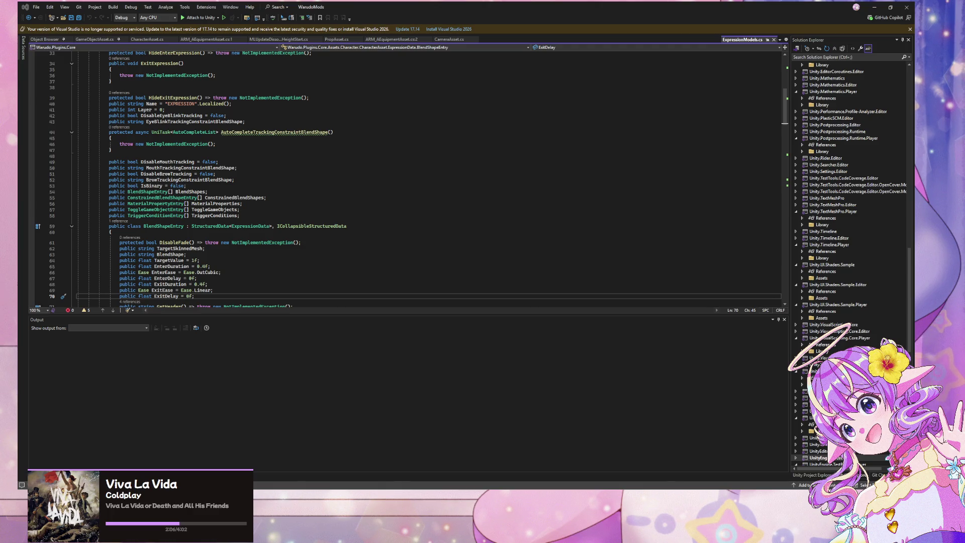
pyautogui.scroll(-7, 302, 190)
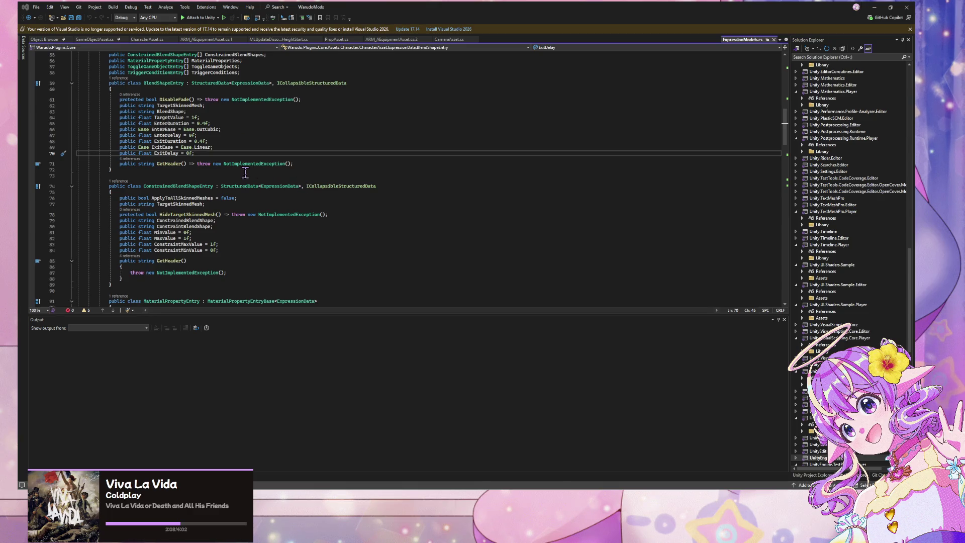
pyautogui.scroll(-4, 245, 172)
pyautogui.scroll(3, 245, 172)
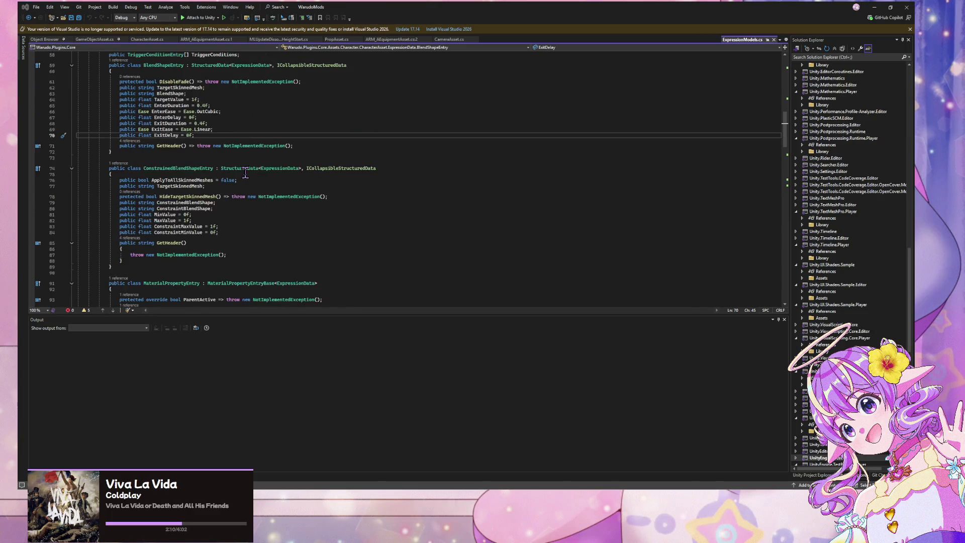
pyautogui.keyDown('ctrl'); pyautogui.click(245, 172); pyautogui.keyUp('ctrl')
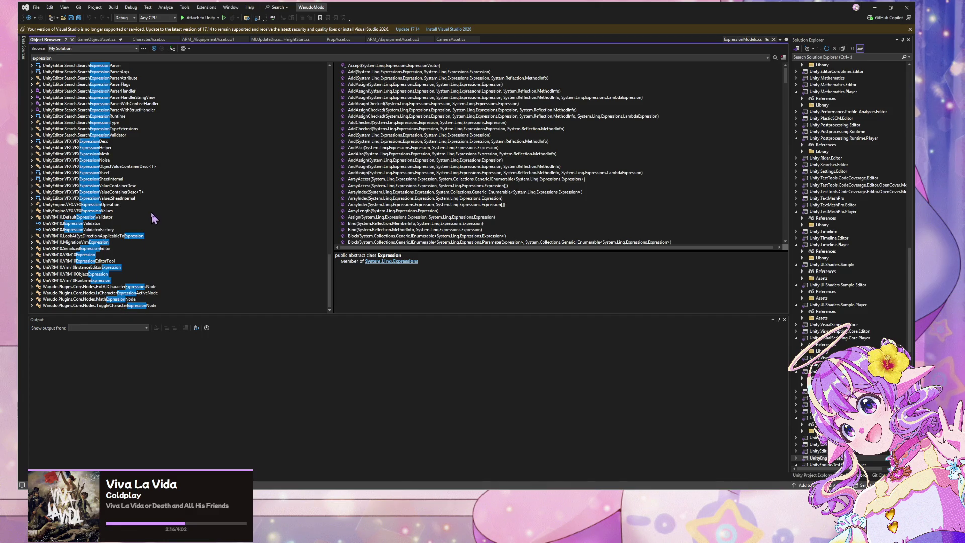
# - Scroll CharacterAsset.cs to LookAtIK, jump to its definition, then open the IK base class script
pyautogui.click(148, 40)
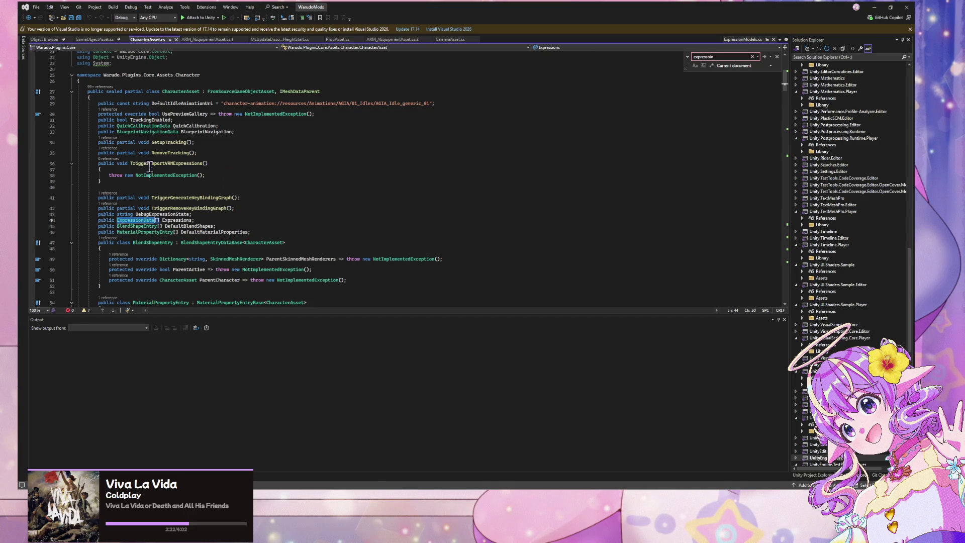
pyautogui.scroll(-4, 200, 231)
pyautogui.scroll(-9, 200, 239)
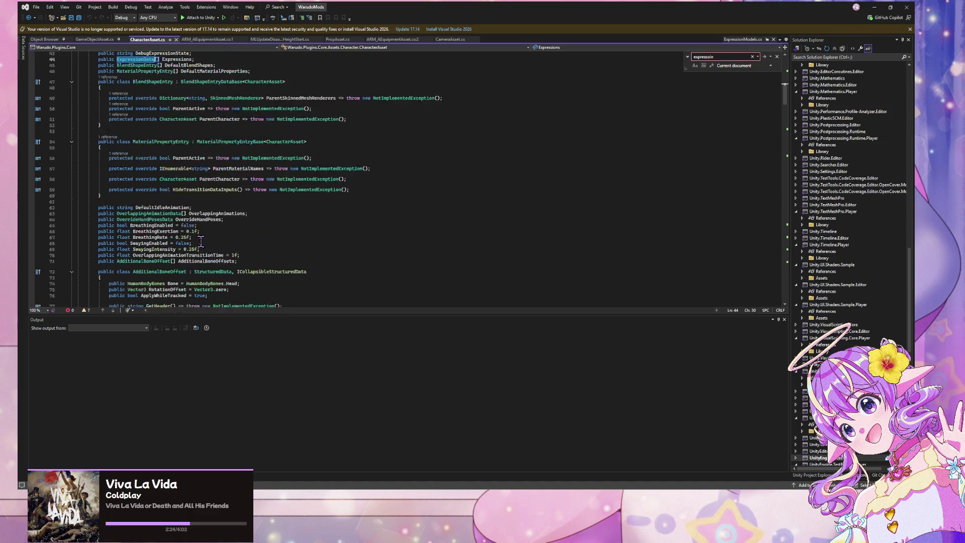
pyautogui.scroll(-10, 201, 243)
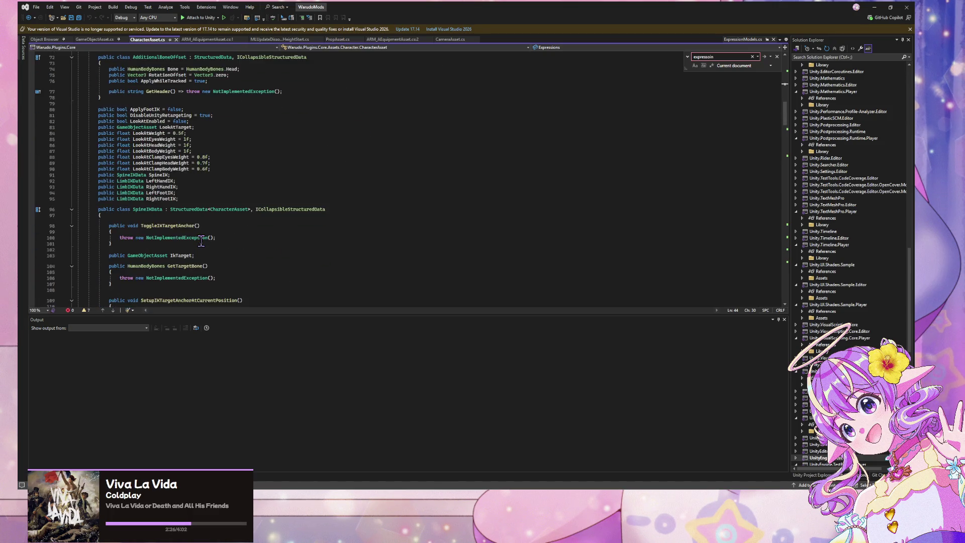
pyautogui.scroll(-12, 202, 242)
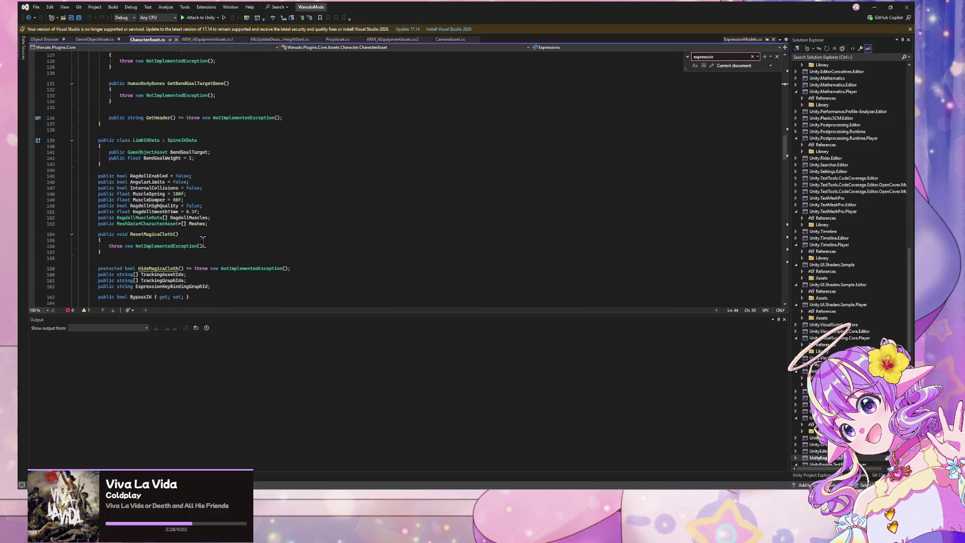
pyautogui.scroll(-6, 202, 241)
pyautogui.scroll(-4, 203, 243)
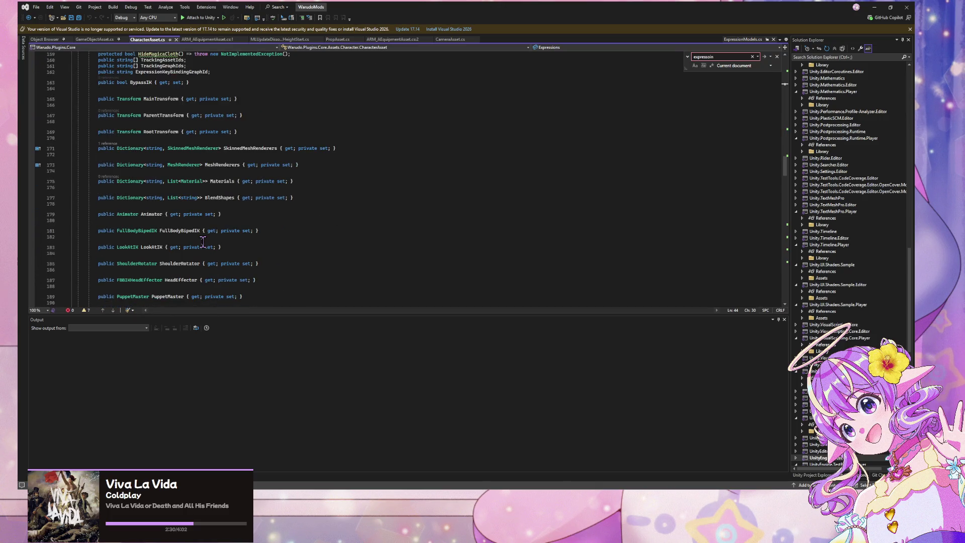
pyautogui.scroll(-3, 203, 243)
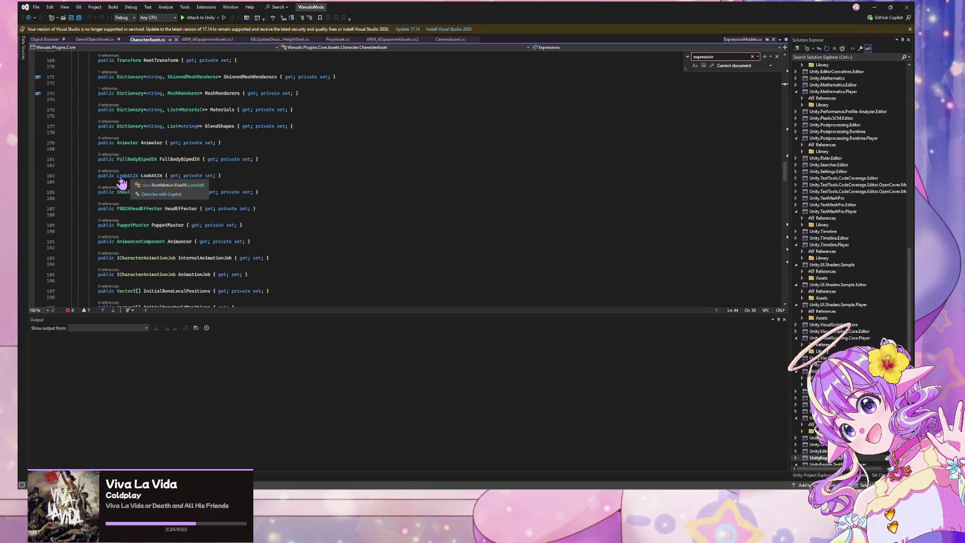
pyautogui.doubleClick(121, 177)
pyautogui.press('F12')
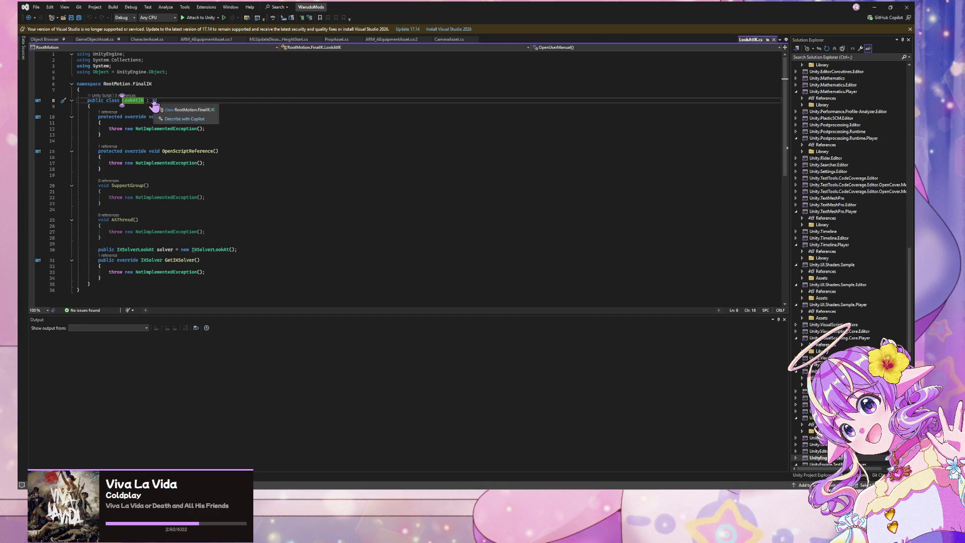
pyautogui.keyDown('ctrl'); pyautogui.click(153, 100); pyautogui.keyUp('ctrl')
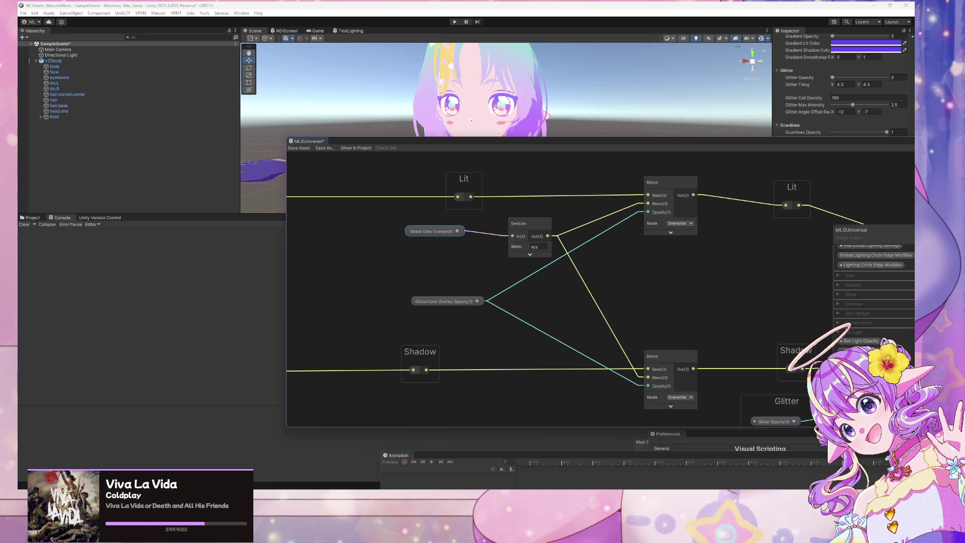
# - Zoom around the MLSUniversal Global Color Overlay blend nodes, then bring the VS Code script forward
pyautogui.moveTo(606, 489)
pyautogui.scroll(-3, 527, 273)
pyautogui.scroll(2, 590, 272)
pyautogui.scroll(-1, 589, 269)
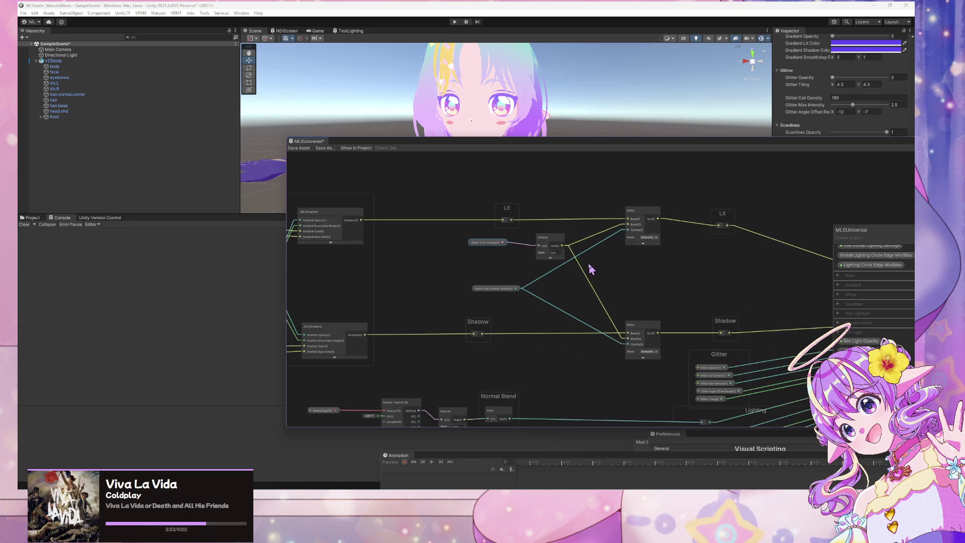
pyautogui.moveTo(545, 490)
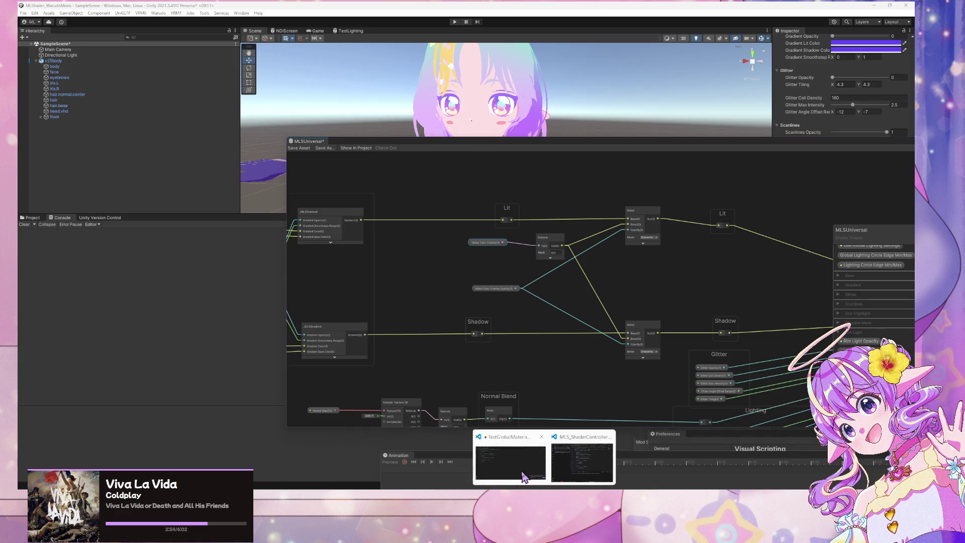
pyautogui.click(582, 469)
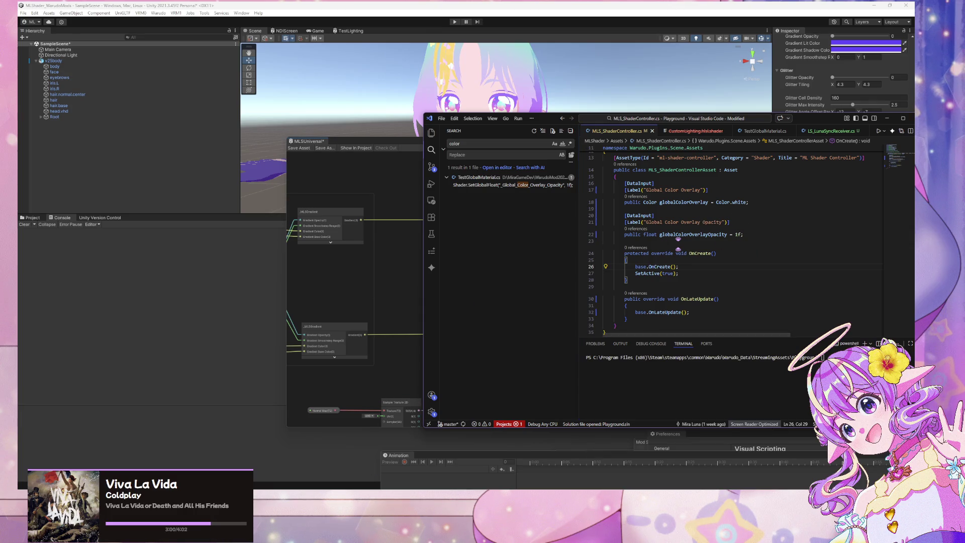
pyautogui.moveTo(401, 485)
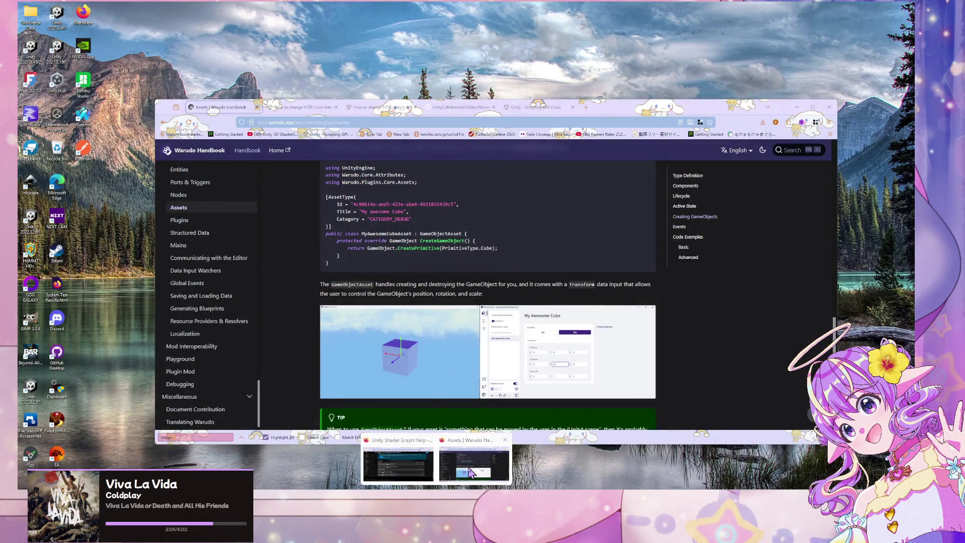
# - Search the Warudo Handbook for 'range' and open the Ports & Triggers slider result
pyautogui.click(470, 473)
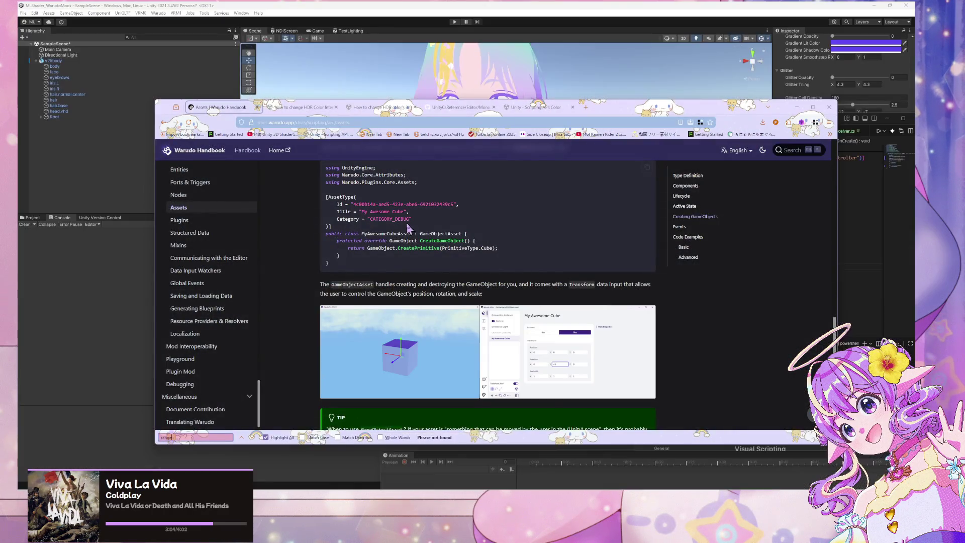
pyautogui.click(794, 150)
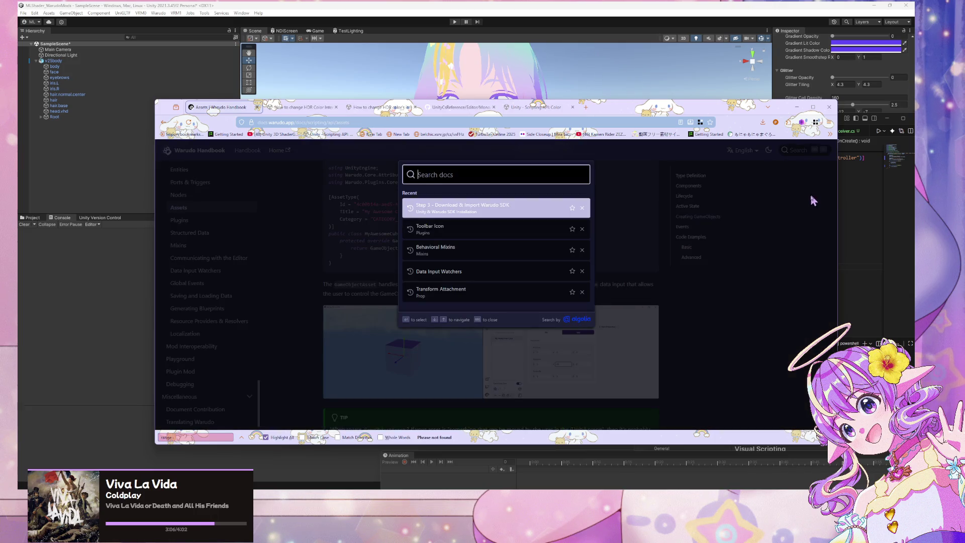
pyautogui.write('range')
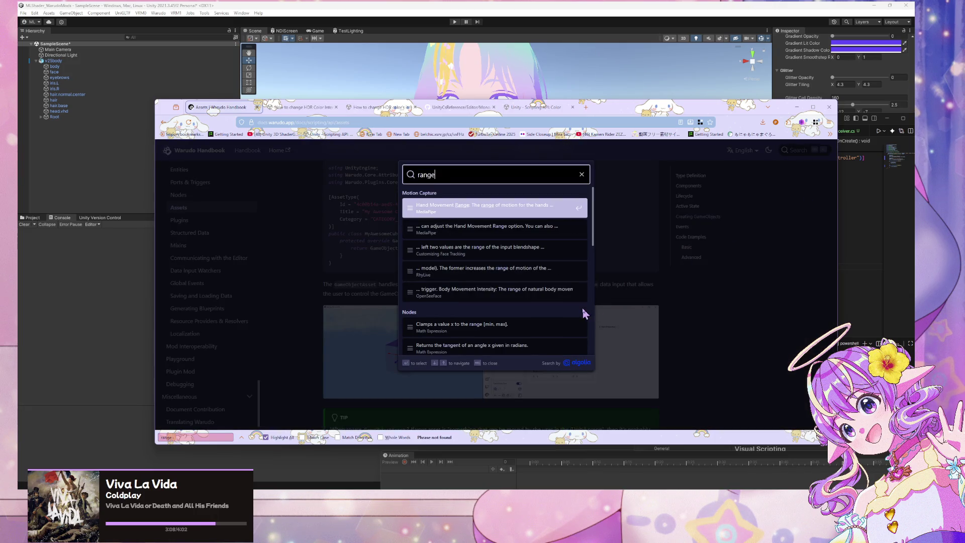
pyautogui.scroll(-10, 583, 309)
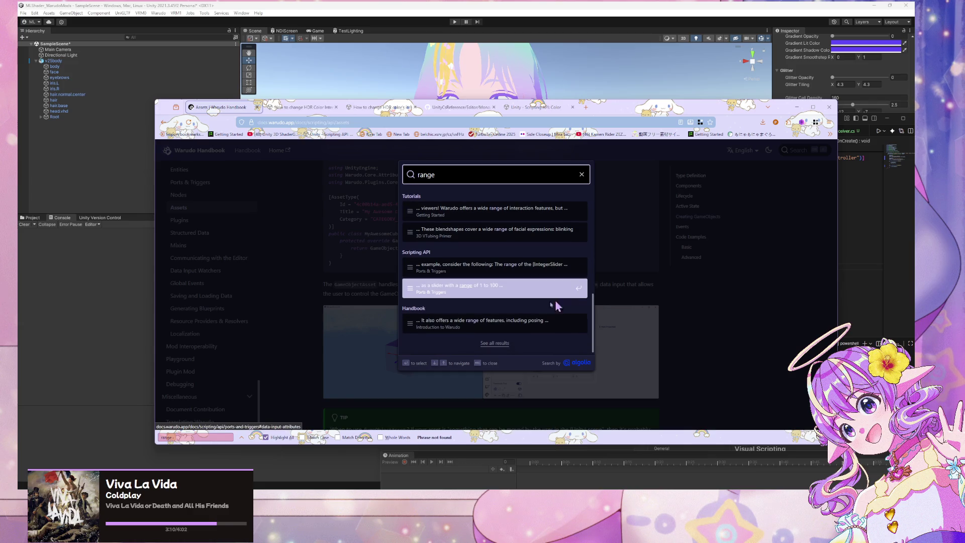
pyautogui.click(553, 269)
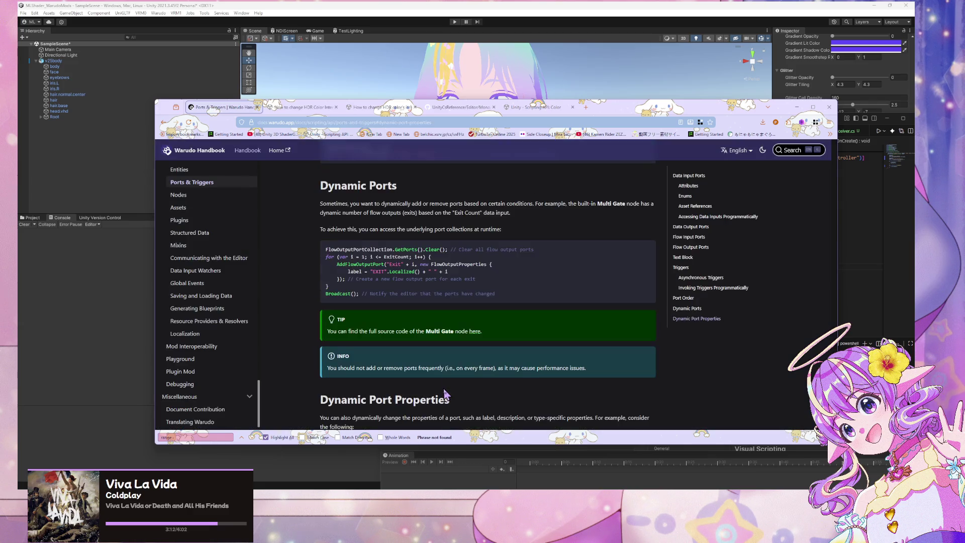
# - Select and copy the [IntegerSlider(1, 10)] line under Dynamic Port Properties
pyautogui.scroll(-3, 405, 223)
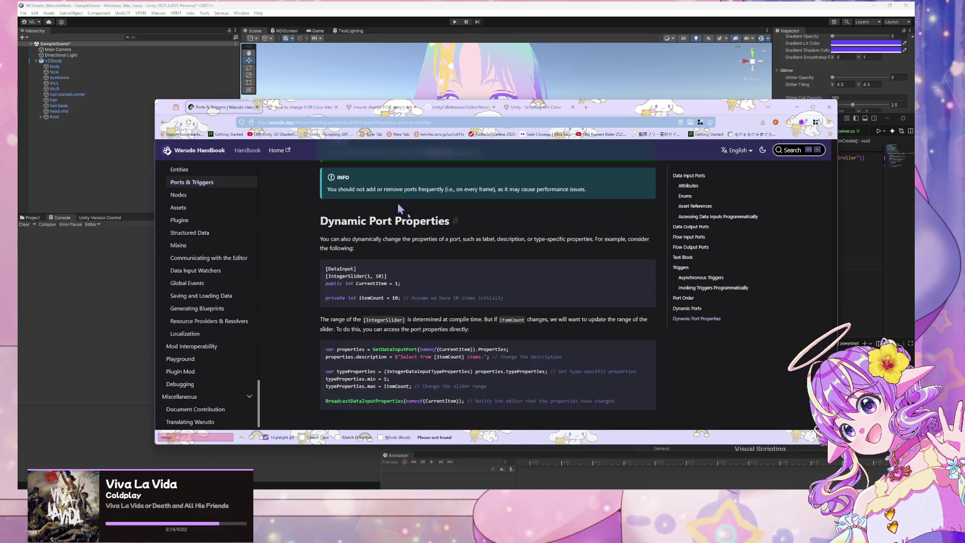
pyautogui.hotkey('ctrl', 'k')
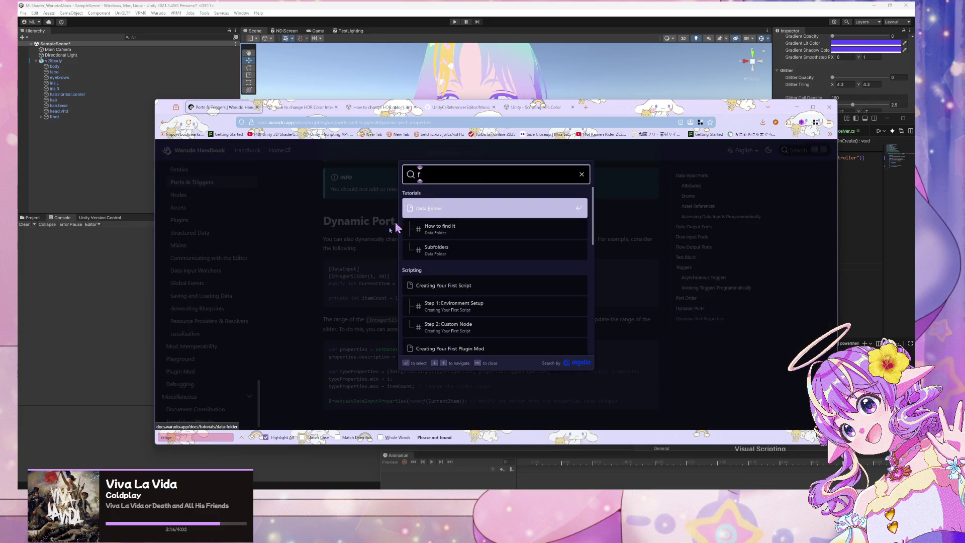
pyautogui.click(357, 298)
pyautogui.moveTo(385, 276); pyautogui.dragTo(325, 277)
pyautogui.hotkey('ctrl', 'c')
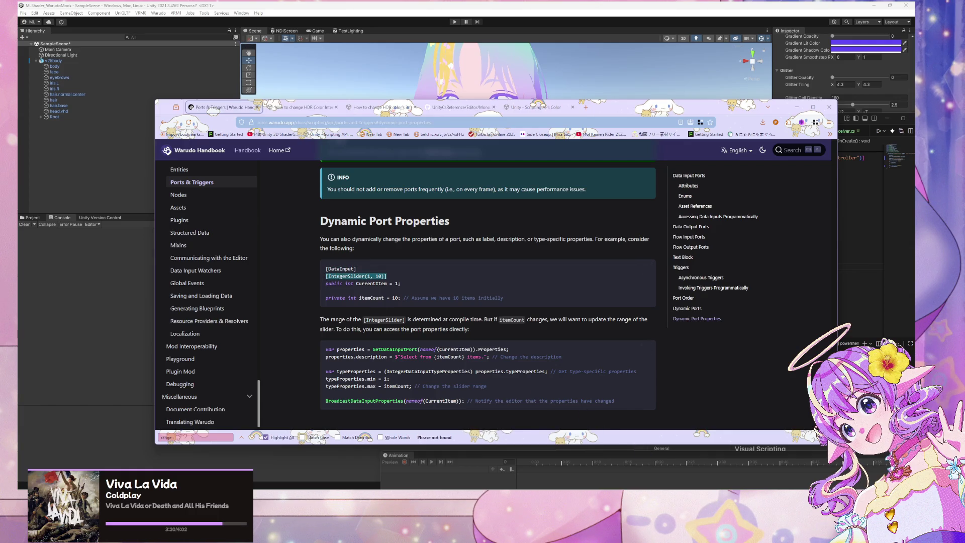
pyautogui.hotkey('alt', 'Tab')
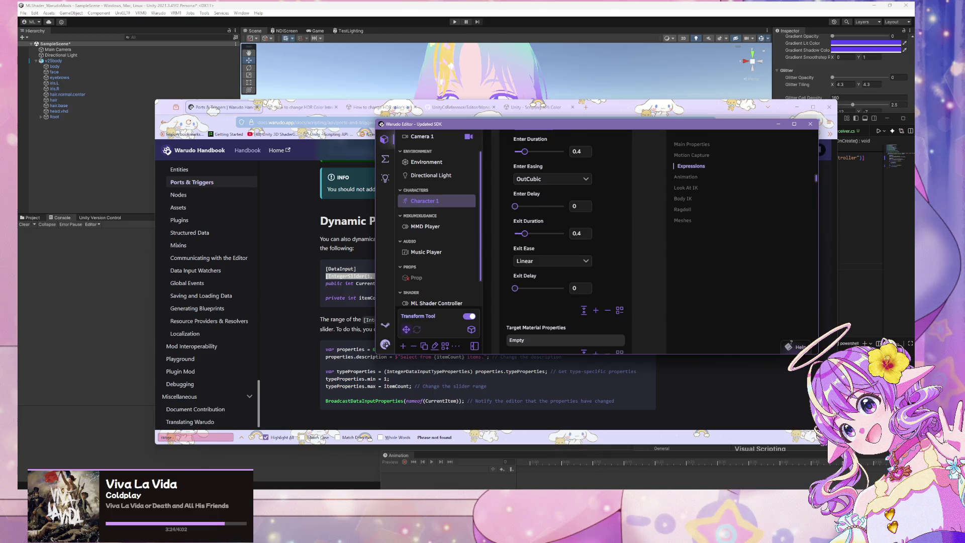
# - Paste the [IntegerSlider(1, 10)] attribute above the globalColorOverlayOpacity field
pyautogui.moveTo(667, 497)
pyautogui.click(672, 463)
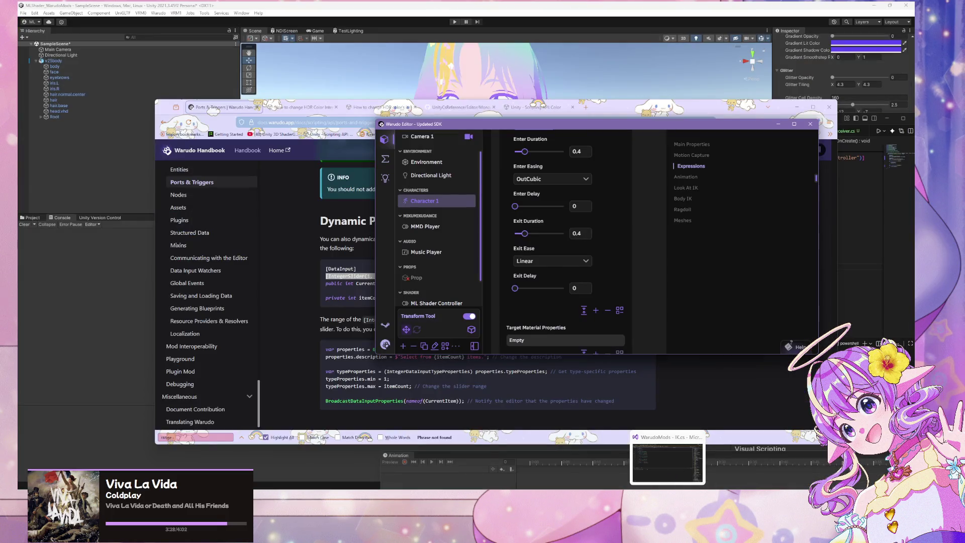
pyautogui.click(583, 458)
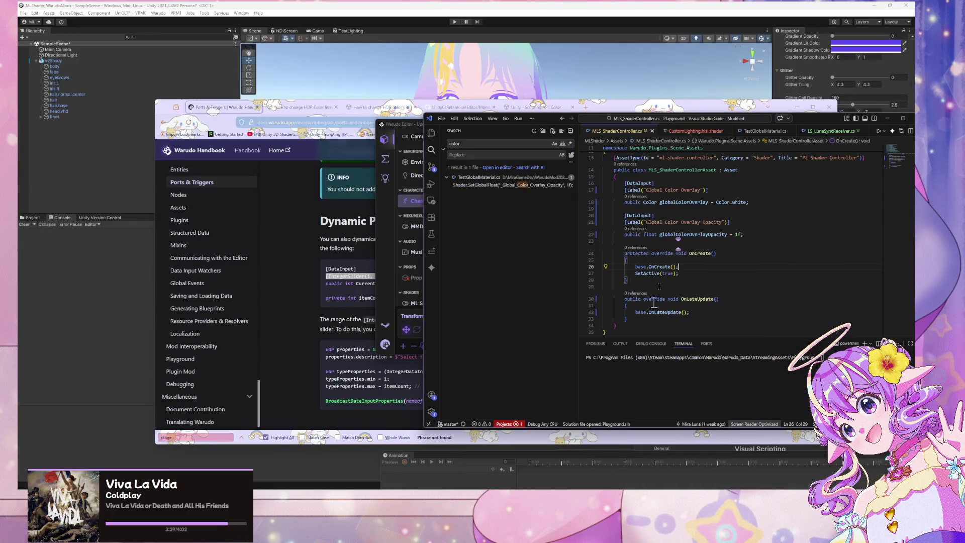
pyautogui.click(734, 223)
pyautogui.press('Return')
pyautogui.hotkey('ctrl', 'v')
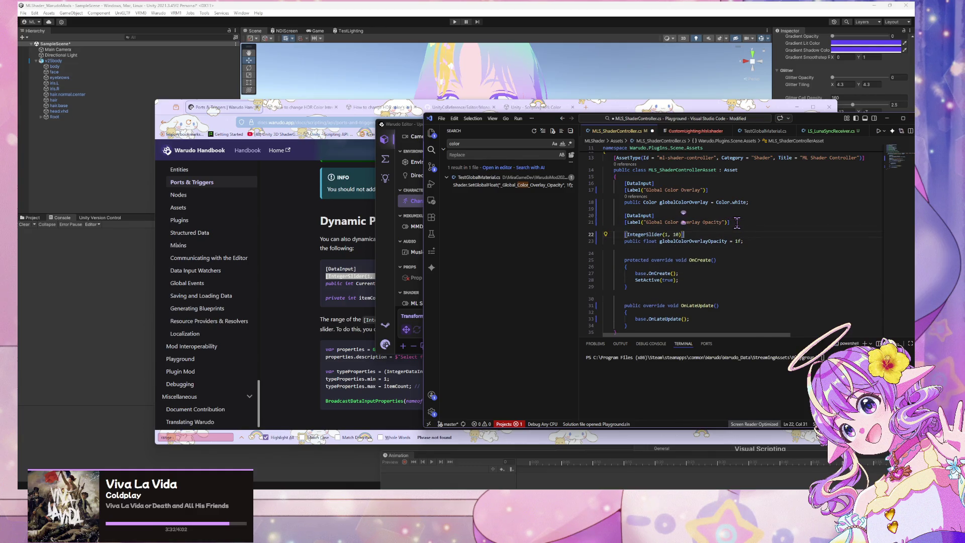
# - Change the attribute to [FloatSlider(0, 1)] and save the controller script
pyautogui.click(645, 234)
pyautogui.press('BackSpace')
pyautogui.press('BackSpace')
pyautogui.press('BackSpace')
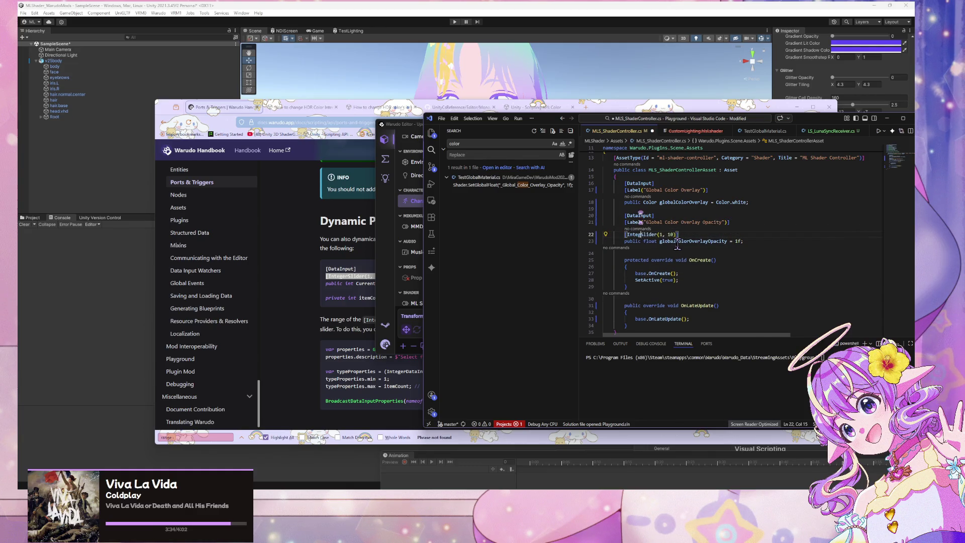
pyautogui.write('Float')
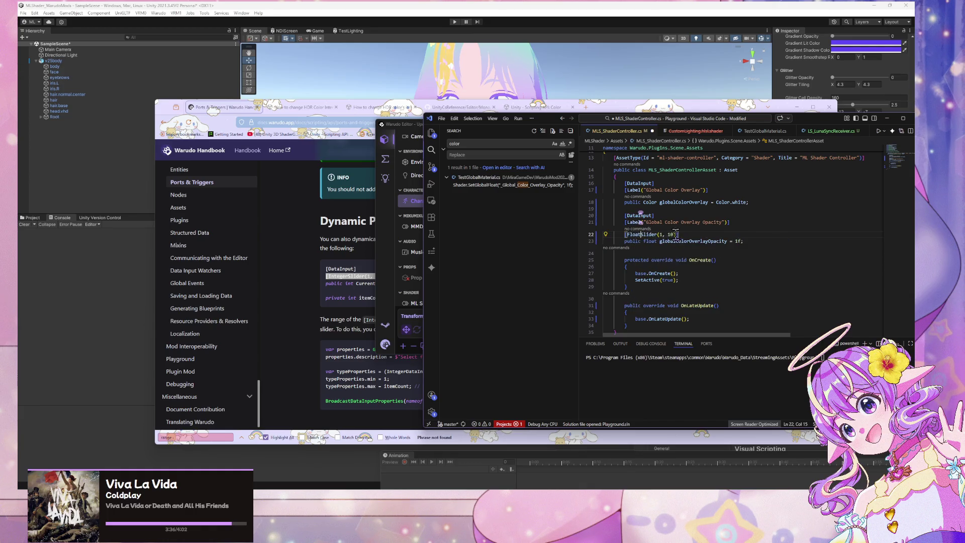
pyautogui.click(658, 234)
pyautogui.press('Tab')
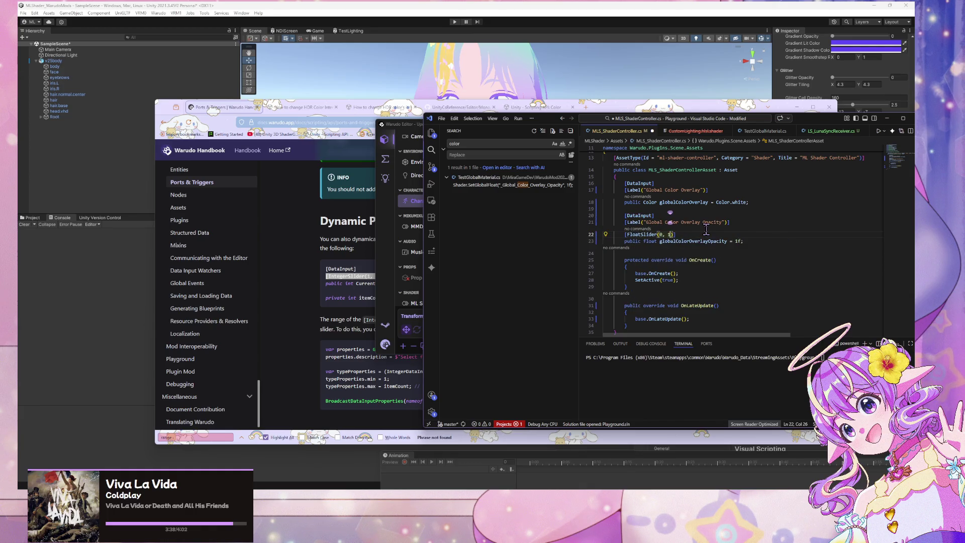
pyautogui.hotkey('ctrl', 's')
pyautogui.click(748, 221)
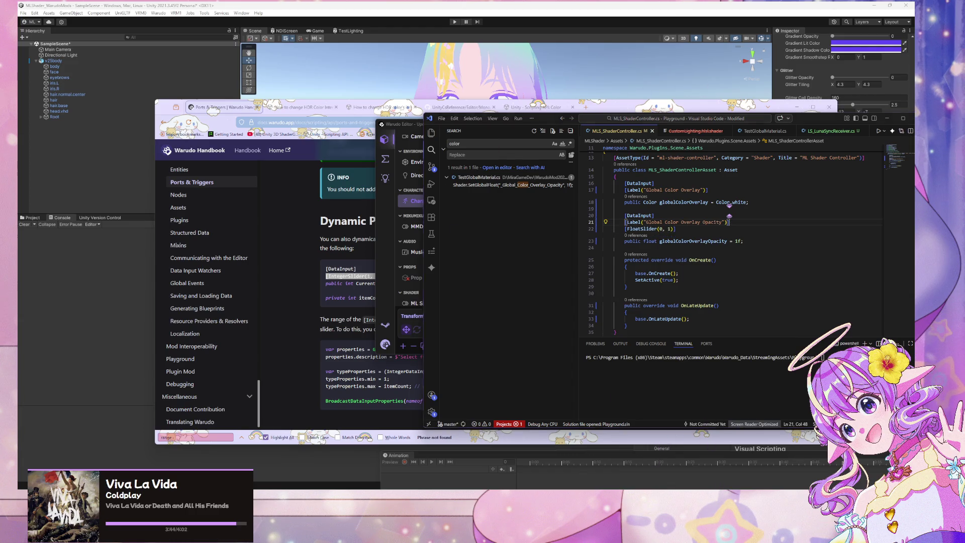
pyautogui.hotkey('alt', 'Tab')
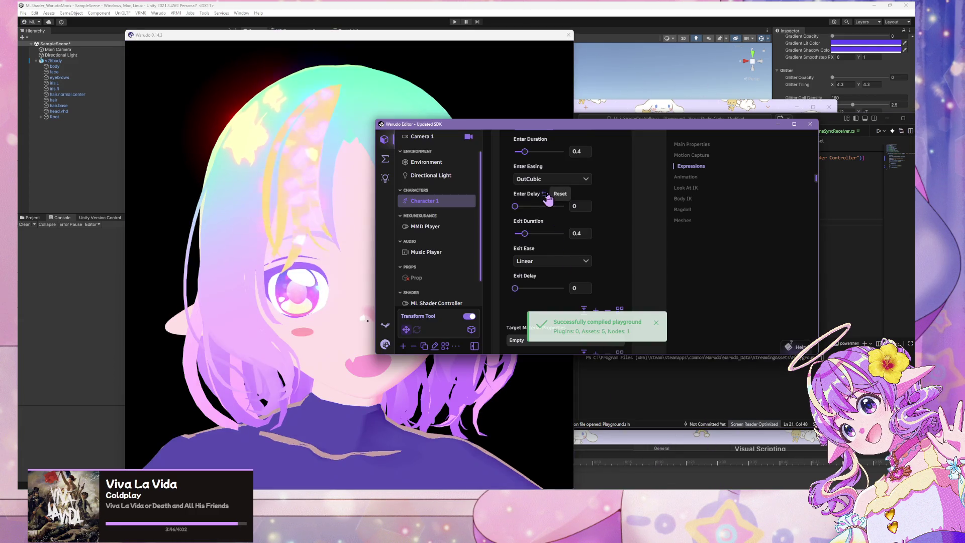
# - Select the ML Shader Controller asset and try its Global Color Overlay Opacity slider
pyautogui.scroll(3, 548, 197)
pyautogui.scroll(-6, 549, 196)
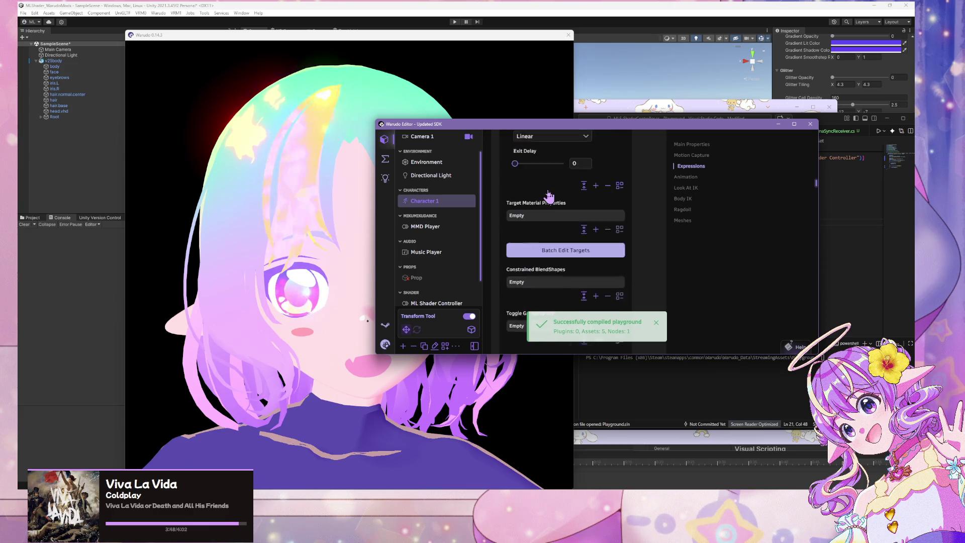
pyautogui.scroll(-3, 549, 195)
pyautogui.scroll(-2, 437, 261)
pyautogui.click(437, 279)
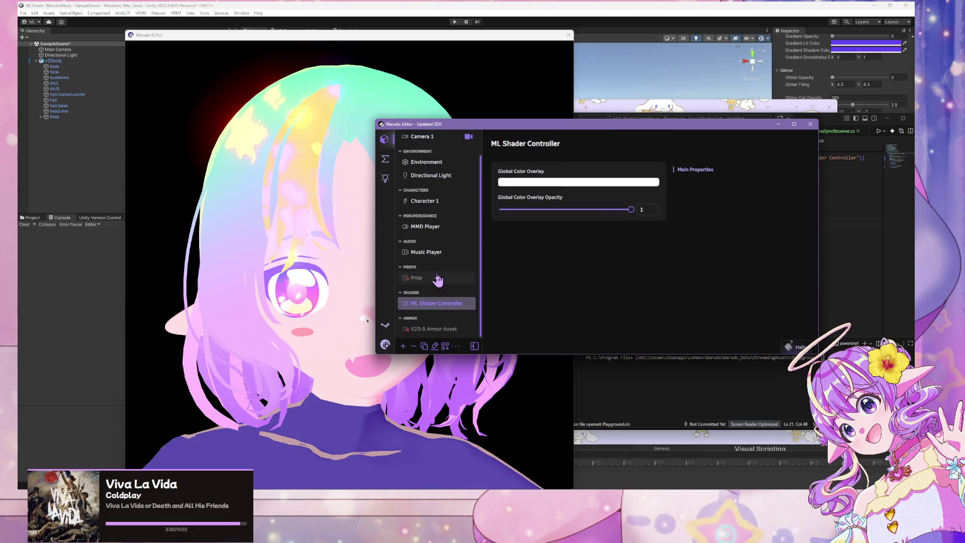
pyautogui.moveTo(630, 209)
pyautogui.mouseDown()
pyautogui.moveTo(466, 204)
pyautogui.moveTo(706, 252)
pyautogui.mouseUp()
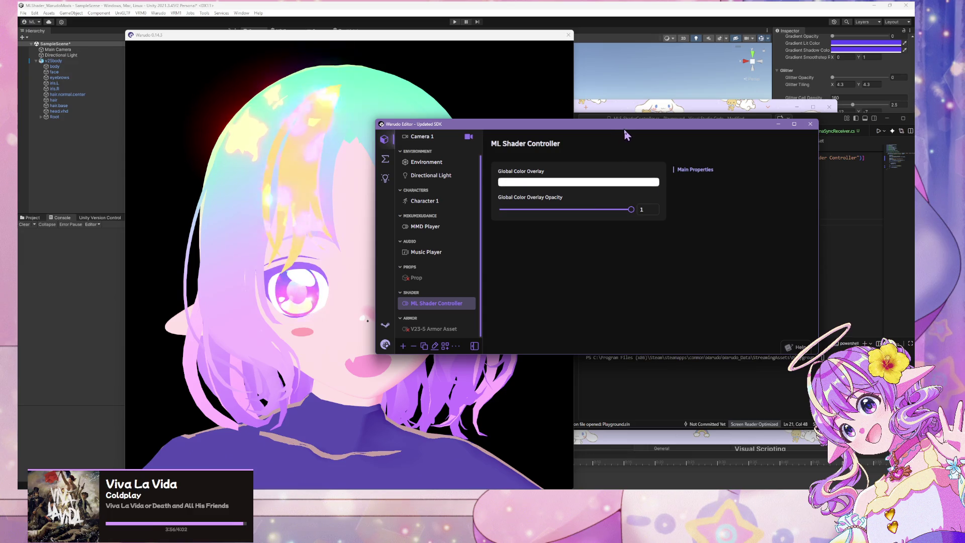
# - Reposition the Warudo Editor window and bring the controller code back to the front
pyautogui.moveTo(625, 130)
pyautogui.mouseDown()
pyautogui.moveTo(384, 198)
pyautogui.moveTo(518, 197)
pyautogui.moveTo(477, 18)
pyautogui.moveTo(448, 73)
pyautogui.moveTo(700, 275)
pyautogui.mouseUp()
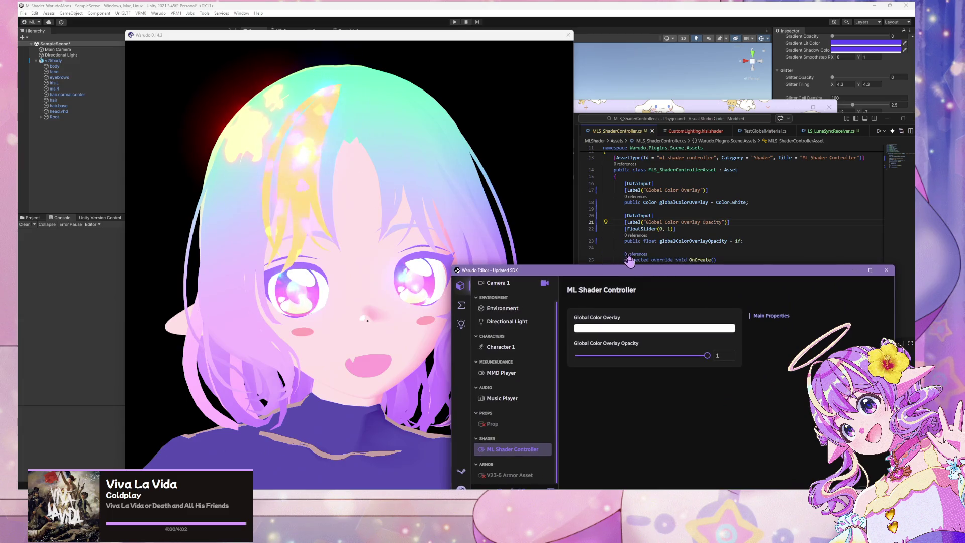
pyautogui.moveTo(623, 274)
pyautogui.mouseDown()
pyautogui.moveTo(598, 273)
pyautogui.moveTo(710, 244)
pyautogui.moveTo(527, 171)
pyautogui.moveTo(575, 191)
pyautogui.mouseUp()
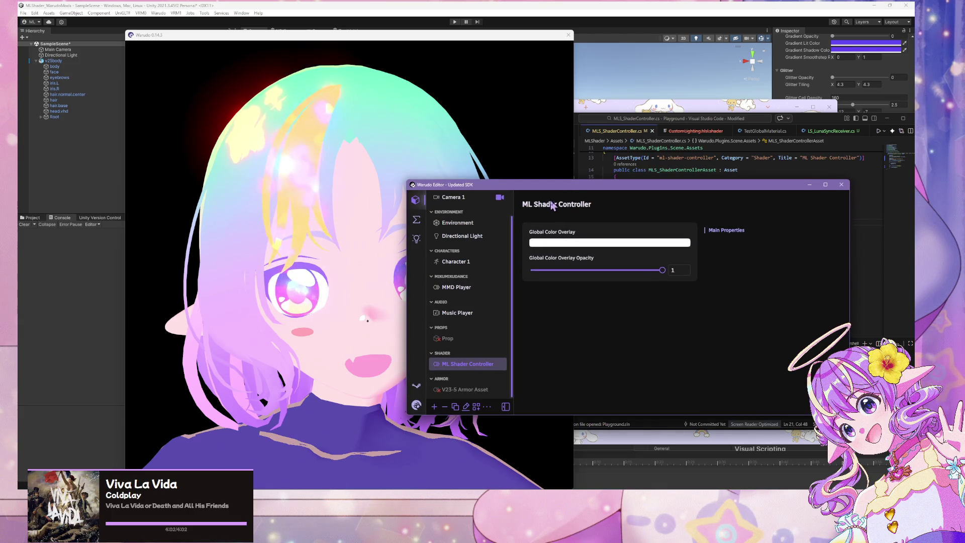
pyautogui.moveTo(624, 201)
pyautogui.mouseDown()
pyautogui.moveTo(525, 201)
pyautogui.moveTo(290, 171)
pyautogui.mouseUp()
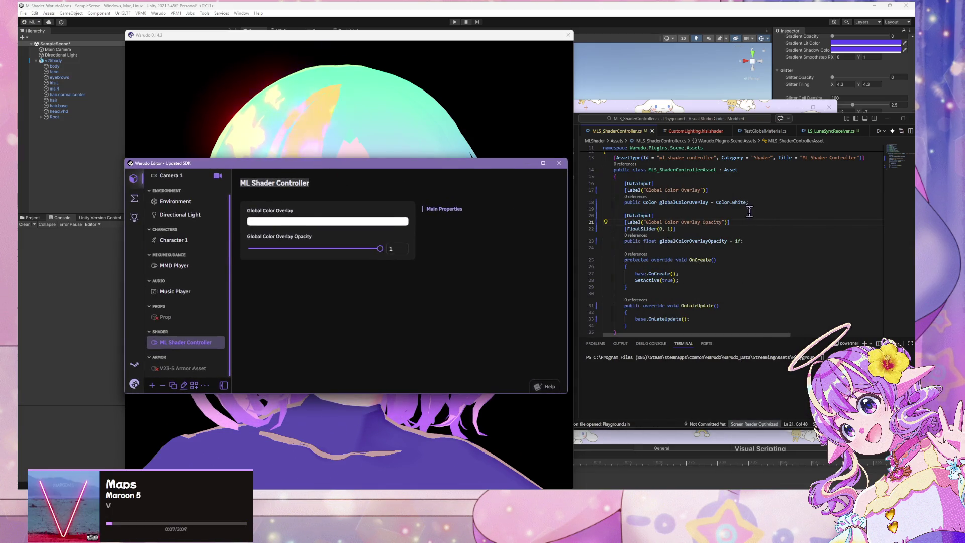
pyautogui.scroll(-1, 744, 226)
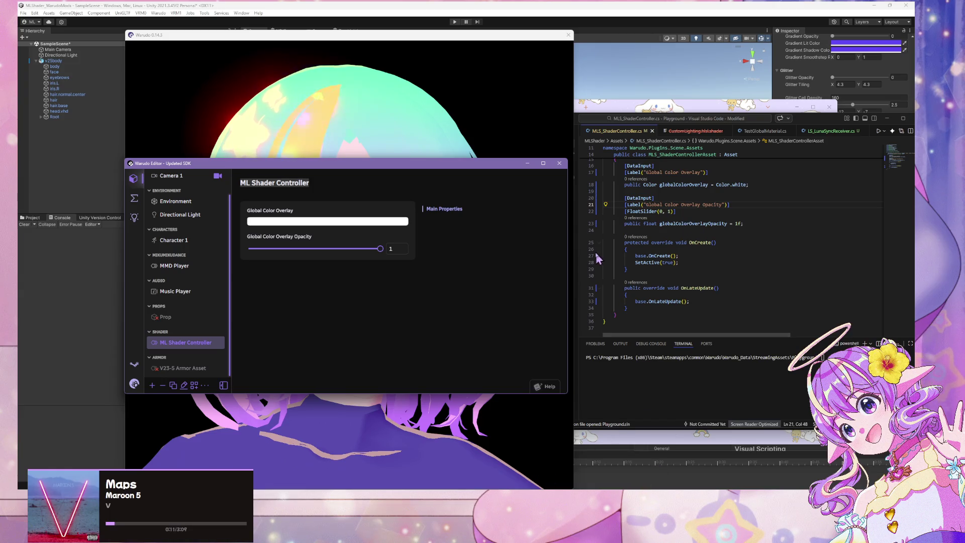
pyautogui.click(782, 224)
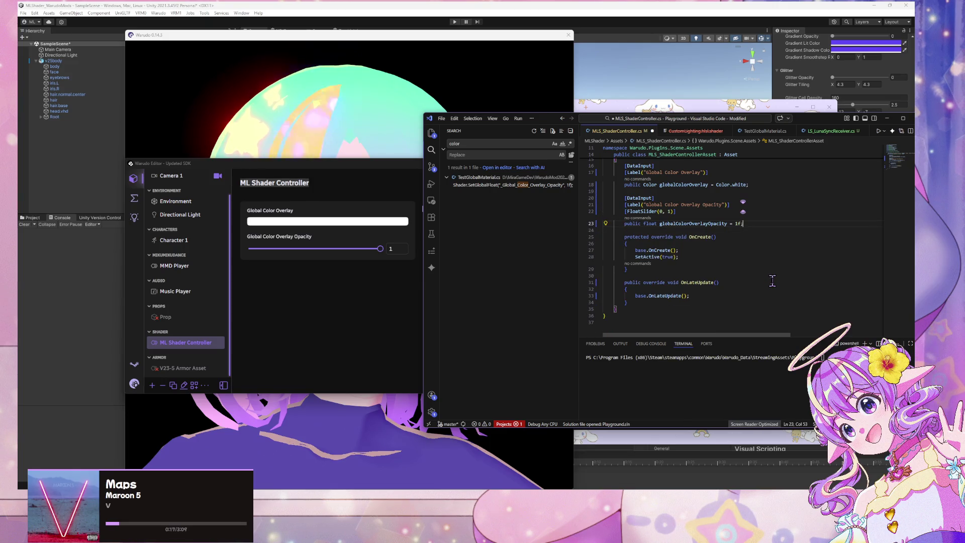
# - Add a private updateGlobalColorOverlay method below OnLateUpdate using the Copilot-suggested body
pyautogui.click(637, 302)
pyautogui.press('Return')
pyautogui.press('Return')
pyautogui.write('p')
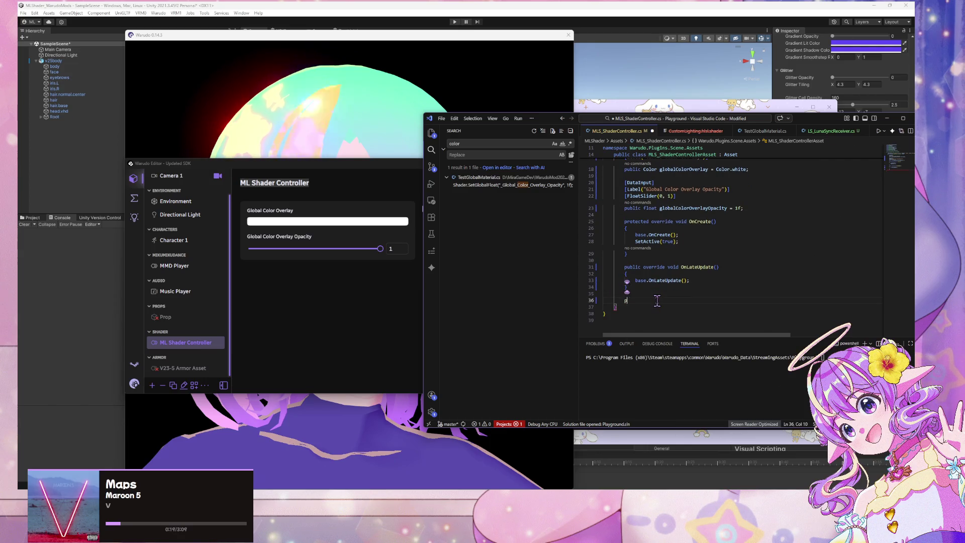
pyautogui.write('rivate ')
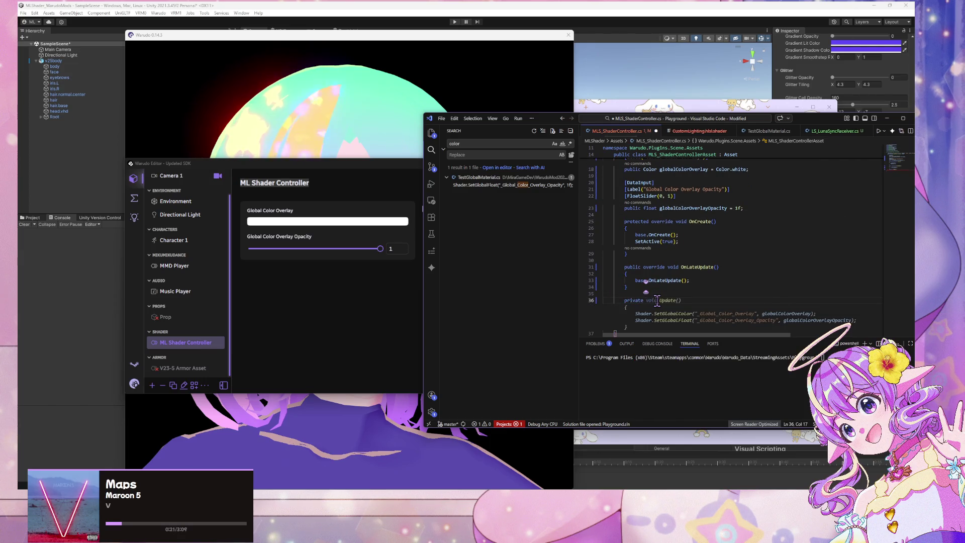
pyautogui.write('void U')
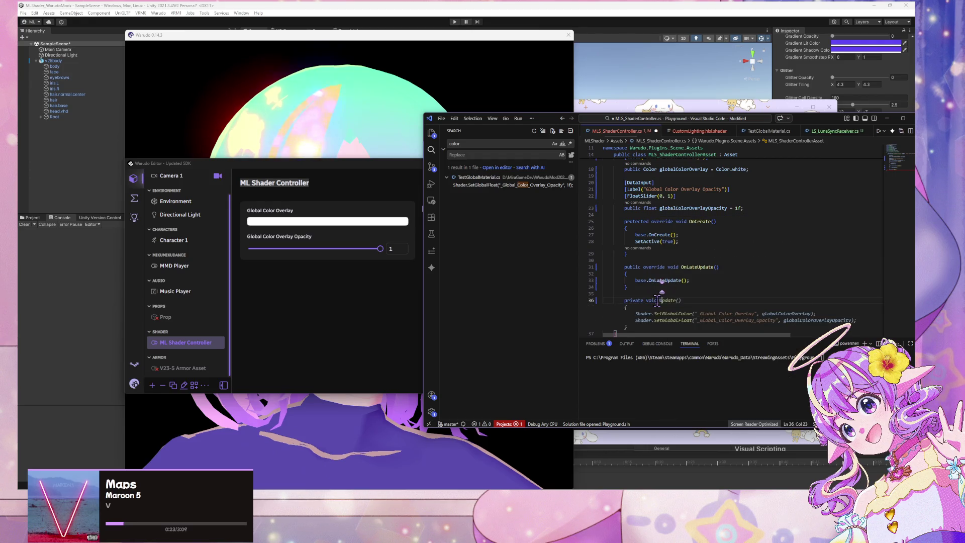
pyautogui.write('ate(')
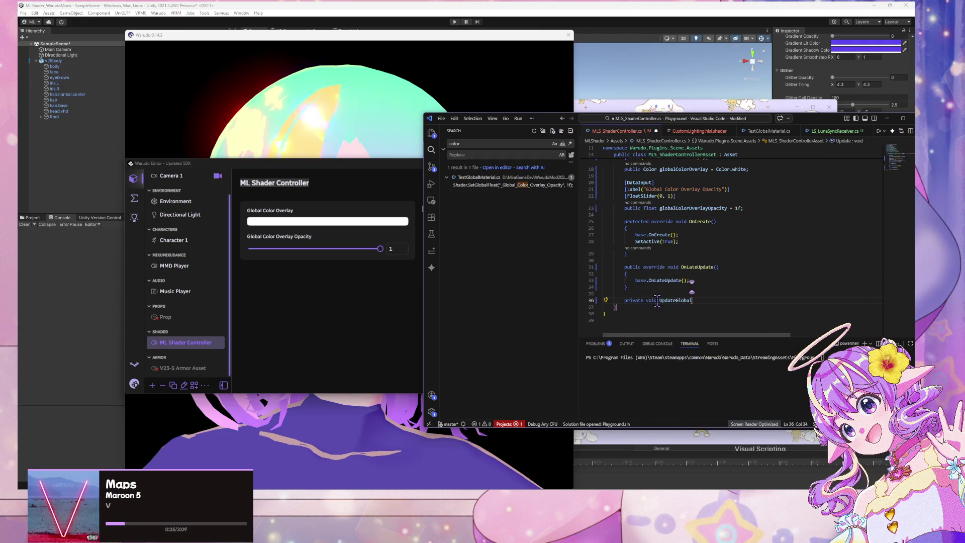
pyautogui.write('Color')
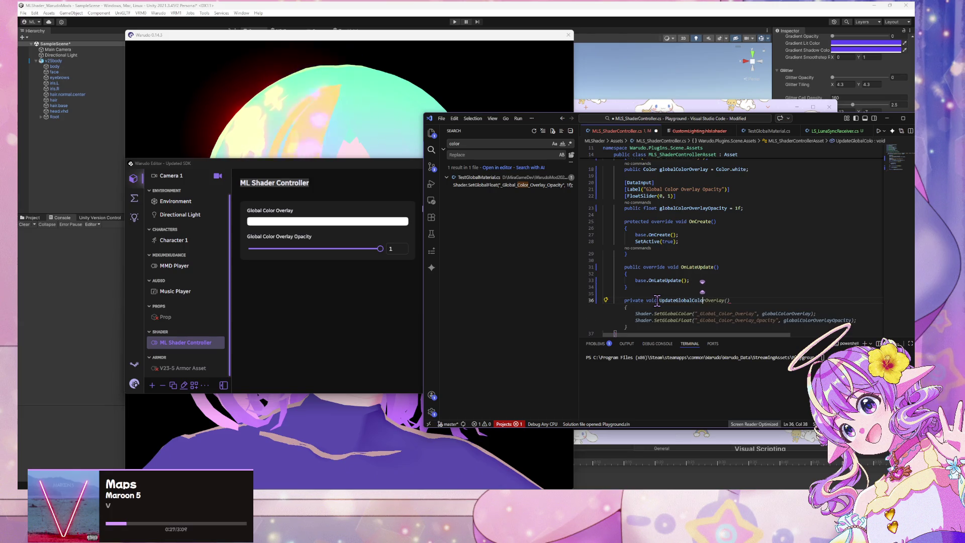
pyautogui.press('BackSpace')
pyautogui.press('BackSpace')
pyautogui.press('BackSpace')
pyautogui.write('up')
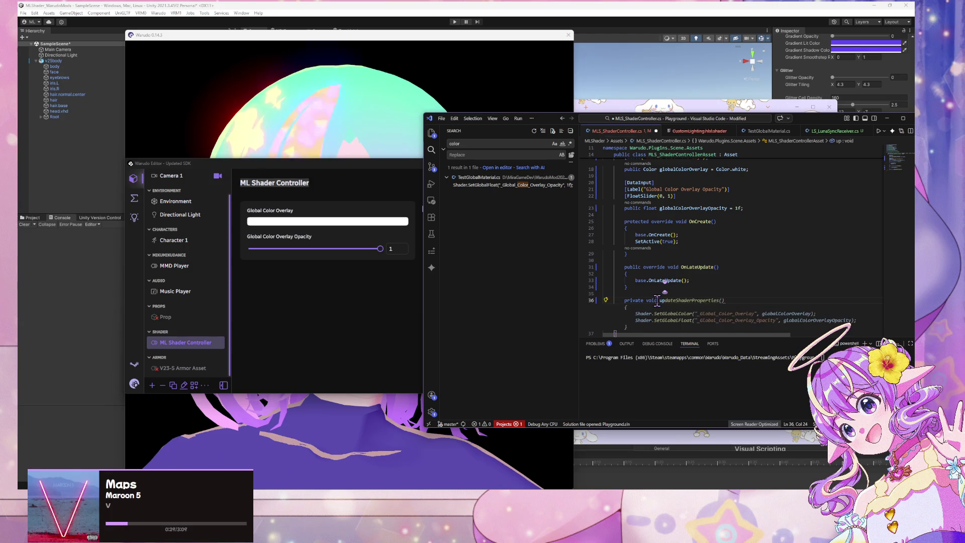
pyautogui.write('dateCol')
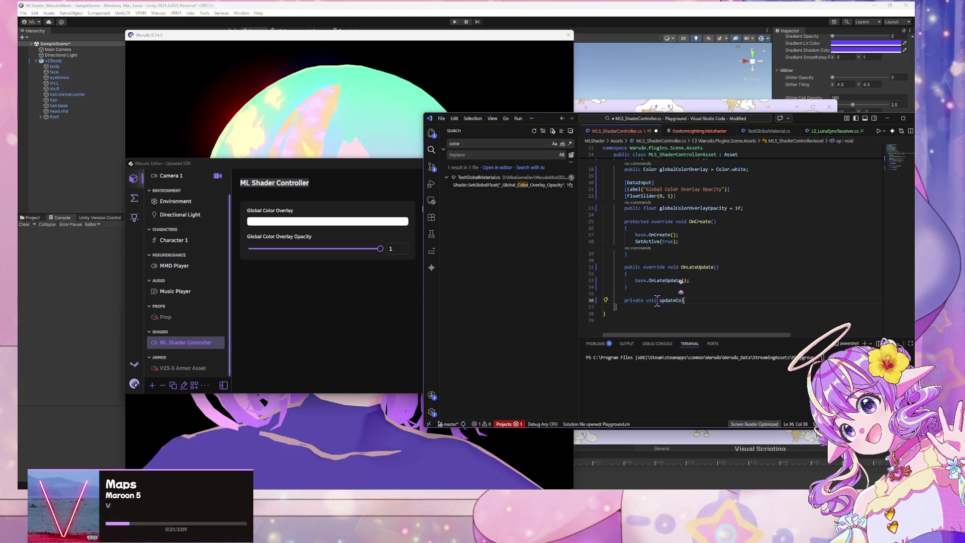
pyautogui.write('orOver')
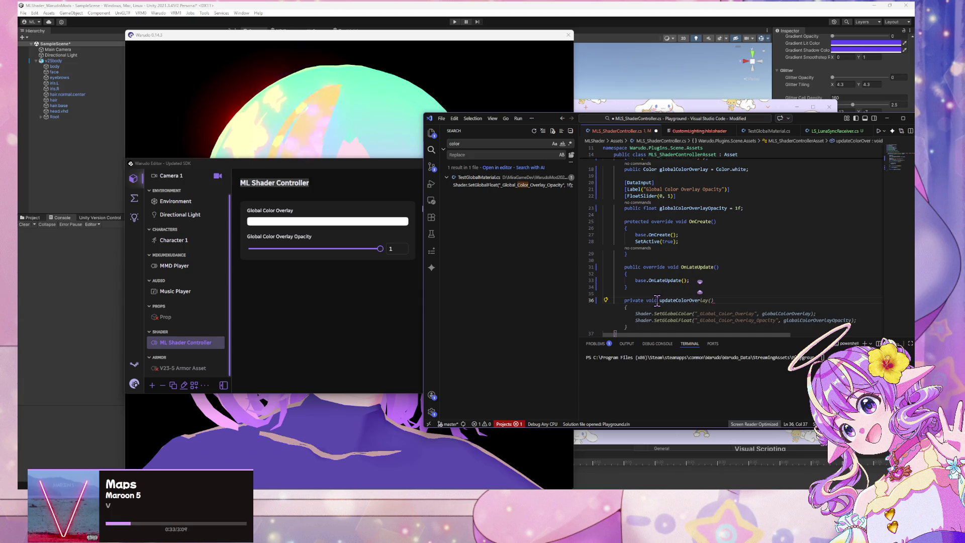
pyautogui.write('Global')
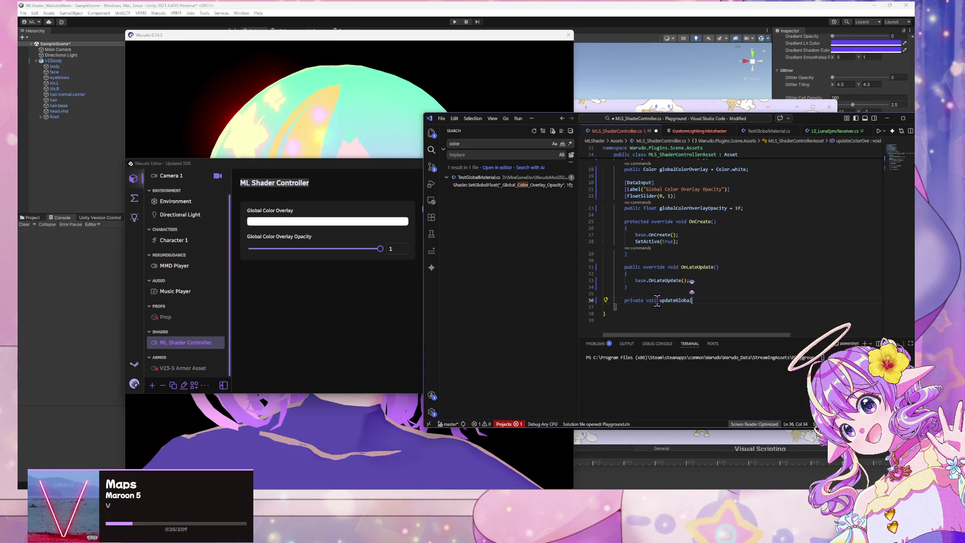
pyautogui.write('ColorOve')
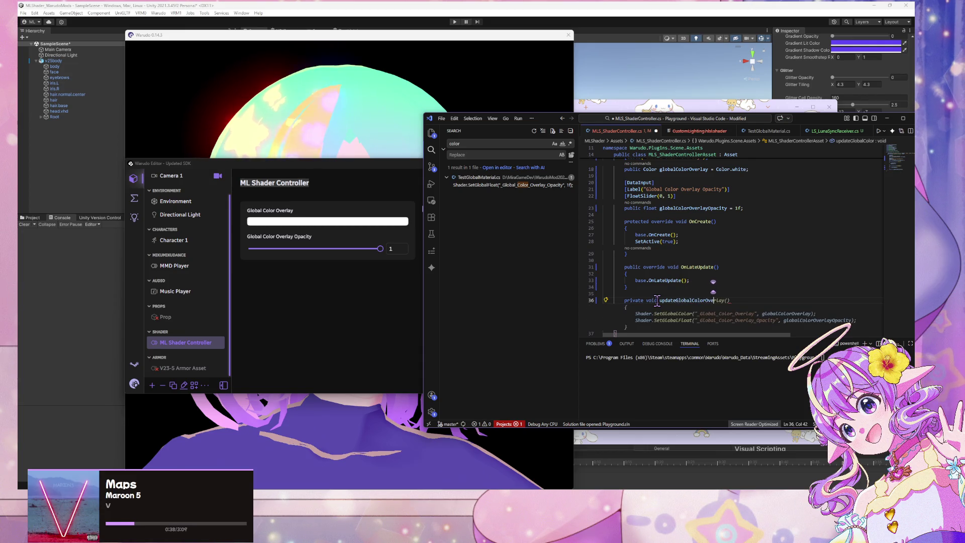
pyautogui.press('Tab')
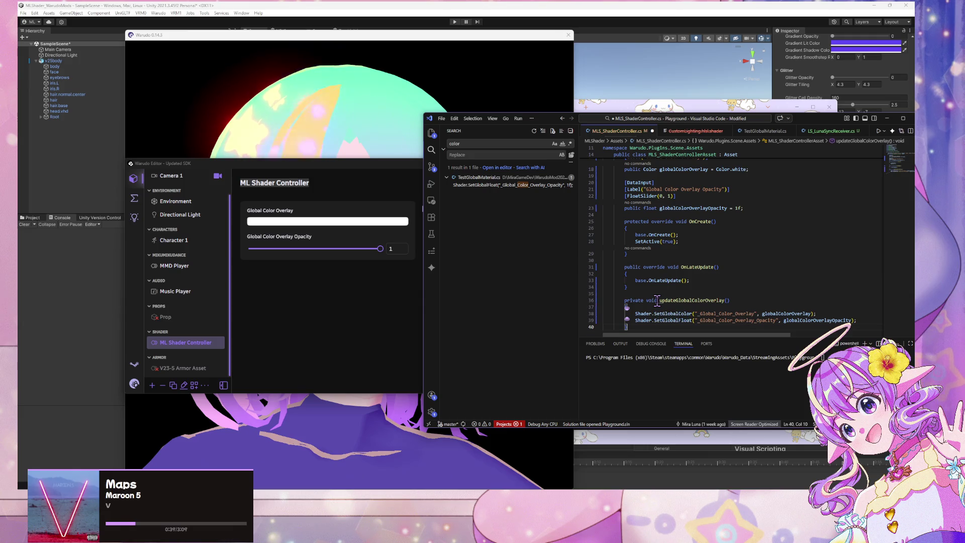
# - Check where globalColorOverlay is used, save the script, and bring up the Ports & Triggers page
pyautogui.doubleClick(785, 313)
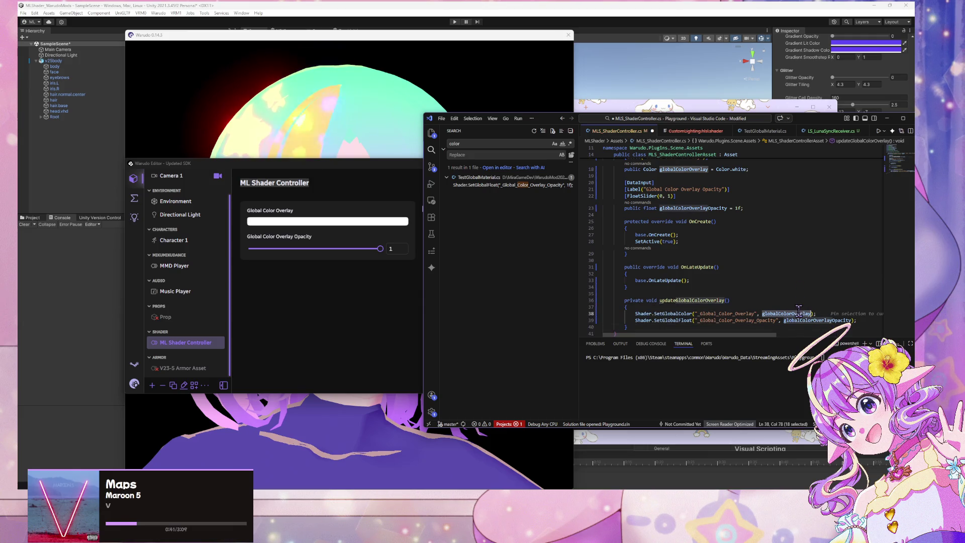
pyautogui.scroll(1, 728, 162)
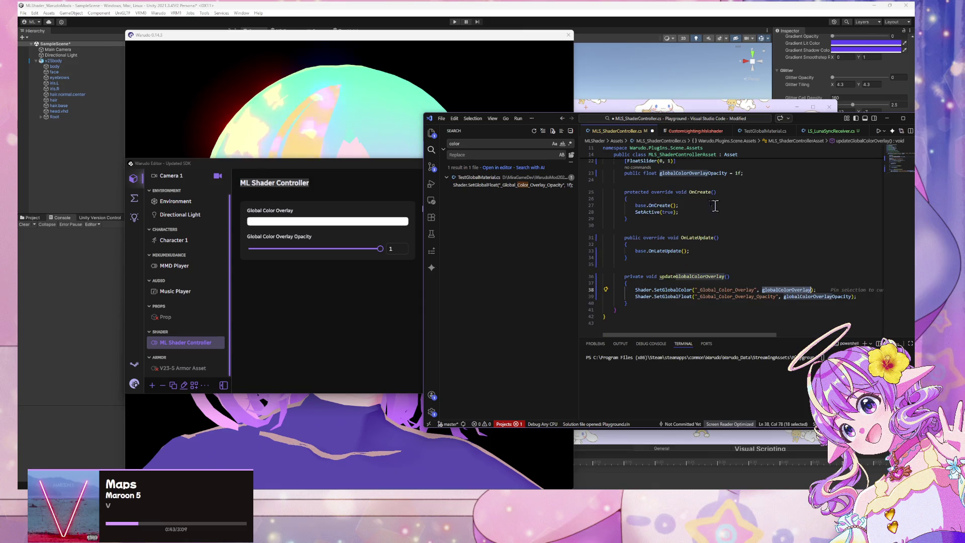
pyautogui.click(732, 265)
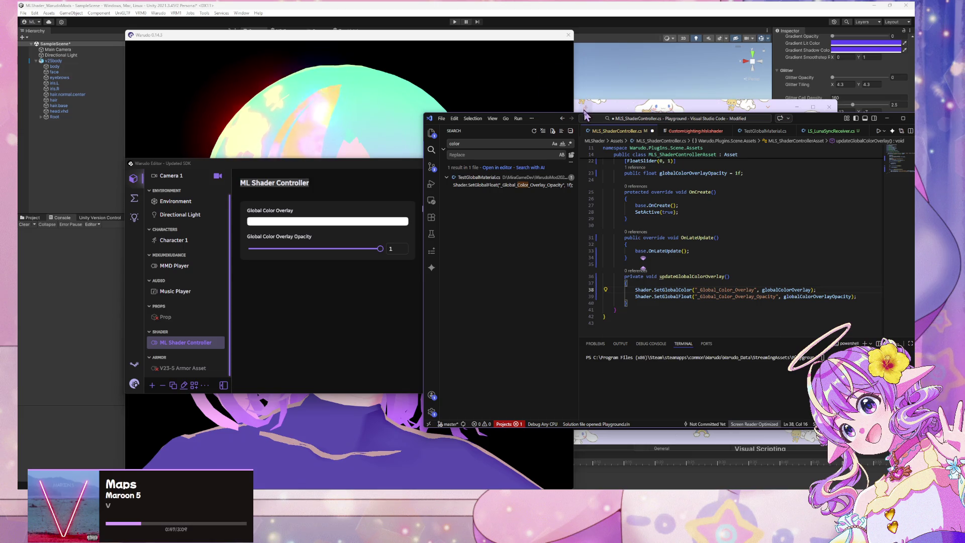
pyautogui.moveTo(549, 122); pyautogui.dragTo(434, 112)
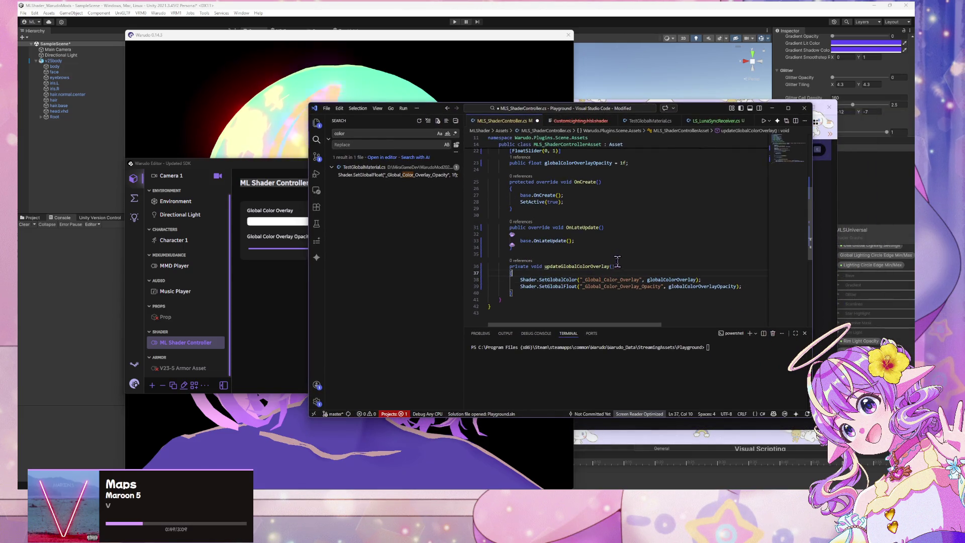
pyautogui.hotkey('ctrl', 's')
pyautogui.moveTo(404, 457)
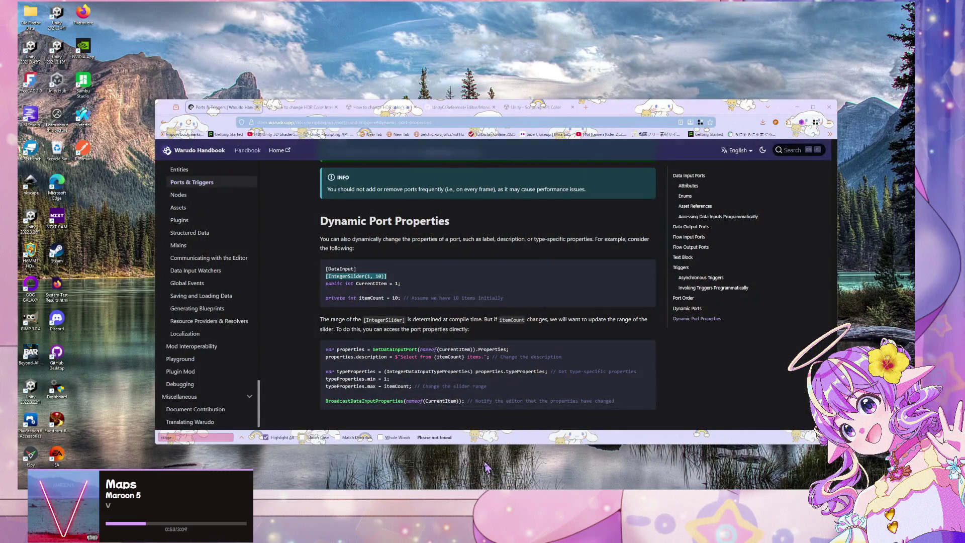
pyautogui.click(473, 463)
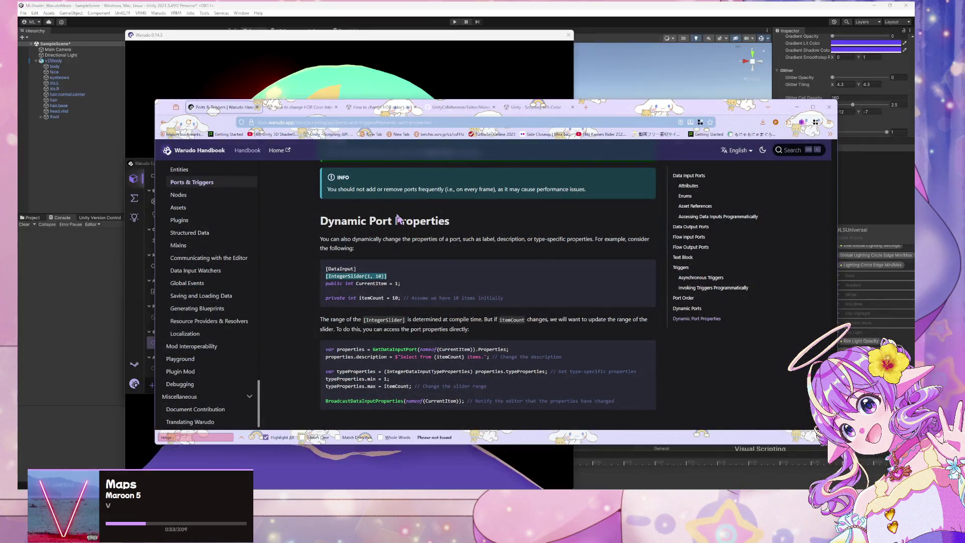
# - Find the WatchAll line under Watching Multiple Data Inputs on the Data Input Watchers page
pyautogui.click(223, 275)
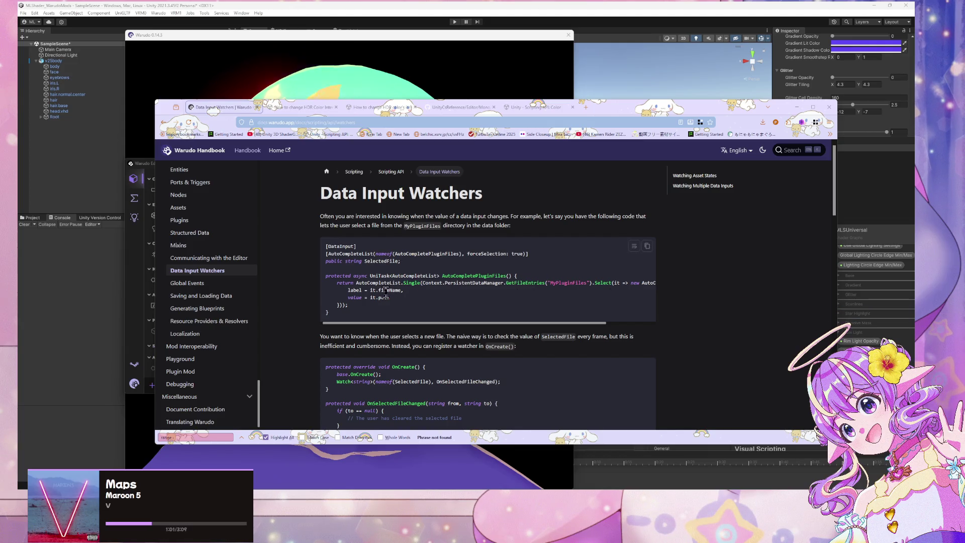
pyautogui.scroll(-2, 453, 274)
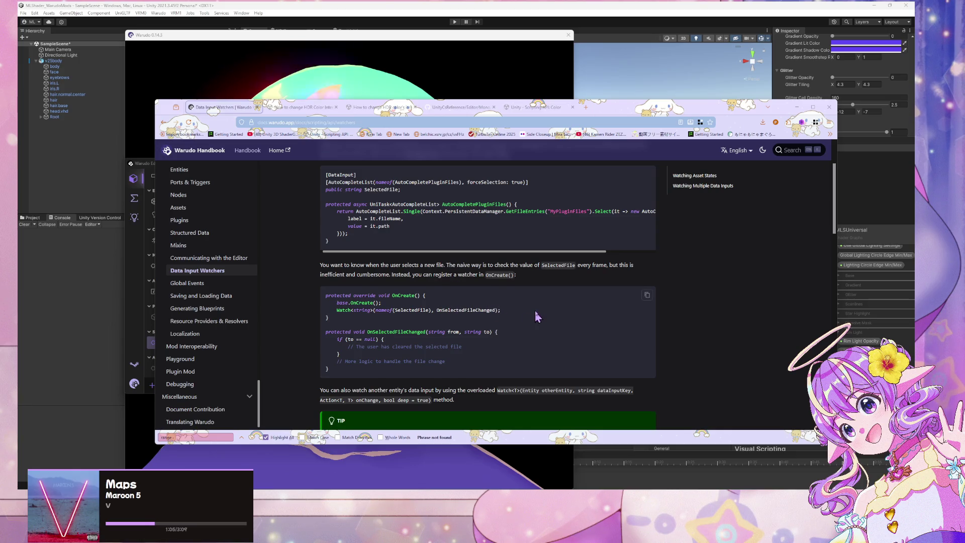
pyautogui.scroll(-6, 534, 312)
pyautogui.scroll(4, 533, 308)
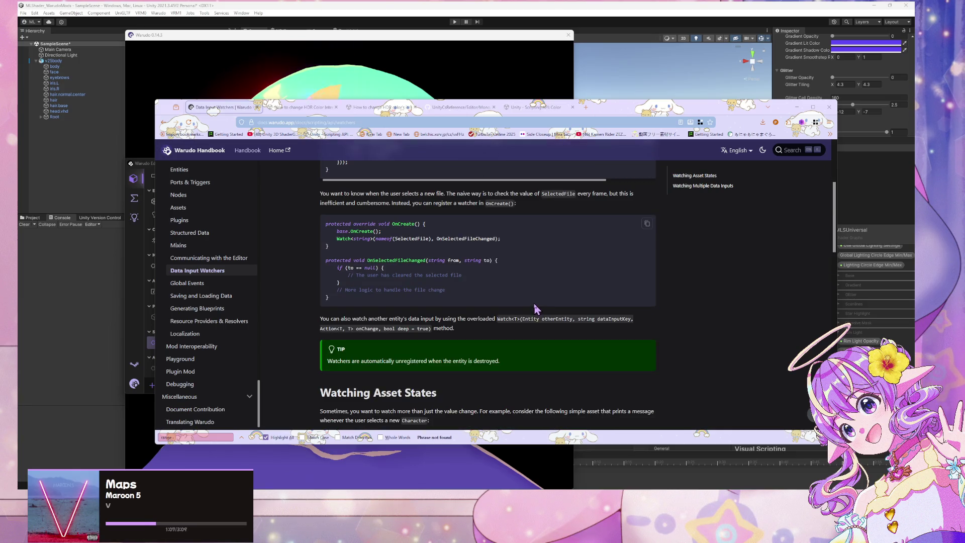
pyautogui.scroll(-10, 534, 305)
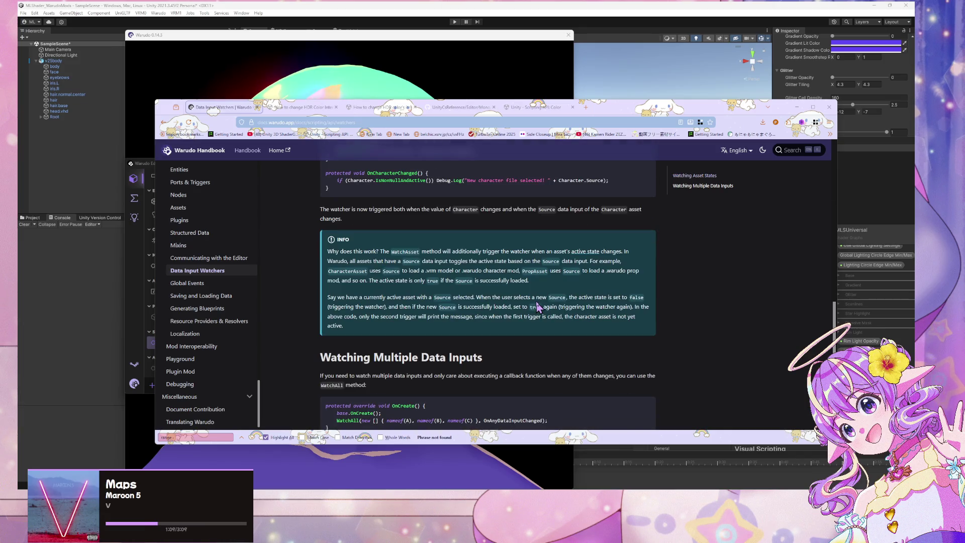
pyautogui.scroll(-5, 537, 306)
pyautogui.scroll(1, 535, 297)
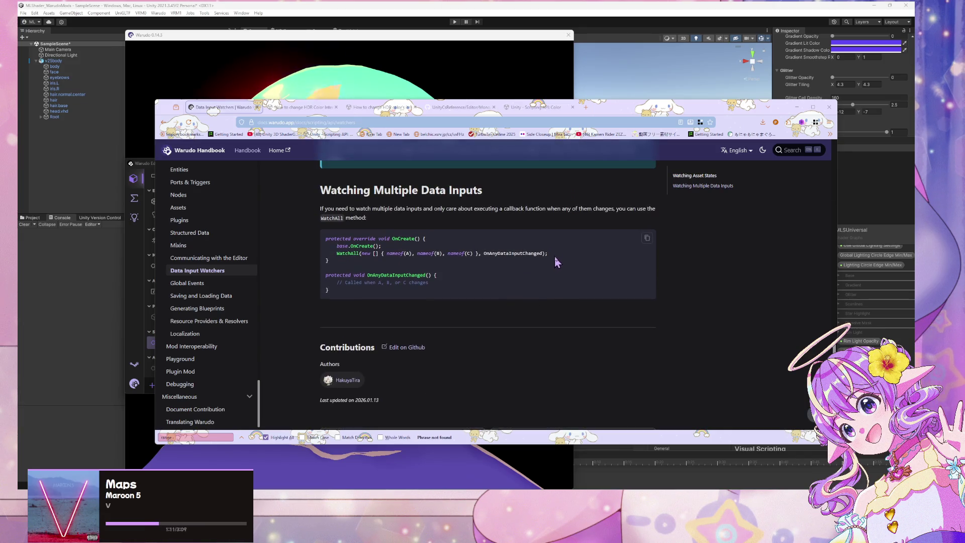
pyautogui.moveTo(549, 253); pyautogui.dragTo(359, 252)
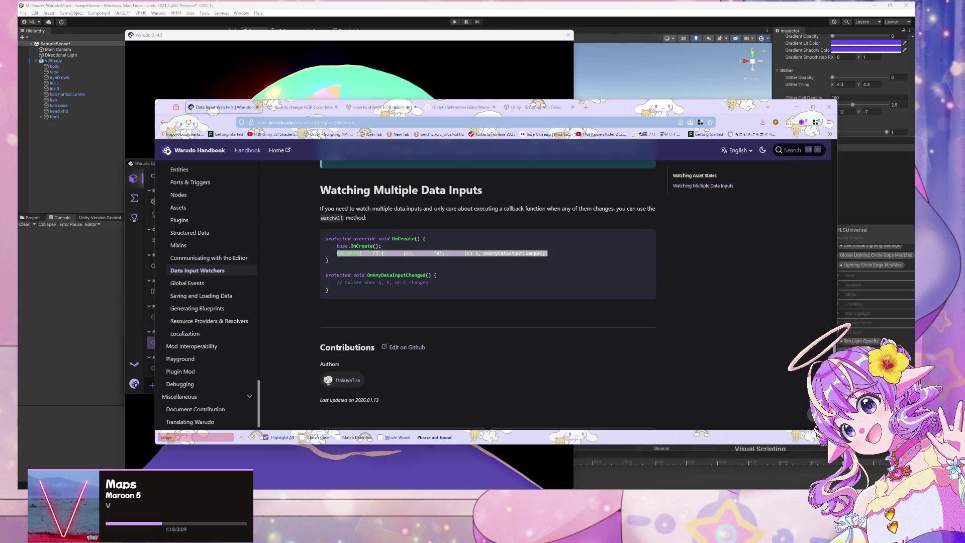
pyautogui.hotkey('alt', 'Tab')
pyautogui.moveTo(545, 502)
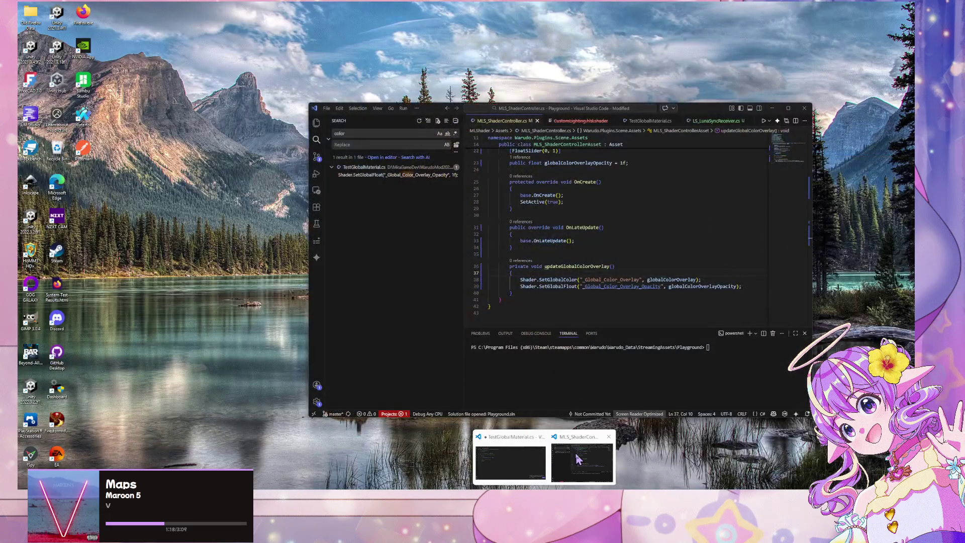
pyautogui.click(579, 459)
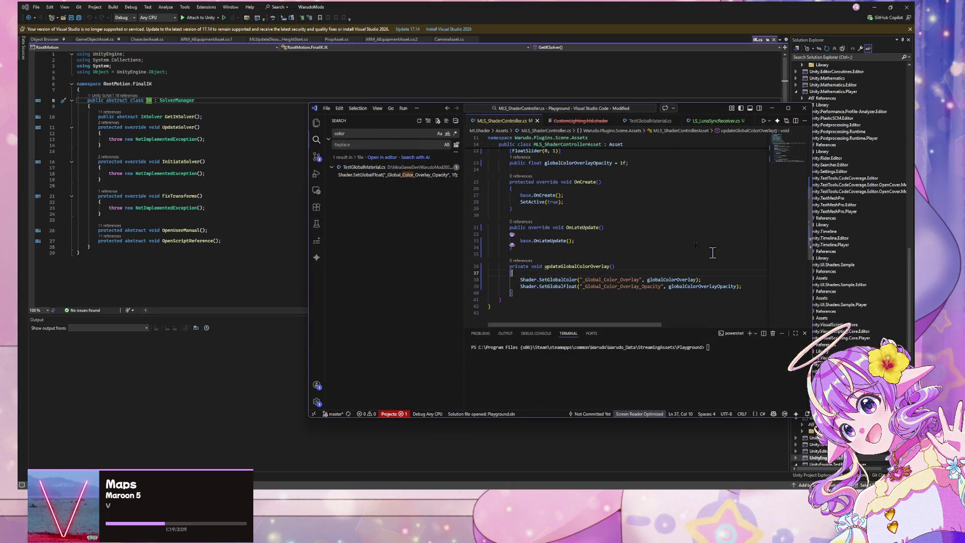
# - Insert a placeholder WatchAll call in OnCreate and capitalize the GlobalColorOverlay and GlobalColorOverlayOpacity fields
pyautogui.moveTo(436, 502)
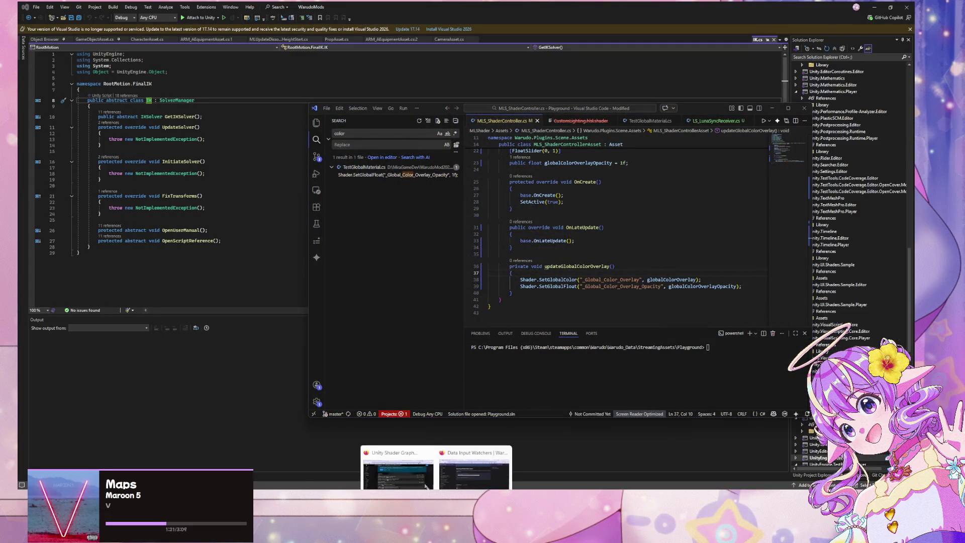
pyautogui.moveTo(468, 476)
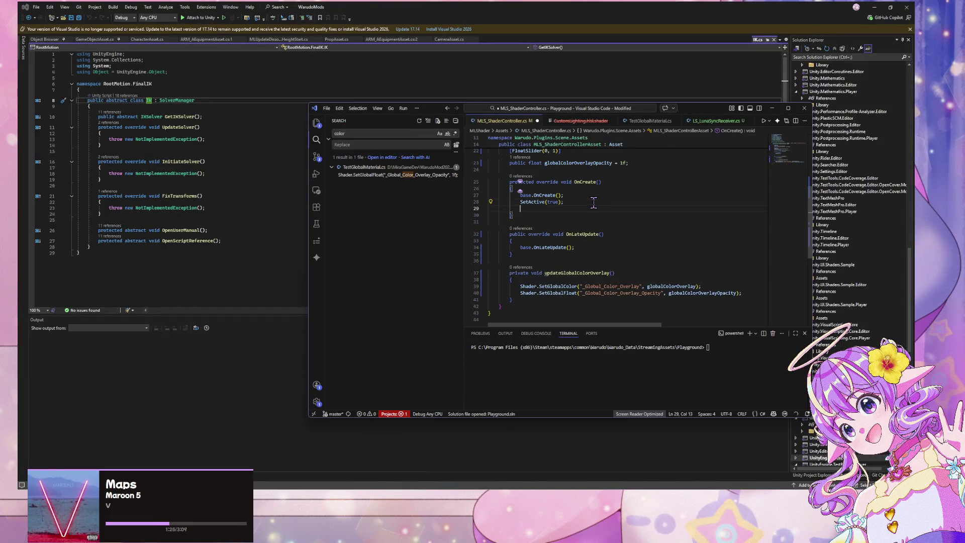
pyautogui.write('WatchAll(new [] { nameof(A), nameof(B), nameof(C) }, OnAnyDataInputChanged);')
pyautogui.moveTo(590, 208); pyautogui.dragTo(571, 210)
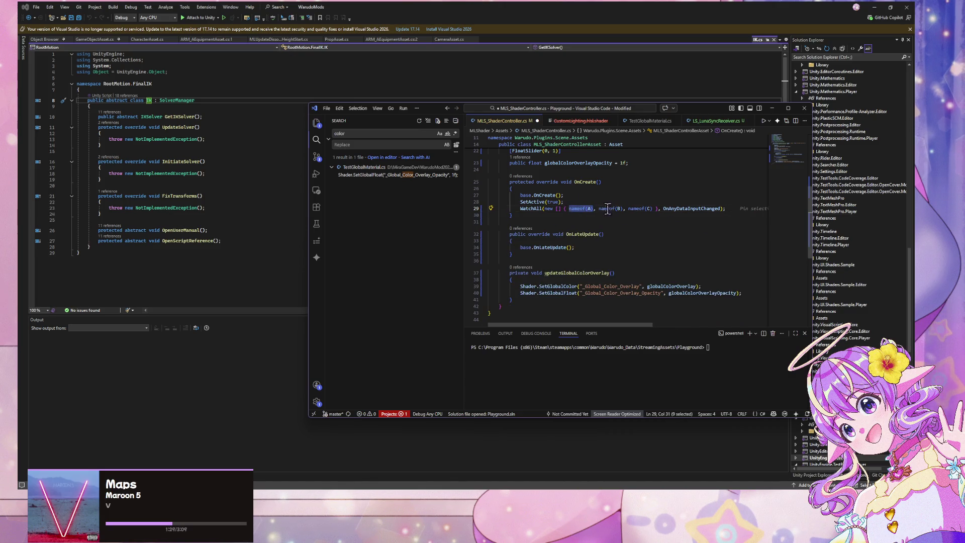
pyautogui.scroll(3, 594, 206)
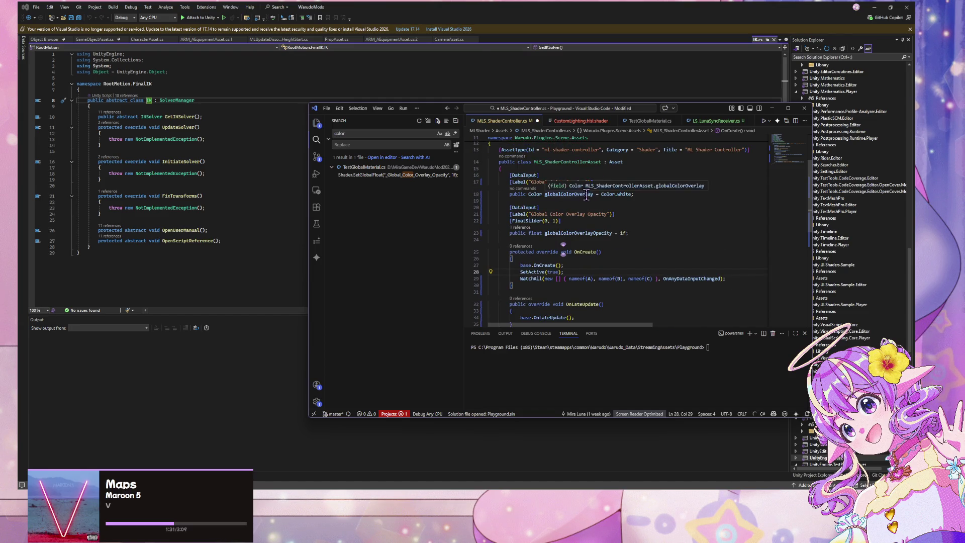
pyautogui.click(549, 195)
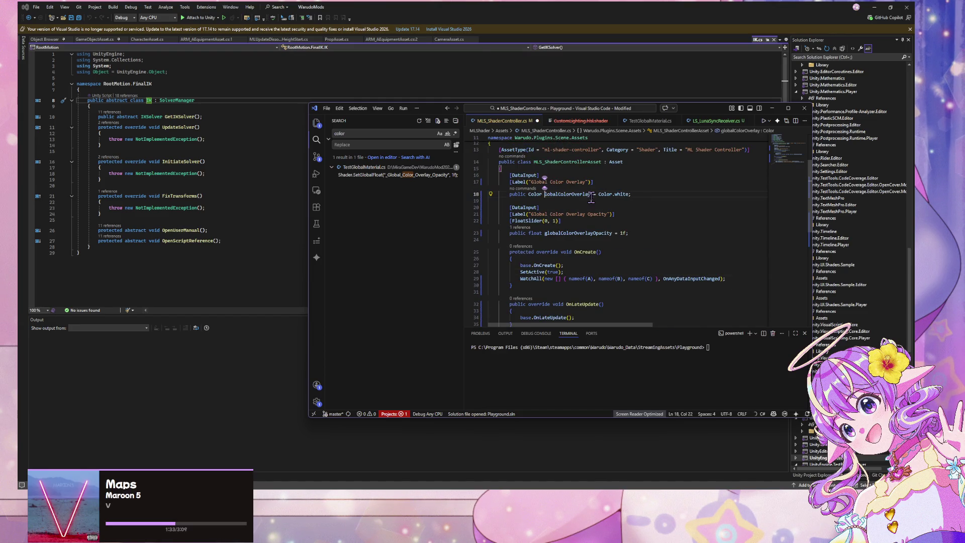
pyautogui.write('g')
pyautogui.click(548, 233)
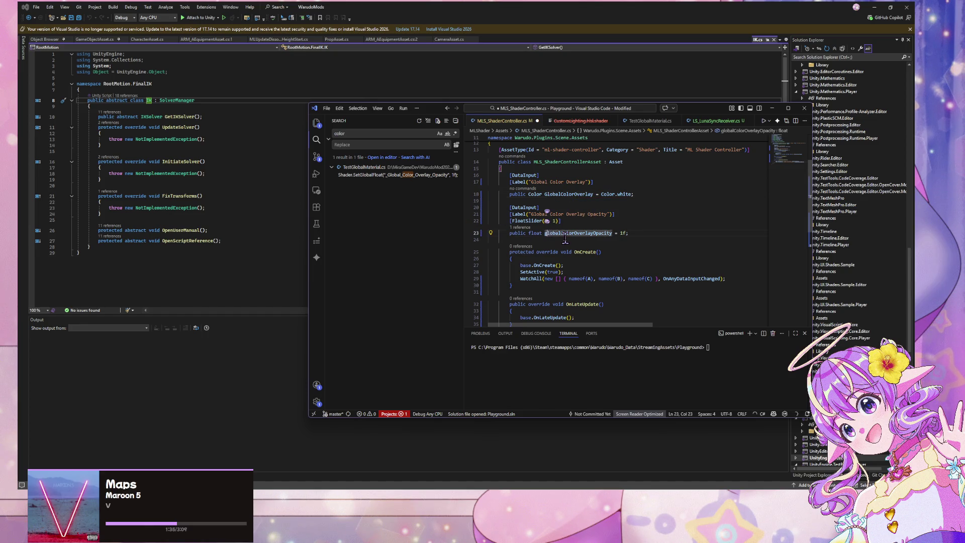
pyautogui.write('G')
# - Prefix both Shader.SetGlobal arguments with 'this.' in updateGlobalColorOverlay
pyautogui.scroll(-5, 627, 234)
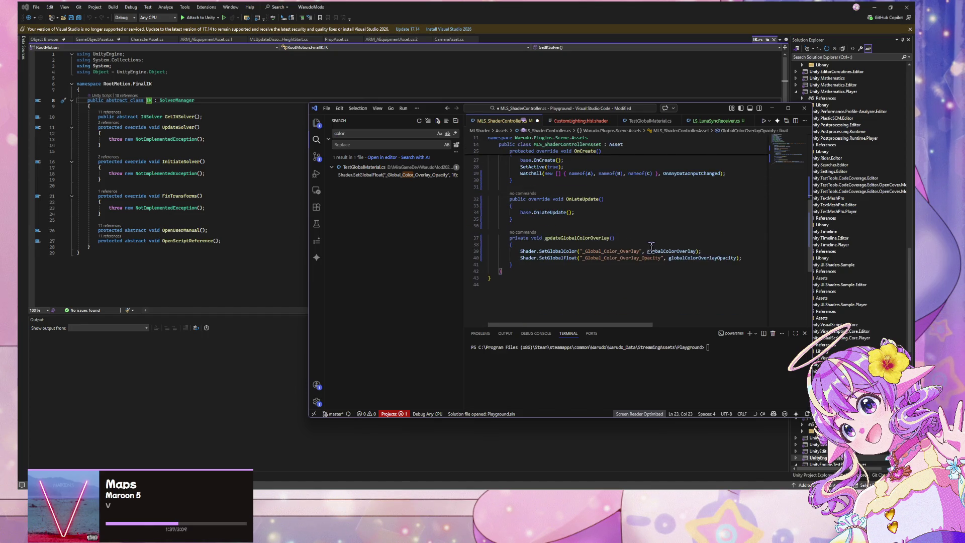
pyautogui.write('this.')
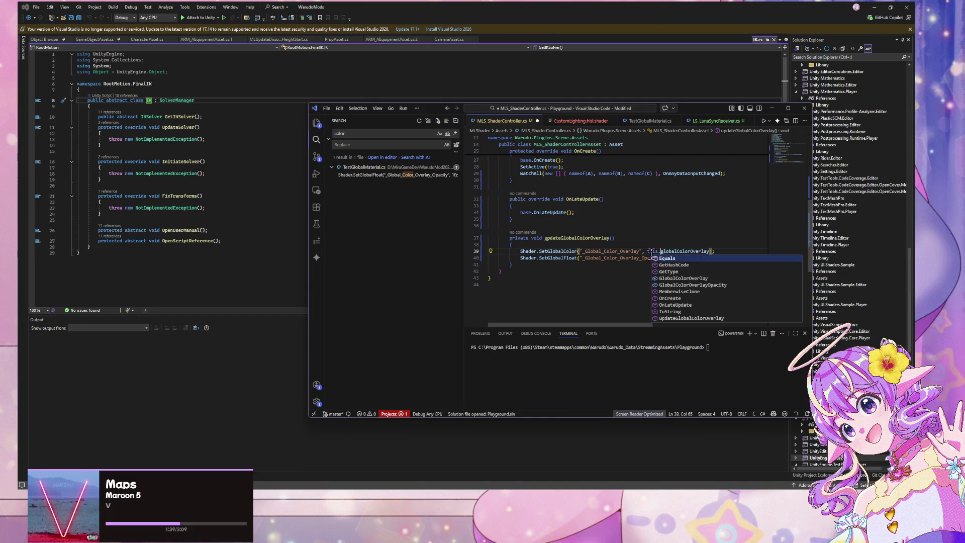
pyautogui.press('Escape')
pyautogui.press('Up')
pyautogui.press('Up')
pyautogui.press('Up')
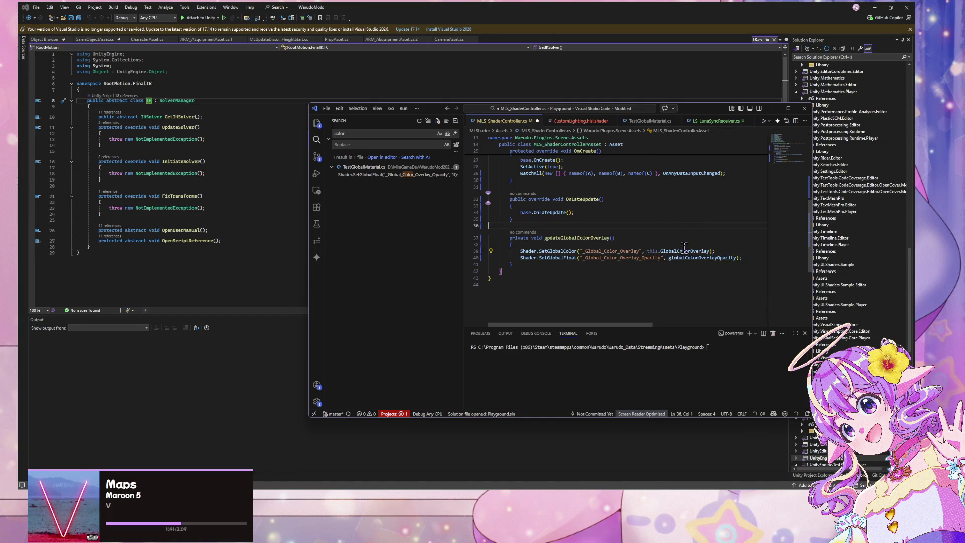
pyautogui.click(667, 258)
pyautogui.write('this.')
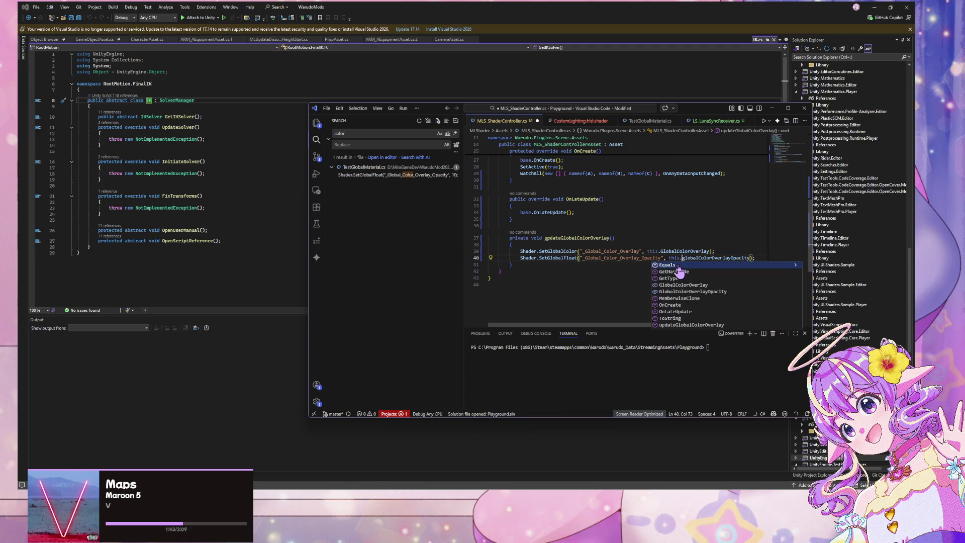
pyautogui.click(695, 210)
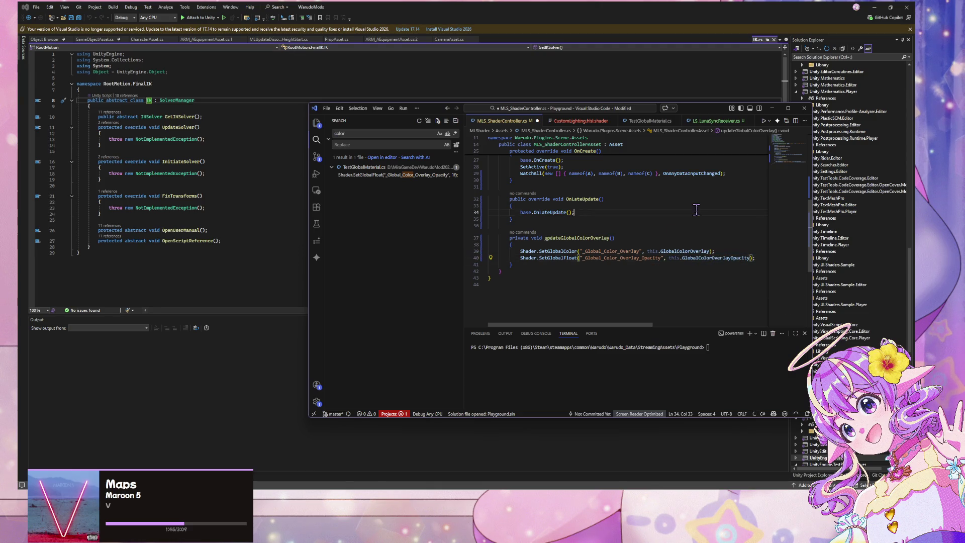
pyautogui.scroll(3, 688, 253)
pyautogui.scroll(-1, 683, 255)
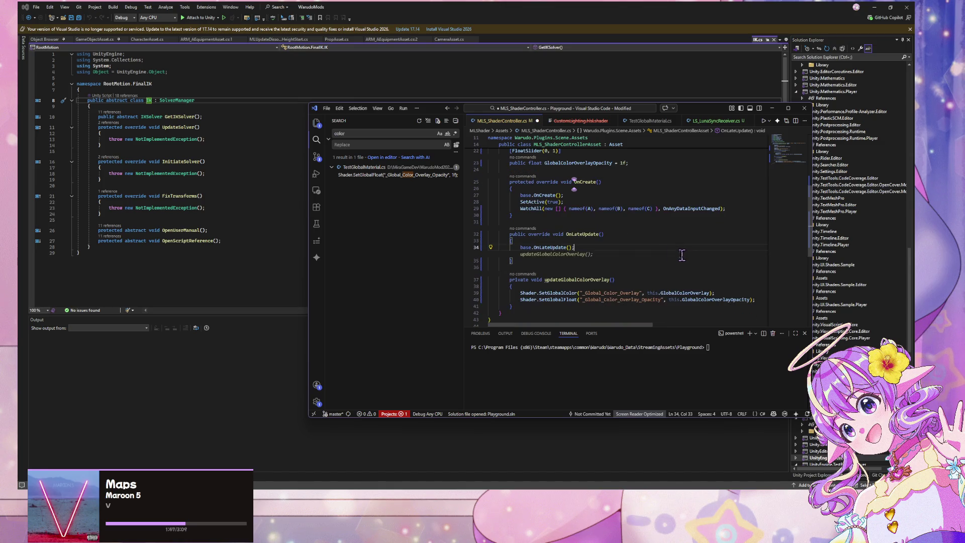
# - Make WatchAll watch GlobalColorOverlay and GlobalColorOverlayOpacity instead of the nameof placeholders
pyautogui.press('Escape')
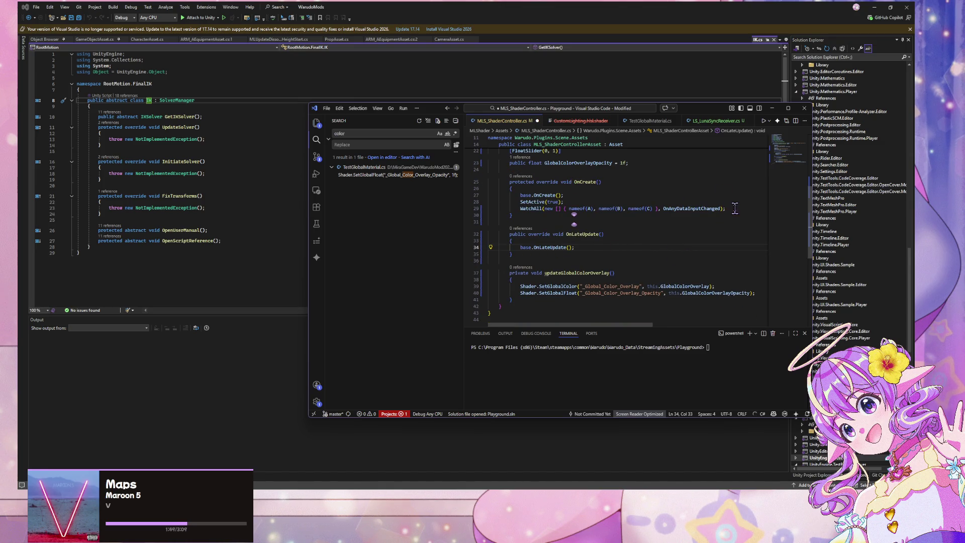
pyautogui.tripleClick(738, 209)
pyautogui.doubleClick(588, 209)
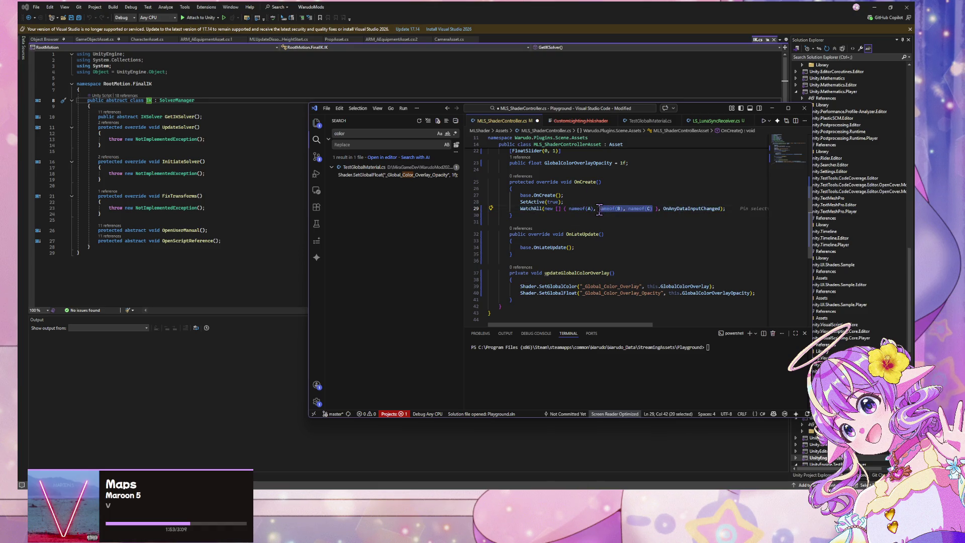
pyautogui.press('BackSpace')
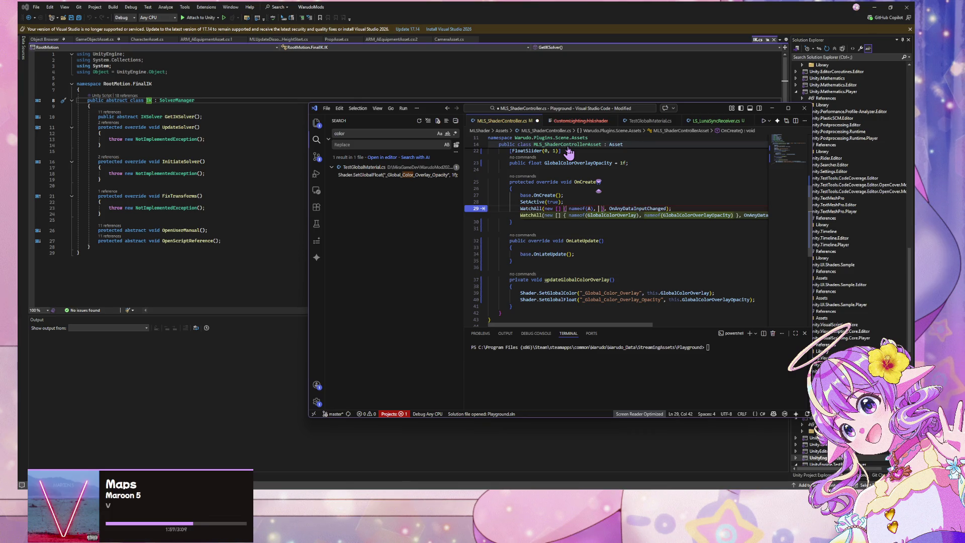
pyautogui.press('Tab')
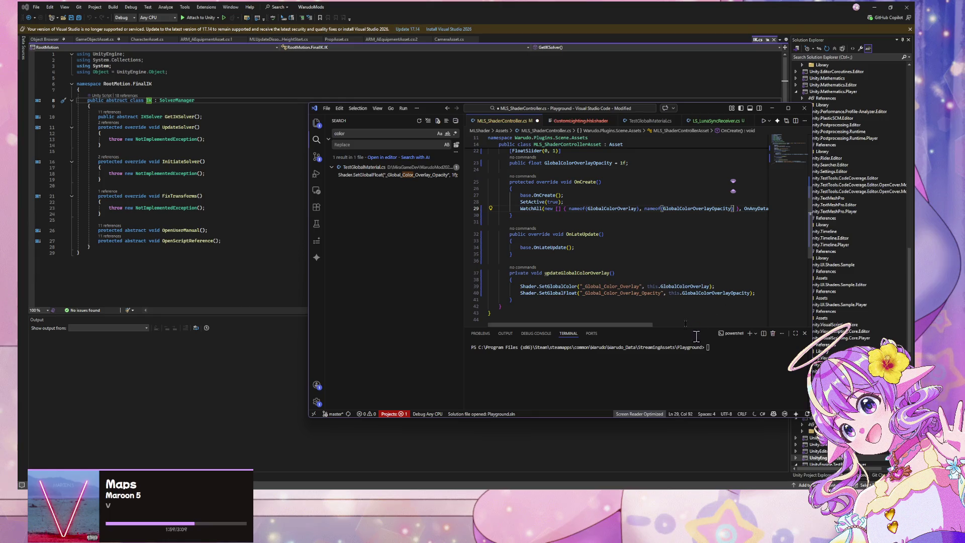
# - Replace the OnAnyDataInputChanged callback with updateGlobalColorOverlay
pyautogui.click(754, 208)
pyautogui.press('Up')
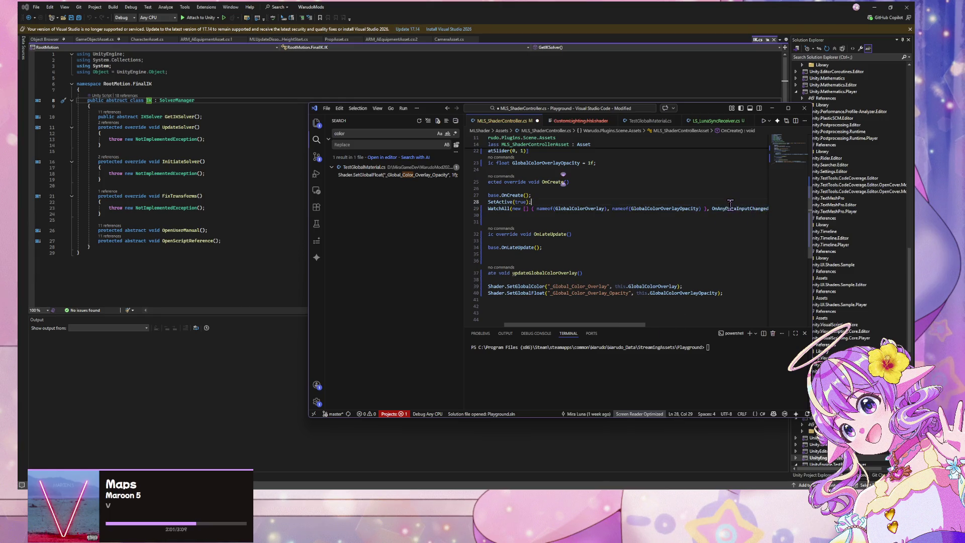
pyautogui.press('BackSpace')
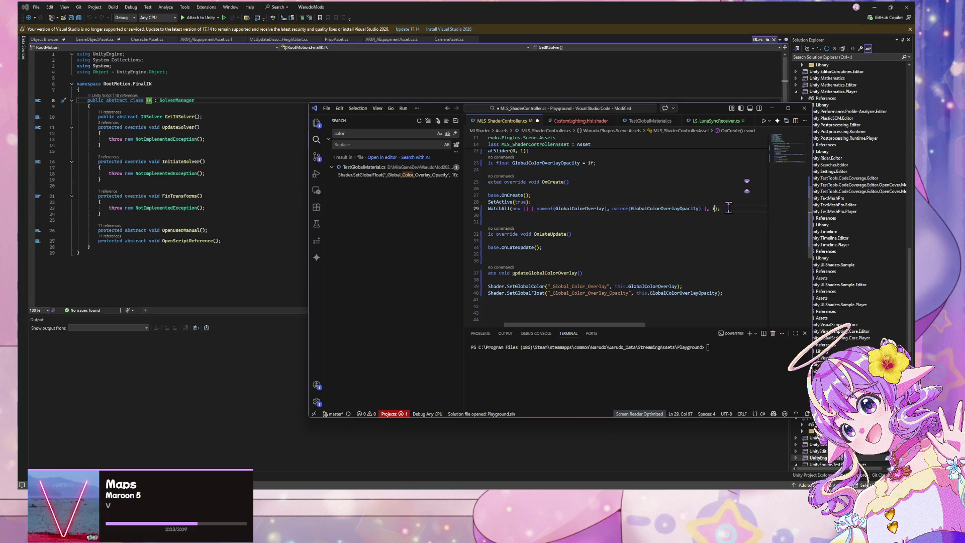
pyautogui.write('1')
pyautogui.press('BackSpace')
pyautogui.write('update')
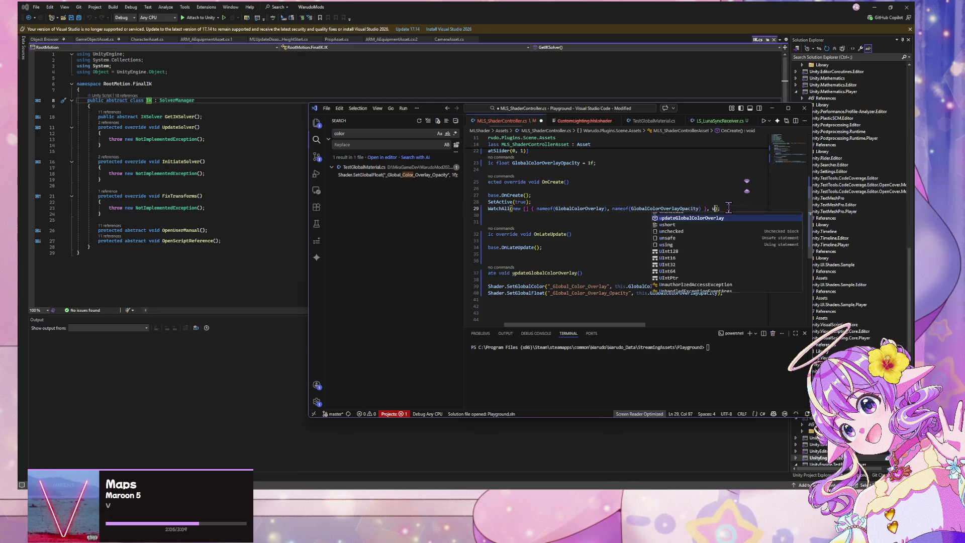
pyautogui.press('Tab')
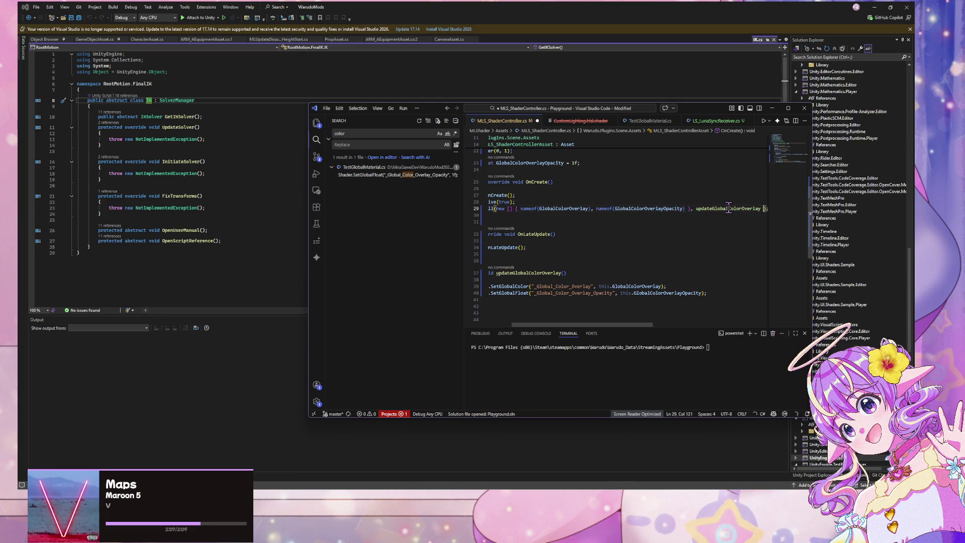
pyautogui.press('BackSpace')
# - Save the script and run Format Document to spread the WatchAll call over several lines
pyautogui.hotkey('ctrl', 's')
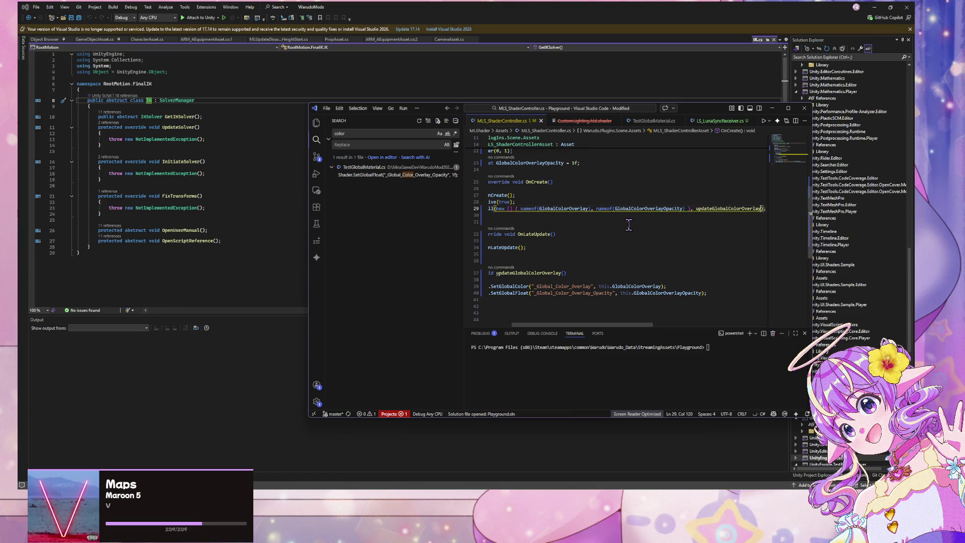
pyautogui.hotkey('ctrl', 'shift', 'p')
pyautogui.press('Return')
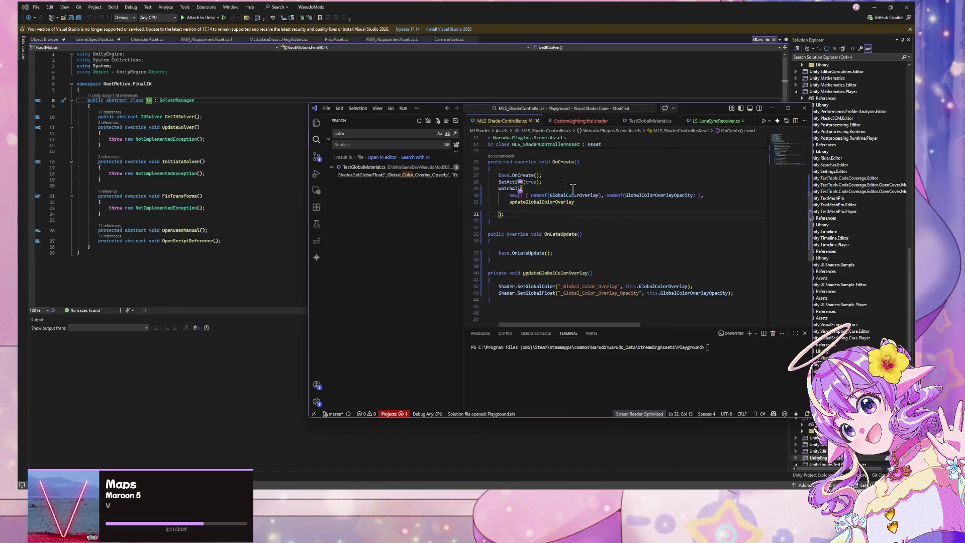
pyautogui.click(511, 202)
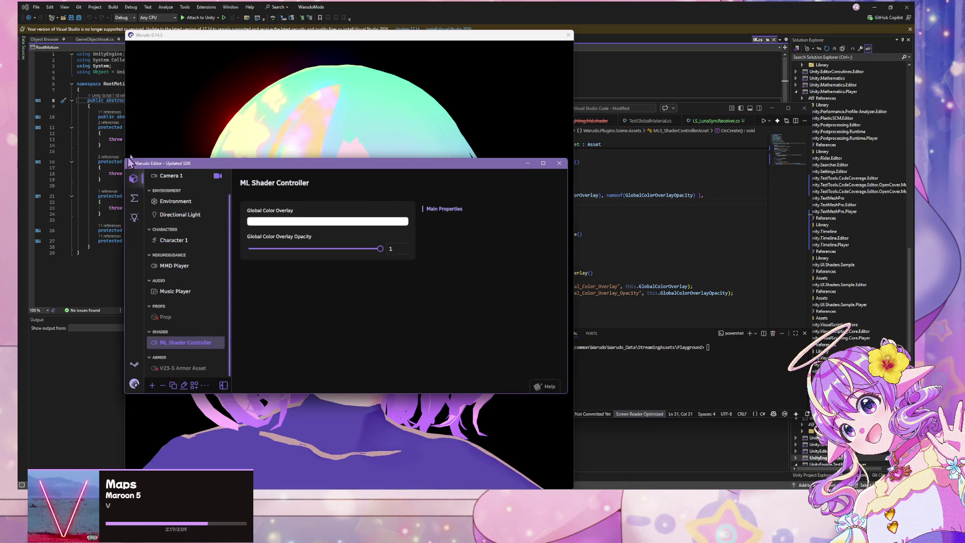
# - Pick a new Global Color Overlay colour and view its effect on the avatar
pyautogui.moveTo(332, 170)
pyautogui.mouseDown()
pyautogui.moveTo(430, 179)
pyautogui.moveTo(668, 360)
pyautogui.moveTo(688, 256)
pyautogui.mouseUp()
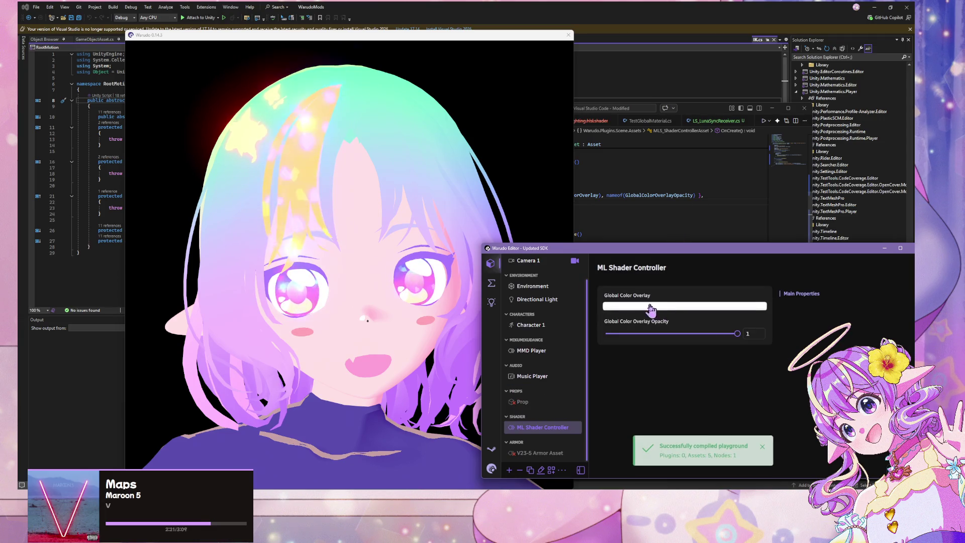
pyautogui.click(644, 306)
pyautogui.moveTo(643, 323)
pyautogui.mouseDown()
pyautogui.moveTo(603, 354)
pyautogui.moveTo(595, 345)
pyautogui.mouseUp()
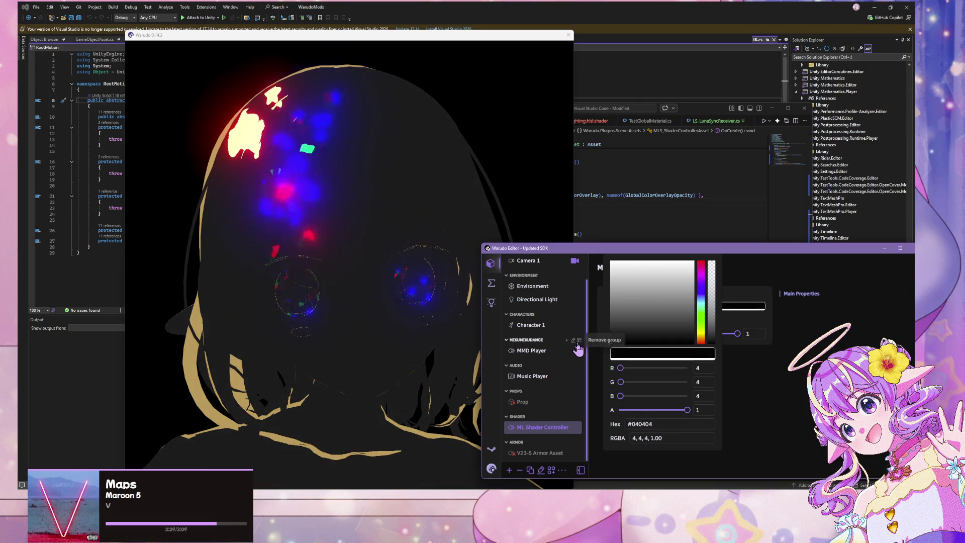
pyautogui.click(583, 340)
pyautogui.moveTo(734, 333)
pyautogui.mouseDown()
pyautogui.moveTo(700, 333)
pyautogui.moveTo(741, 333)
pyautogui.mouseUp()
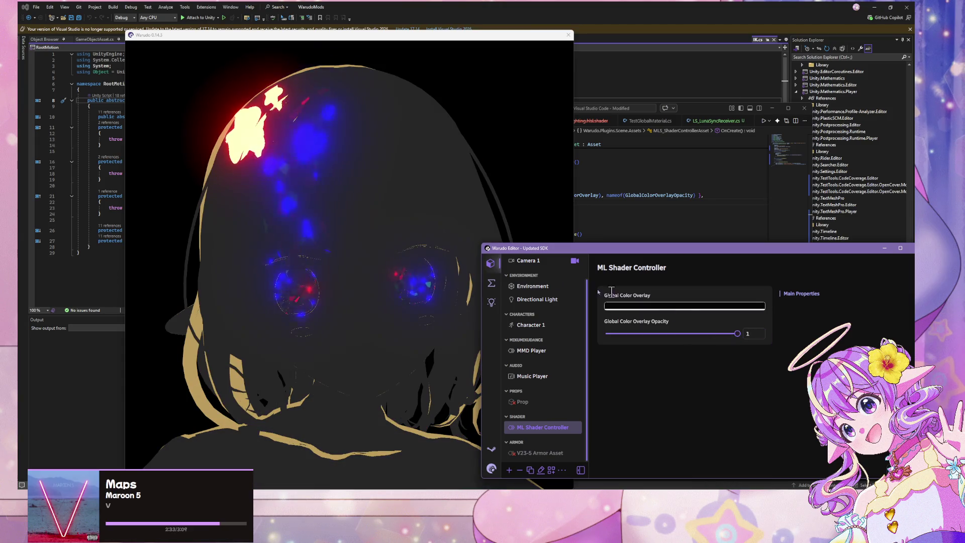
pyautogui.click(399, 230)
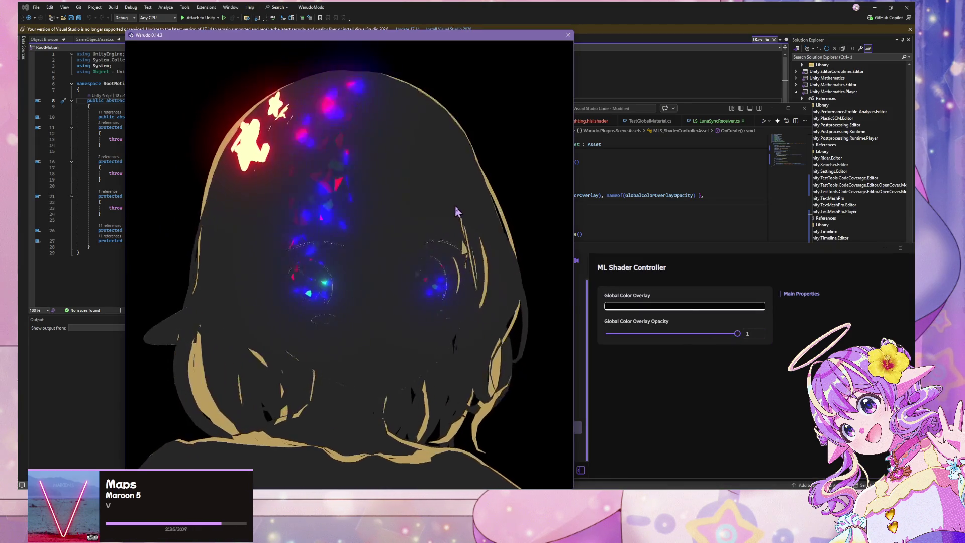
pyautogui.scroll(-5, 436, 229)
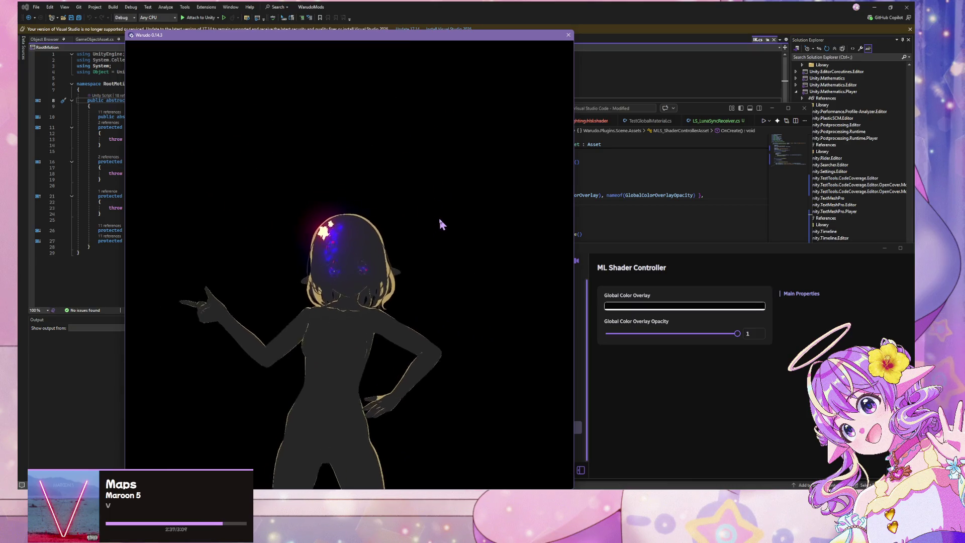
pyautogui.scroll(5, 438, 216)
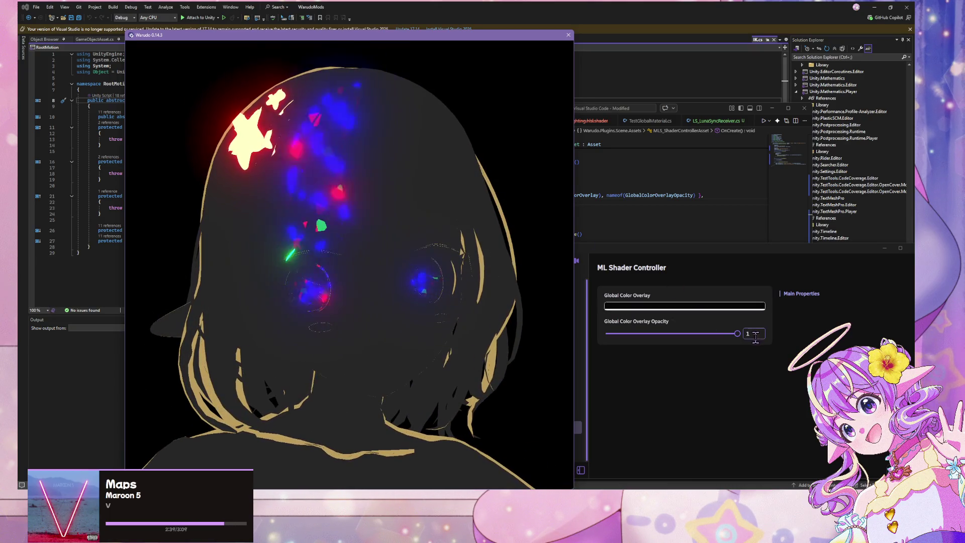
# - Set Global Color Overlay Opacity to 0, then drag it back up to 1
pyautogui.moveTo(737, 333)
pyautogui.mouseDown()
pyautogui.moveTo(619, 333)
pyautogui.moveTo(737, 333)
pyautogui.mouseUp()
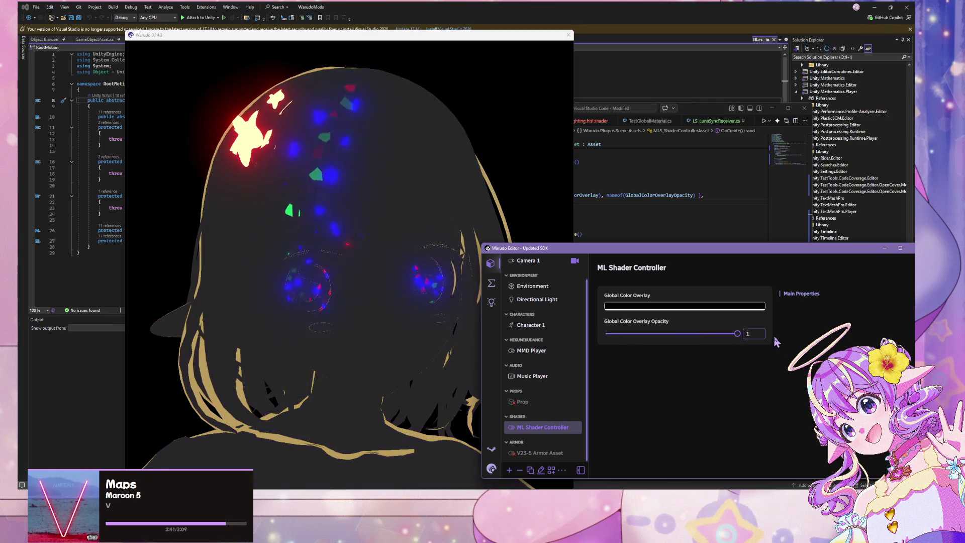
pyautogui.click(246, 141)
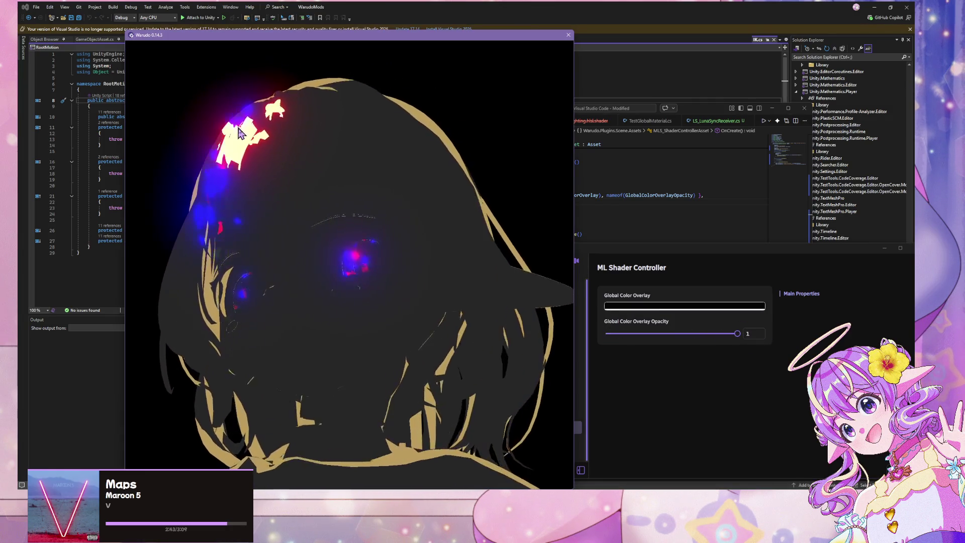
pyautogui.scroll(5, 324, 182)
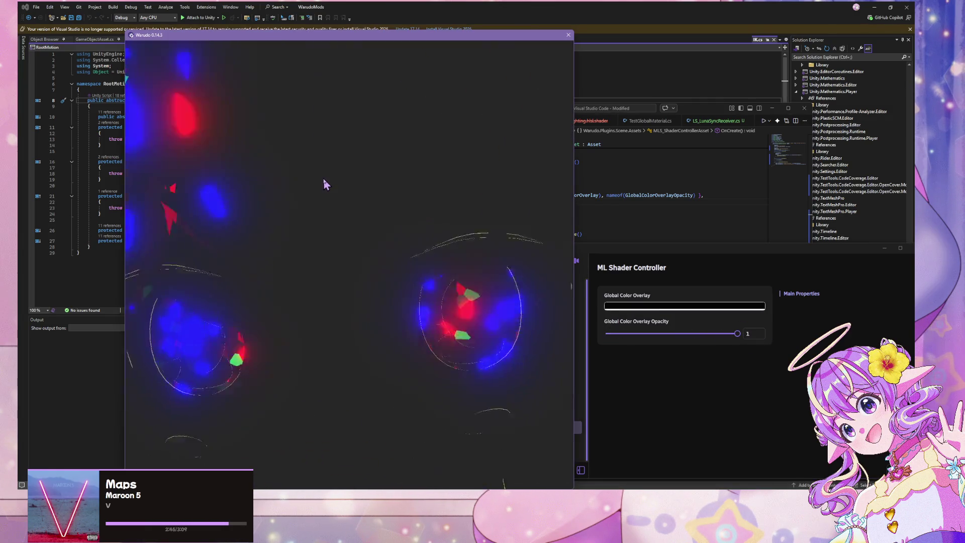
pyautogui.scroll(-5, 324, 178)
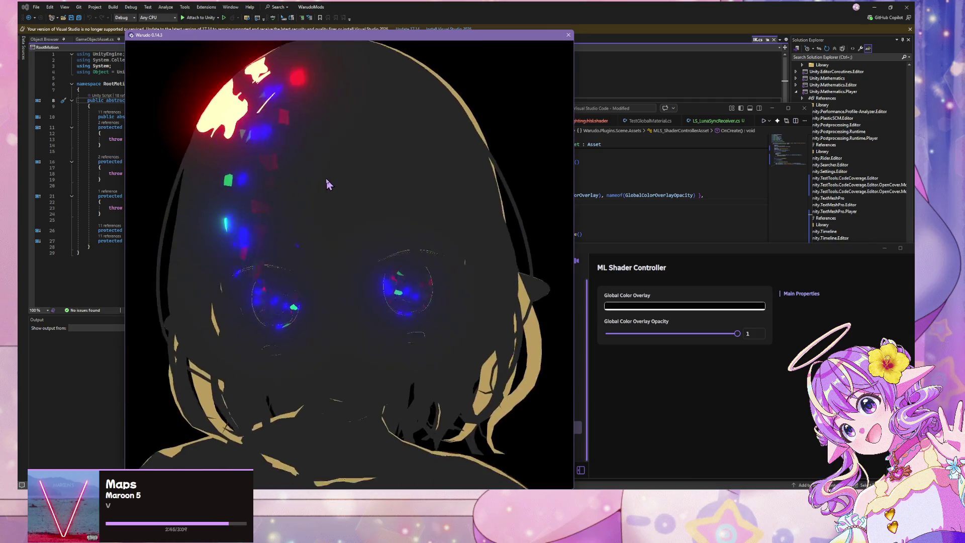
pyautogui.doubleClick(749, 333)
pyautogui.write('0')
pyautogui.moveTo(605, 334); pyautogui.dragTo(806, 343)
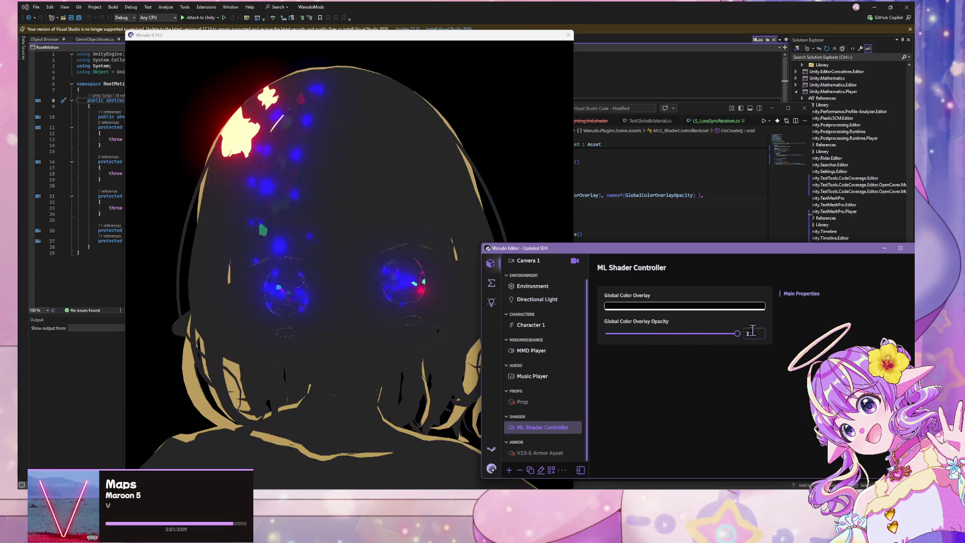
pyautogui.moveTo(737, 333)
pyautogui.mouseDown()
pyautogui.moveTo(608, 333)
pyautogui.moveTo(763, 335)
pyautogui.moveTo(639, 334)
pyautogui.moveTo(754, 348)
pyautogui.moveTo(660, 334)
pyautogui.moveTo(742, 333)
pyautogui.moveTo(725, 344)
pyautogui.moveTo(751, 343)
pyautogui.mouseUp()
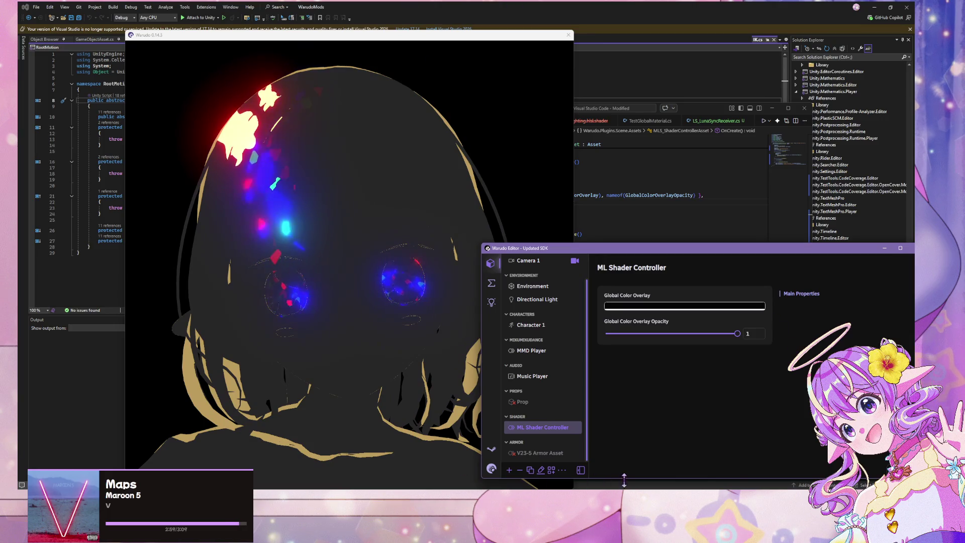
pyautogui.hotkey('alt', 'Tab')
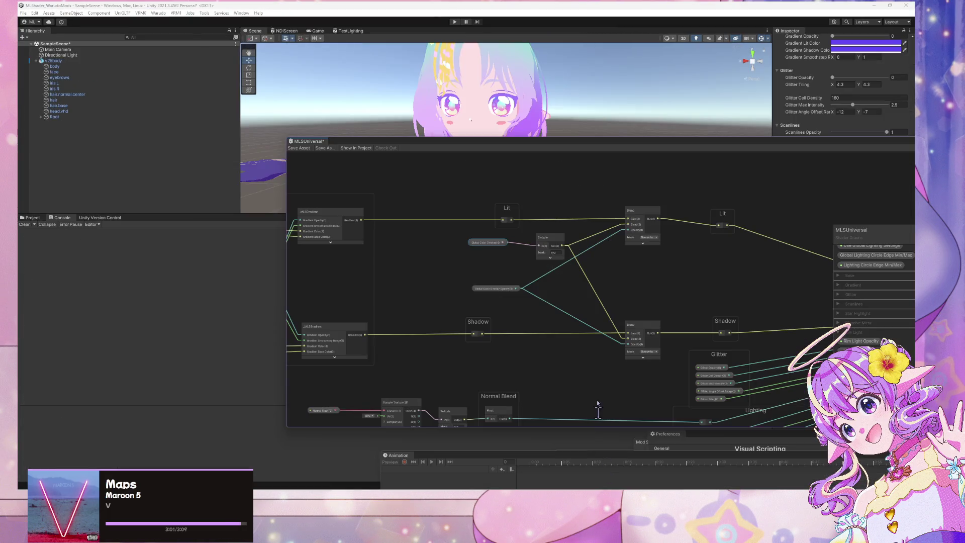
# - Zoom to the Rim Light group and select the Use Global Rim Light Settings node
pyautogui.moveTo(536, 146)
pyautogui.mouseDown()
pyautogui.moveTo(632, 303)
pyautogui.moveTo(512, 140)
pyautogui.moveTo(459, 145)
pyautogui.mouseUp()
pyautogui.scroll(-3, 597, 272)
pyautogui.scroll(3, 630, 304)
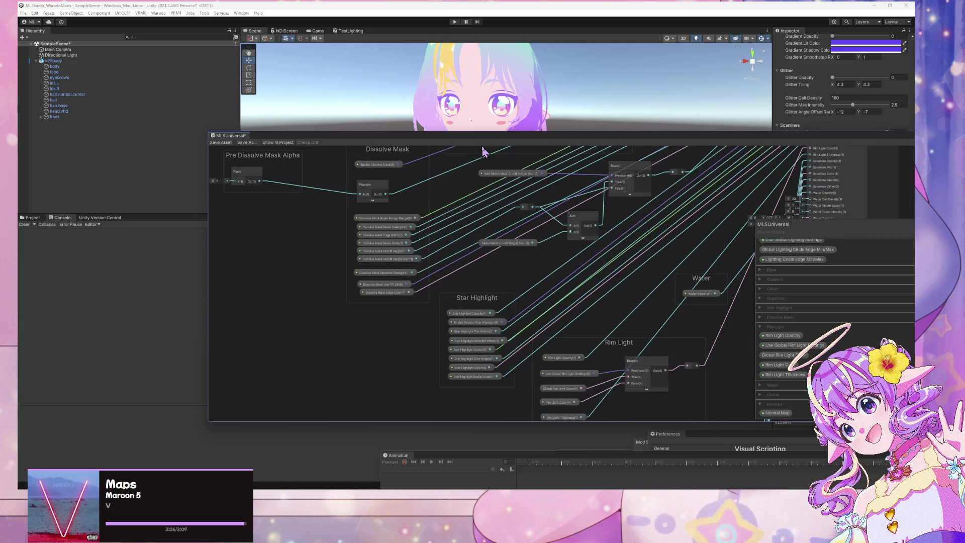
pyautogui.scroll(3, 534, 257)
pyautogui.scroll(-6, 598, 329)
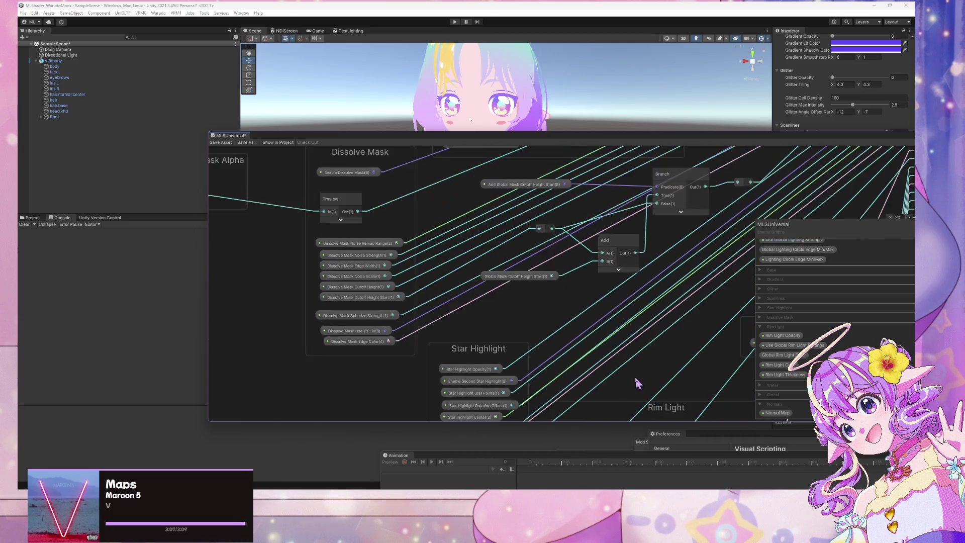
pyautogui.scroll(6, 583, 302)
pyautogui.scroll(4, 612, 323)
pyautogui.scroll(-2, 612, 324)
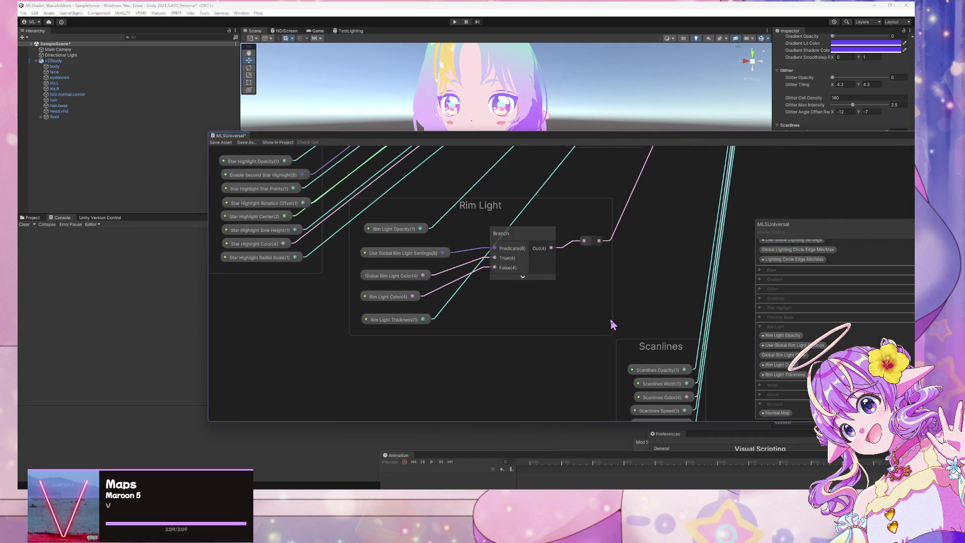
pyautogui.click(407, 255)
# - Rearrange the Shader Graph window to show the Graph Inspector and minimize the music player
pyautogui.moveTo(655, 143)
pyautogui.mouseDown()
pyautogui.moveTo(209, 143)
pyautogui.moveTo(288, 98)
pyautogui.mouseUp()
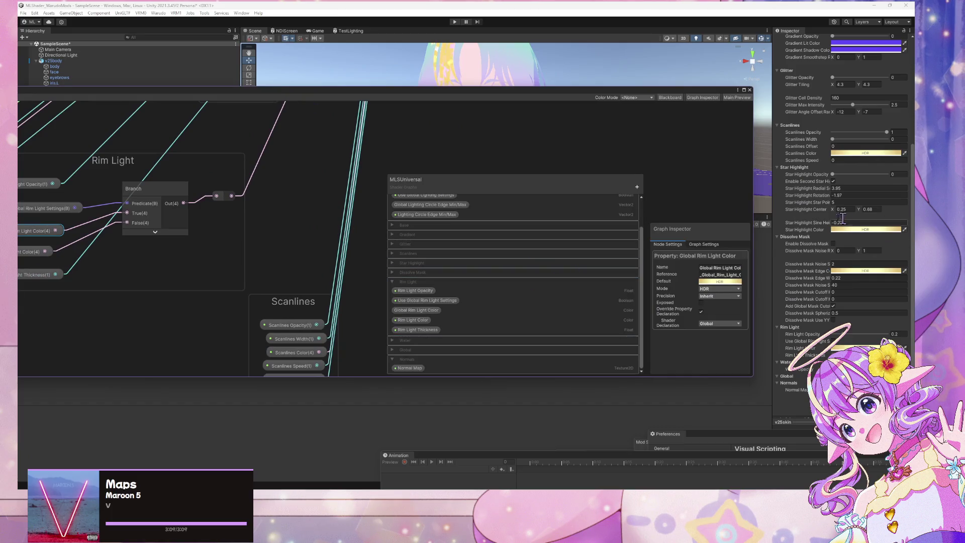
pyautogui.moveTo(753, 199); pyautogui.dragTo(641, 199)
pyautogui.scroll(-2, 259, 206)
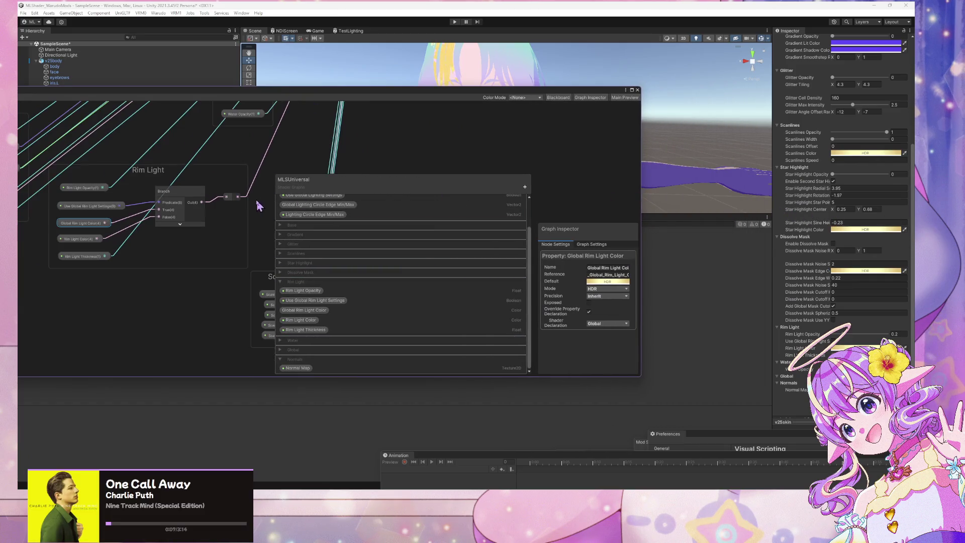
pyautogui.moveTo(224, 197); pyautogui.dragTo(206, 224)
pyautogui.moveTo(250, 96); pyautogui.dragTo(475, 113)
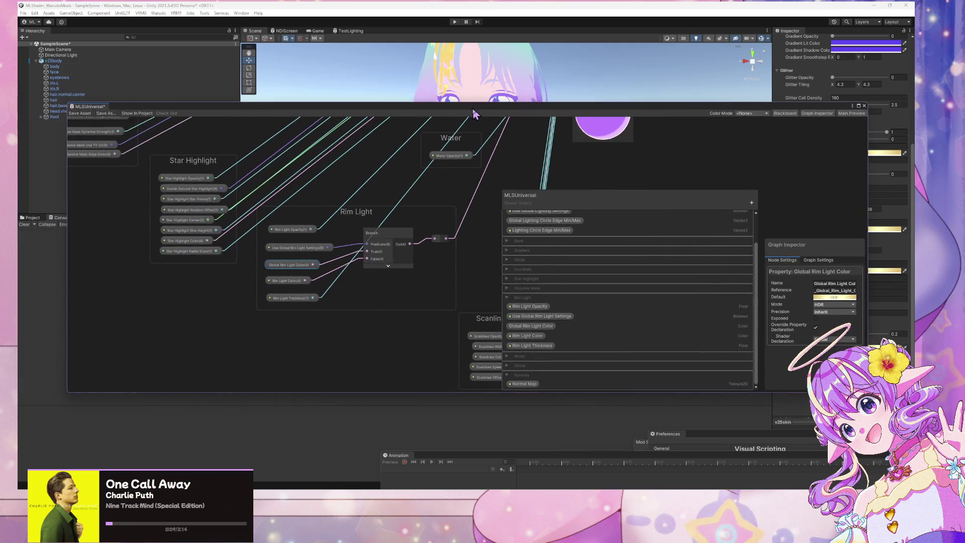
pyautogui.hotkey('alt', 'Tab')
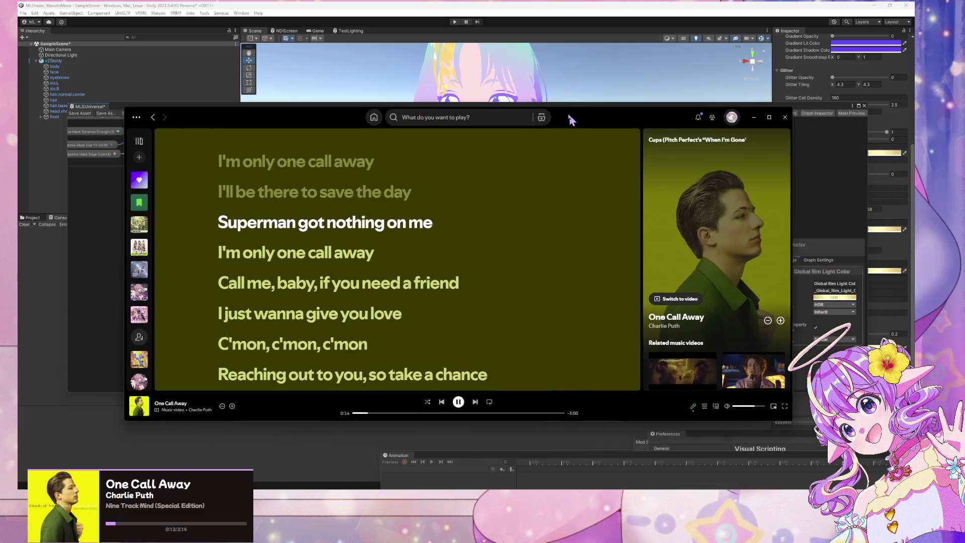
pyautogui.click(752, 121)
pyautogui.moveTo(567, 113)
pyautogui.mouseDown()
pyautogui.moveTo(595, 258)
pyautogui.moveTo(643, 234)
pyautogui.moveTo(634, 157)
pyautogui.mouseUp()
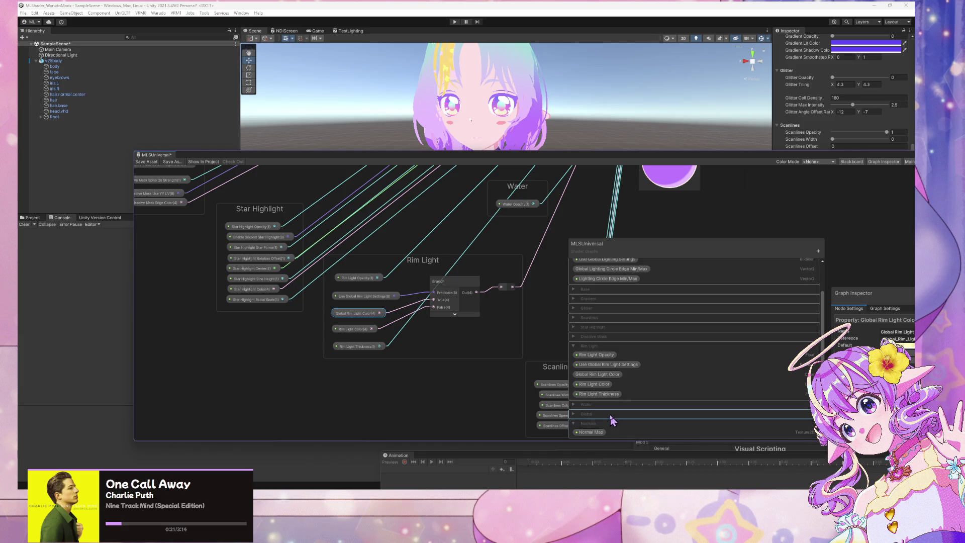
pyautogui.click(637, 484)
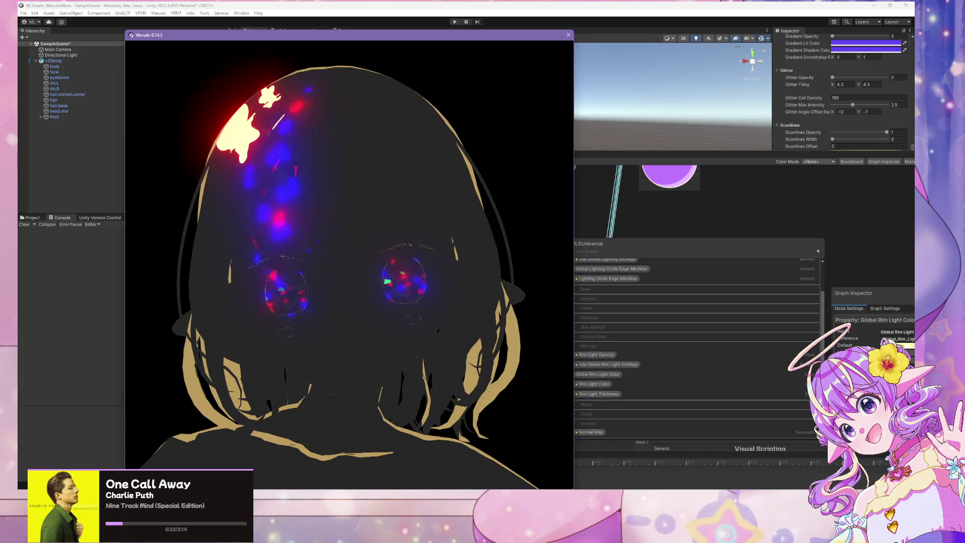
# - Drag the Global Color Overlay Opacity slider down and back while watching the avatar
pyautogui.click(652, 460)
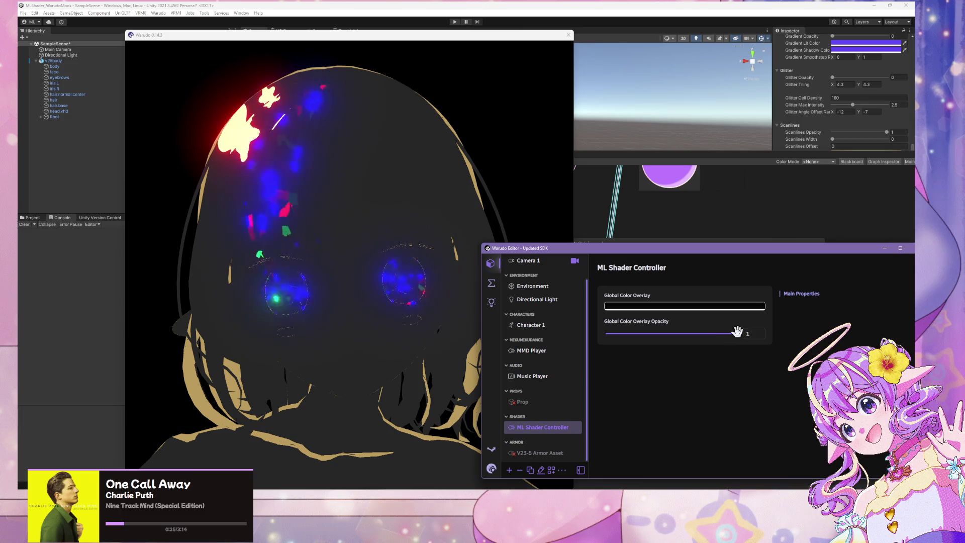
pyautogui.moveTo(737, 332)
pyautogui.mouseDown()
pyautogui.moveTo(608, 333)
pyautogui.moveTo(834, 346)
pyautogui.mouseUp()
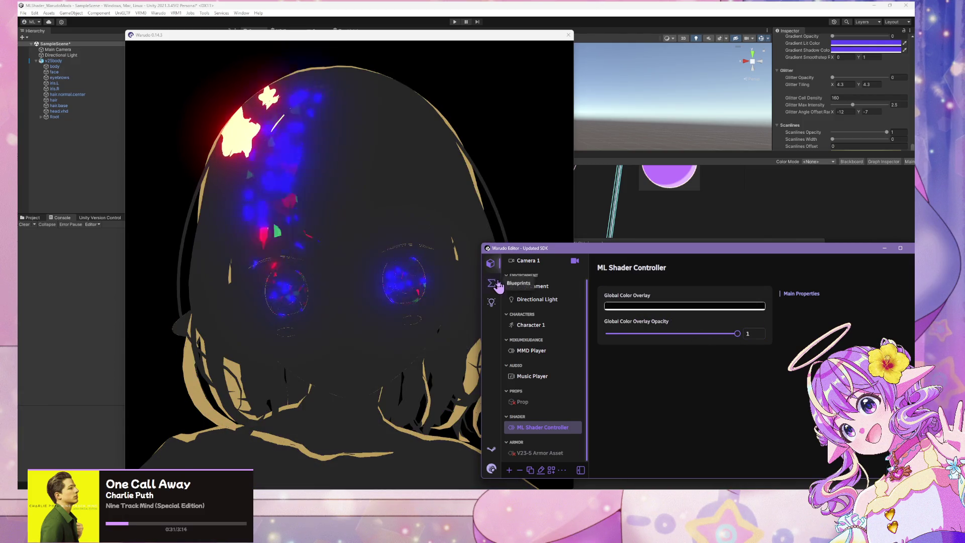
pyautogui.moveTo(735, 333)
pyautogui.mouseDown()
pyautogui.moveTo(628, 333)
pyautogui.moveTo(737, 333)
pyautogui.mouseUp()
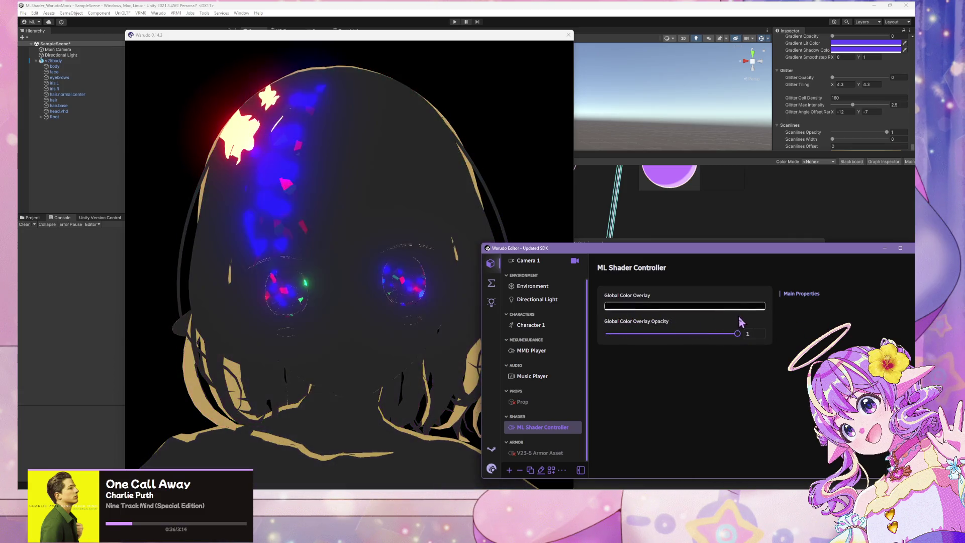
pyautogui.click(397, 274)
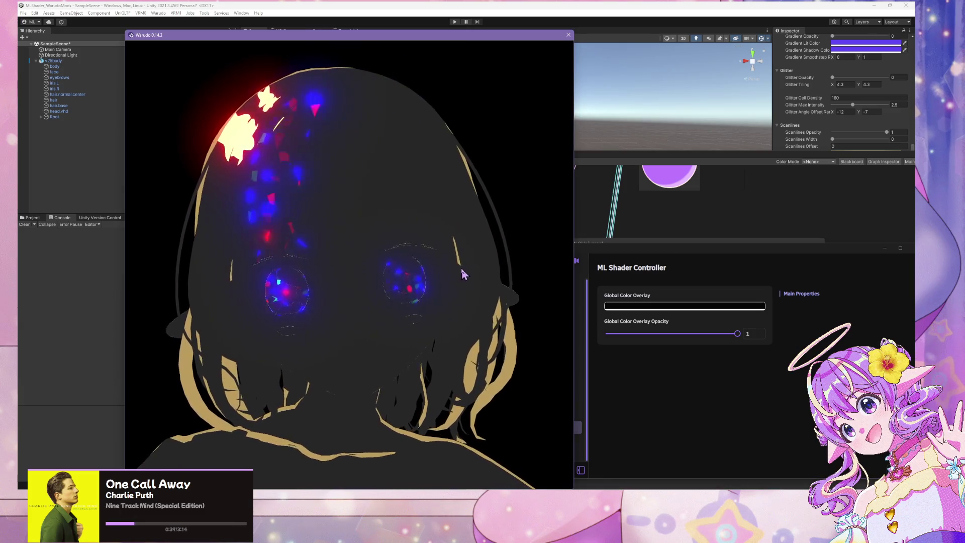
pyautogui.click(727, 336)
pyautogui.moveTo(737, 333)
pyautogui.mouseDown()
pyautogui.moveTo(657, 333)
pyautogui.moveTo(736, 333)
pyautogui.mouseUp()
# - Enter exactly 1 as the Global Color Overlay Opacity value
pyautogui.click(747, 335)
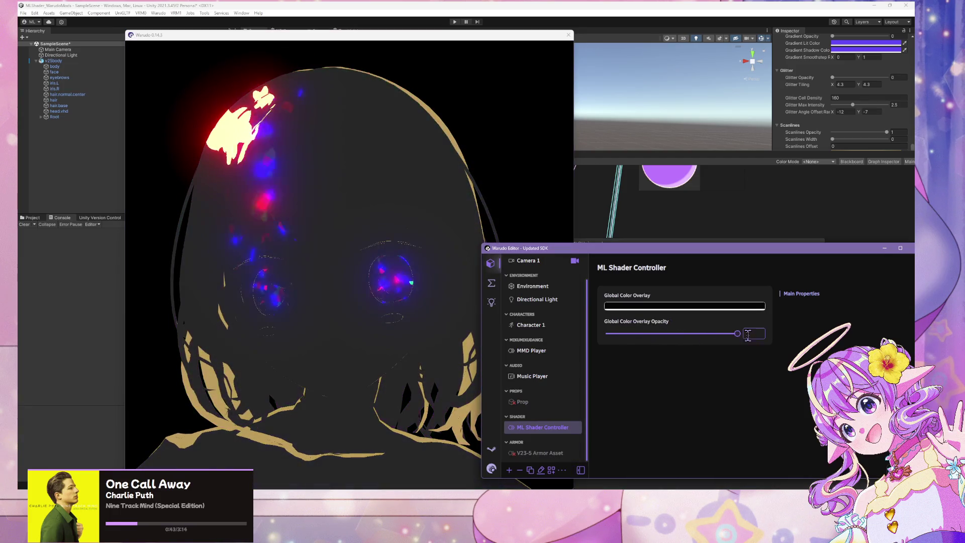
pyautogui.write('1')
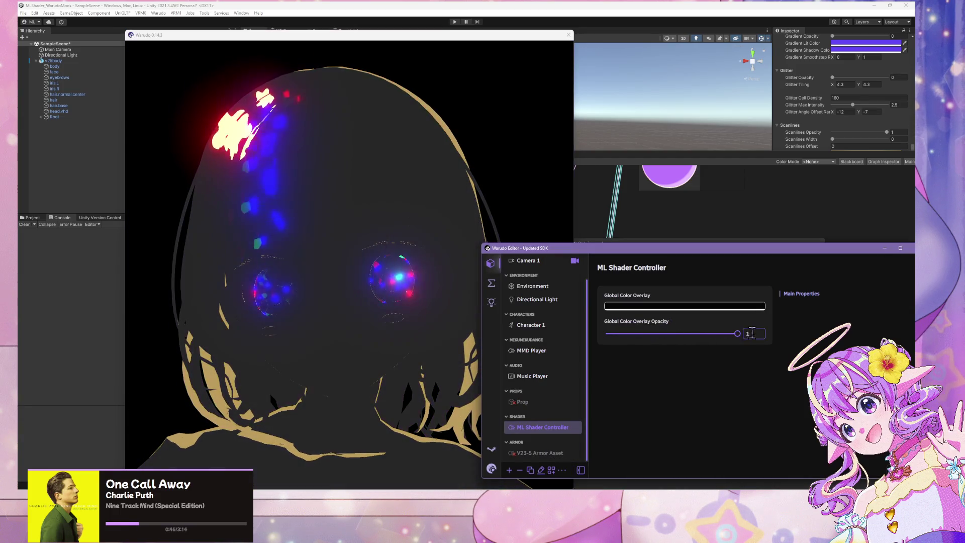
pyautogui.press('Return')
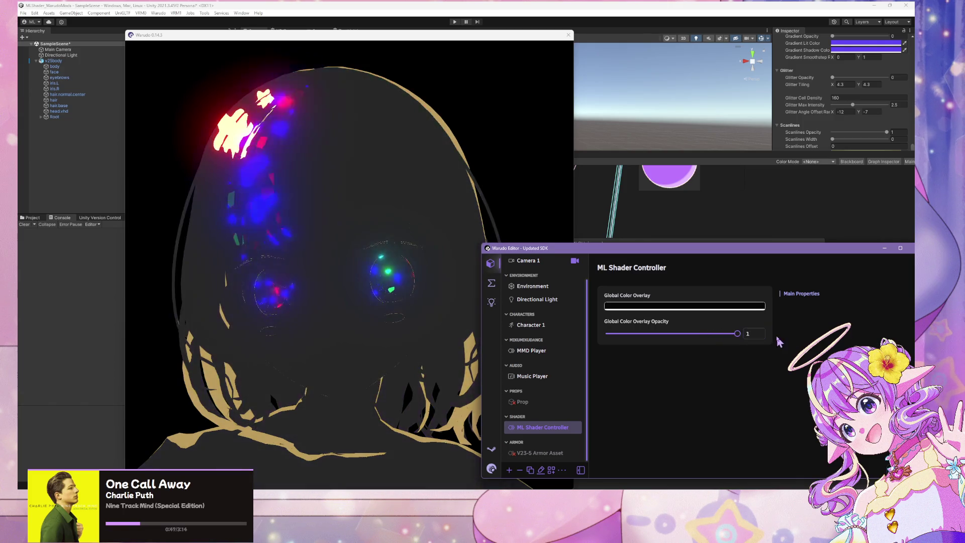
pyautogui.click(400, 8)
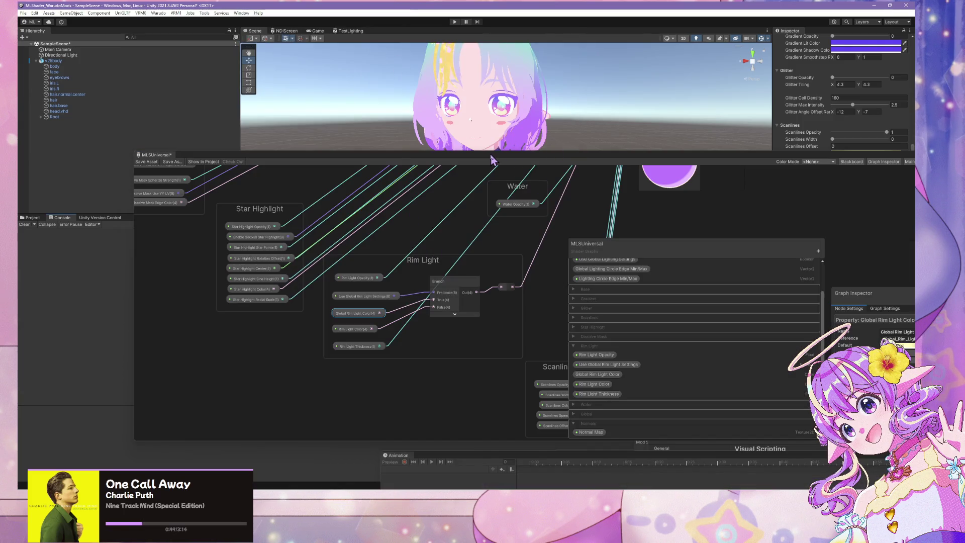
# - Save the modified scene and rebuild the MiraV25Base2 mod via Warudo > Build Mod
pyautogui.moveTo(491, 160)
pyautogui.mouseDown()
pyautogui.moveTo(538, 276)
pyautogui.moveTo(528, 213)
pyautogui.mouseUp()
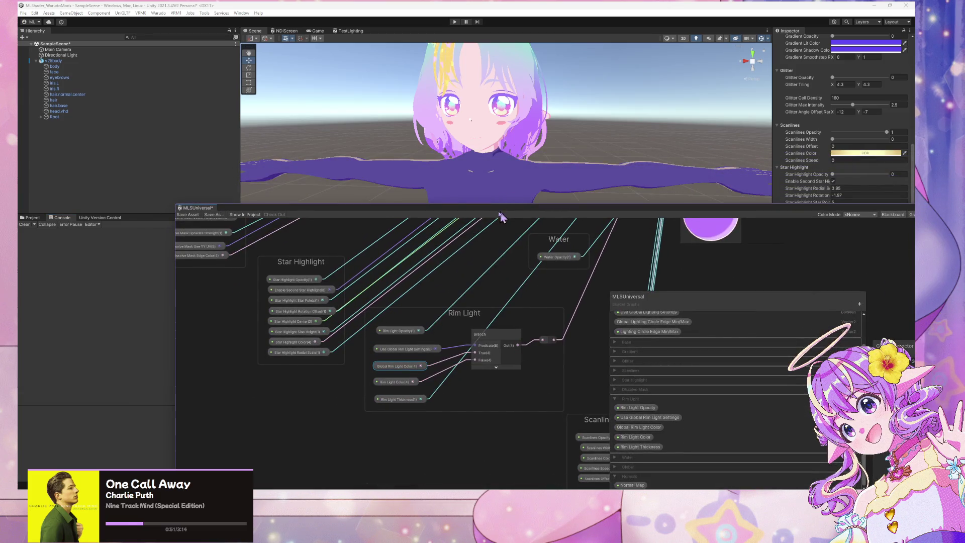
pyautogui.click(158, 13)
pyautogui.click(174, 60)
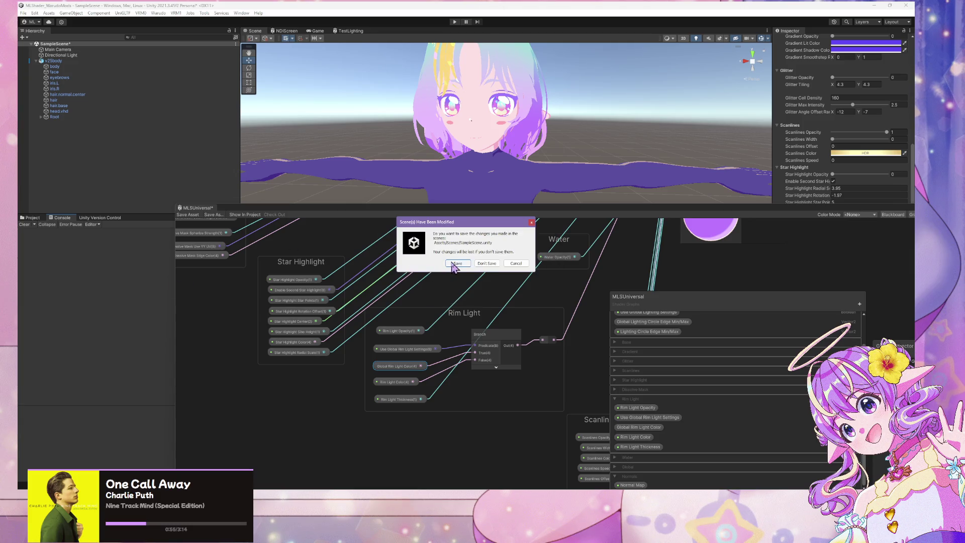
pyautogui.click(455, 263)
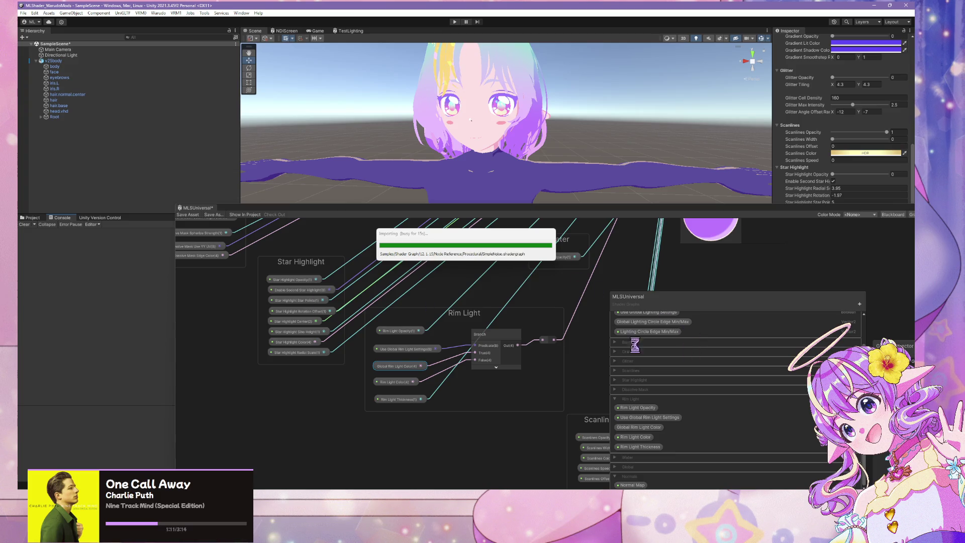
pyautogui.hotkey('alt', 'Tab')
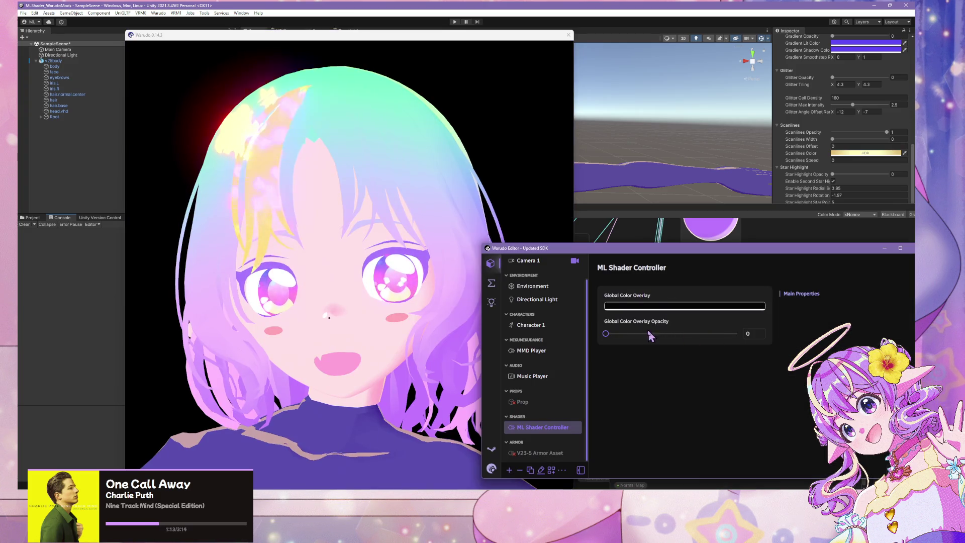
# - Raise Global Color Overlay Opacity to about 0.35, test lower values, then leave it at 1
pyautogui.moveTo(606, 334)
pyautogui.mouseDown()
pyautogui.moveTo(744, 334)
pyautogui.moveTo(722, 334)
pyautogui.moveTo(742, 334)
pyautogui.moveTo(730, 341)
pyautogui.moveTo(749, 347)
pyautogui.mouseUp()
pyautogui.click(502, 342)
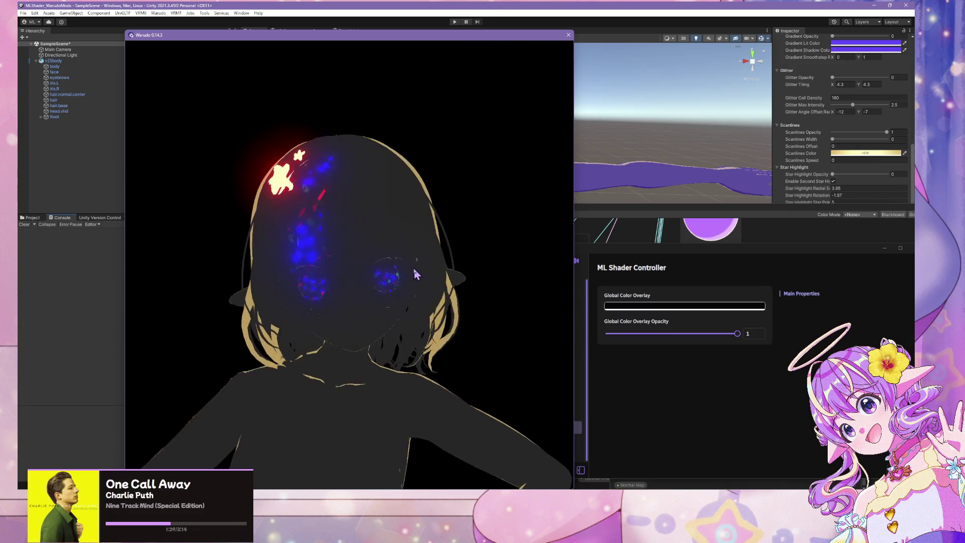
pyautogui.moveTo(731, 335)
pyautogui.mouseDown()
pyautogui.moveTo(619, 333)
pyautogui.moveTo(765, 335)
pyautogui.mouseUp()
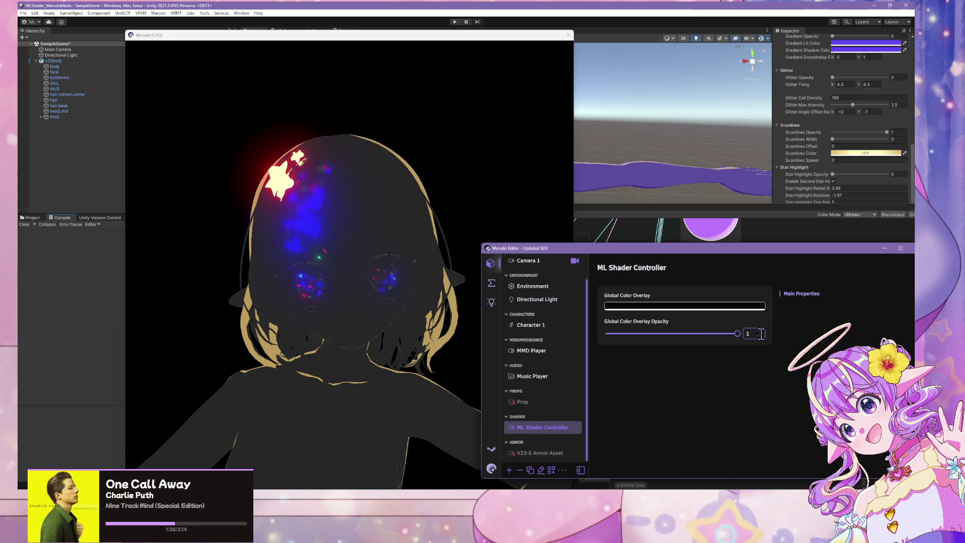
pyautogui.click(355, 282)
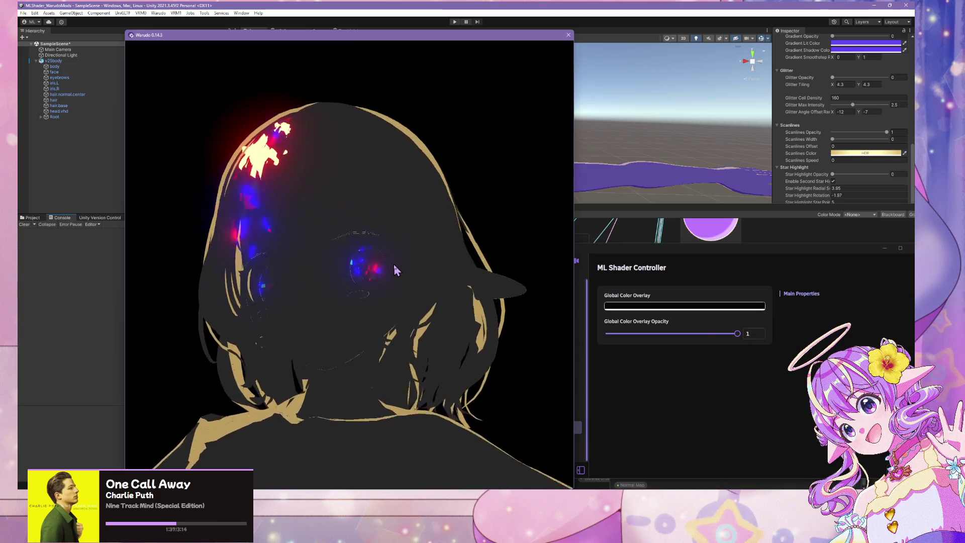
pyautogui.scroll(10, 394, 270)
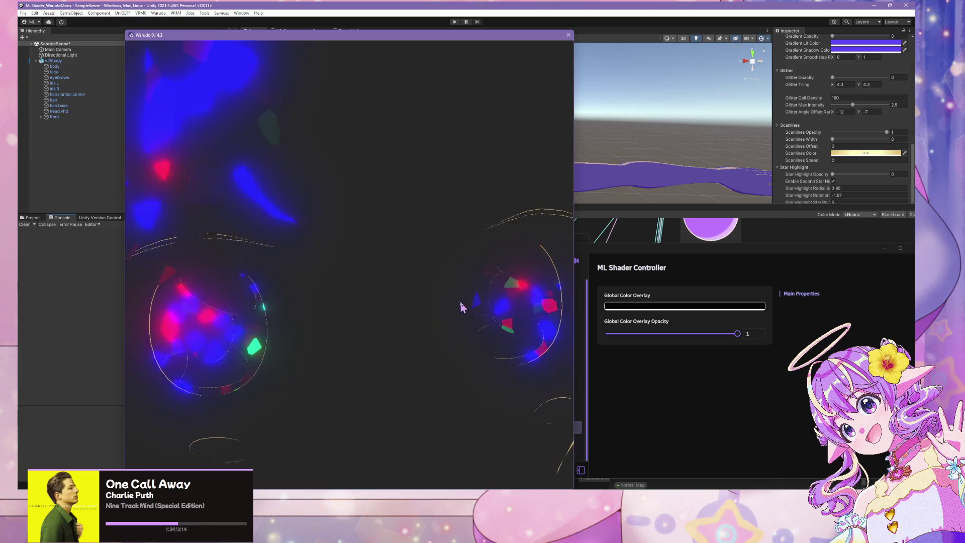
pyautogui.scroll(-10, 461, 302)
pyautogui.scroll(5, 397, 296)
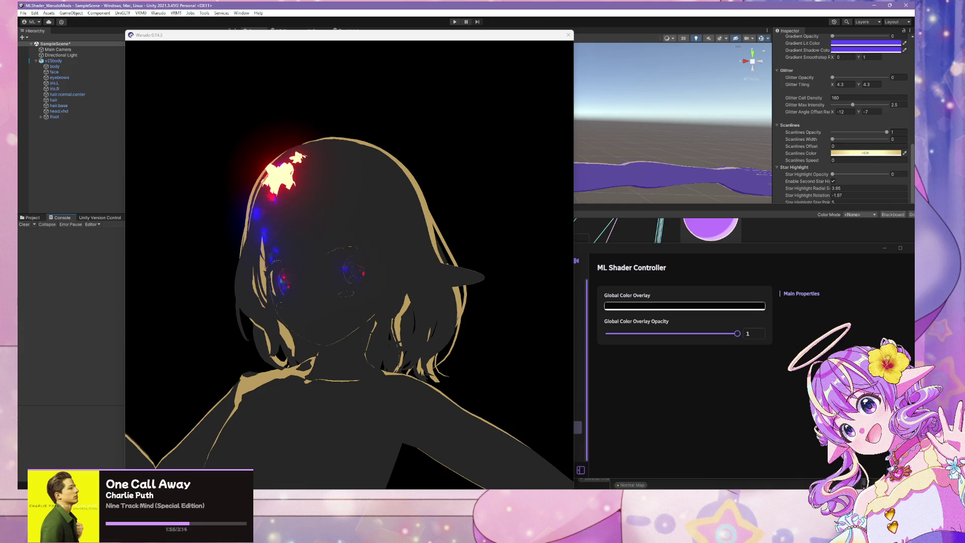
pyautogui.moveTo(218, 338); pyautogui.dragTo(285, 348)
pyautogui.scroll(-3, 284, 350)
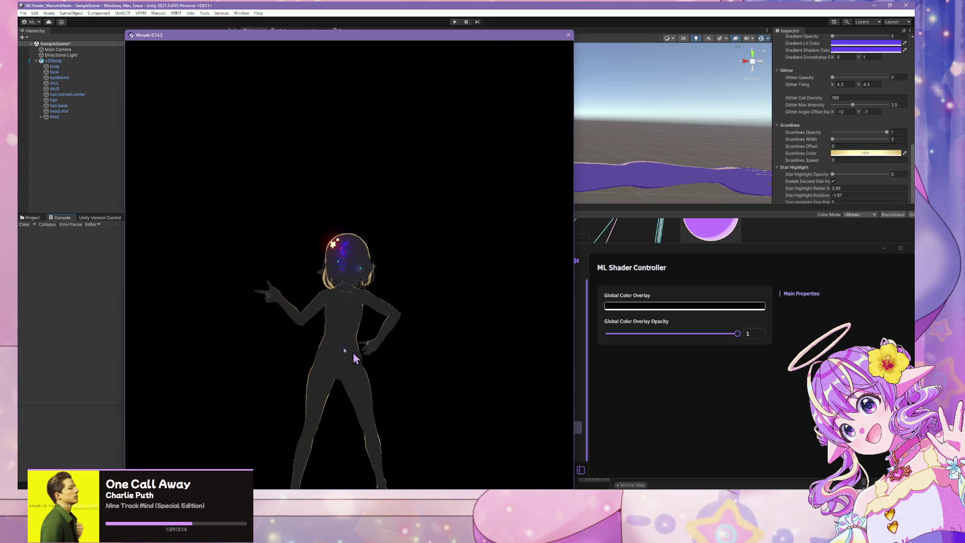
pyautogui.scroll(3, 317, 329)
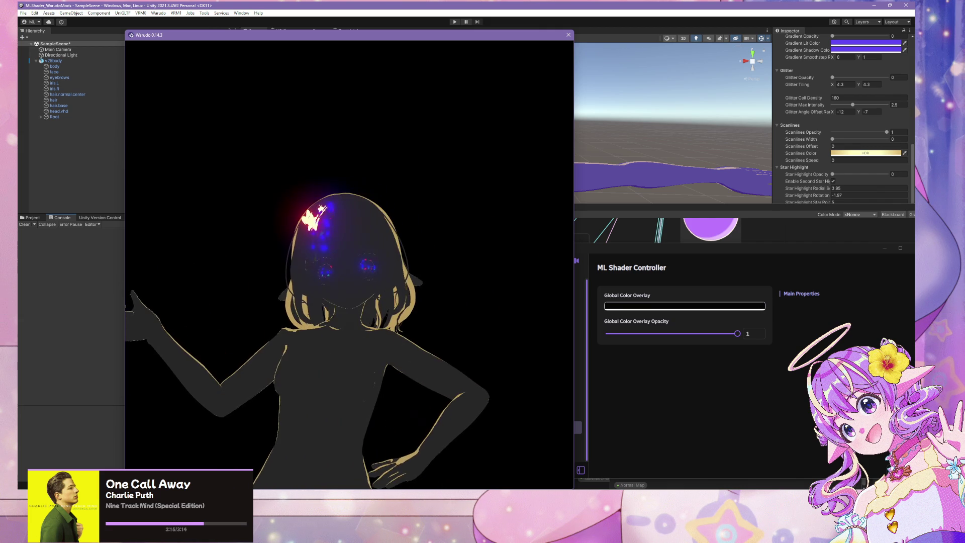
pyautogui.scroll(5, 437, 327)
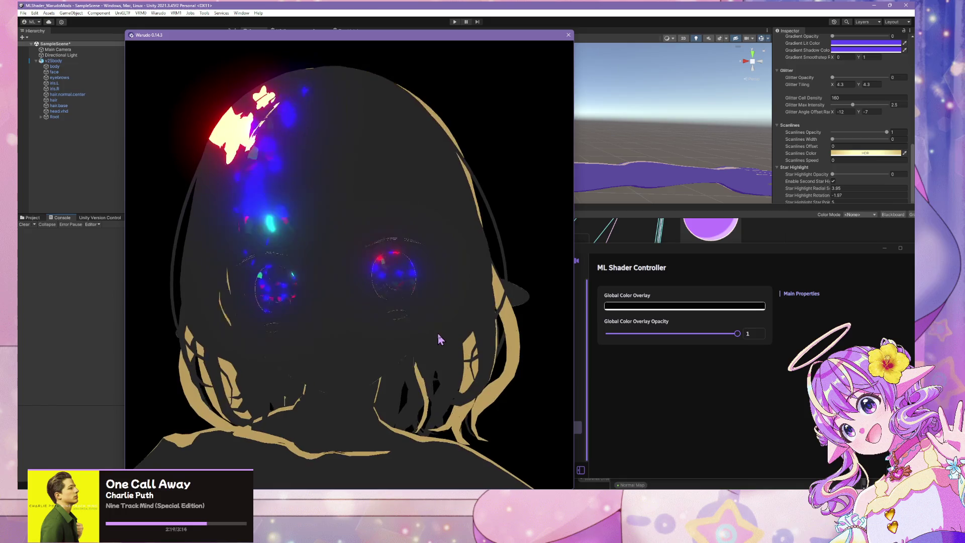
pyautogui.click(667, 403)
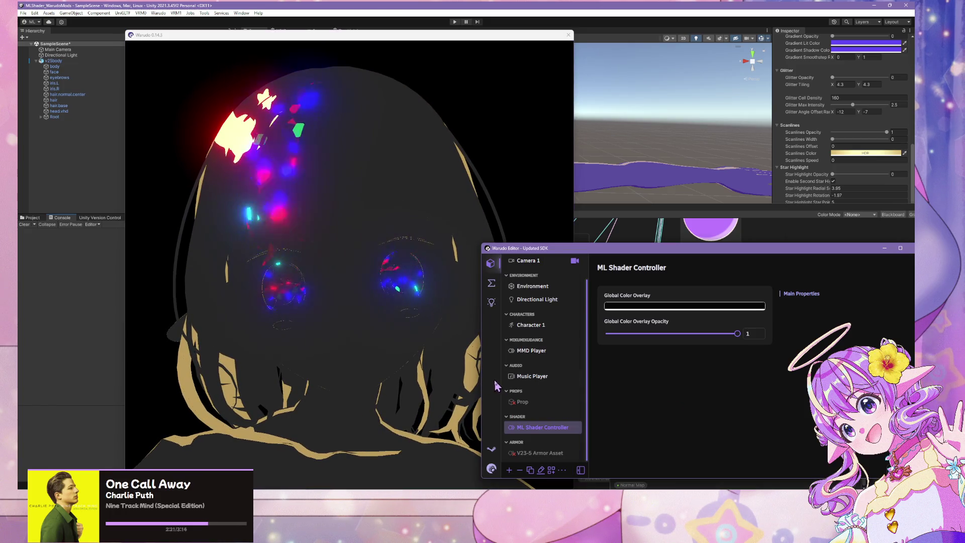
pyautogui.click(344, 399)
pyautogui.scroll(-5, 362, 271)
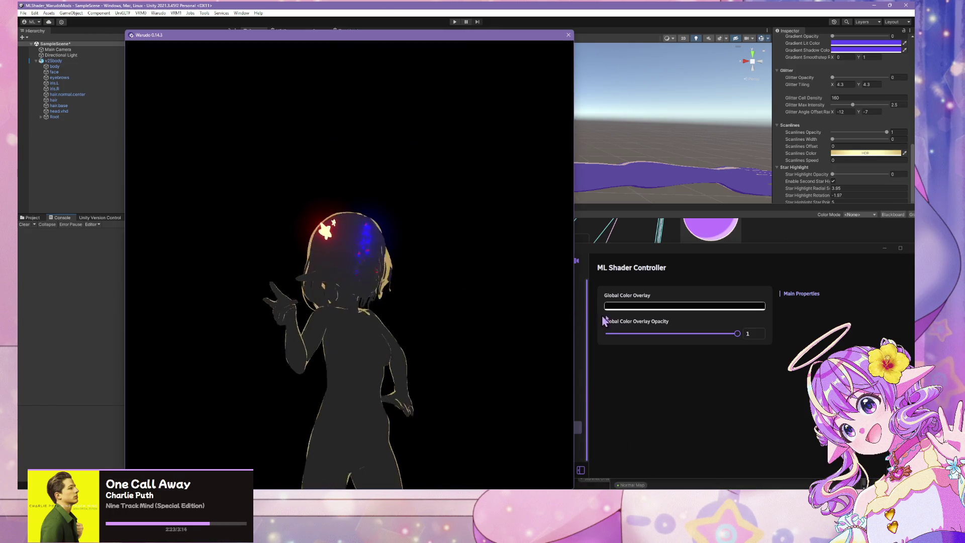
pyautogui.scroll(3, 416, 275)
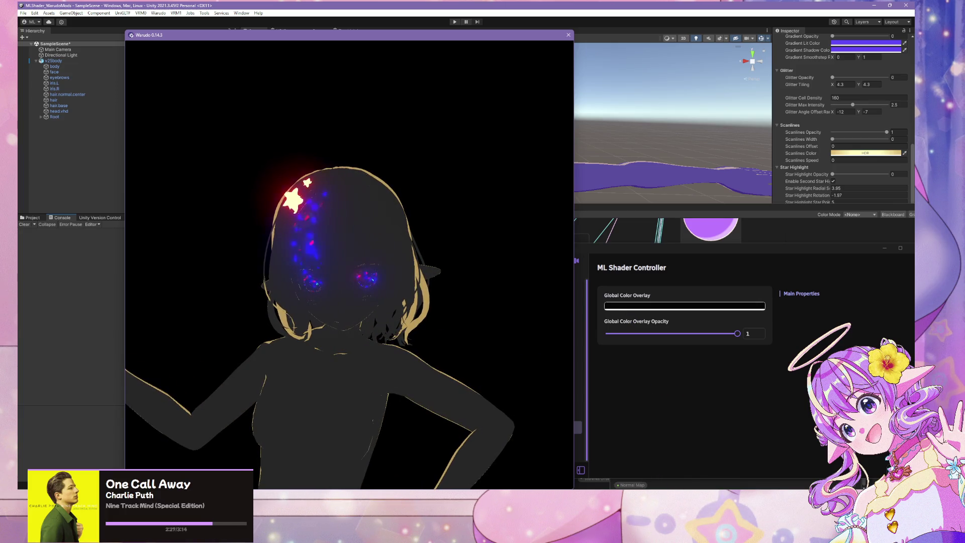
pyautogui.moveTo(668, 538)
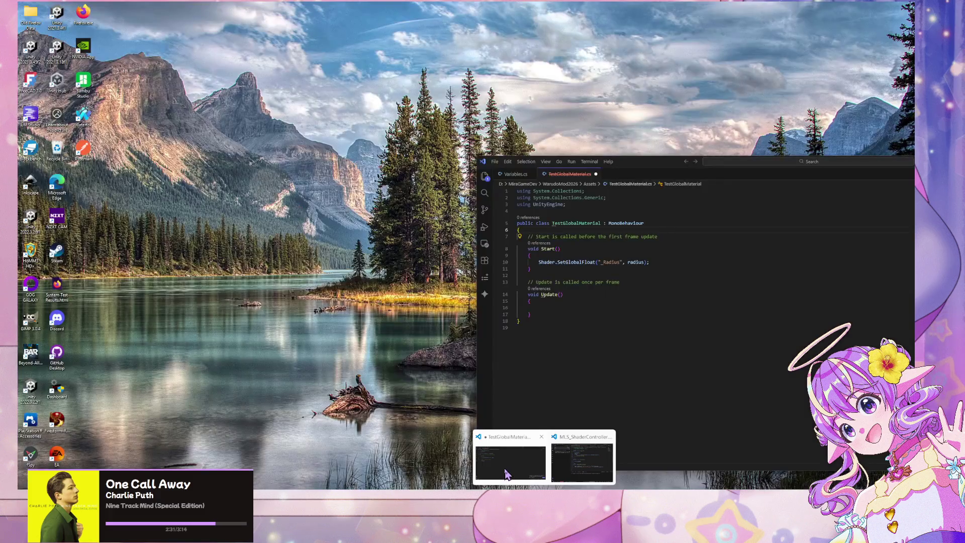
# - Open ML_UnityParentConstraintsManagerAsset.cs from the UnityConstraint Assets folder for reference
pyautogui.click(502, 445)
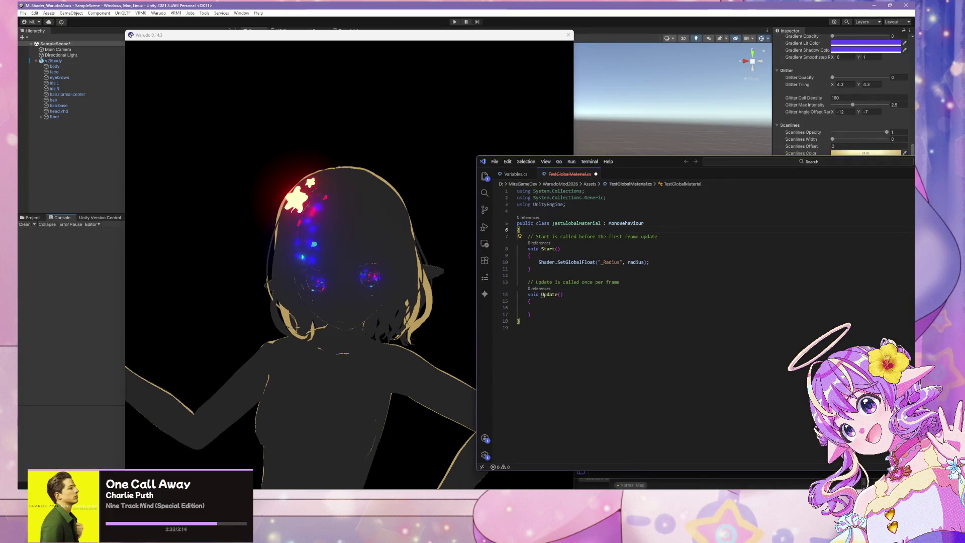
pyautogui.moveTo(544, 535)
pyautogui.click(583, 460)
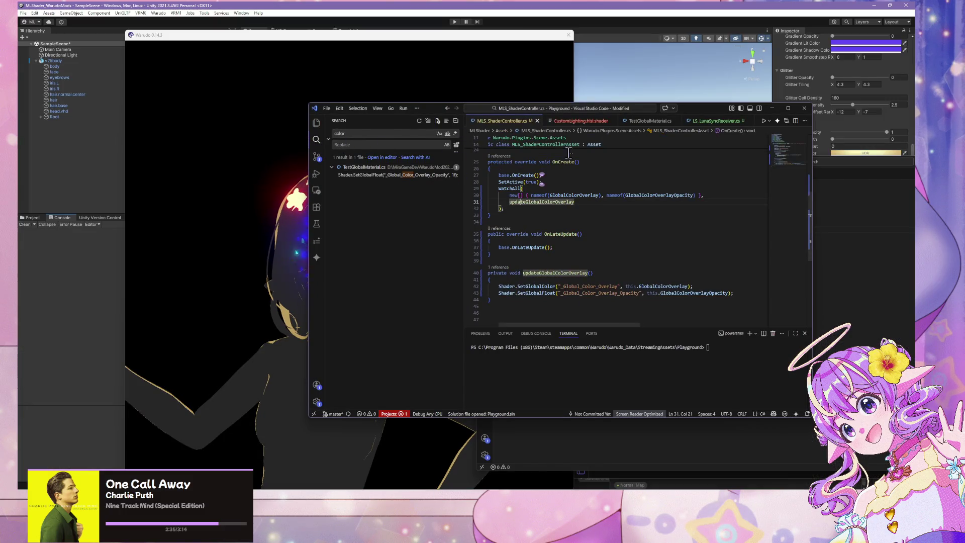
pyautogui.click(315, 122)
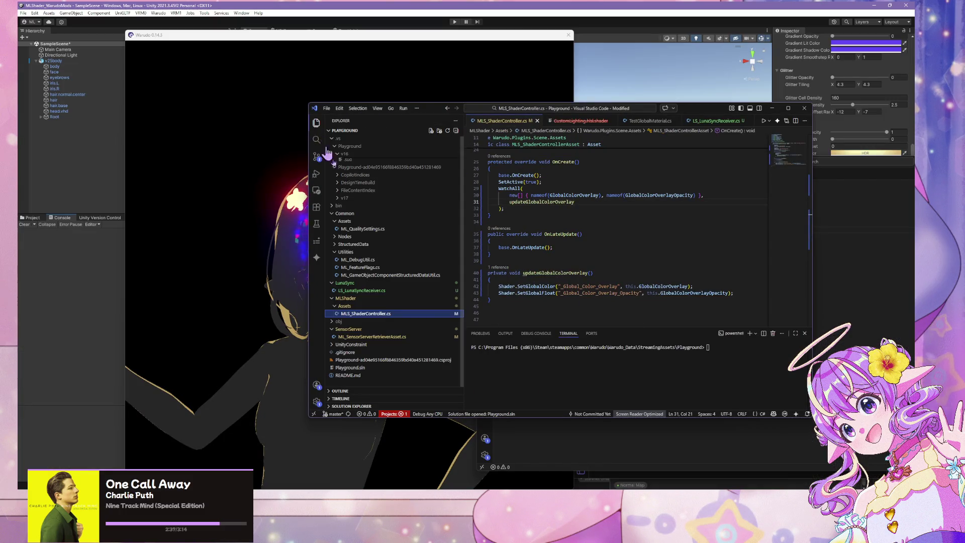
pyautogui.click(366, 344)
pyautogui.click(368, 360)
pyautogui.click(386, 353)
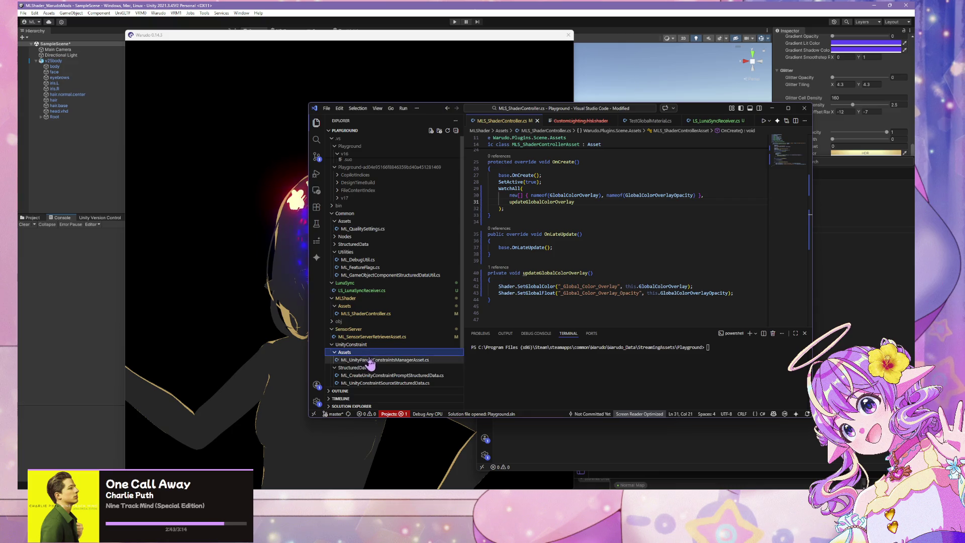
pyautogui.click(374, 359)
pyautogui.scroll(10, 636, 221)
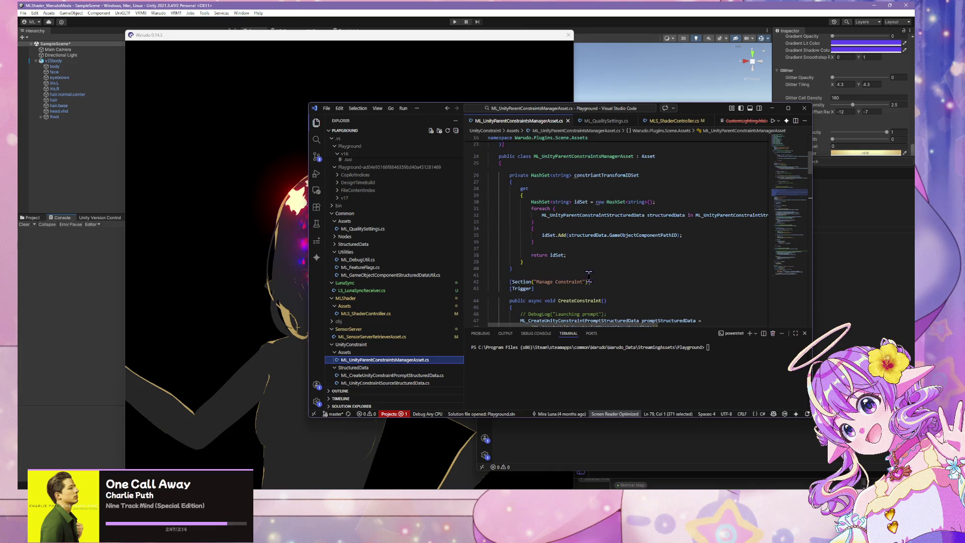
# - Reuse its Section attribute above GlobalColorOverlay in MLS_ShaderController.cs, titled 'Global Color Overlay'
pyautogui.moveTo(588, 280); pyautogui.dragTo(557, 284)
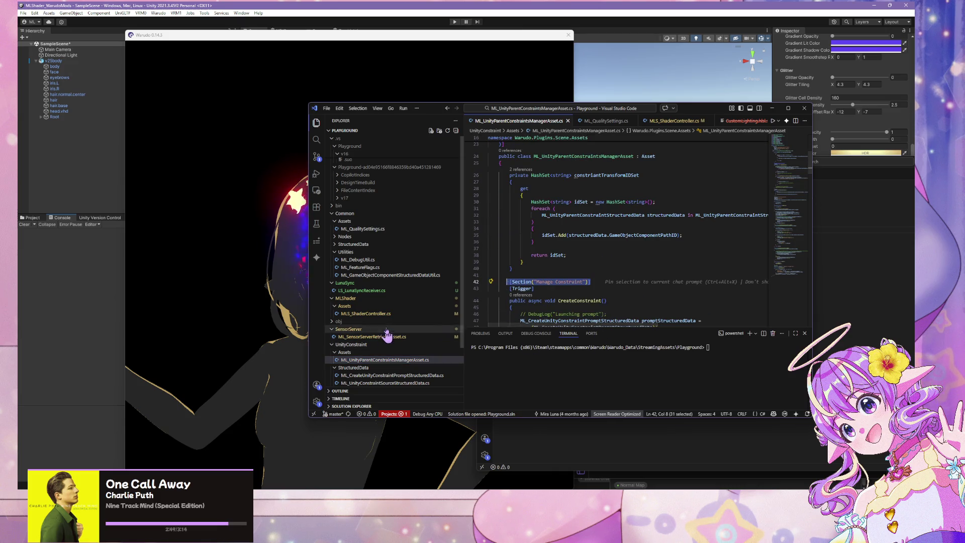
pyautogui.click(372, 313)
pyautogui.scroll(2, 604, 195)
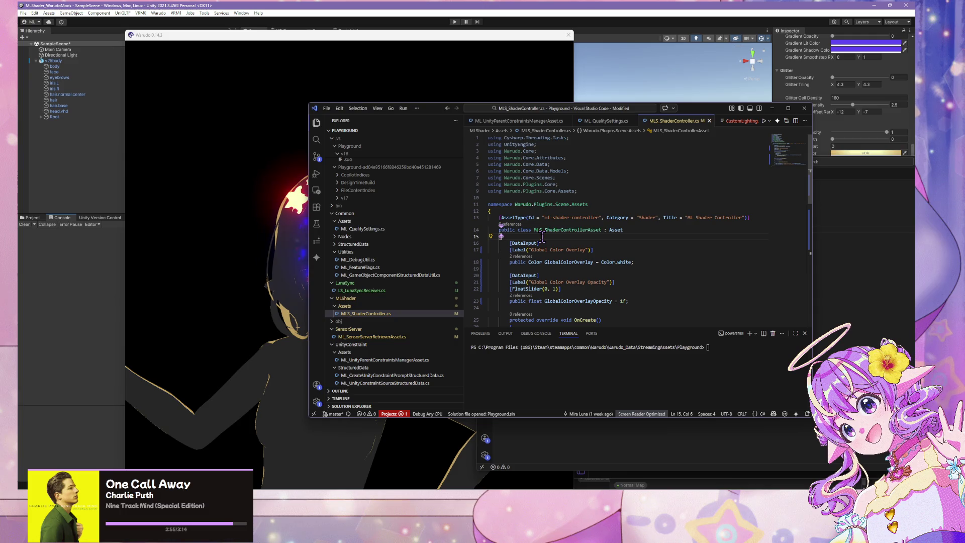
pyautogui.press('Return')
pyautogui.write('[Section("Manage Constraint")]')
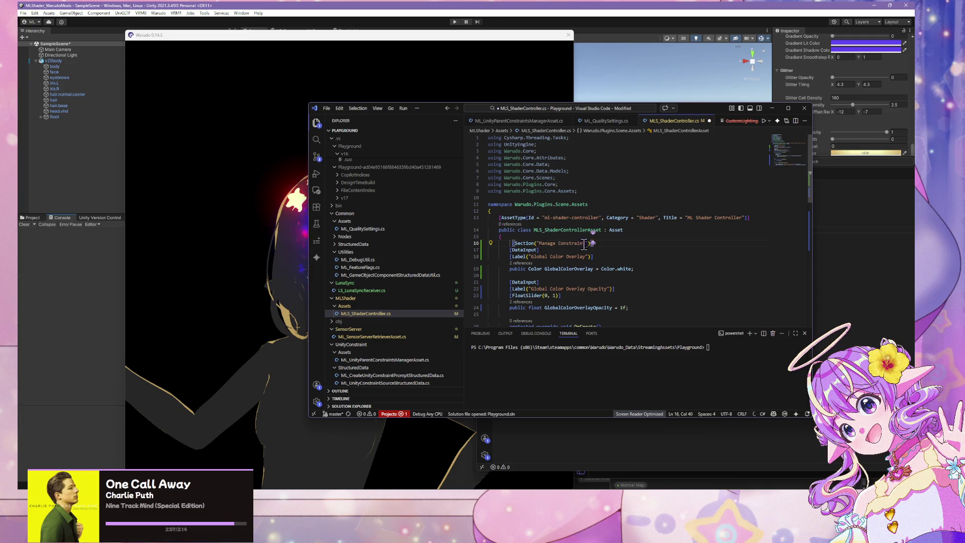
pyautogui.moveTo(585, 243); pyautogui.dragTo(547, 241)
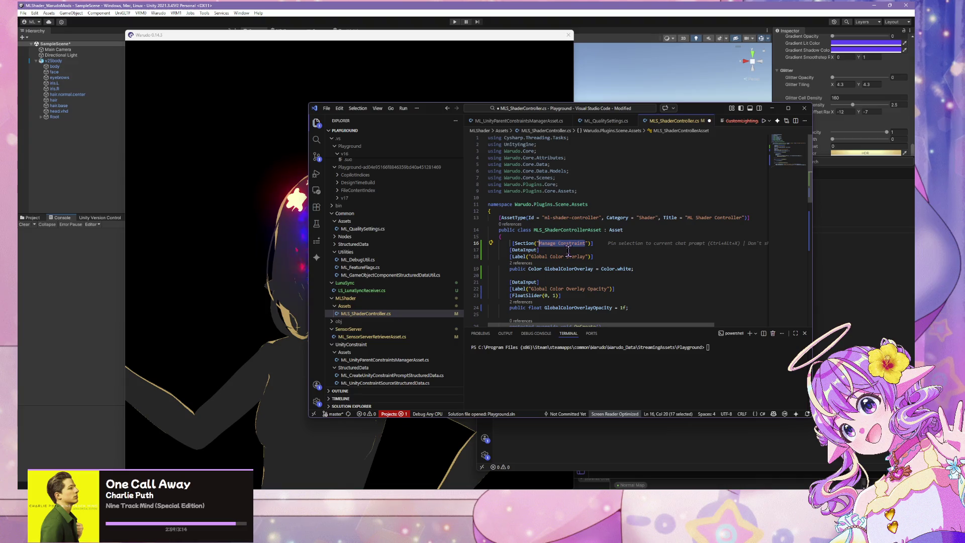
pyautogui.write('Global')
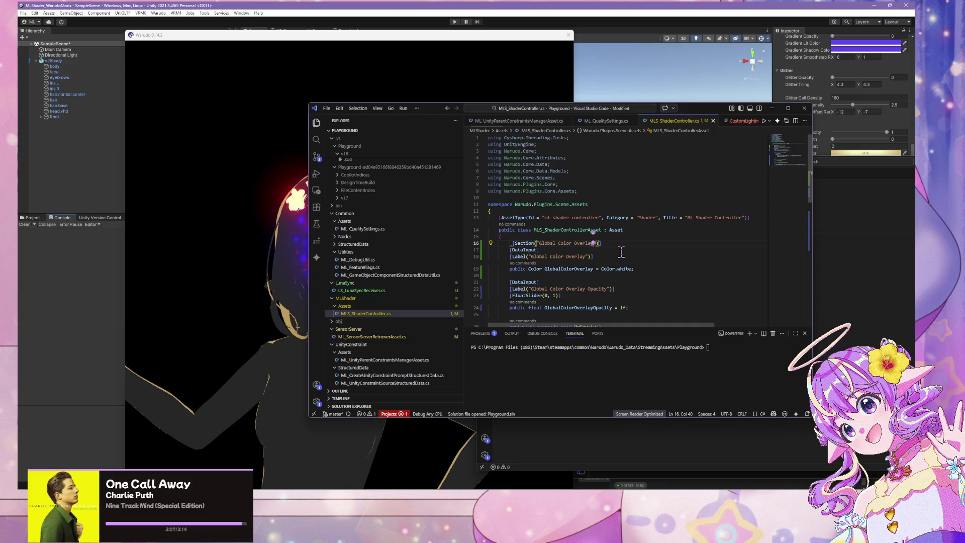
pyautogui.hotkey('alt', 'Tab')
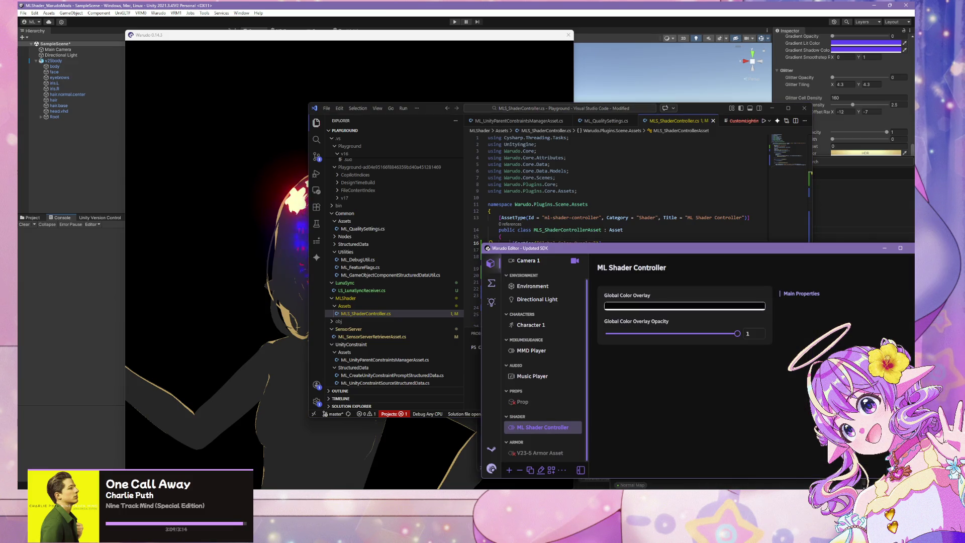
pyautogui.hotkey('alt', 'Tab')
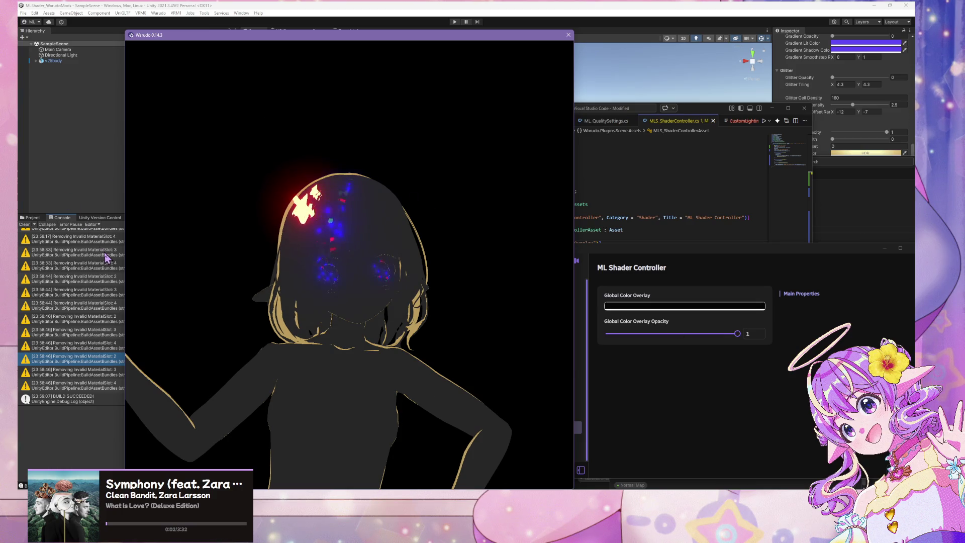
# - Shrink the floating shader graph window and clear the build messages, checking the Clear and Editor dropdowns
pyautogui.click(92, 360)
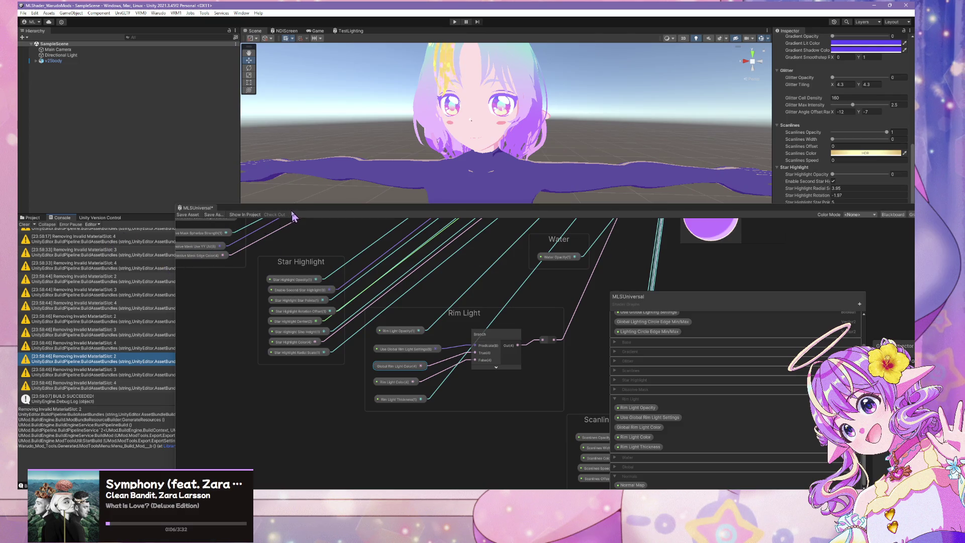
pyautogui.moveTo(293, 216); pyautogui.dragTo(284, 304)
pyautogui.click(26, 224)
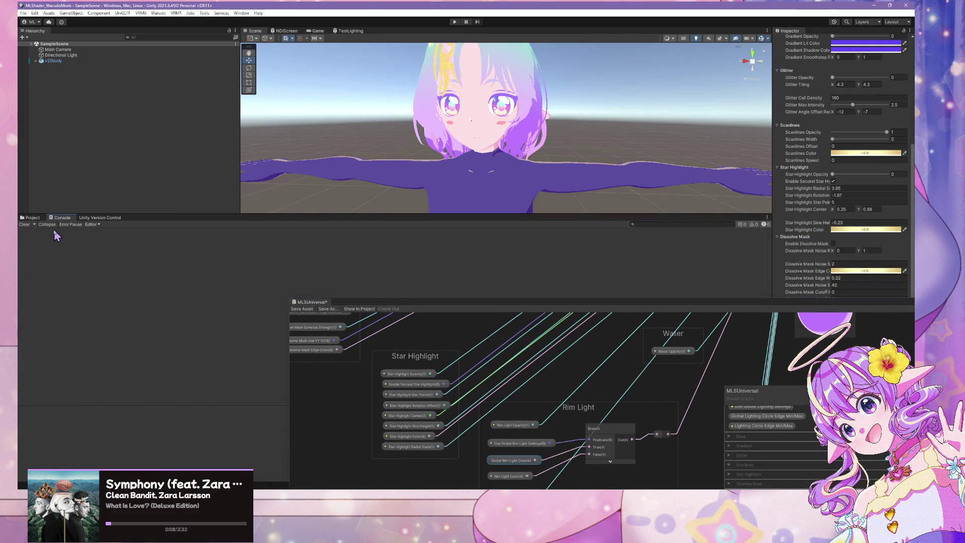
pyautogui.click(93, 225)
pyautogui.click(70, 237)
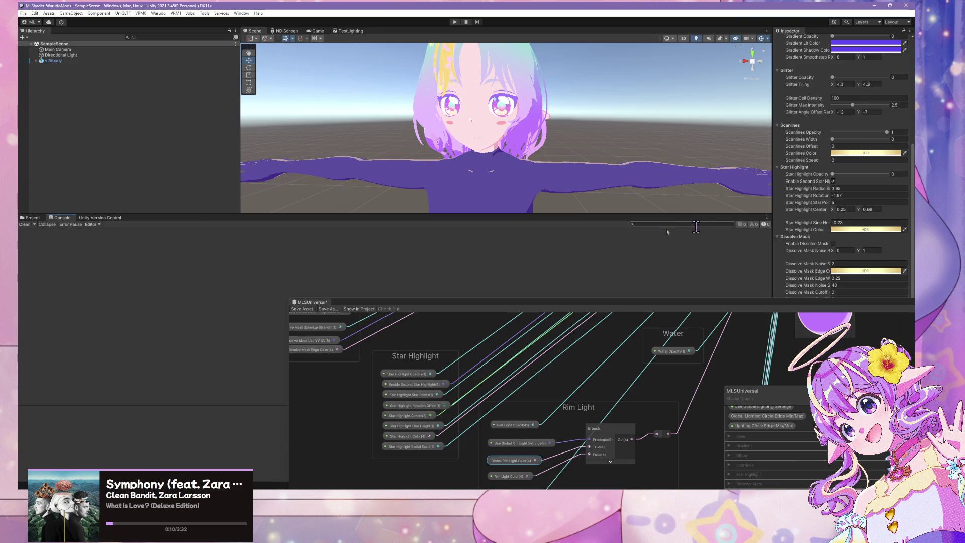
pyautogui.click(34, 224)
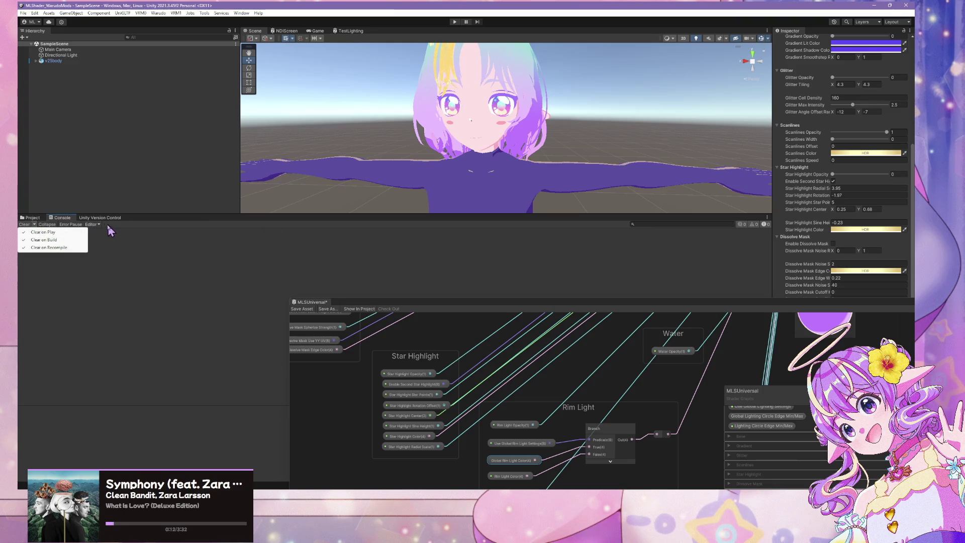
pyautogui.click(91, 224)
pyautogui.click(71, 234)
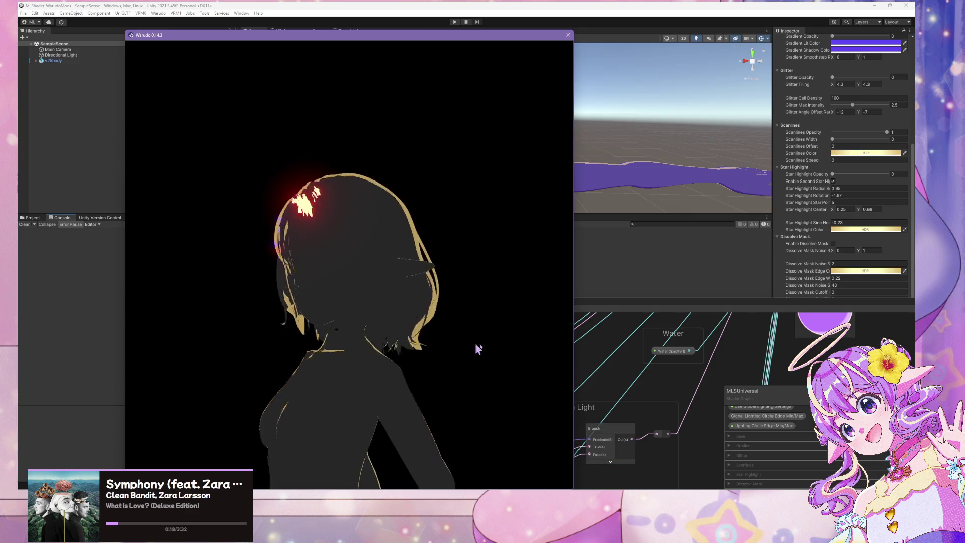
# - Lower Global Color Overlay Opacity to 0.39 and check the avatar
pyautogui.scroll(5, 444, 317)
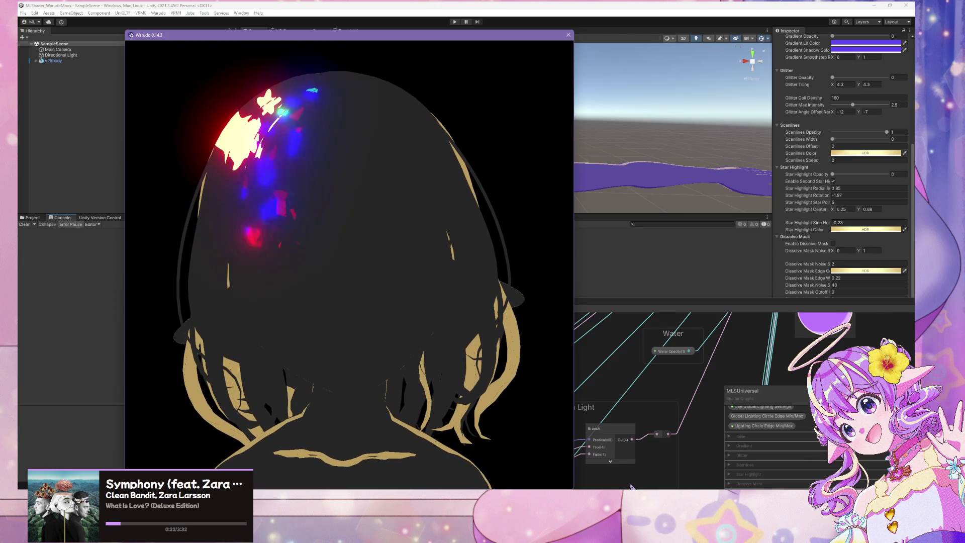
pyautogui.moveTo(734, 359)
pyautogui.mouseDown()
pyautogui.moveTo(614, 360)
pyautogui.moveTo(737, 359)
pyautogui.mouseUp()
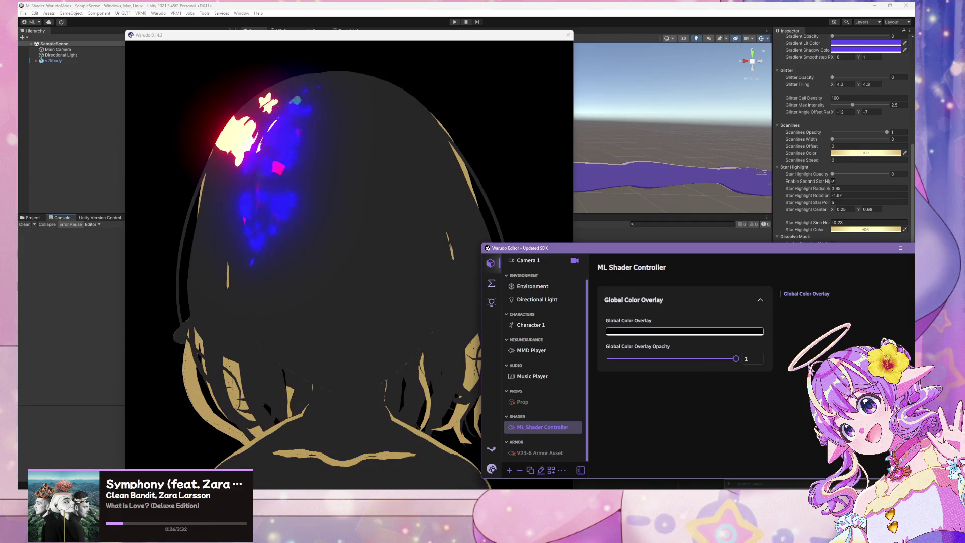
pyautogui.click(588, 405)
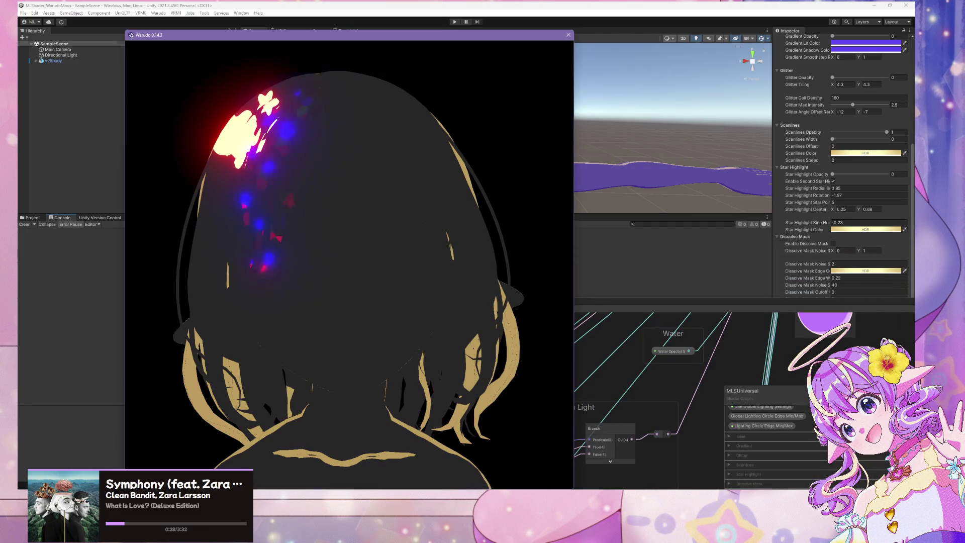
pyautogui.hotkey('alt', 'Tab')
# - Look through the MMD Player and Character 1 settings and the blueprints list
pyautogui.click(548, 354)
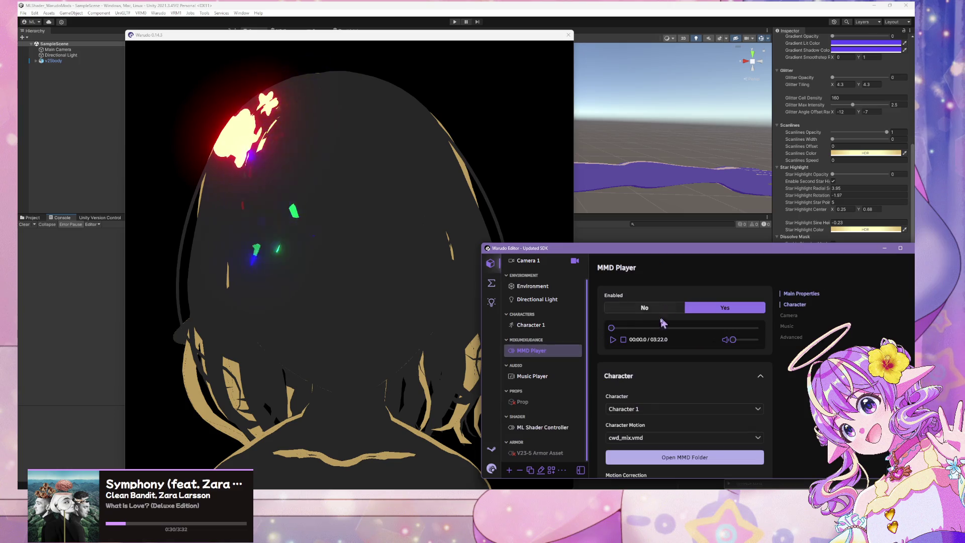
pyautogui.click(472, 321)
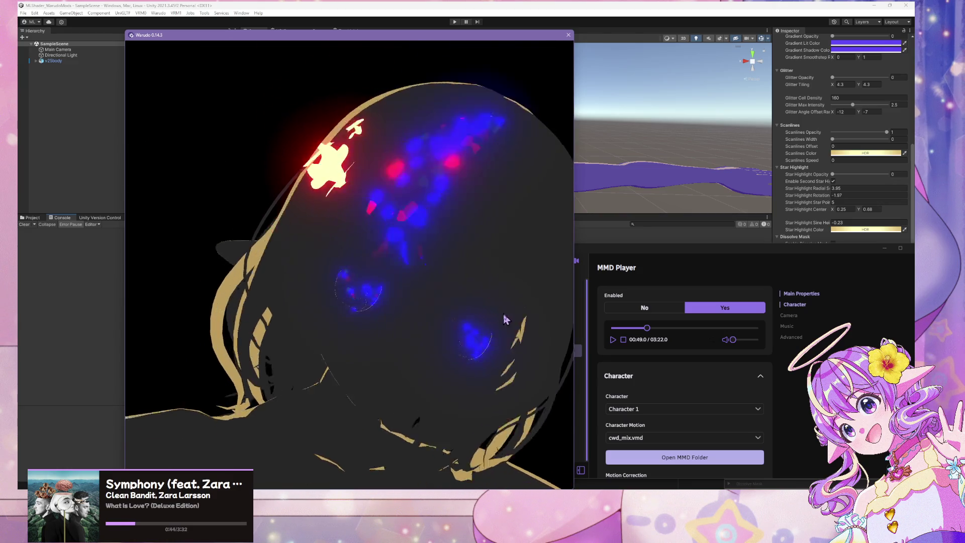
pyautogui.click(577, 294)
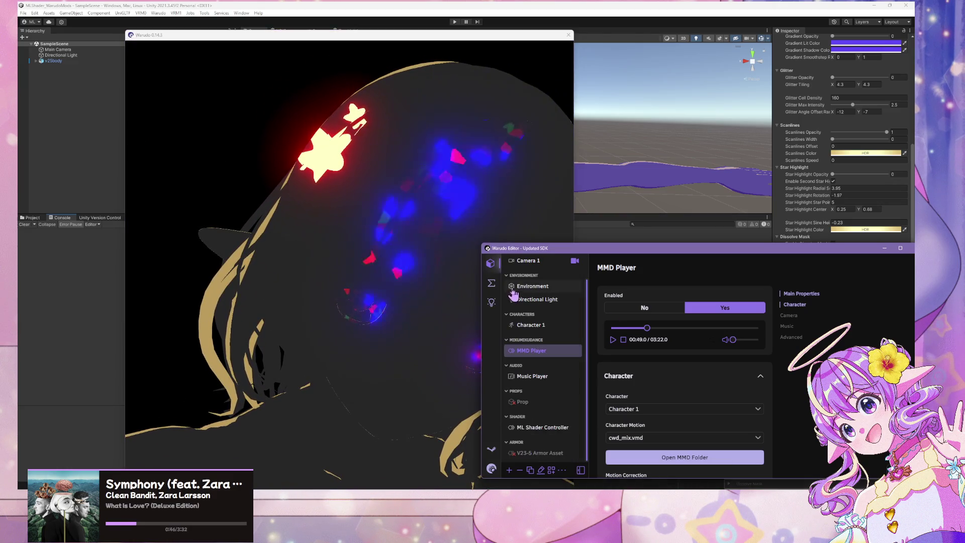
pyautogui.click(530, 324)
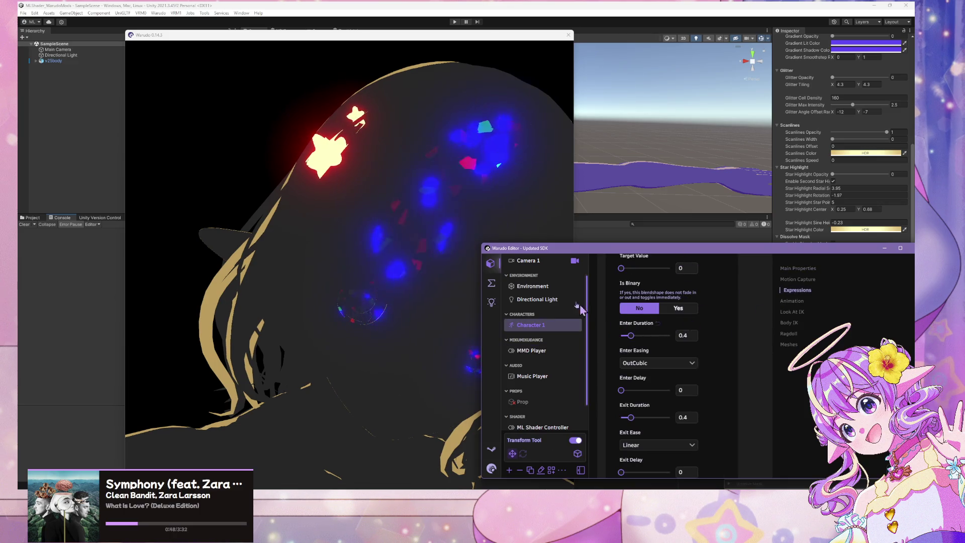
pyautogui.click(491, 283)
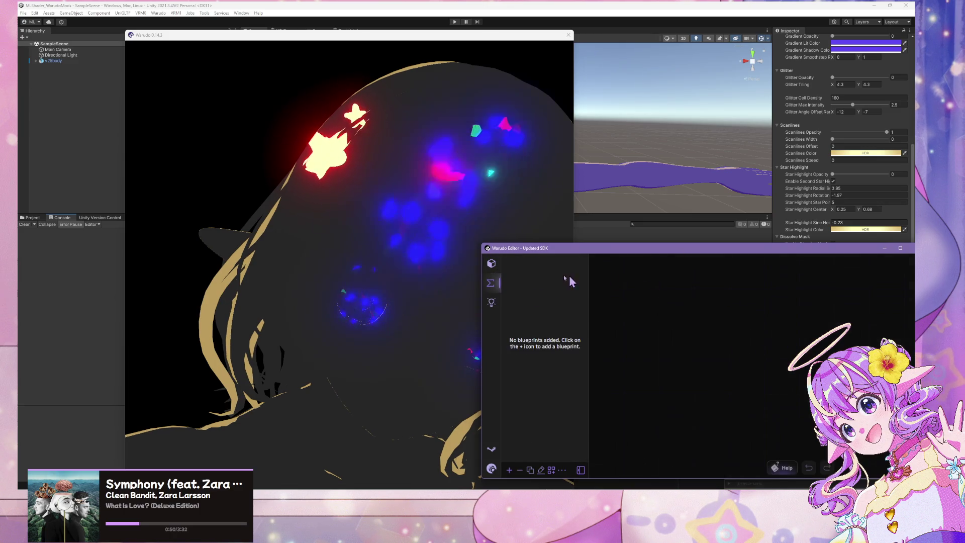
pyautogui.click(491, 263)
pyautogui.scroll(1, 550, 322)
# - Set Global Color Overlay Opacity to 0.74 in the ML Shader Controller and view the avatar
pyautogui.click(543, 427)
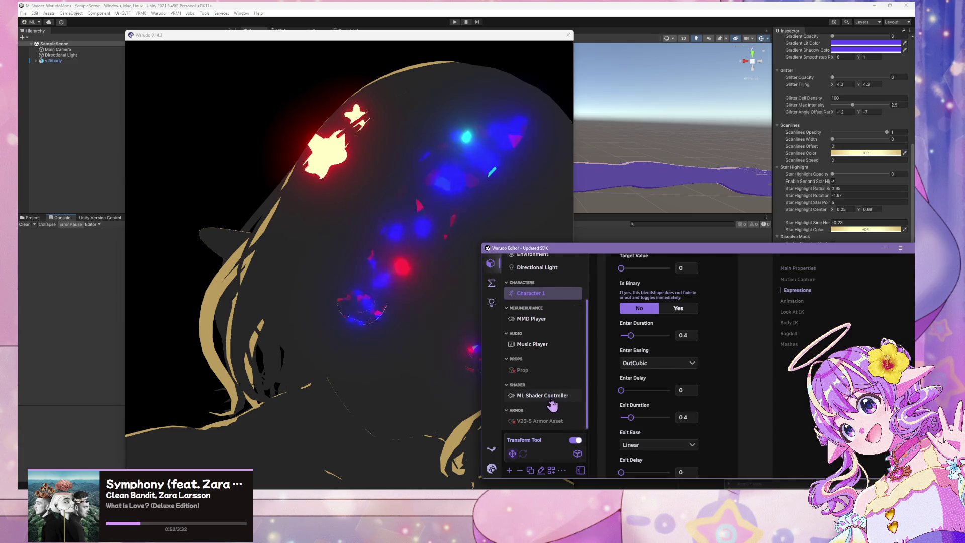
pyautogui.moveTo(641, 358)
pyautogui.mouseDown()
pyautogui.moveTo(739, 360)
pyautogui.moveTo(614, 358)
pyautogui.moveTo(738, 358)
pyautogui.mouseUp()
pyautogui.click(294, 279)
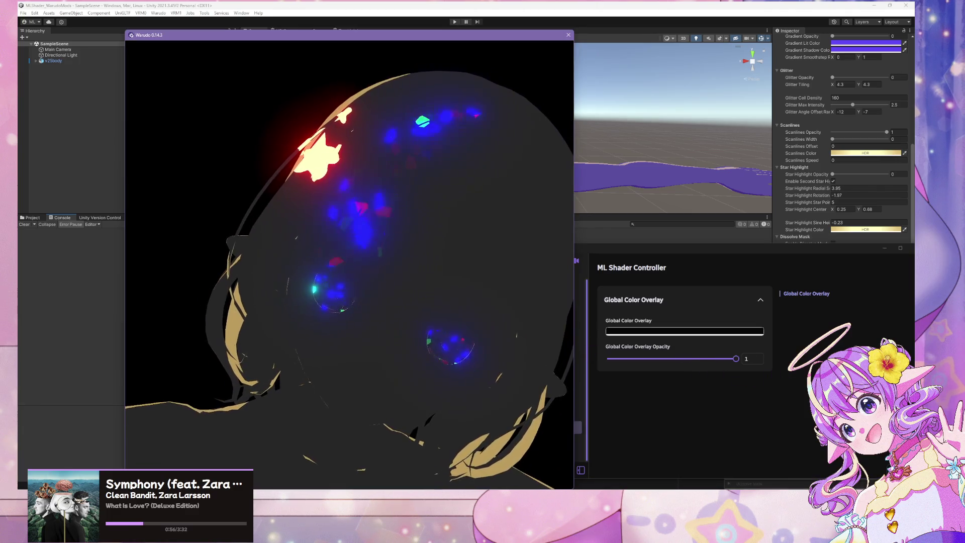
pyautogui.click(580, 331)
# - Jump the MMD Player dance to 01:19.8 and resume playback
pyautogui.click(528, 342)
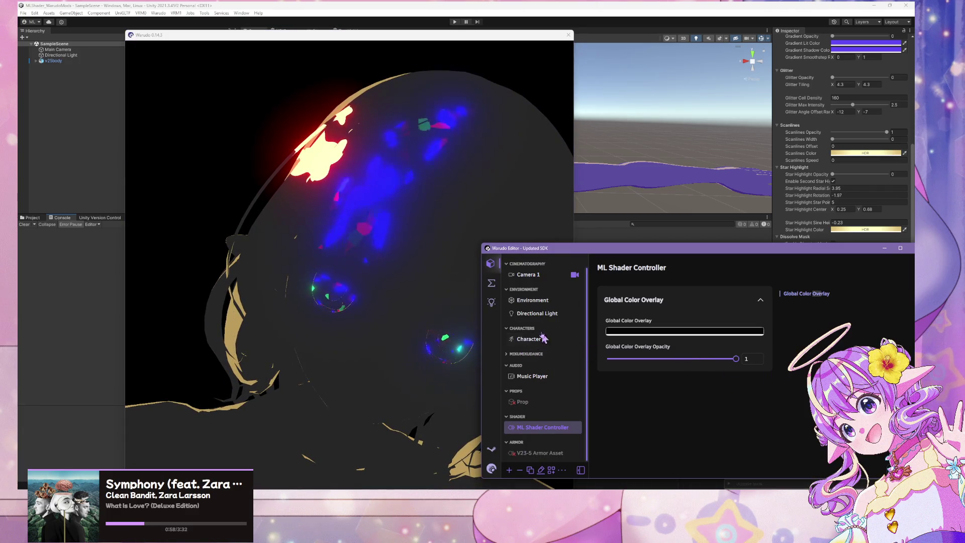
pyautogui.scroll(1, 542, 337)
pyautogui.click(533, 341)
pyautogui.click(523, 353)
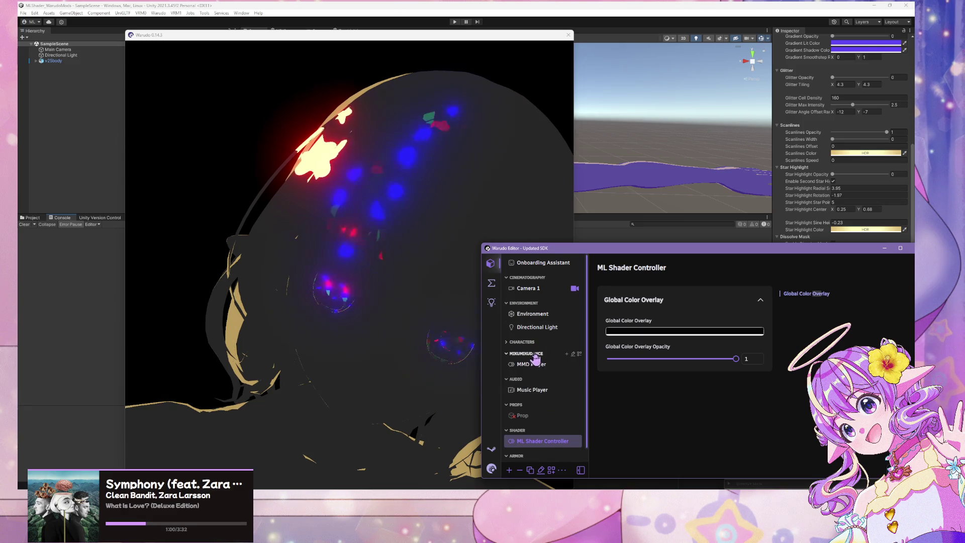
pyautogui.click(532, 364)
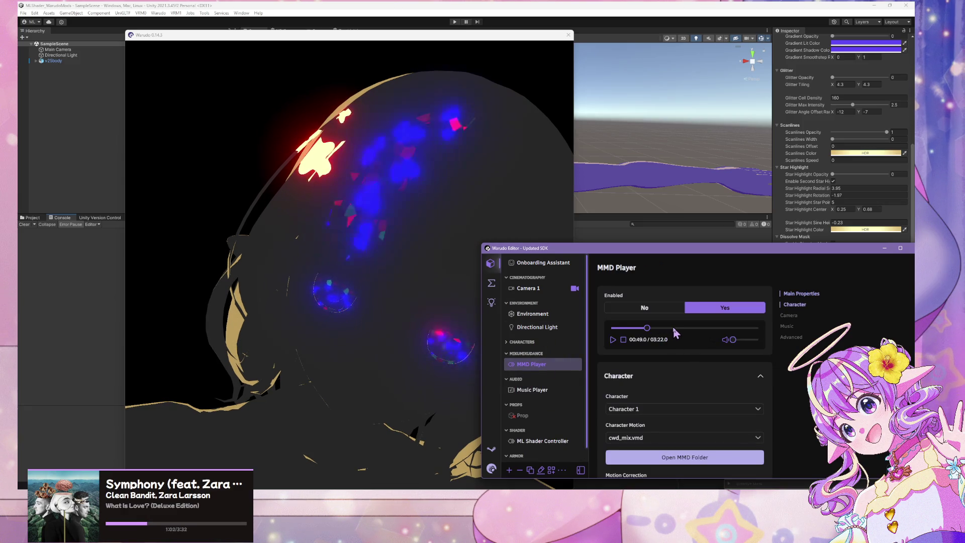
pyautogui.click(669, 328)
pyautogui.click(477, 316)
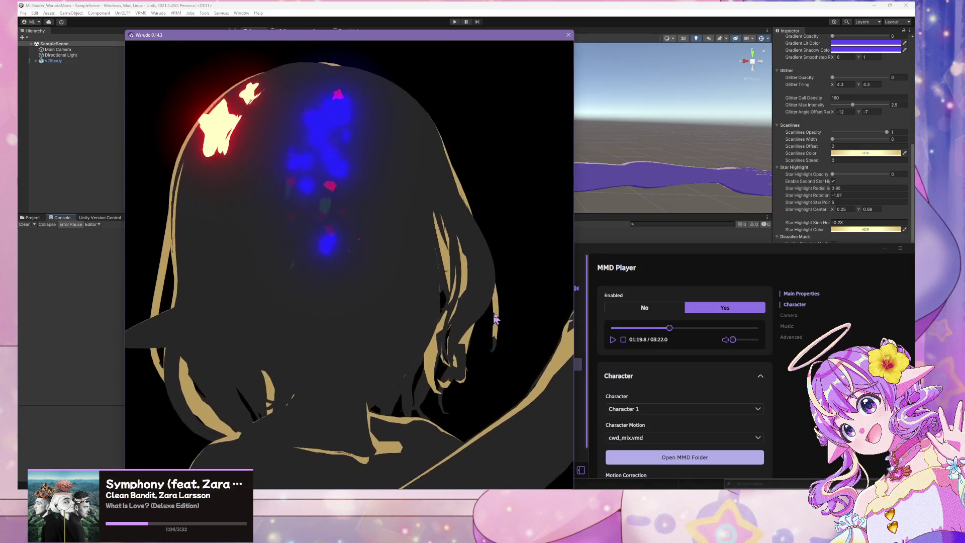
pyautogui.click(612, 341)
pyautogui.click(612, 340)
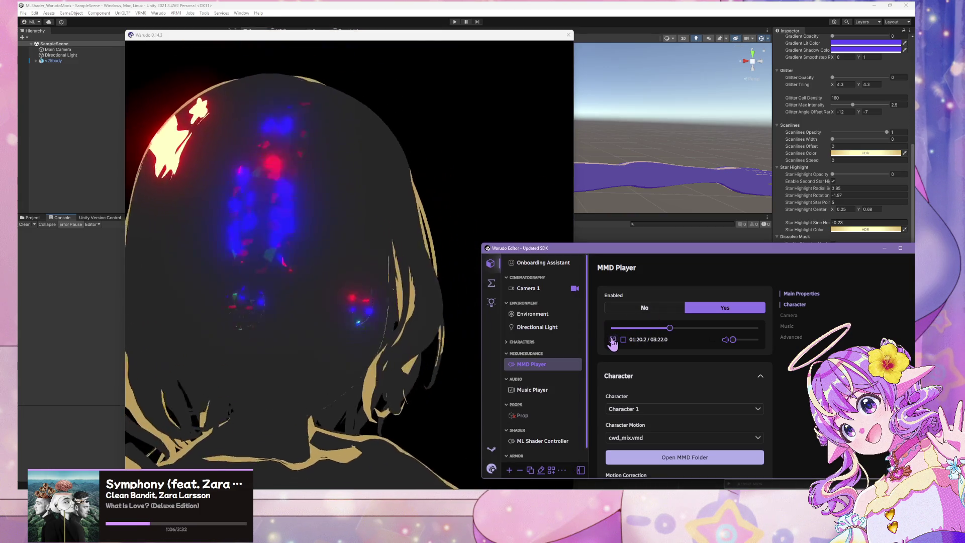
# - Watch the dancing avatar, then reopen the ML Shader Controller settings
pyautogui.click(327, 278)
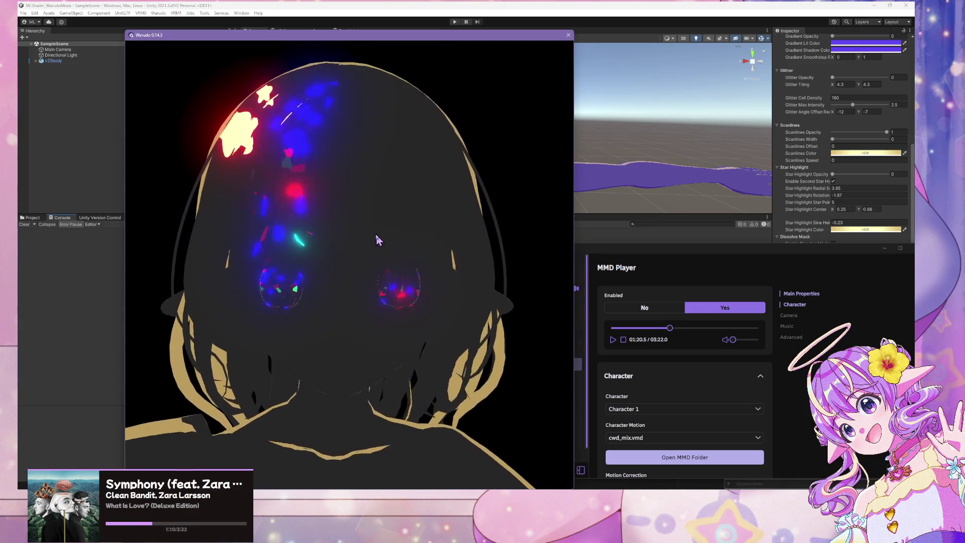
pyautogui.click(579, 364)
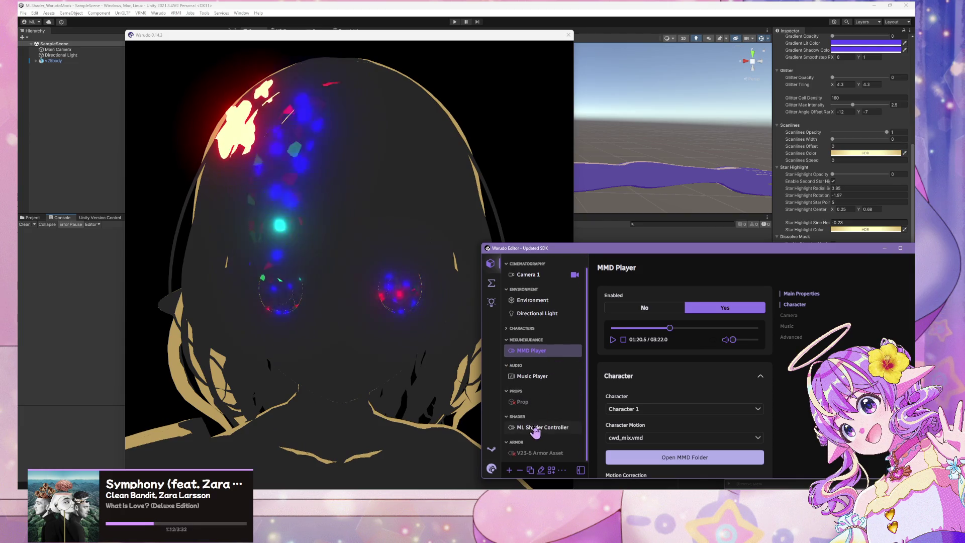
pyautogui.click(544, 428)
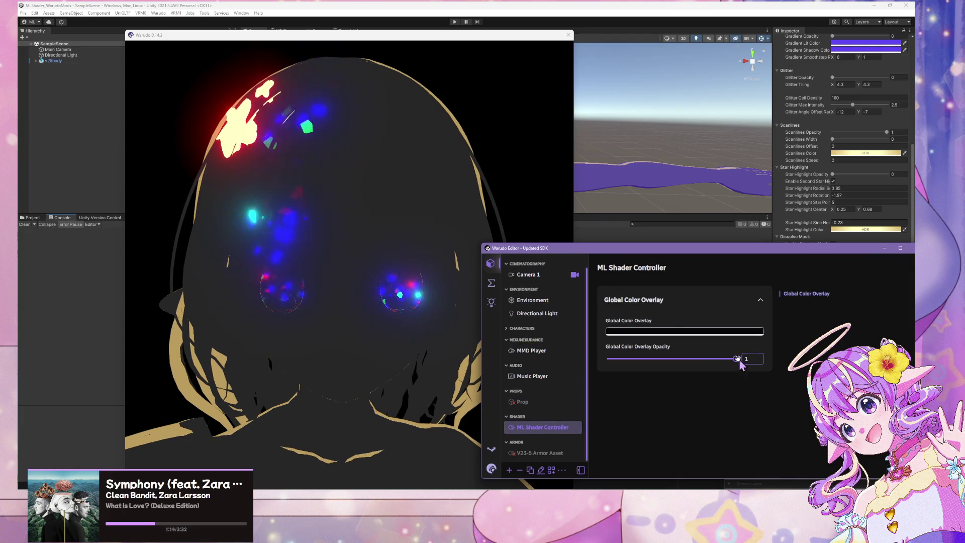
# - Try Global Color Overlay Opacity at 0.42 and 0.87, orbiting the camera to face the avatar
pyautogui.moveTo(736, 358)
pyautogui.mouseDown()
pyautogui.moveTo(662, 360)
pyautogui.moveTo(756, 363)
pyautogui.mouseUp()
pyautogui.click(352, 246)
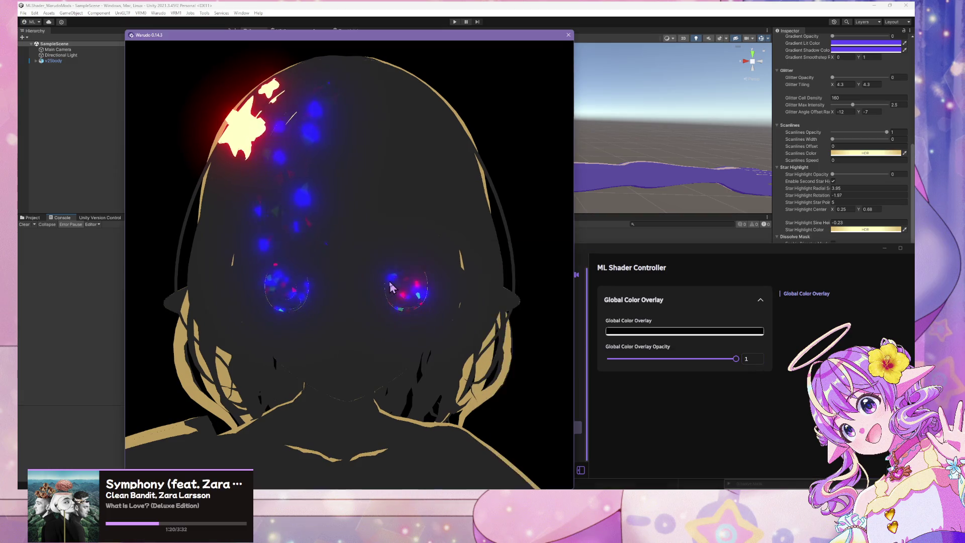
pyautogui.moveTo(360, 248)
pyautogui.mouseDown()
pyautogui.moveTo(267, 230)
pyautogui.moveTo(447, 263)
pyautogui.moveTo(461, 275)
pyautogui.mouseUp()
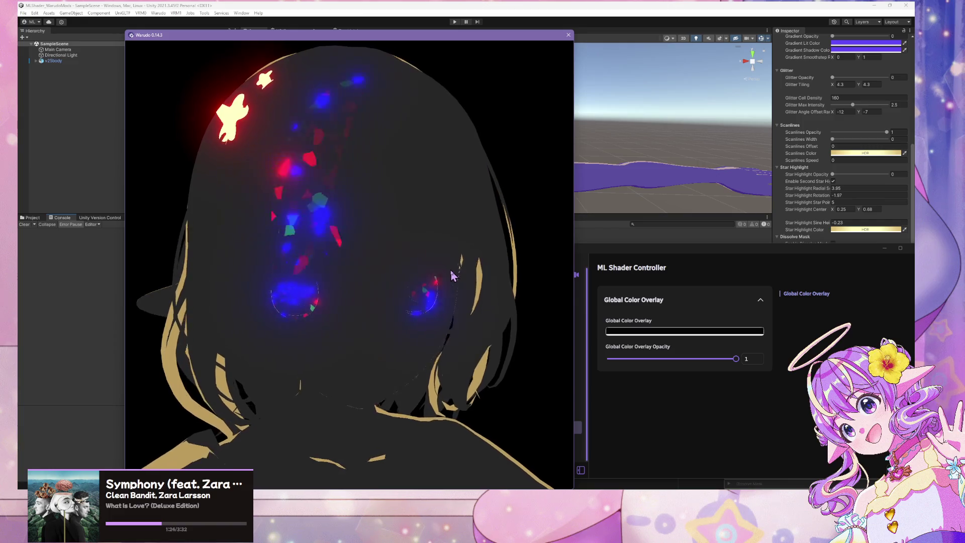
pyautogui.click(736, 360)
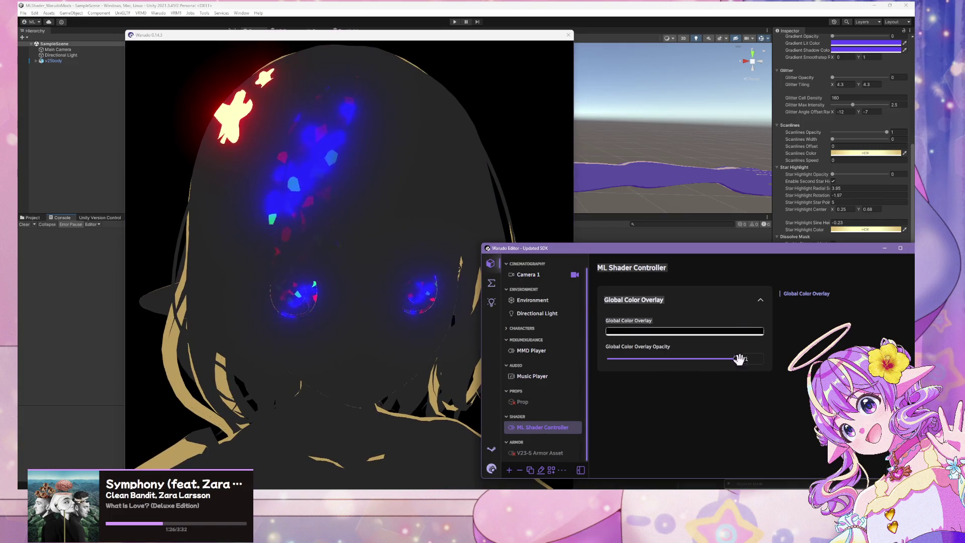
pyautogui.moveTo(736, 360)
pyautogui.mouseDown()
pyautogui.moveTo(628, 360)
pyautogui.moveTo(765, 377)
pyautogui.moveTo(605, 360)
pyautogui.moveTo(744, 359)
pyautogui.mouseUp()
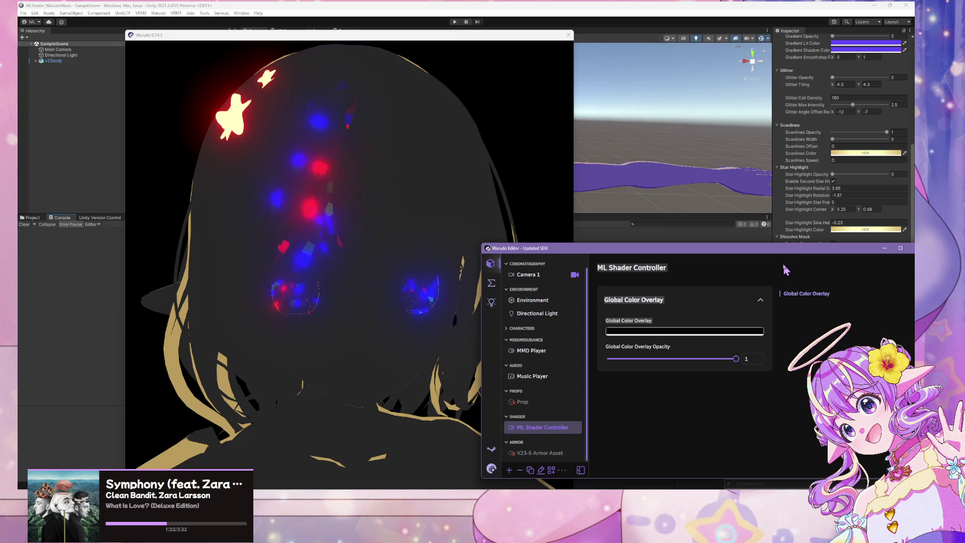
# - Reposition the Warudo editor window and switch back to Unity's project asset folders
pyautogui.moveTo(761, 248)
pyautogui.mouseDown()
pyautogui.moveTo(659, 244)
pyautogui.moveTo(620, 217)
pyautogui.moveTo(579, 229)
pyautogui.mouseUp()
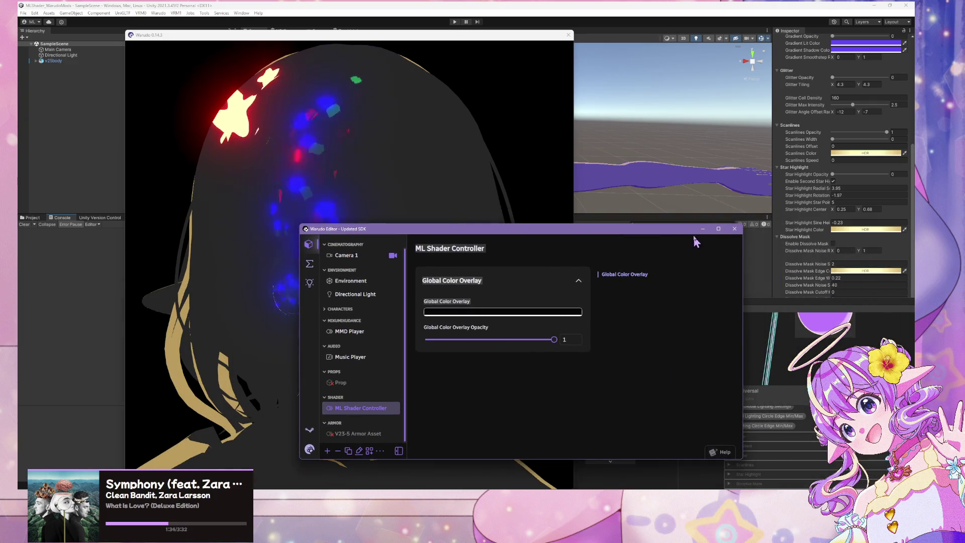
pyautogui.moveTo(694, 229); pyautogui.dragTo(766, 364)
pyautogui.scroll(-1, 849, 196)
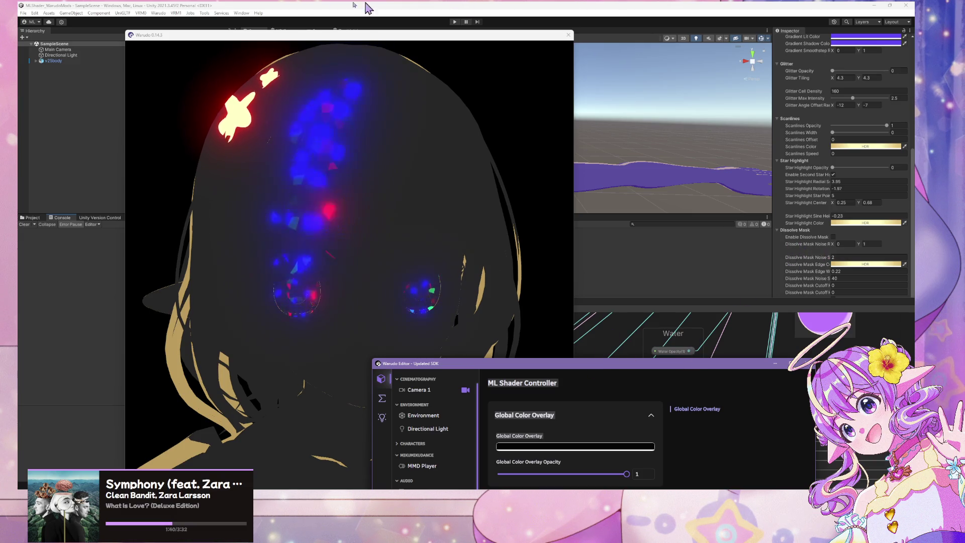
pyautogui.click(297, 8)
pyautogui.click(38, 218)
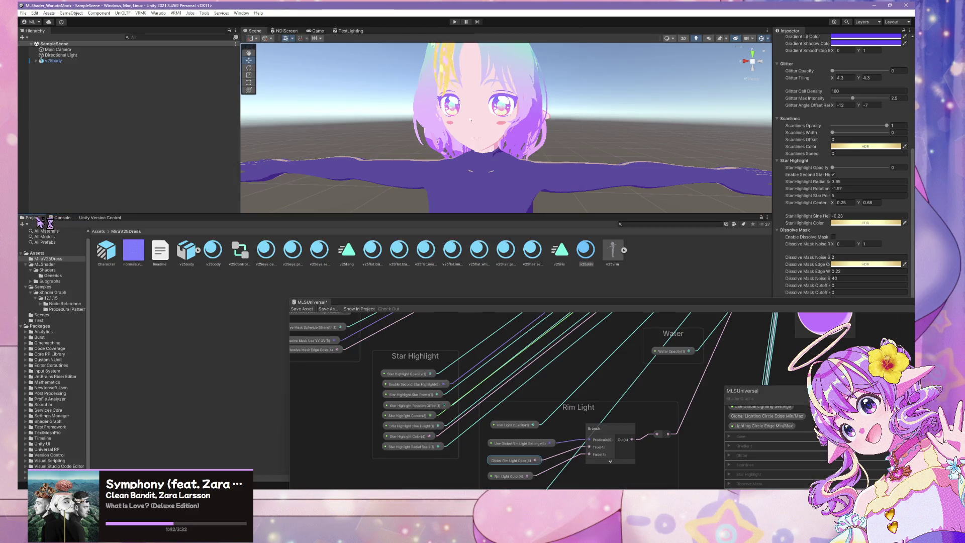
# - Select the v25body material and inspect the Rim Light Color node and Use Global Rim Light setting
pyautogui.click(224, 256)
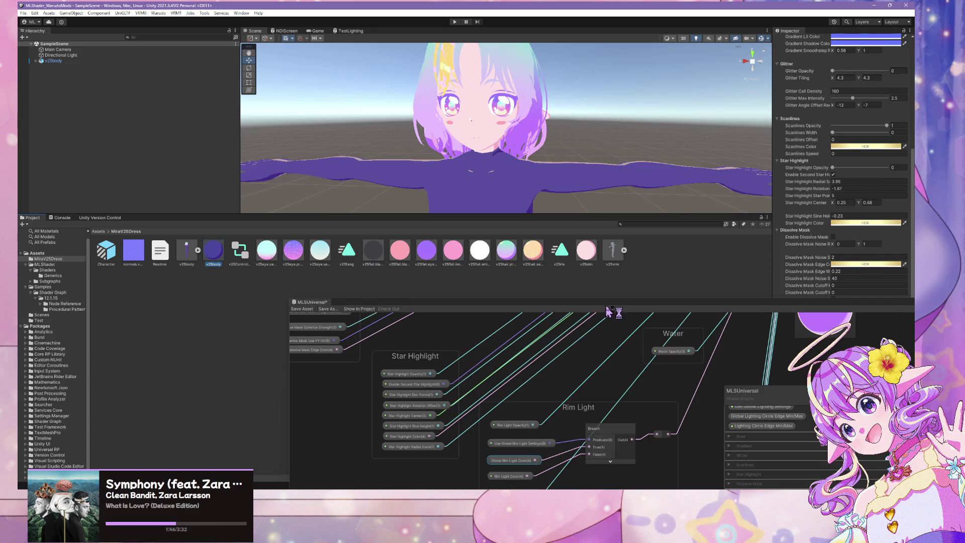
pyautogui.moveTo(607, 311)
pyautogui.mouseDown()
pyautogui.moveTo(607, 282)
pyautogui.moveTo(454, 155)
pyautogui.mouseUp()
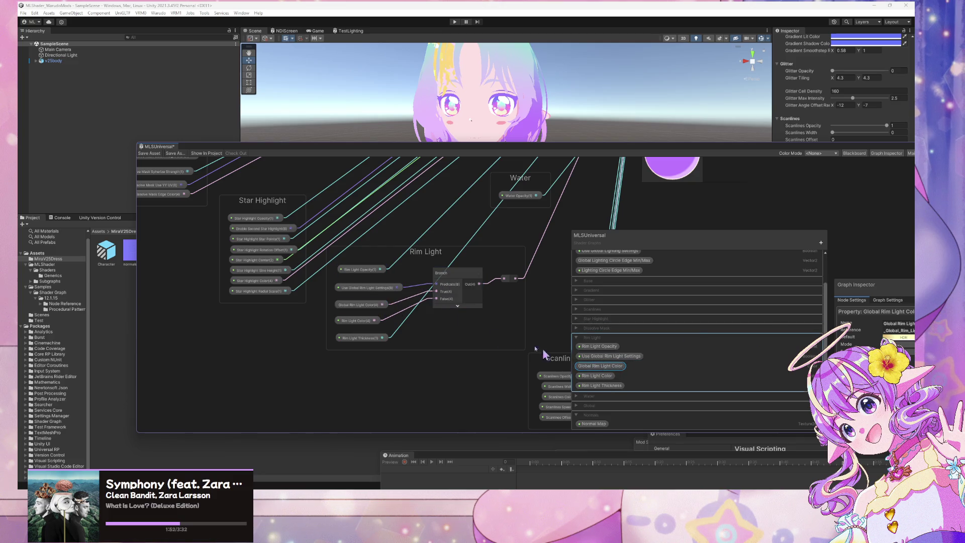
pyautogui.click(366, 323)
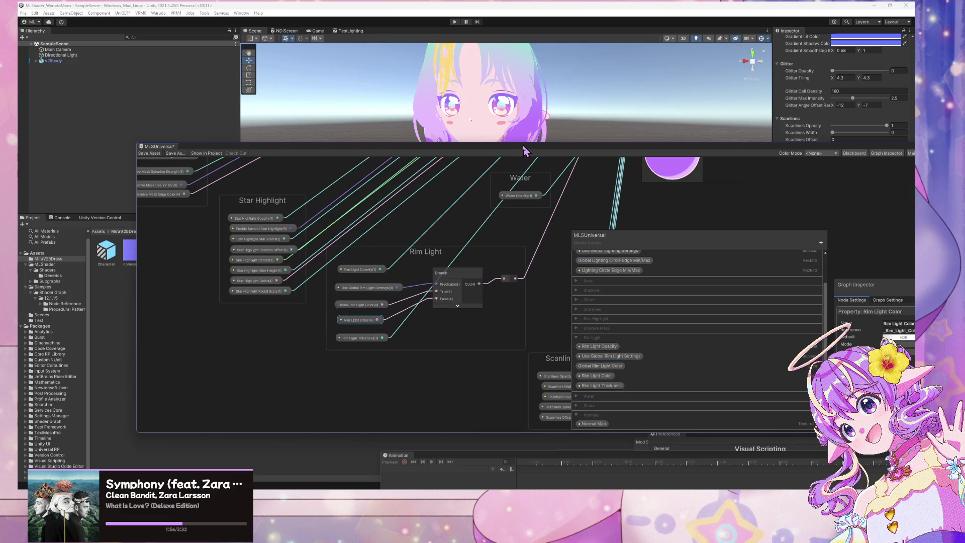
pyautogui.moveTo(522, 151)
pyautogui.mouseDown()
pyautogui.moveTo(523, 288)
pyautogui.moveTo(445, 252)
pyautogui.moveTo(412, 306)
pyautogui.moveTo(340, 311)
pyautogui.moveTo(358, 280)
pyautogui.moveTo(358, 315)
pyautogui.mouseUp()
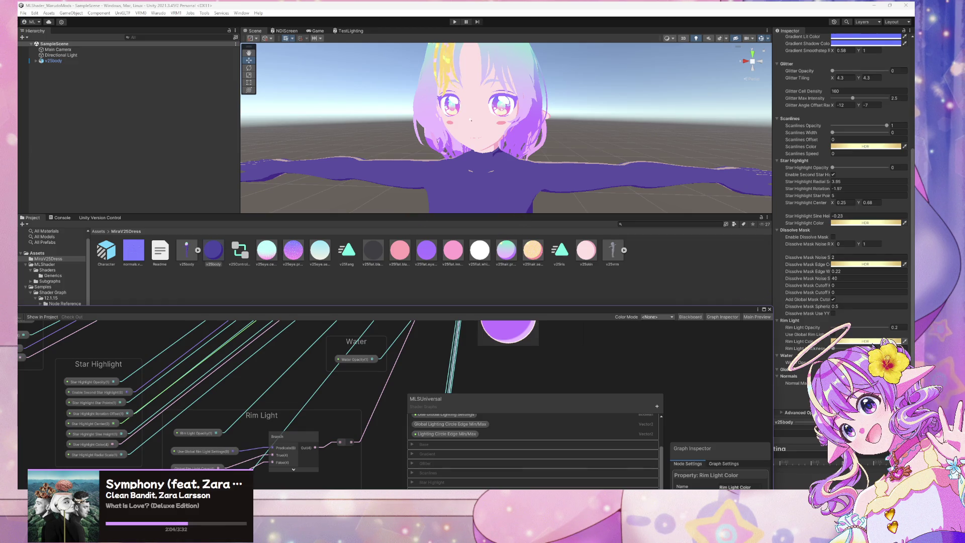
pyautogui.click(836, 340)
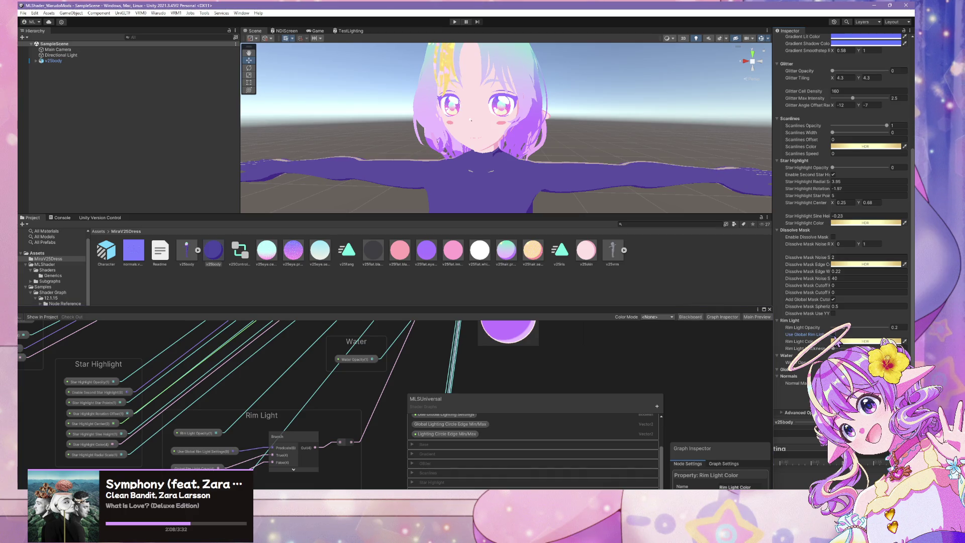
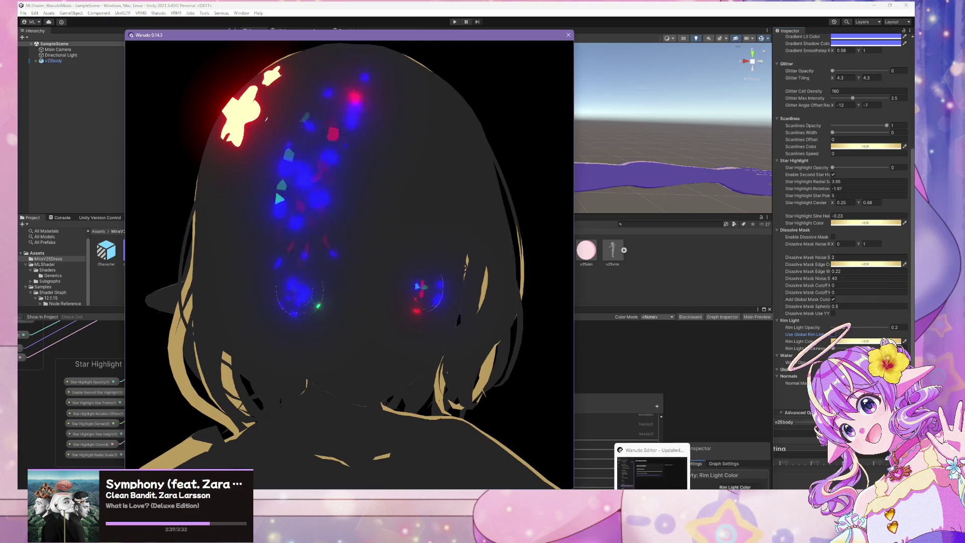
# - Boost the v25body material's Rim Light Color HDR intensity from 1.5 to 2.5
pyautogui.click(651, 467)
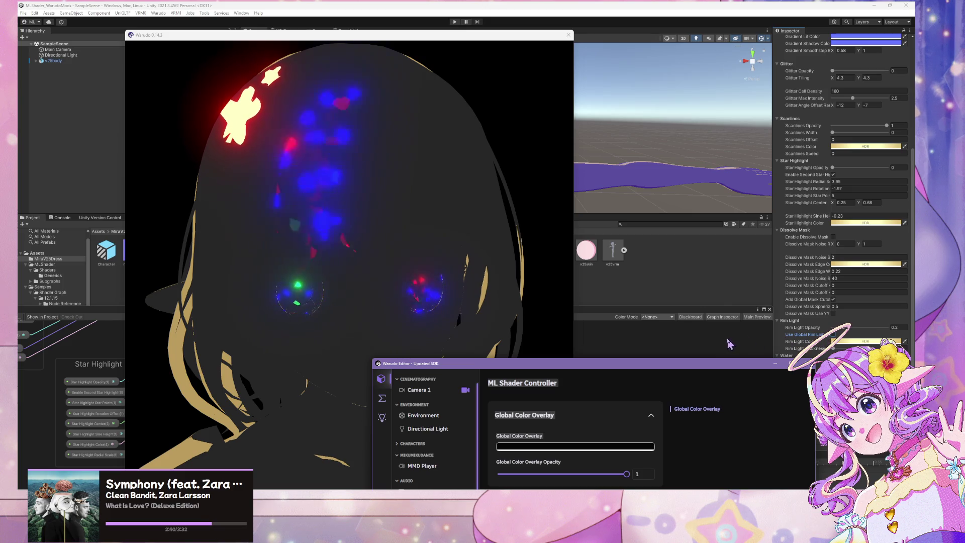
pyautogui.moveTo(713, 367)
pyautogui.mouseDown()
pyautogui.moveTo(678, 367)
pyautogui.moveTo(688, 371)
pyautogui.mouseUp()
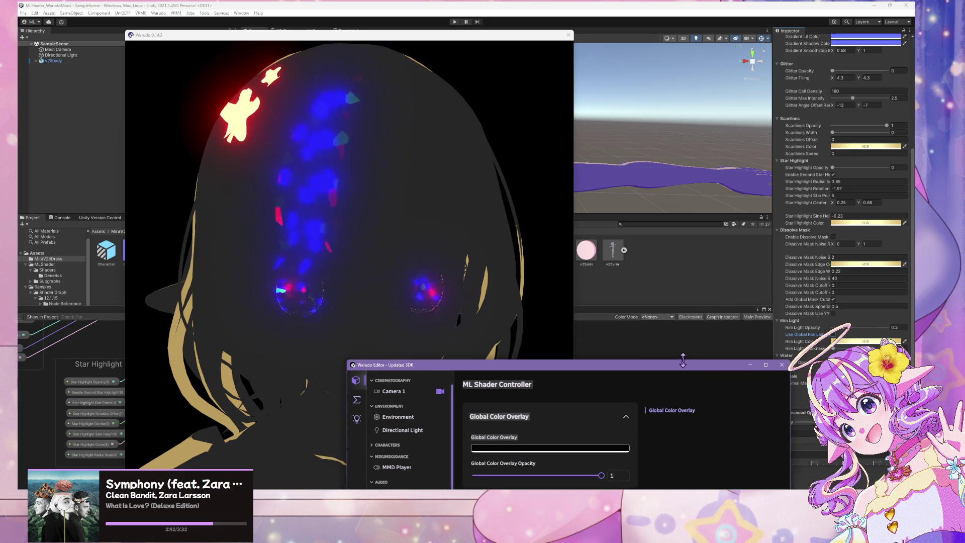
pyautogui.click(723, 338)
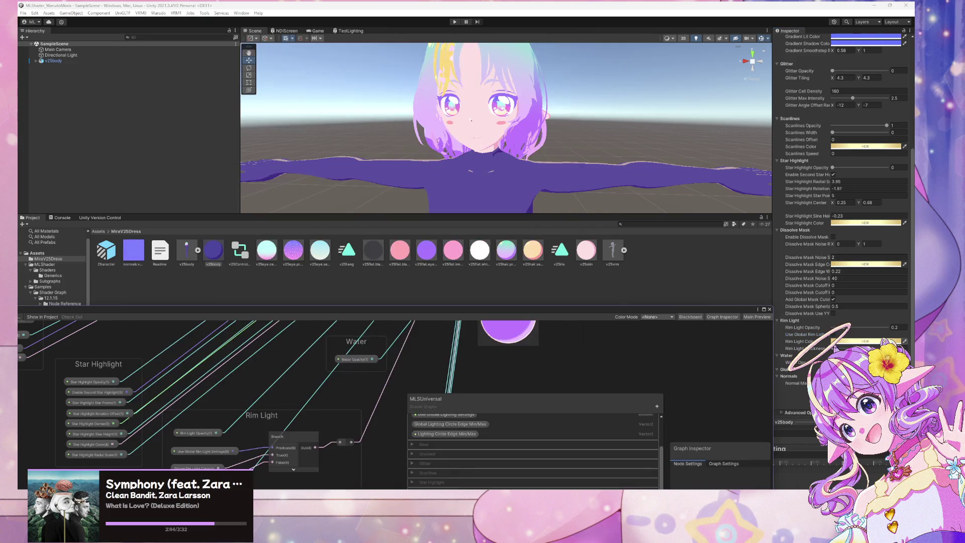
pyautogui.click(859, 342)
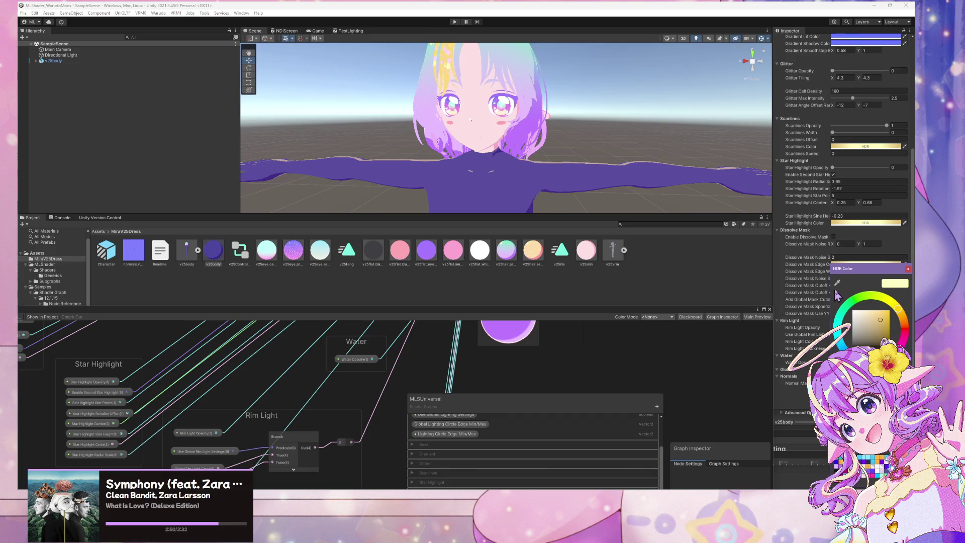
pyautogui.moveTo(850, 272); pyautogui.dragTo(629, 268)
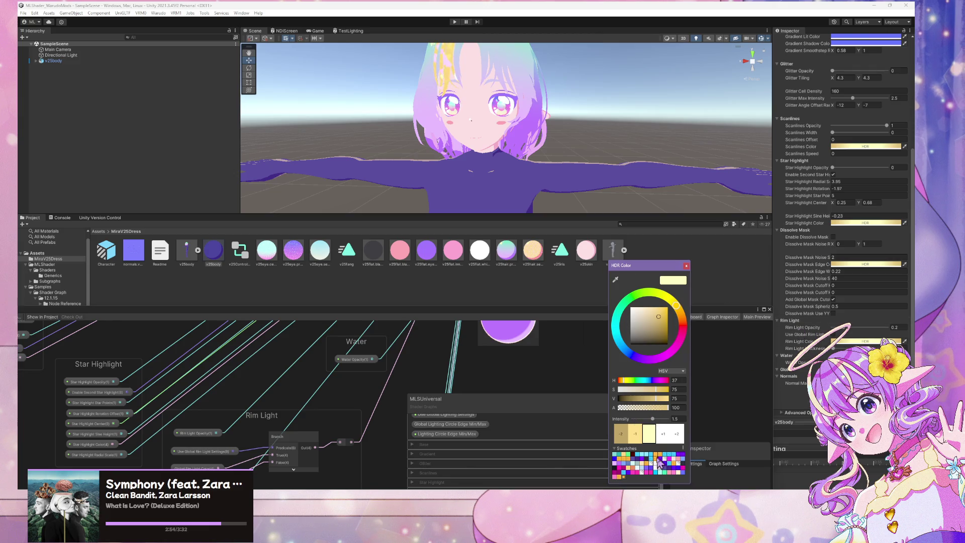
pyautogui.click(663, 438)
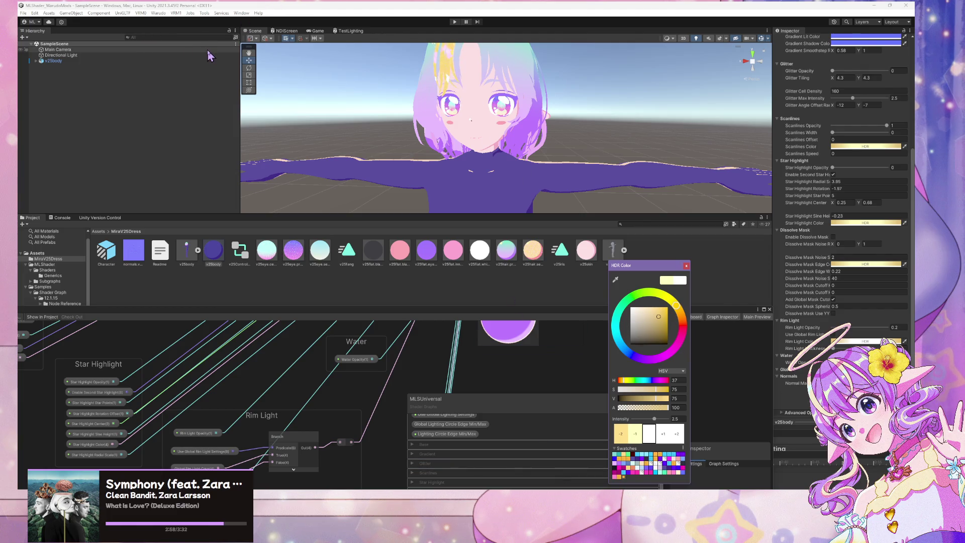
pyautogui.click(158, 13)
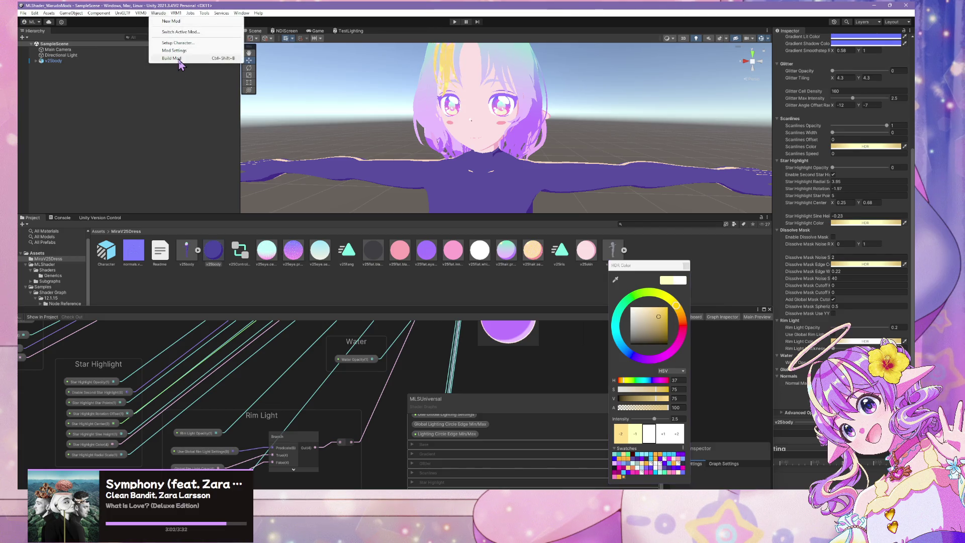
# - Run Warudo > Build Mod to export the updated v25body rim light shader
pyautogui.click(171, 58)
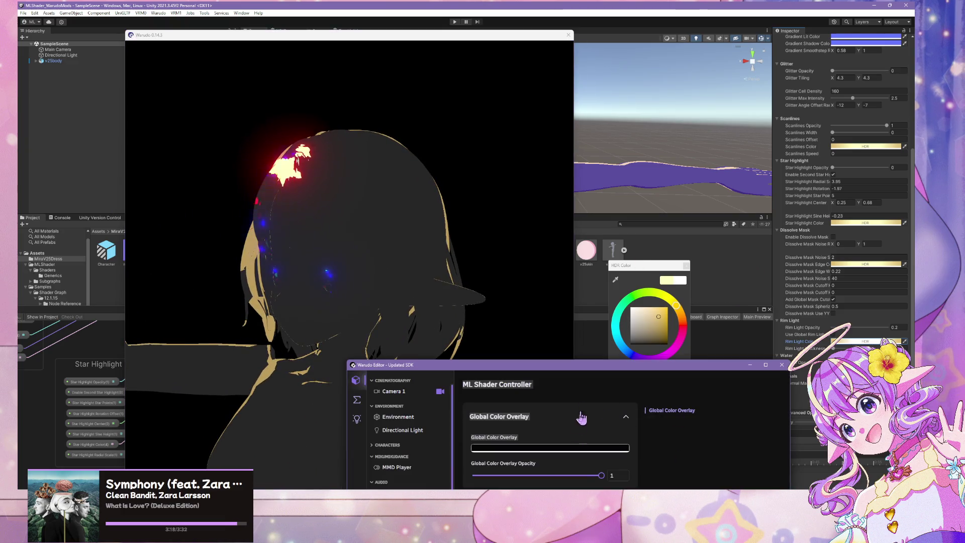
# - Sweep the Global Color Overlay through several hues and compare the character tinted blue
pyautogui.moveTo(603, 473)
pyautogui.mouseDown()
pyautogui.moveTo(478, 475)
pyautogui.moveTo(600, 474)
pyautogui.mouseUp()
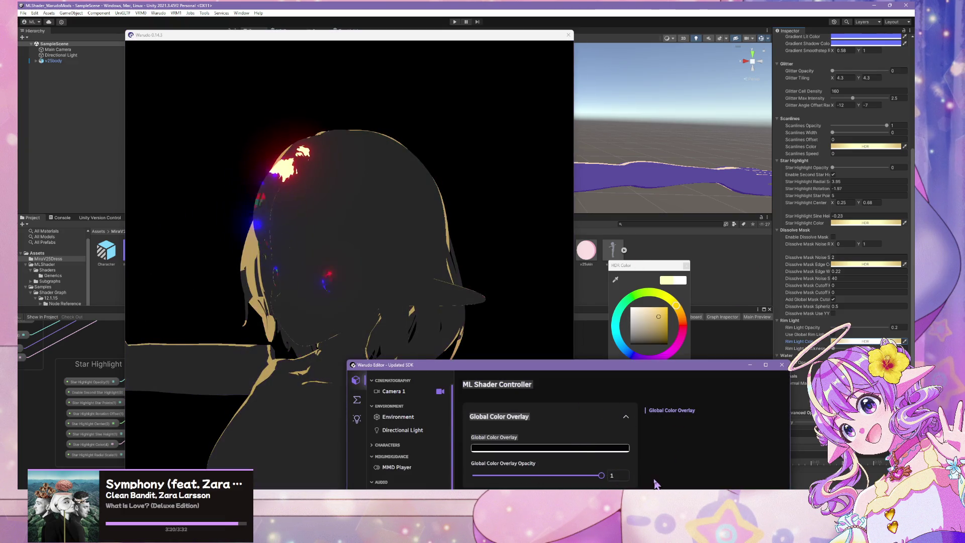
pyautogui.click(585, 448)
pyautogui.moveTo(561, 417)
pyautogui.mouseDown()
pyautogui.moveTo(567, 381)
pyautogui.moveTo(567, 455)
pyautogui.moveTo(567, 411)
pyautogui.mouseUp()
pyautogui.click(308, 274)
pyautogui.moveTo(308, 273); pyautogui.dragTo(463, 284)
pyautogui.moveTo(603, 370)
pyautogui.mouseDown()
pyautogui.moveTo(803, 198)
pyautogui.moveTo(748, 168)
pyautogui.mouseUp()
pyautogui.moveTo(744, 272)
pyautogui.mouseDown()
pyautogui.moveTo(634, 272)
pyautogui.moveTo(747, 272)
pyautogui.mouseUp()
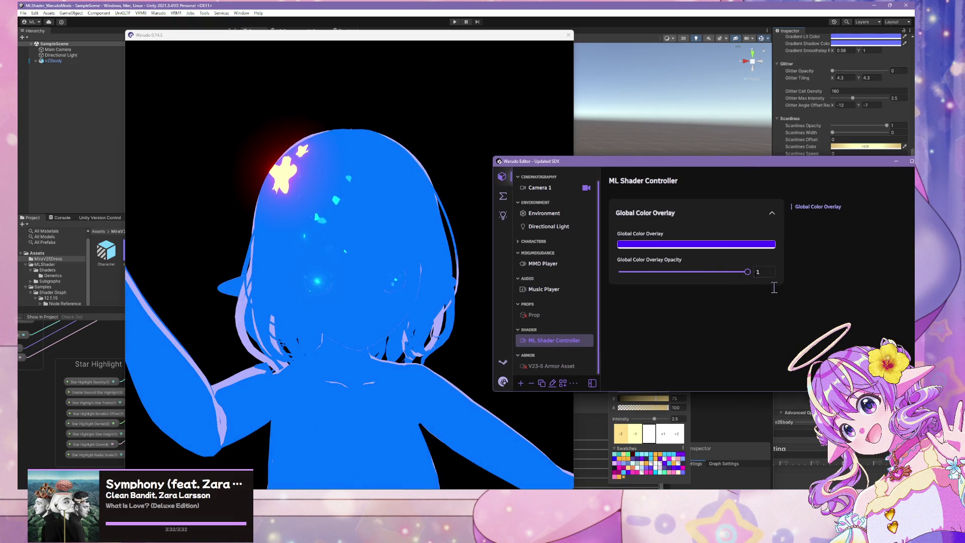
# - Set the overlay colour to white and bring Global Color Overlay Opacity down to 0
pyautogui.click(705, 248)
pyautogui.moveTo(698, 210)
pyautogui.mouseDown()
pyautogui.moveTo(706, 241)
pyautogui.moveTo(737, 266)
pyautogui.mouseUp()
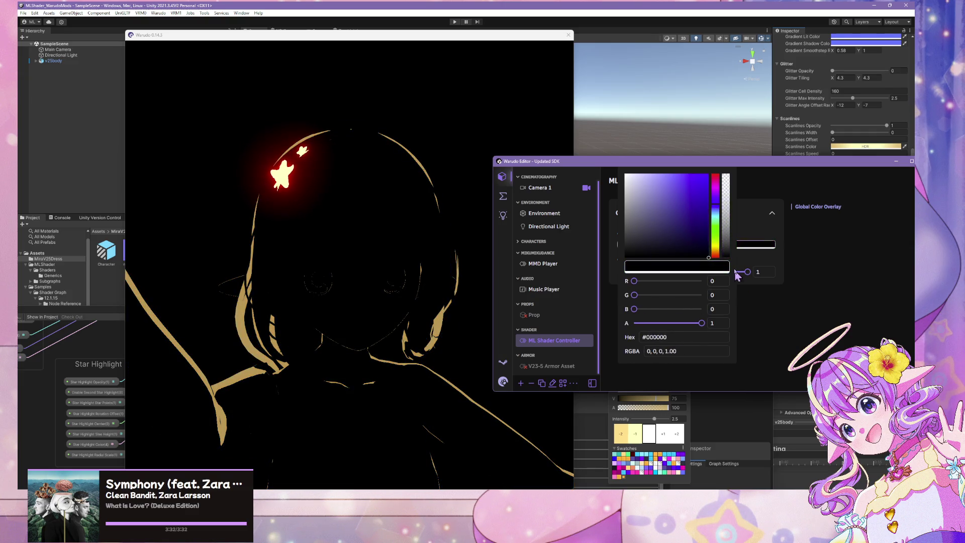
pyautogui.moveTo(745, 290)
pyautogui.mouseDown()
pyautogui.moveTo(737, 206)
pyautogui.moveTo(603, 166)
pyautogui.moveTo(544, 280)
pyautogui.moveTo(528, 149)
pyautogui.mouseUp()
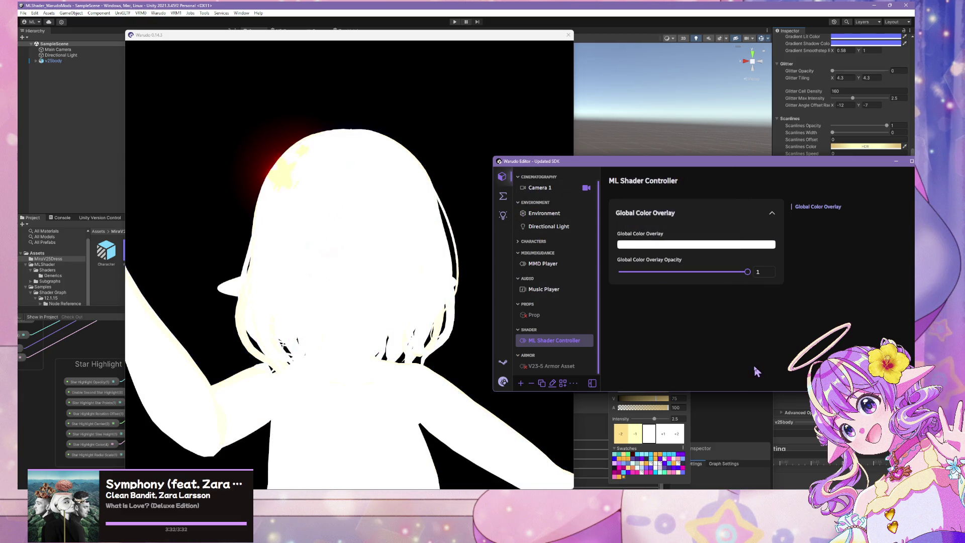
pyautogui.moveTo(744, 277); pyautogui.dragTo(619, 274)
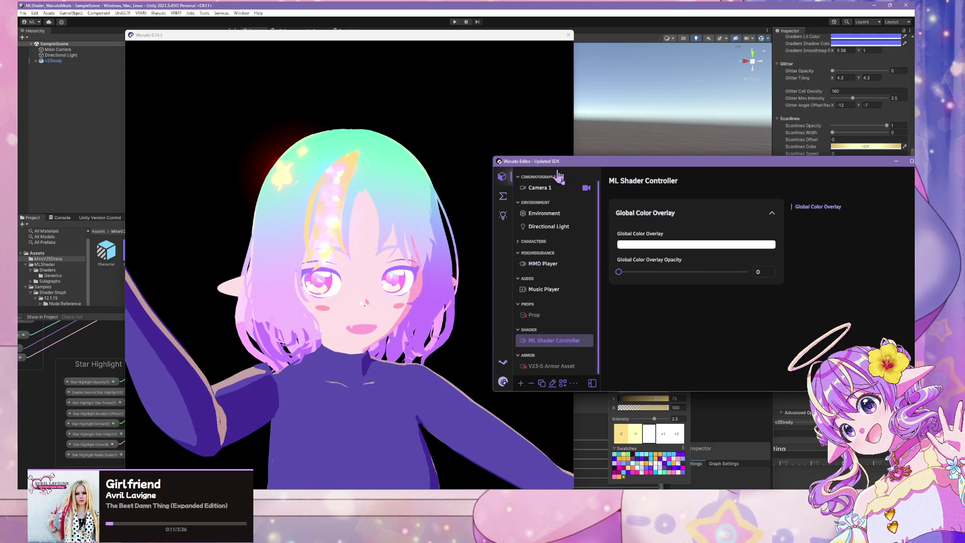
pyautogui.click(600, 7)
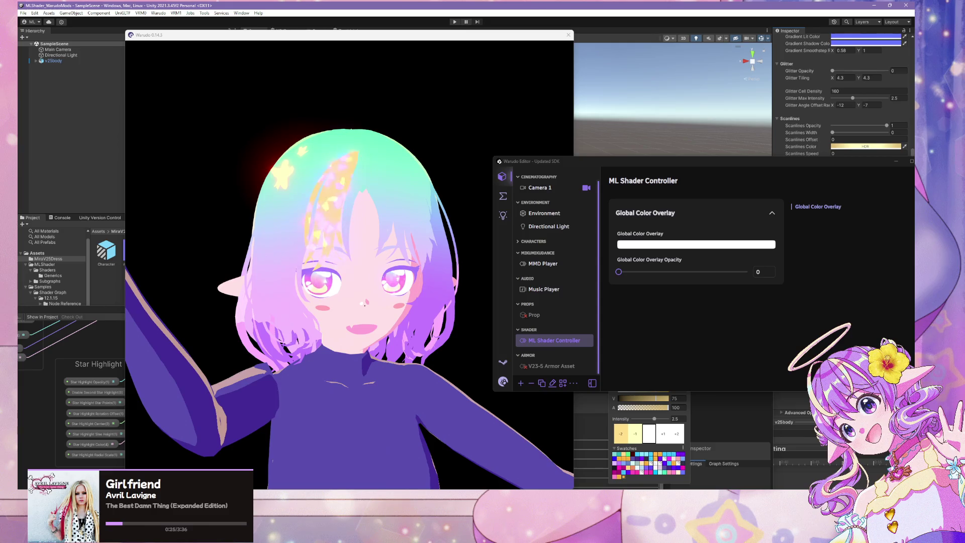
pyautogui.click(310, 270)
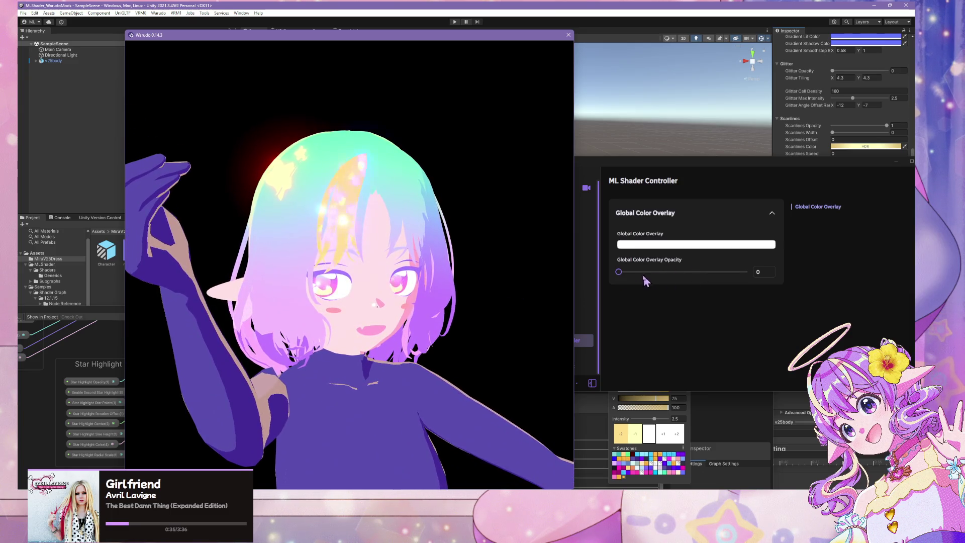
pyautogui.moveTo(618, 271)
pyautogui.mouseDown()
pyautogui.moveTo(728, 278)
pyautogui.moveTo(619, 272)
pyautogui.mouseUp()
# - Change the Global Color Overlay colour to black (#000000) and compare the render
pyautogui.click(696, 244)
pyautogui.click(674, 233)
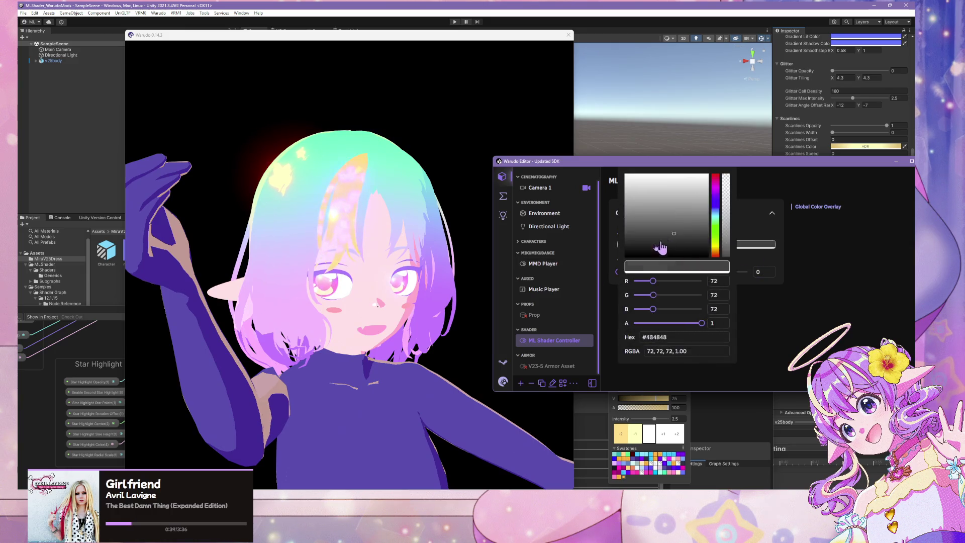
pyautogui.moveTo(660, 247)
pyautogui.mouseDown()
pyautogui.moveTo(655, 257)
pyautogui.moveTo(818, 282)
pyautogui.mouseUp()
pyautogui.click(804, 321)
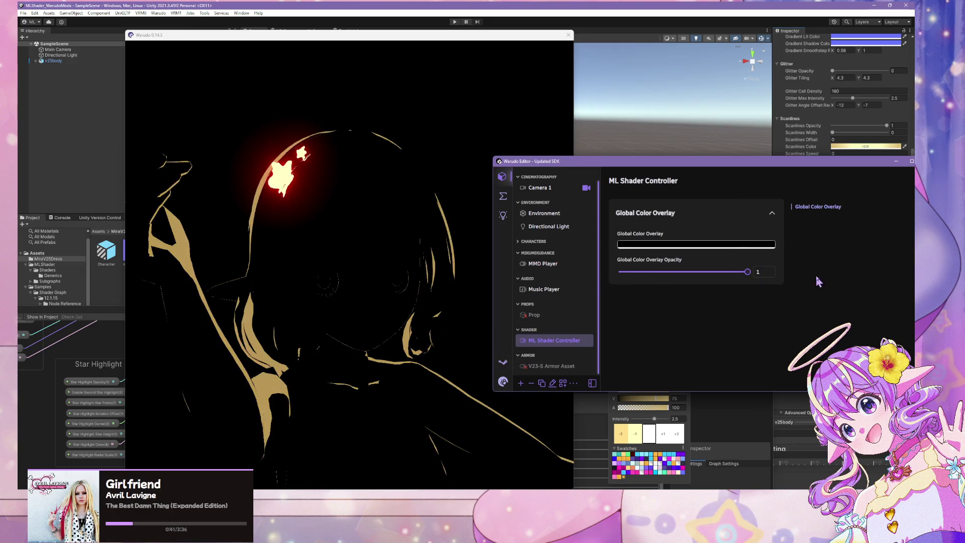
pyautogui.click(437, 323)
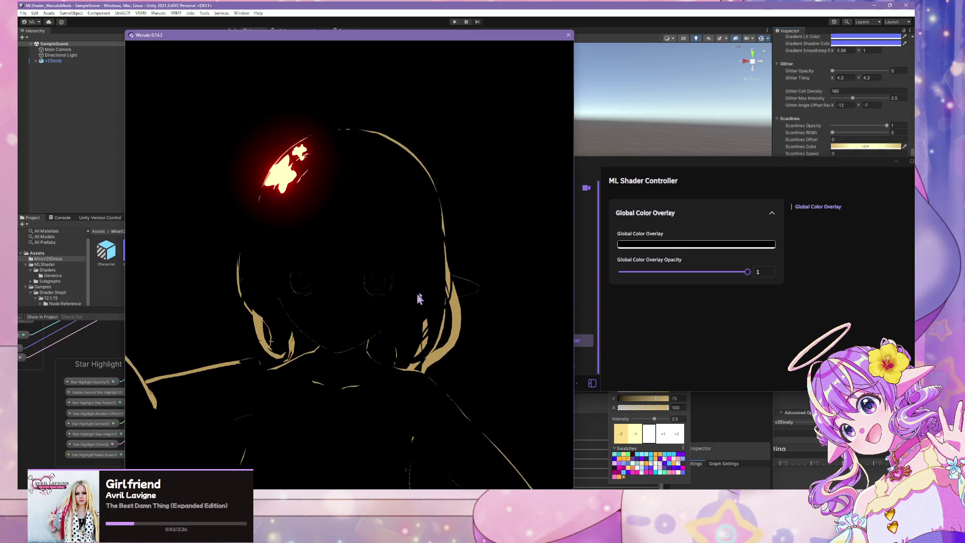
pyautogui.click(745, 272)
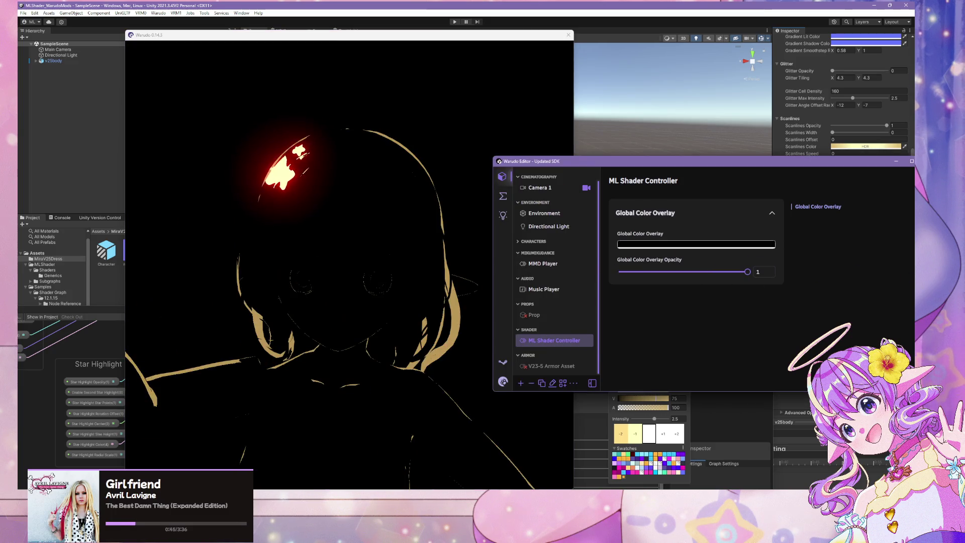
pyautogui.click(456, 322)
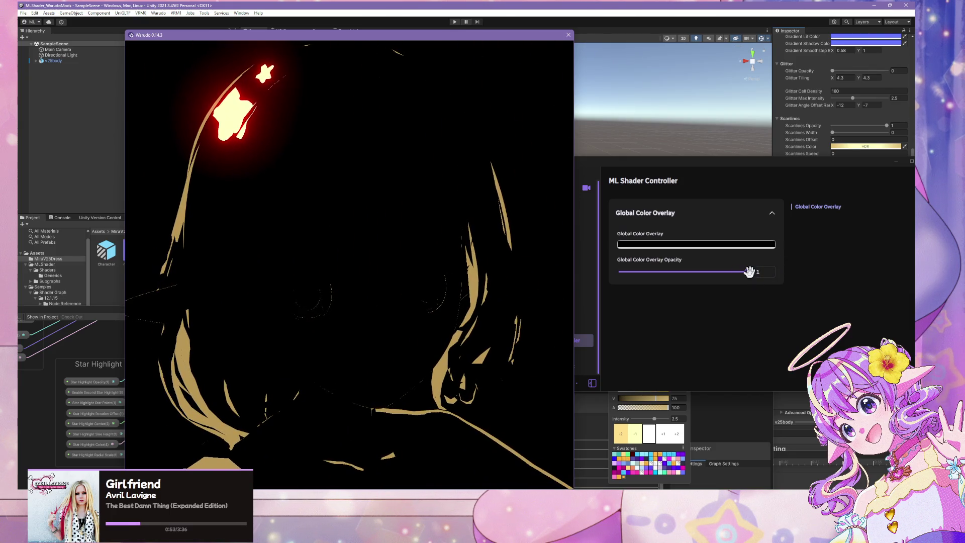
pyautogui.moveTo(749, 271)
pyautogui.mouseDown()
pyautogui.moveTo(618, 272)
pyautogui.moveTo(841, 302)
pyautogui.mouseUp()
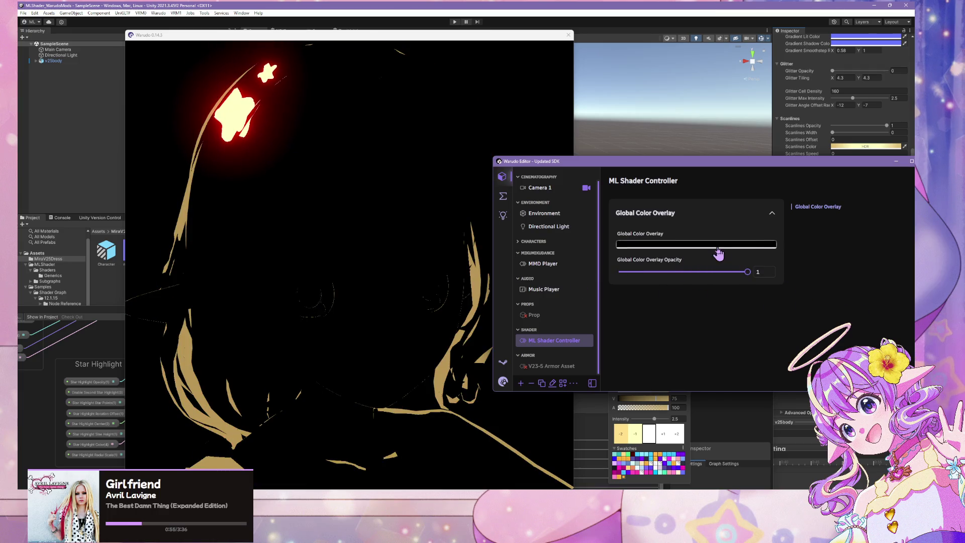
pyautogui.click(426, 241)
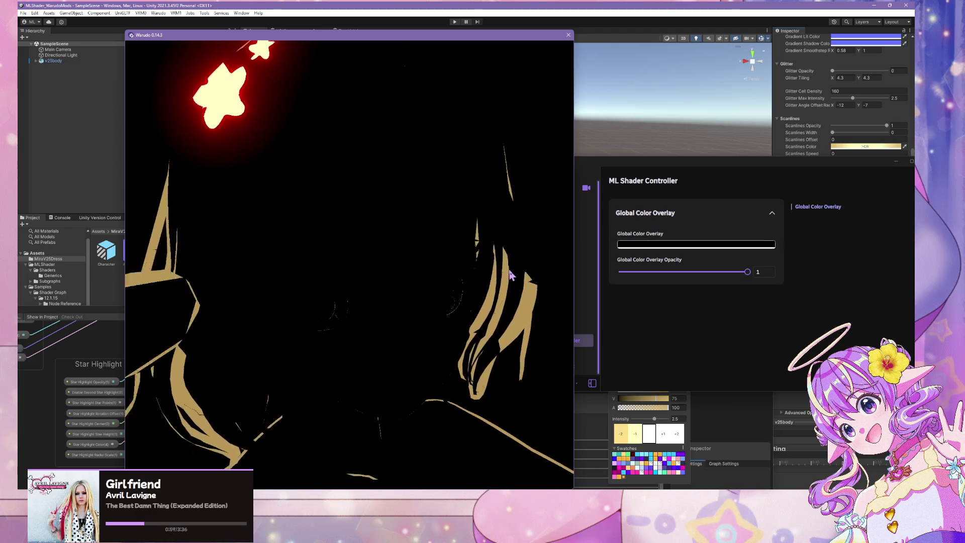
# - Raise Global Color Overlay Opacity to about 0.98 and orbit to inspect the darkened avatar
pyautogui.click(684, 245)
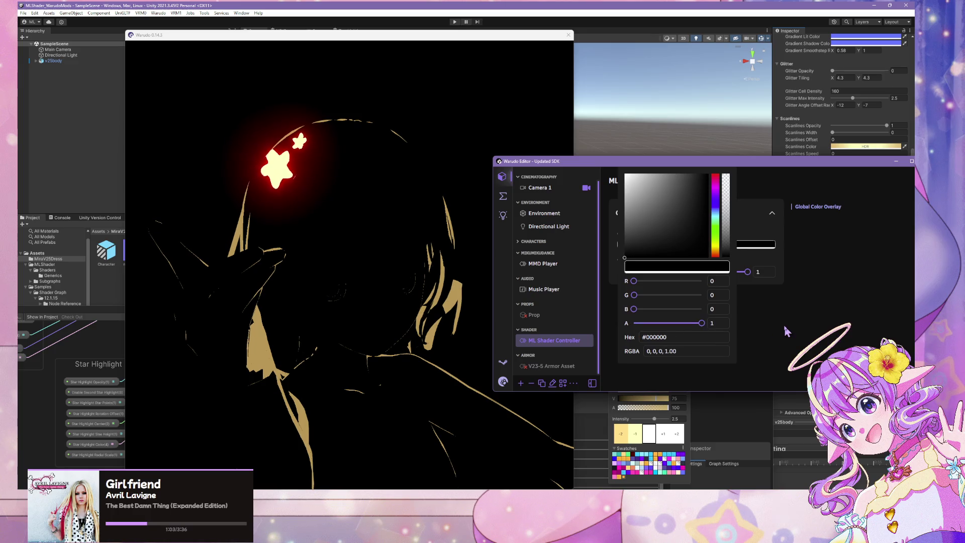
pyautogui.click(747, 272)
pyautogui.moveTo(747, 271)
pyautogui.mouseDown()
pyautogui.moveTo(713, 272)
pyautogui.moveTo(739, 271)
pyautogui.mouseUp()
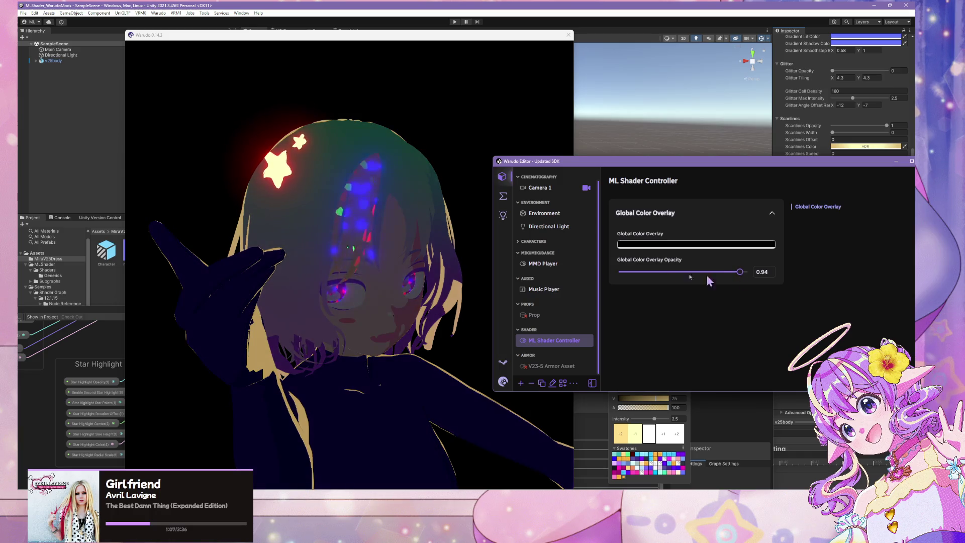
pyautogui.click(374, 246)
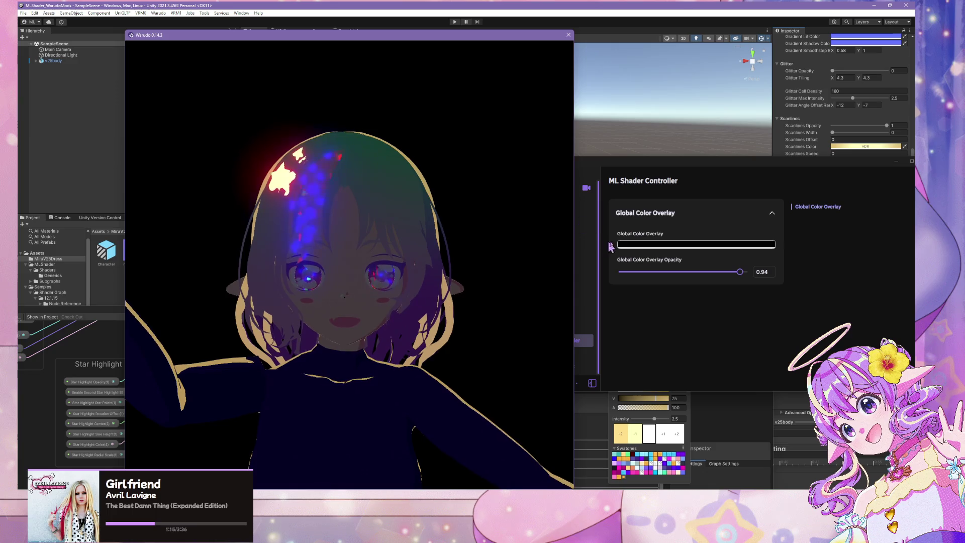
pyautogui.click(736, 274)
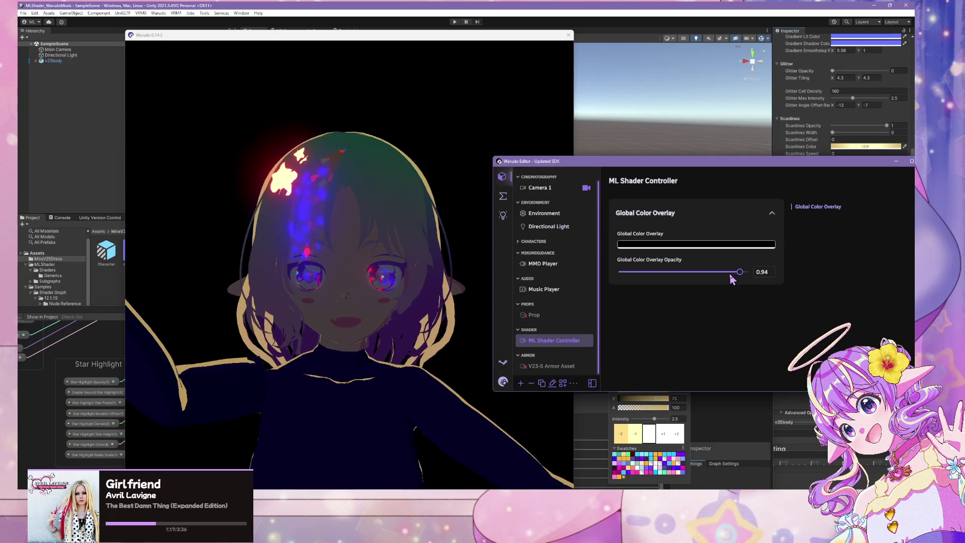
pyautogui.moveTo(741, 269)
pyautogui.mouseDown()
pyautogui.moveTo(703, 271)
pyautogui.moveTo(758, 272)
pyautogui.moveTo(745, 271)
pyautogui.mouseUp()
pyautogui.click(276, 242)
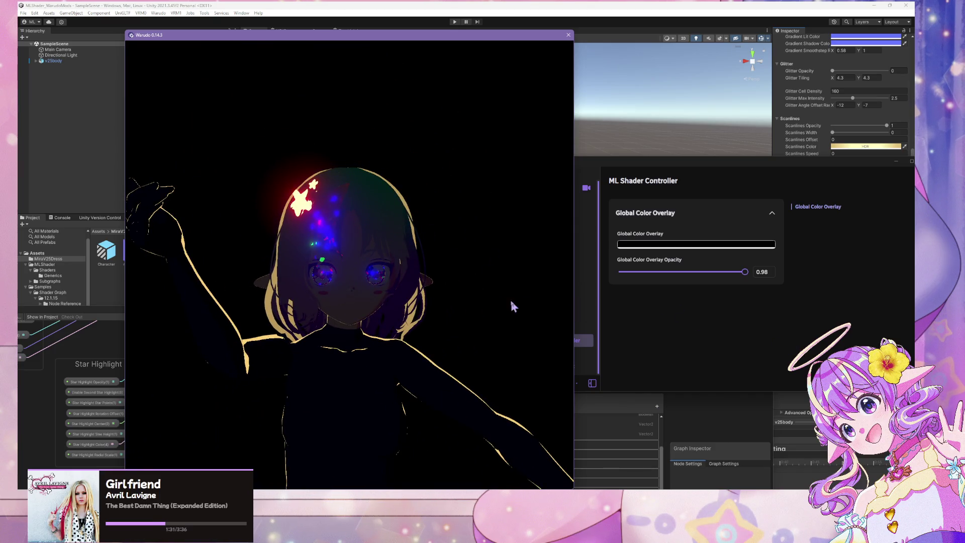
pyautogui.moveTo(512, 305)
pyautogui.mouseDown()
pyautogui.moveTo(468, 291)
pyautogui.moveTo(467, 145)
pyautogui.moveTo(510, 323)
pyautogui.moveTo(414, 324)
pyautogui.moveTo(438, 307)
pyautogui.mouseUp()
pyautogui.scroll(5, 438, 307)
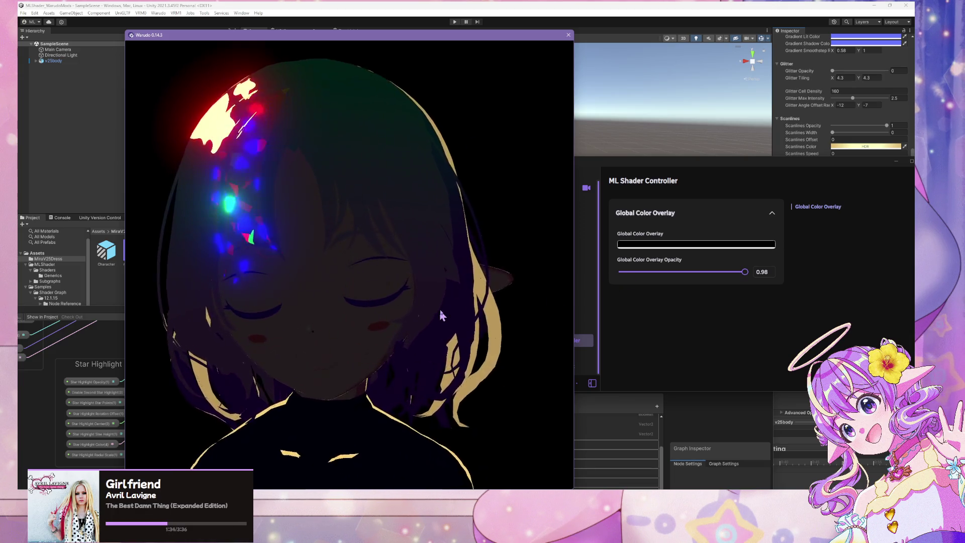
pyautogui.click(668, 342)
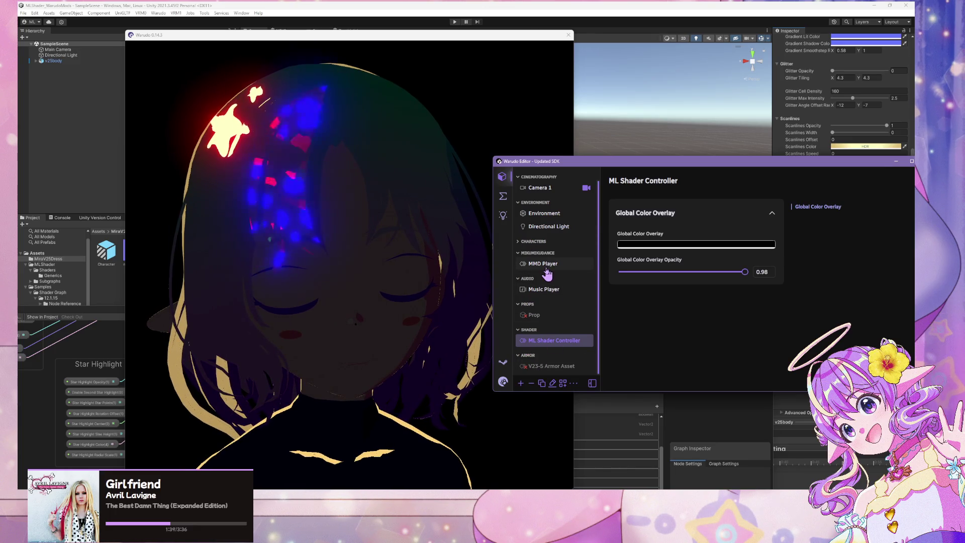
# - Scrub the MMD Player dance motion forward to about 00:23
pyautogui.click(545, 269)
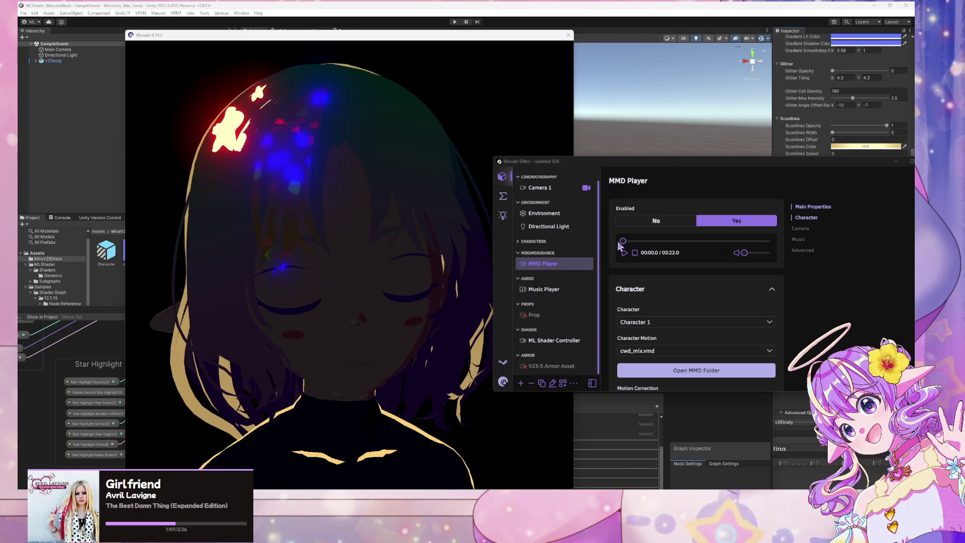
pyautogui.moveTo(624, 239); pyautogui.dragTo(640, 239)
pyautogui.click(317, 327)
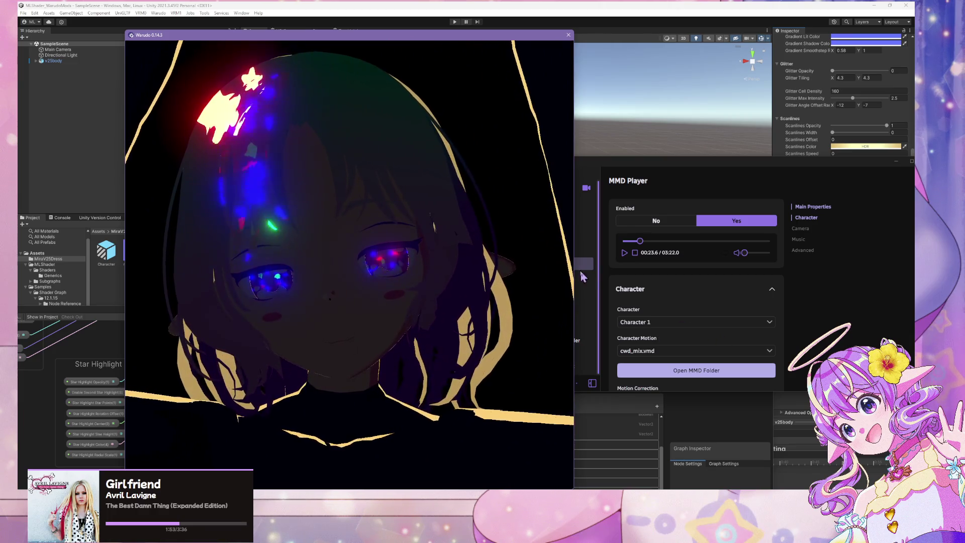
pyautogui.moveTo(640, 239); pyautogui.dragTo(639, 239)
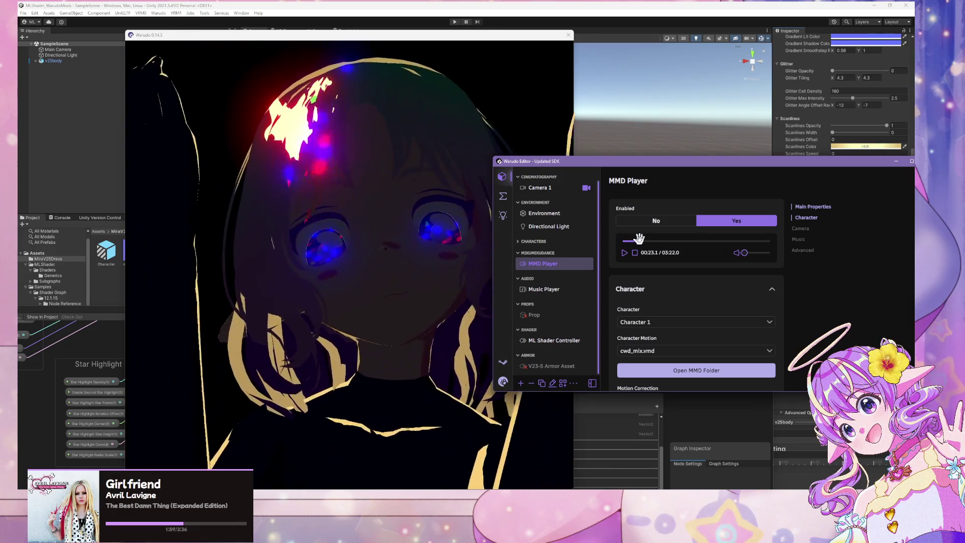
pyautogui.click(370, 317)
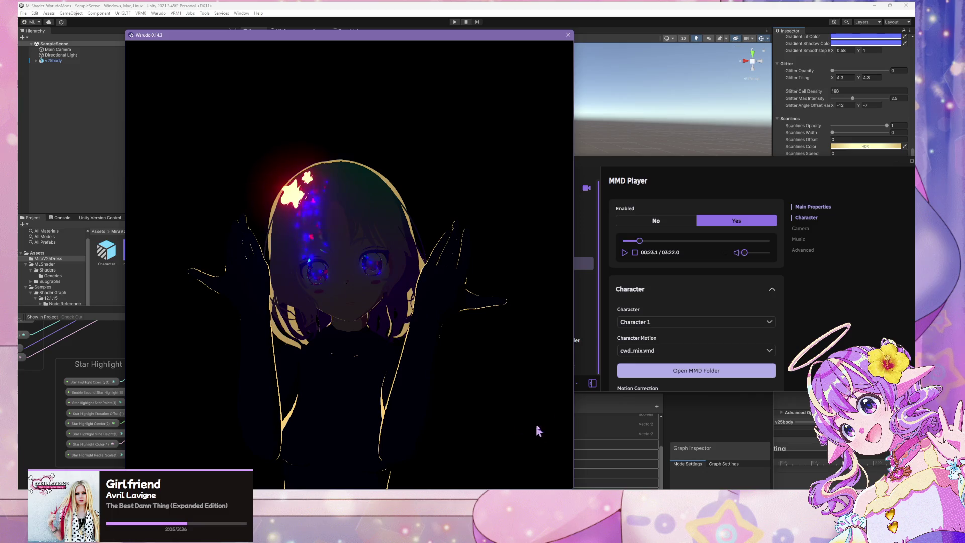
# - Show the Directional Light settings and zoom the camera in on the character's face
pyautogui.click(815, 312)
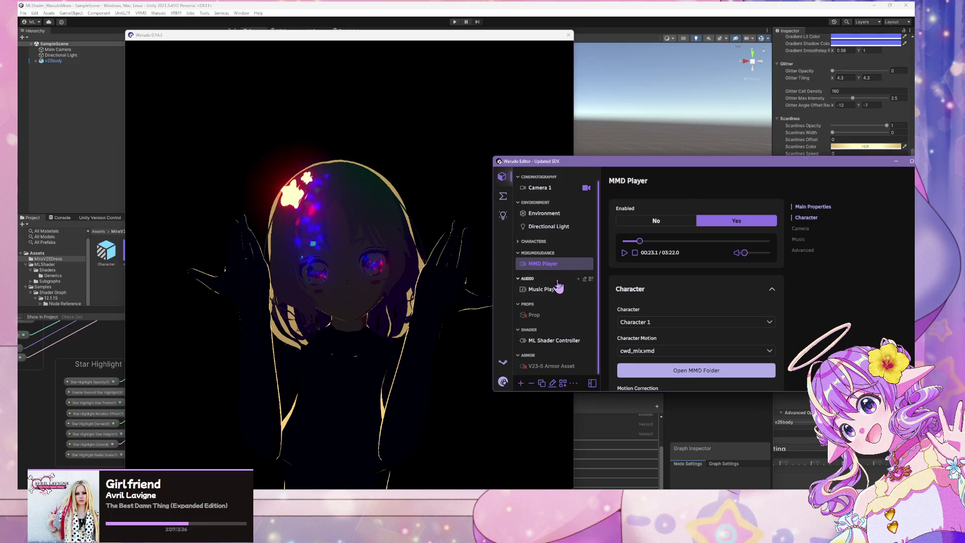
pyautogui.click(540, 230)
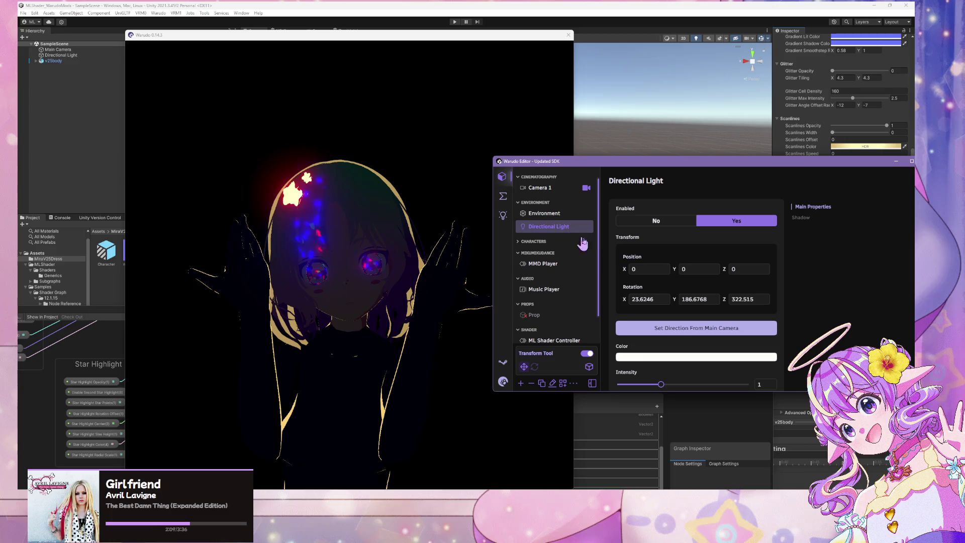
pyautogui.click(504, 196)
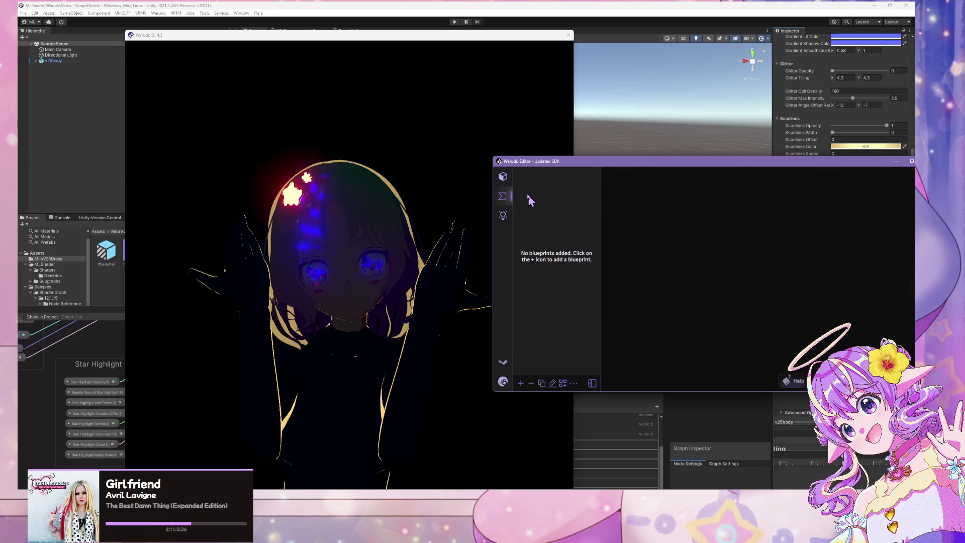
pyautogui.click(504, 179)
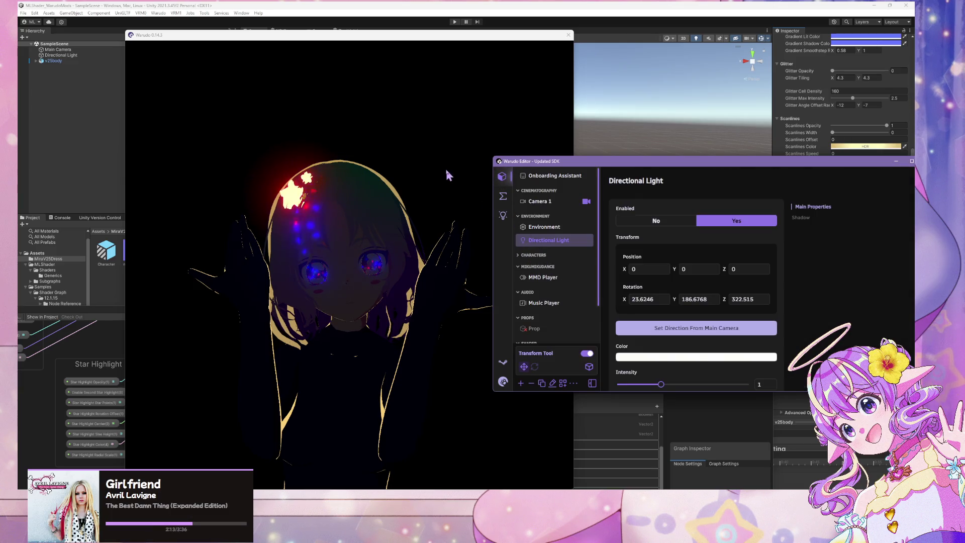
pyautogui.moveTo(651, 161)
pyautogui.mouseDown()
pyautogui.moveTo(654, 176)
pyautogui.moveTo(621, 159)
pyautogui.moveTo(601, 164)
pyautogui.moveTo(621, 216)
pyautogui.moveTo(616, 176)
pyautogui.moveTo(583, 229)
pyautogui.moveTo(613, 140)
pyautogui.moveTo(631, 136)
pyautogui.mouseUp()
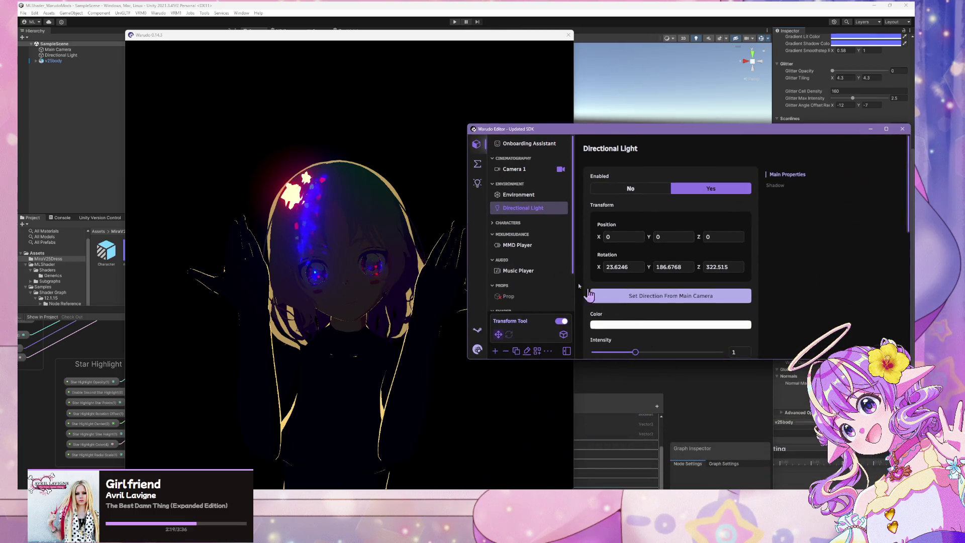
pyautogui.click(379, 272)
pyautogui.scroll(5, 367, 276)
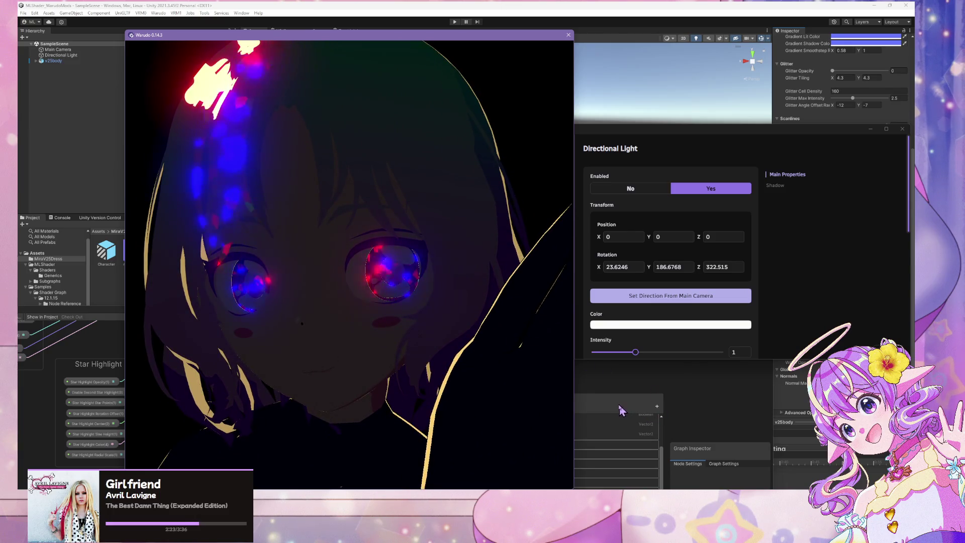
pyautogui.click(577, 406)
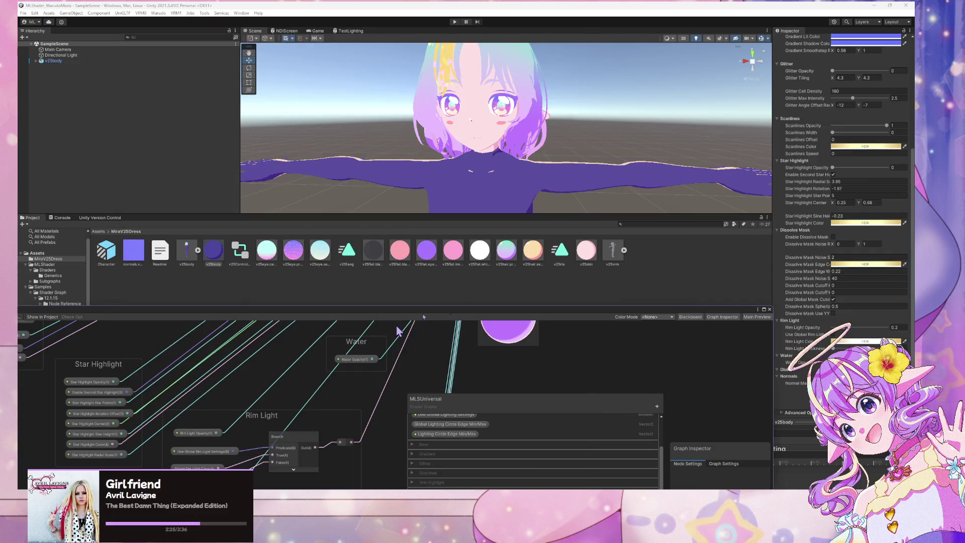
# - Float the MLSUniversal shader graph in a larger window and move the lower Branch node down-right
pyautogui.moveTo(390, 312); pyautogui.dragTo(447, 131)
pyautogui.scroll(-3, 399, 330)
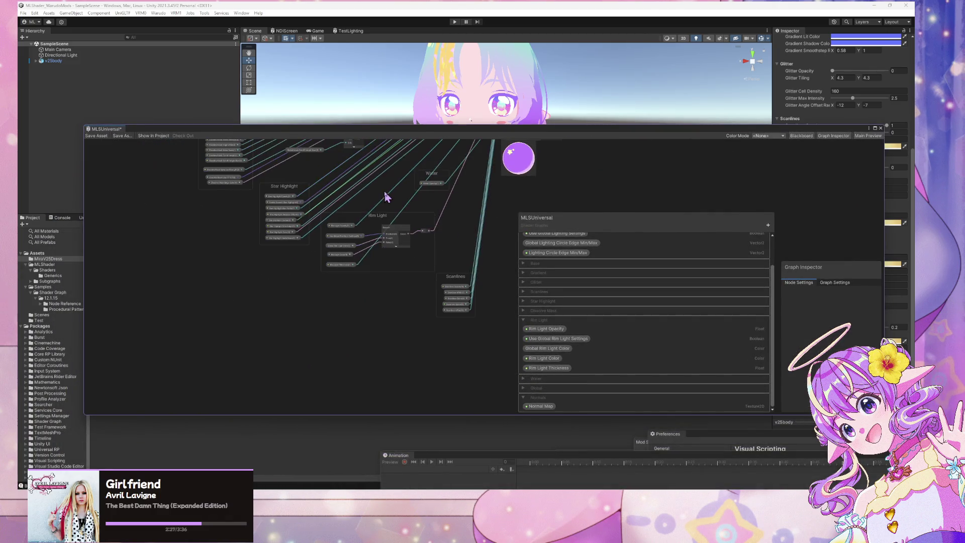
pyautogui.scroll(2, 403, 267)
pyautogui.scroll(2, 410, 360)
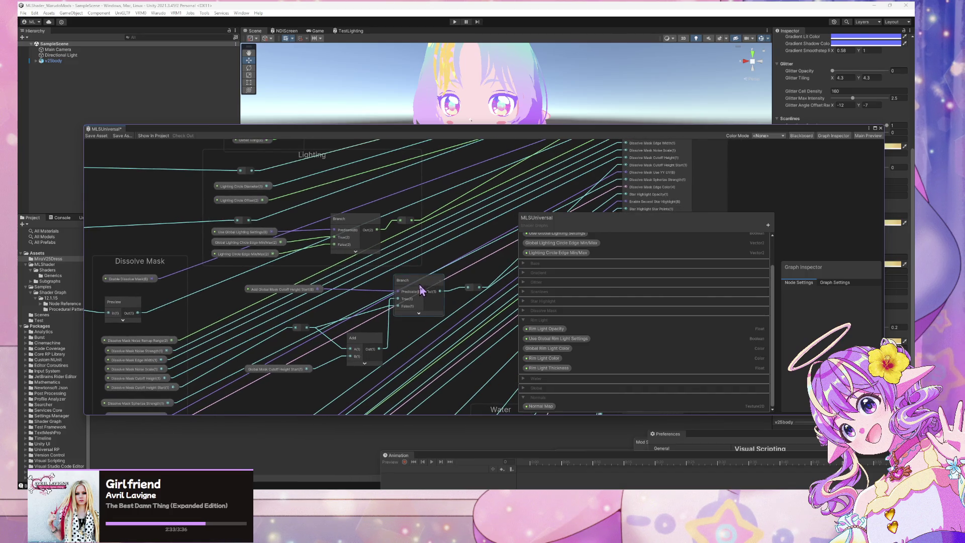
pyautogui.moveTo(422, 285)
pyautogui.mouseDown()
pyautogui.moveTo(430, 294)
pyautogui.moveTo(417, 294)
pyautogui.mouseUp()
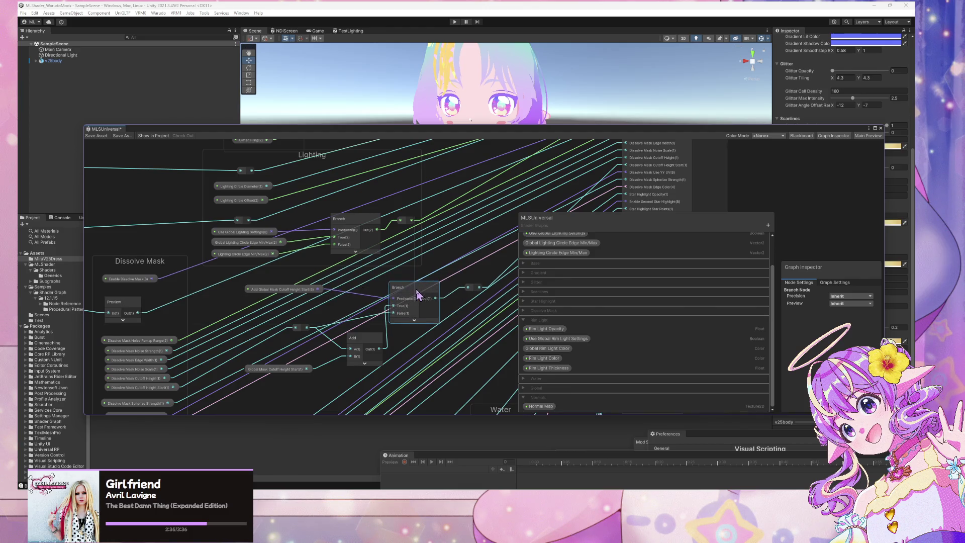
pyautogui.scroll(2, 588, 326)
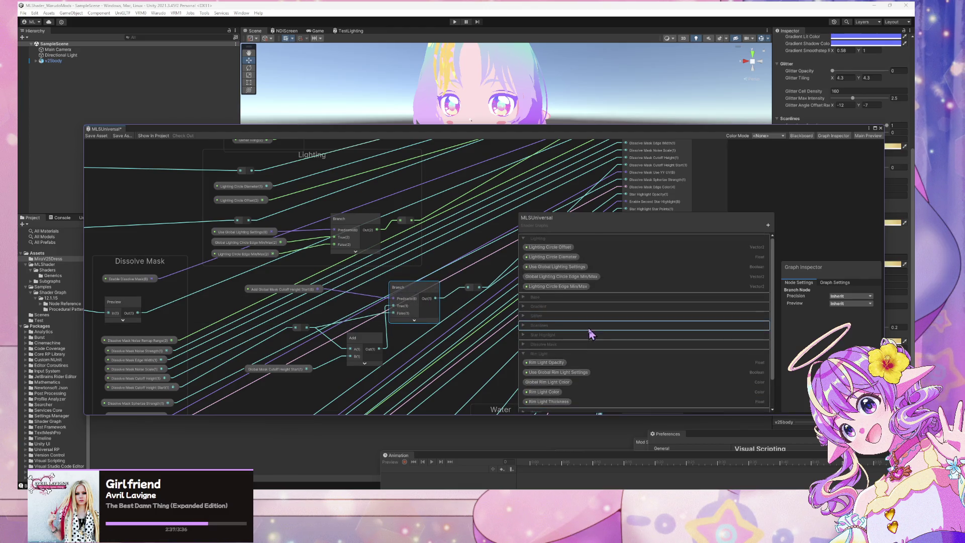
pyautogui.click(562, 267)
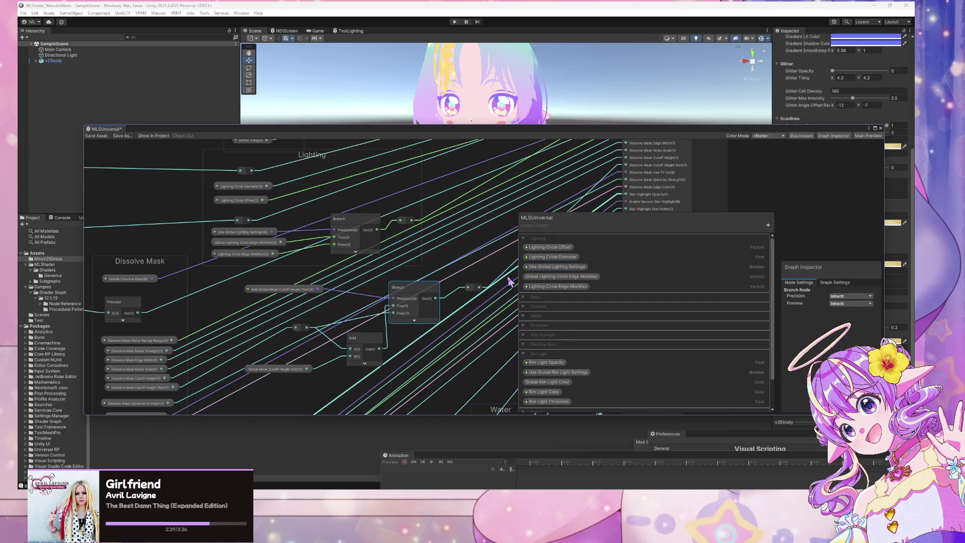
pyautogui.scroll(-3, 445, 277)
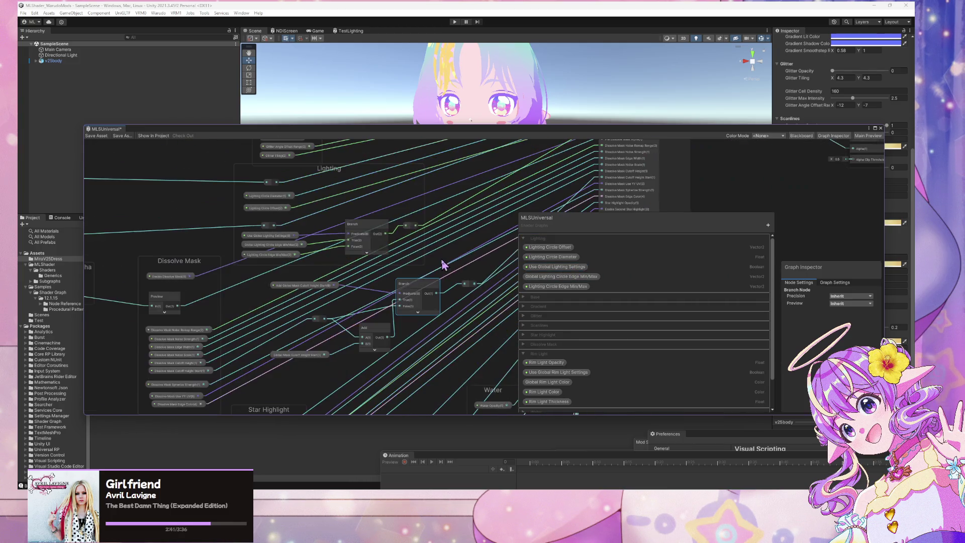
pyautogui.hotkey('alt', 'Tab')
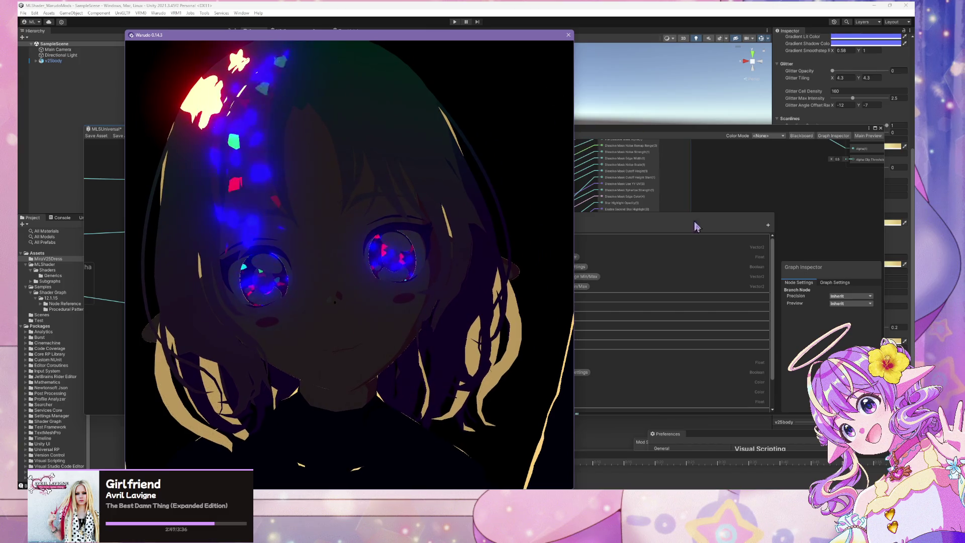
# - Shift the Glitter group up-left and the Lighting group slightly left, then check Warudo
pyautogui.click(660, 234)
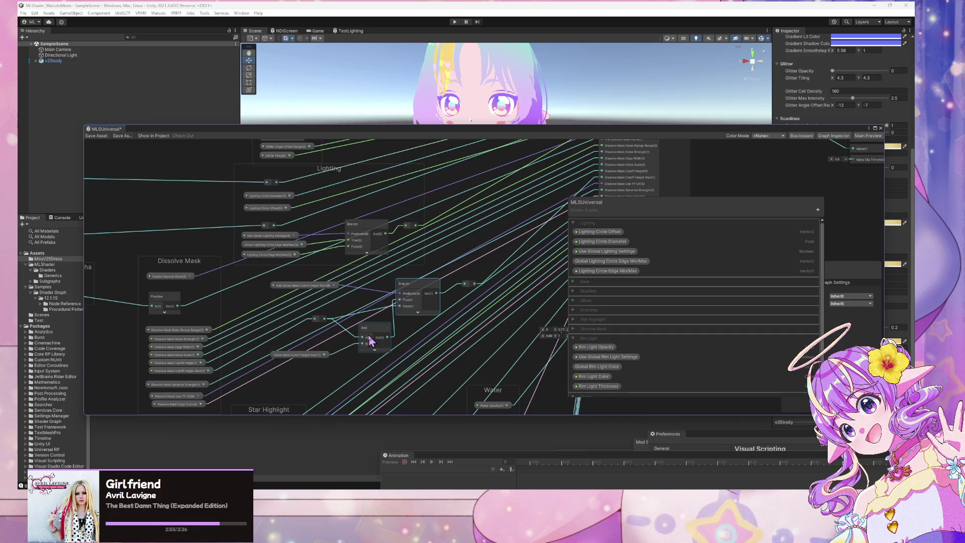
pyautogui.moveTo(369, 334)
pyautogui.mouseDown()
pyautogui.moveTo(555, 340)
pyautogui.moveTo(594, 414)
pyautogui.moveTo(454, 340)
pyautogui.moveTo(482, 348)
pyautogui.moveTo(478, 231)
pyautogui.moveTo(495, 269)
pyautogui.mouseUp()
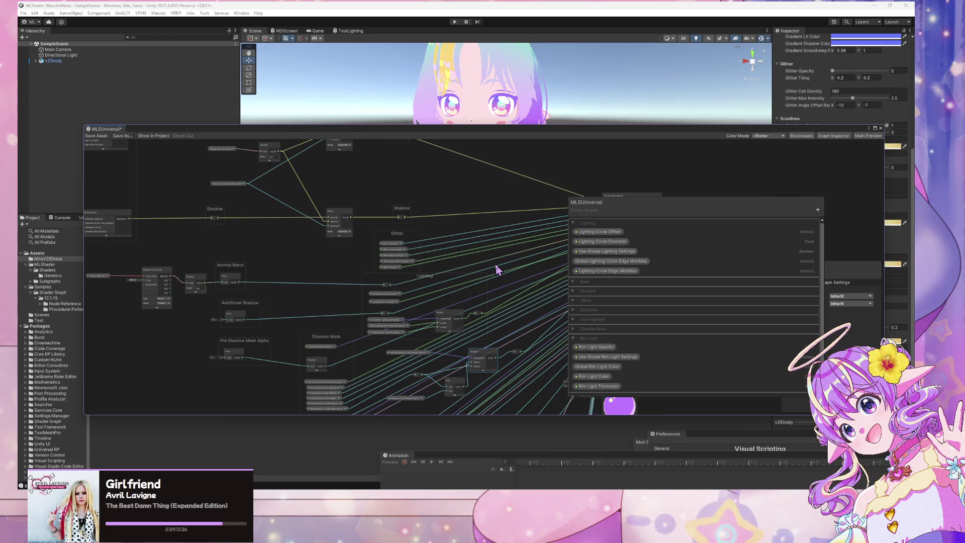
pyautogui.moveTo(399, 239); pyautogui.dragTo(384, 235)
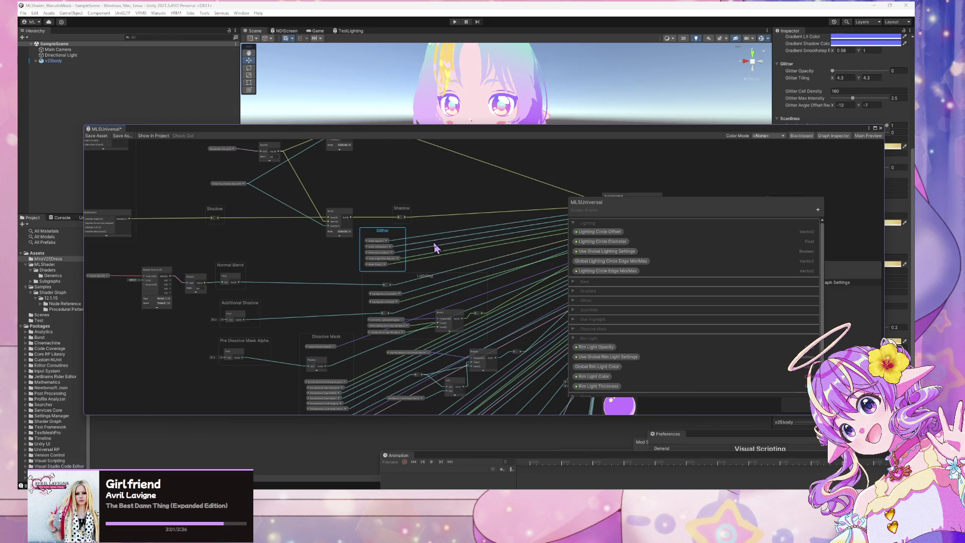
pyautogui.scroll(2, 435, 247)
pyautogui.moveTo(425, 298); pyautogui.dragTo(419, 297)
pyautogui.moveTo(510, 269); pyautogui.dragTo(490, 172)
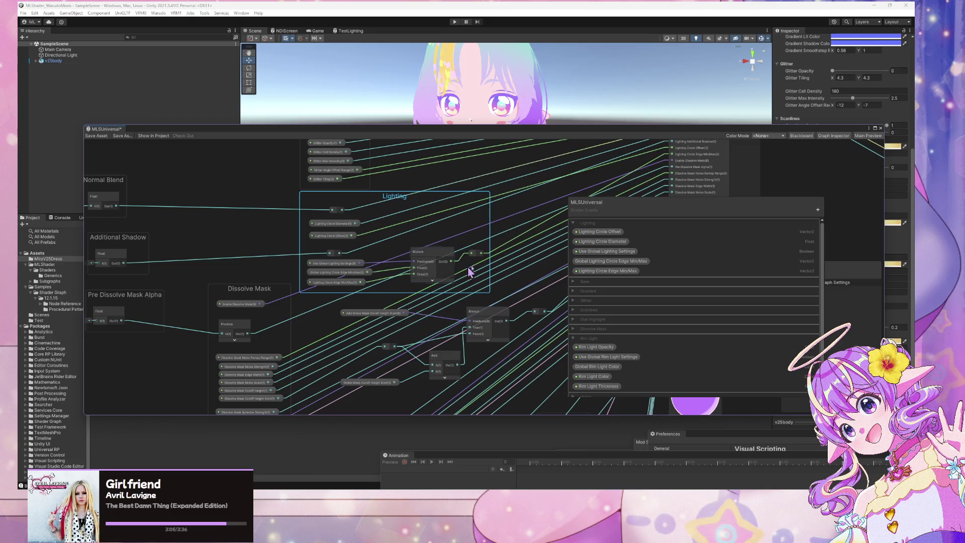
pyautogui.scroll(-2, 687, 297)
pyautogui.scroll(2, 682, 293)
pyautogui.hotkey('alt', 'Tab')
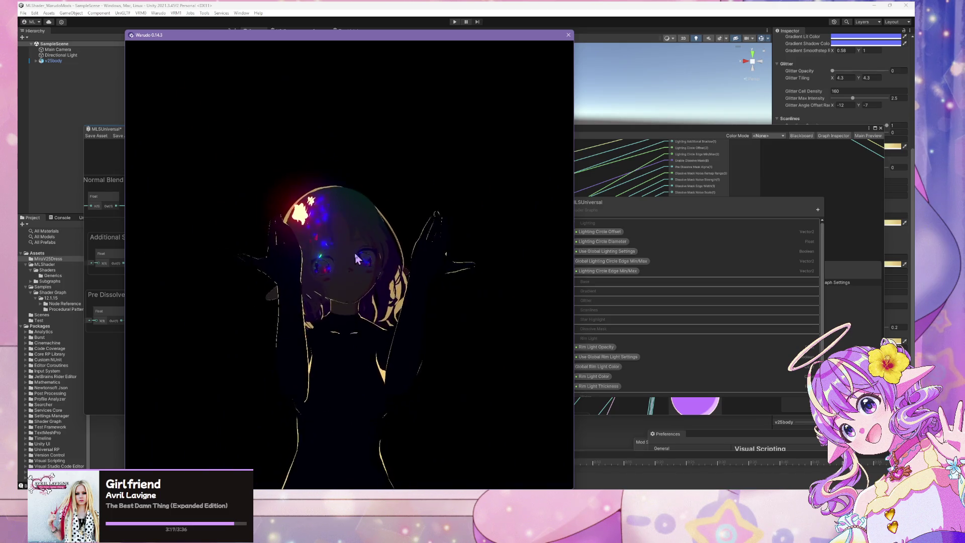
# - Add a new Blackboard category named Ambient and fold up the Normals category
pyautogui.click(818, 210)
pyautogui.click(842, 215)
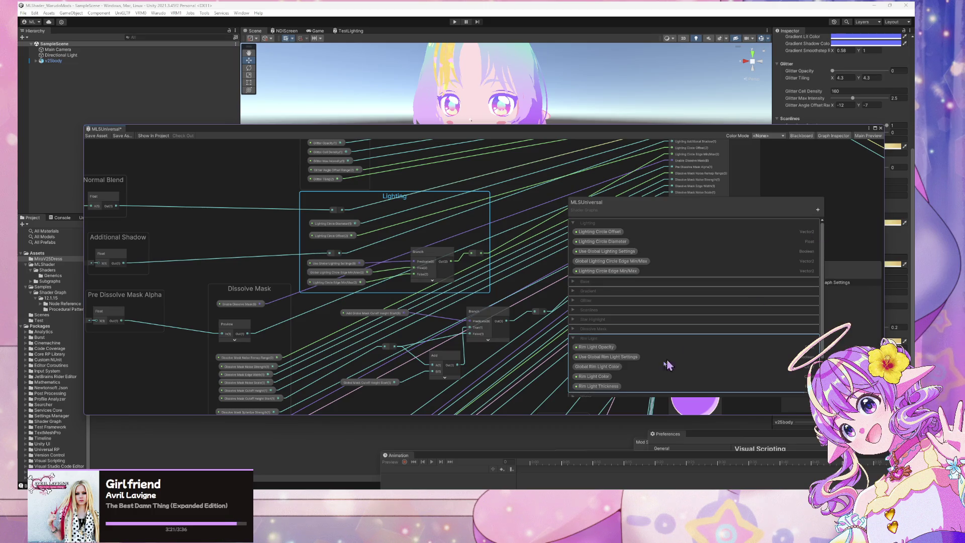
pyautogui.scroll(-2, 658, 337)
pyautogui.doubleClick(597, 392)
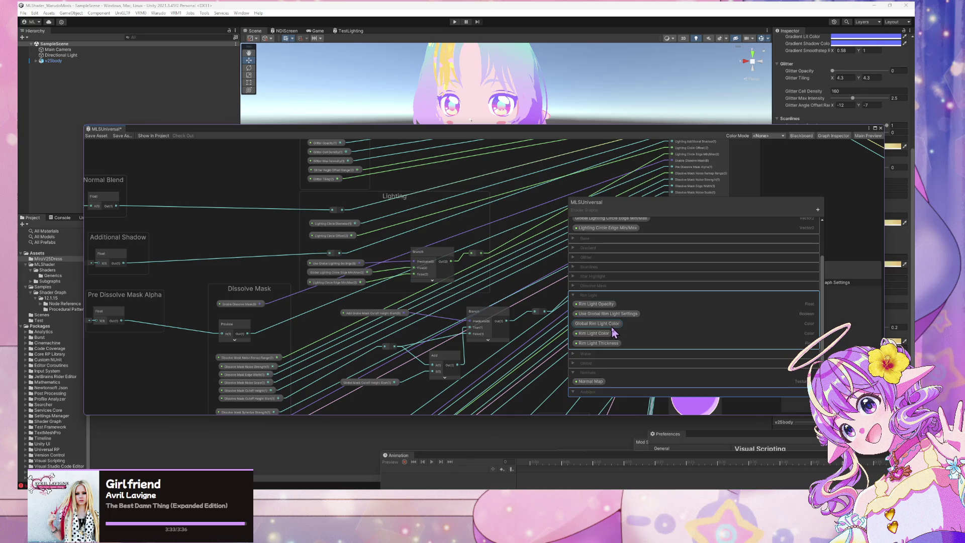
pyautogui.scroll(2, 577, 292)
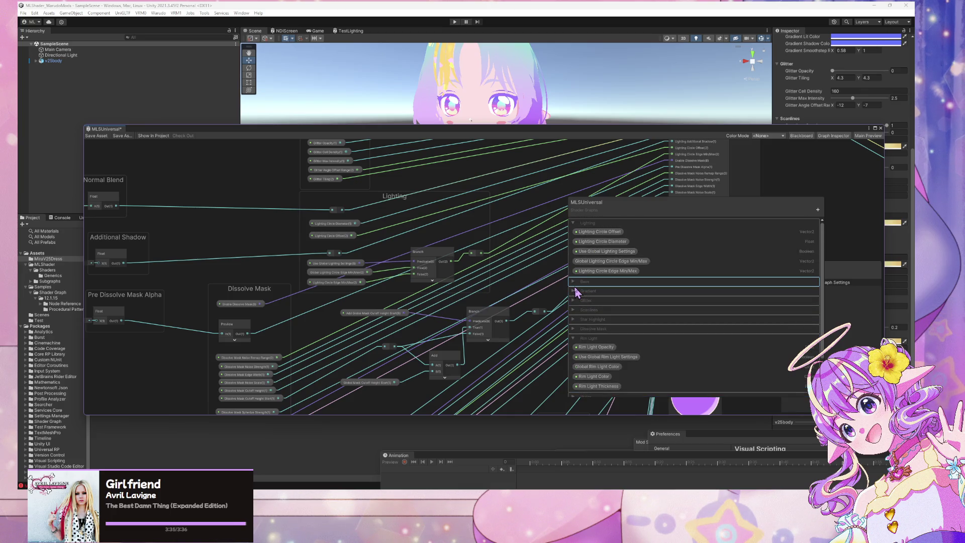
pyautogui.scroll(-2, 577, 293)
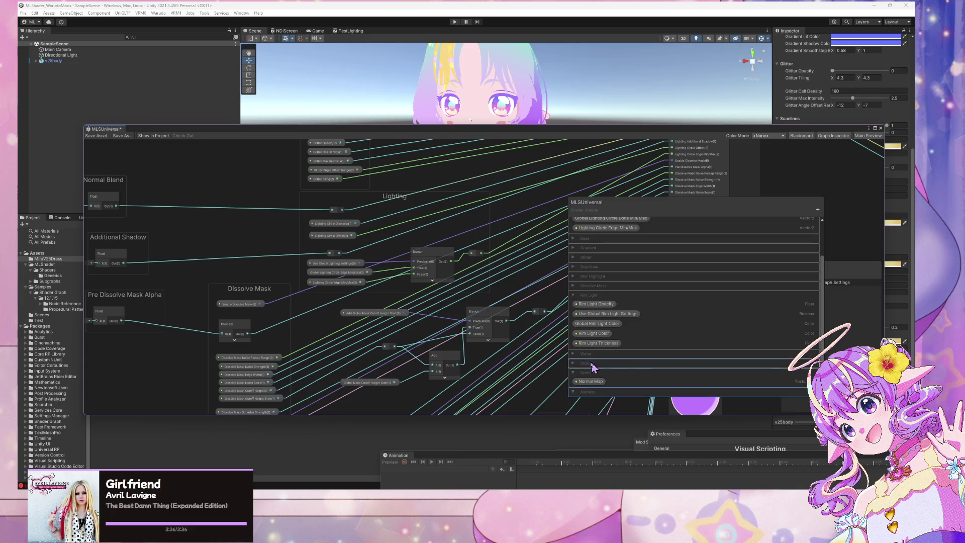
pyautogui.click(573, 372)
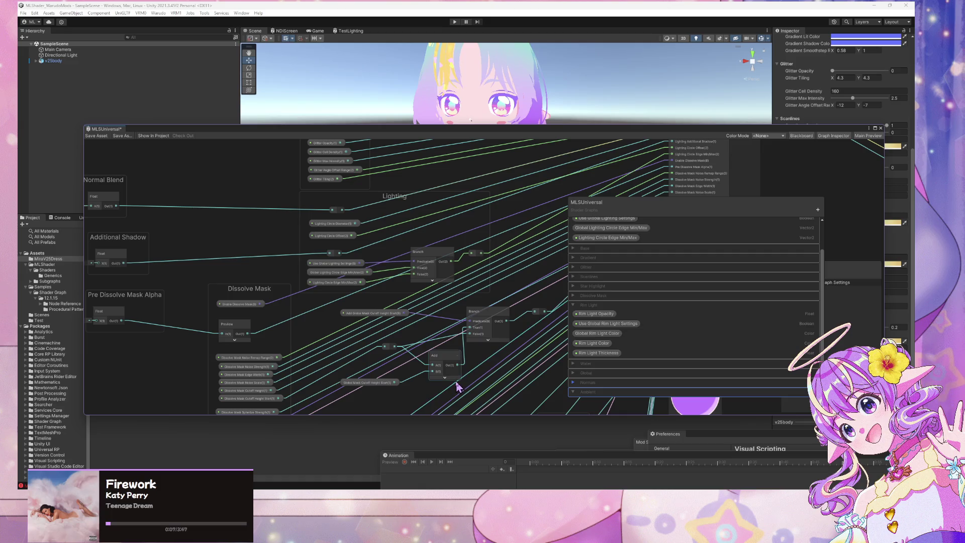
# - Pan and zoom the shader graph onto the Glitter and Lighting nodes, then view Warudo's preview
pyautogui.click(386, 316)
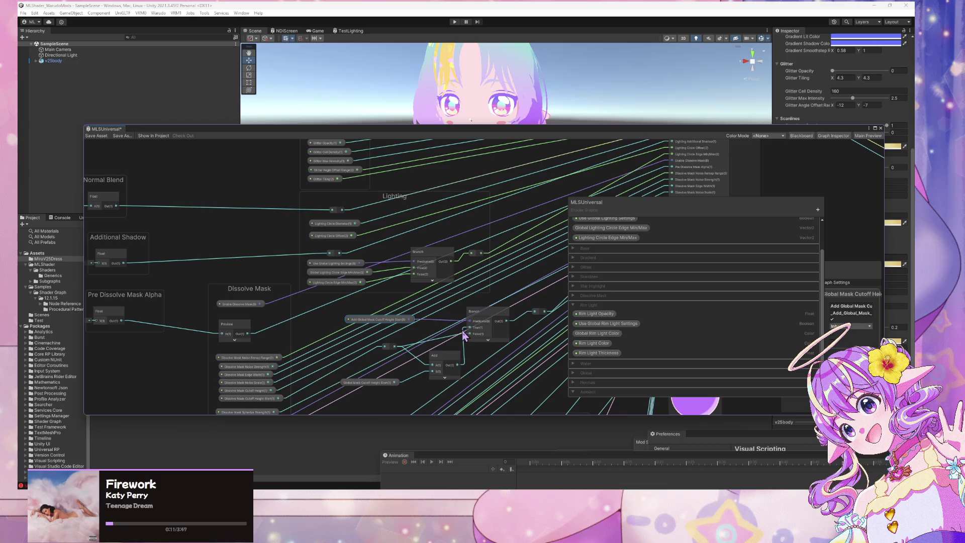
pyautogui.moveTo(501, 318); pyautogui.dragTo(477, 303)
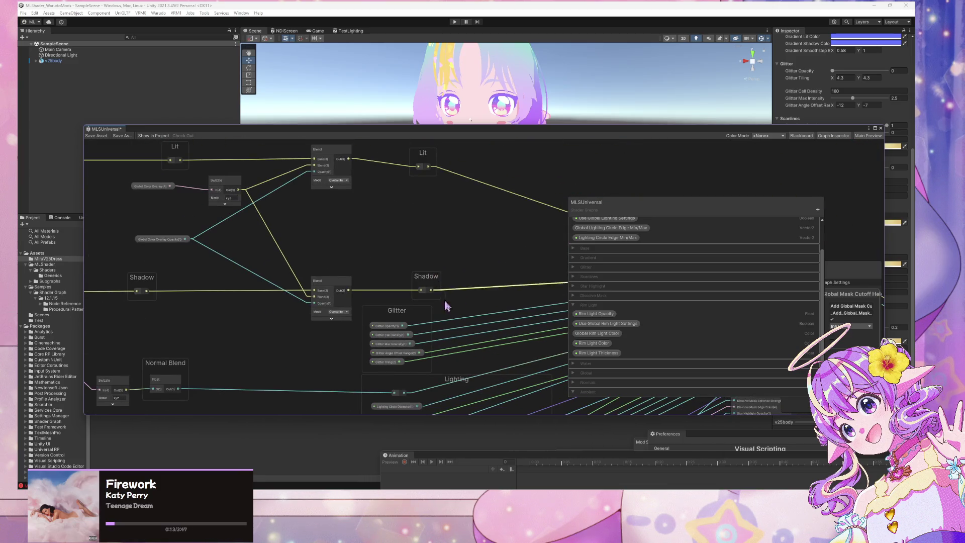
pyautogui.moveTo(490, 377); pyautogui.dragTo(409, 219)
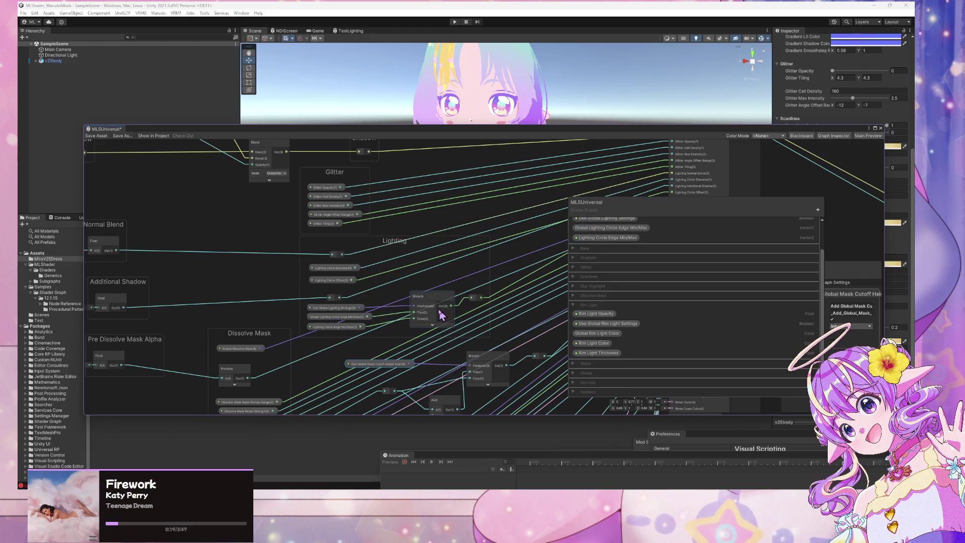
pyautogui.scroll(-6, 409, 212)
pyautogui.moveTo(397, 241); pyautogui.dragTo(483, 275)
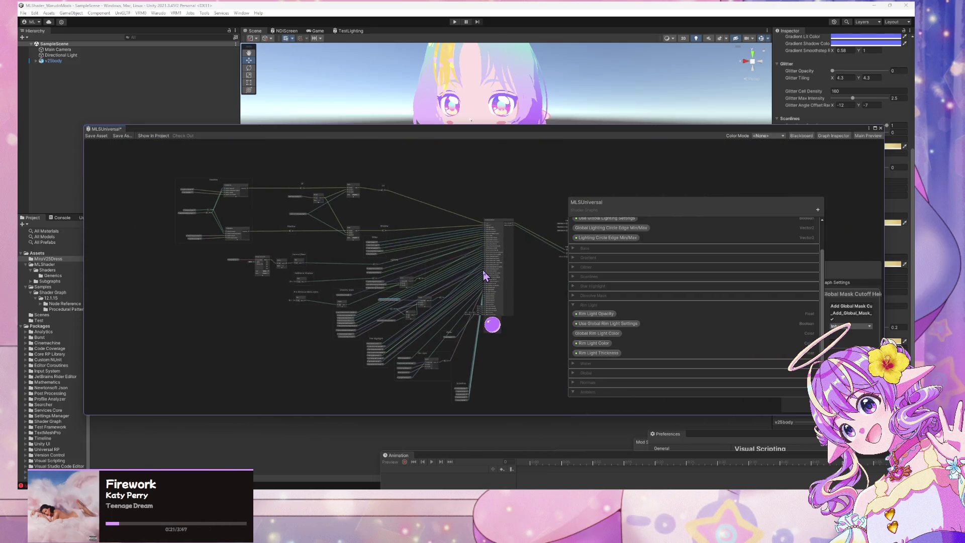
pyautogui.scroll(5, 367, 227)
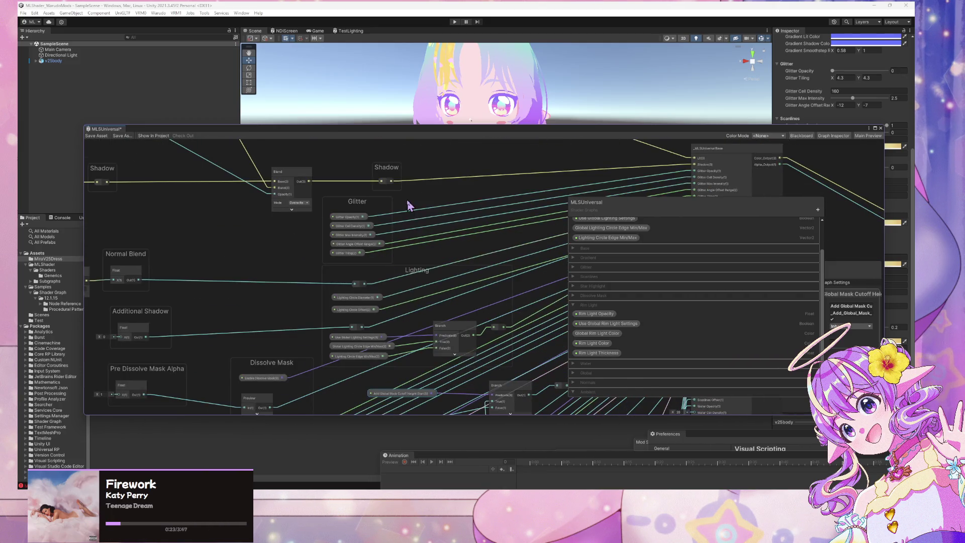
pyautogui.moveTo(432, 292); pyautogui.dragTo(409, 263)
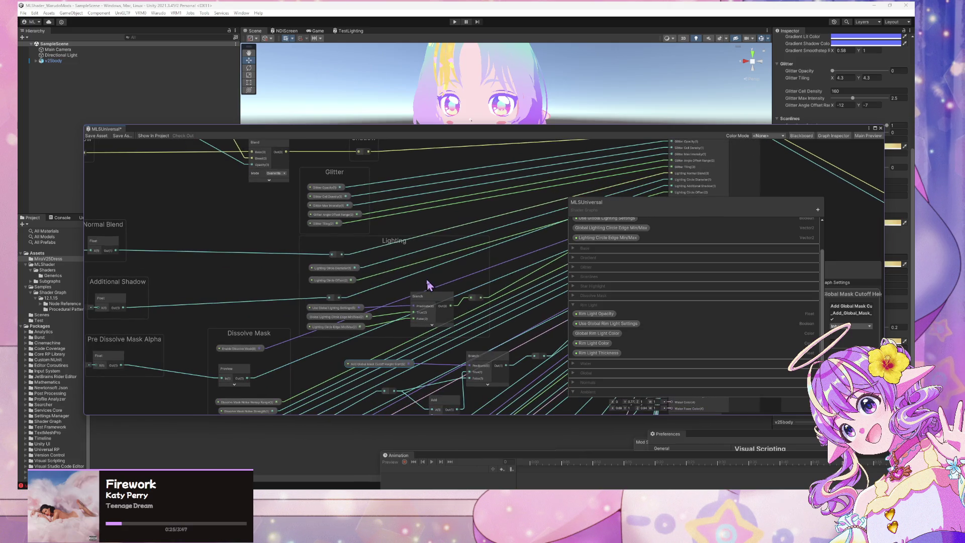
pyautogui.scroll(3, 608, 264)
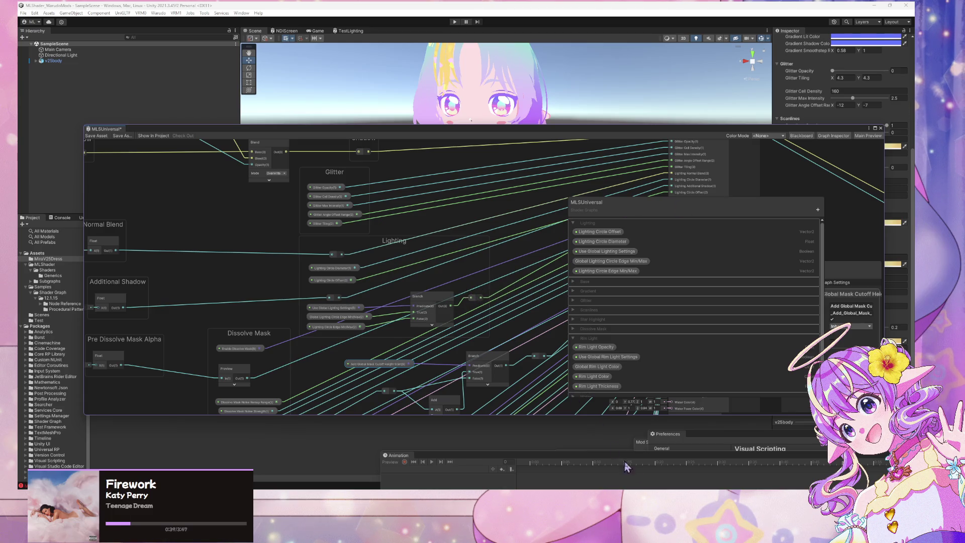
pyautogui.hotkey('alt', 'Tab')
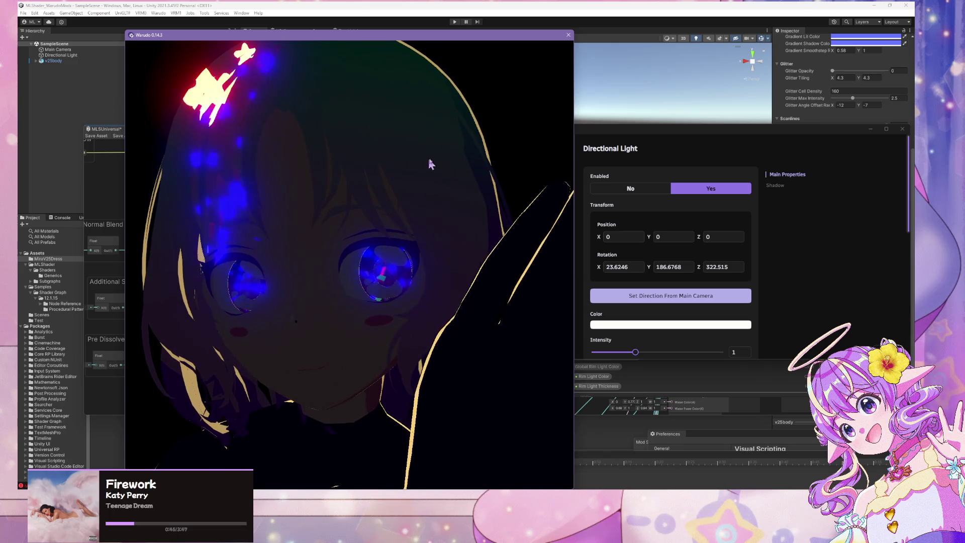
# - Move the Warudo Editor window down and pan the graph to the Lighting Branch and Dissolve Mask nodes
pyautogui.moveTo(696, 131)
pyautogui.mouseDown()
pyautogui.moveTo(687, 132)
pyautogui.moveTo(758, 316)
pyautogui.moveTo(758, 340)
pyautogui.mouseUp()
pyautogui.click(629, 199)
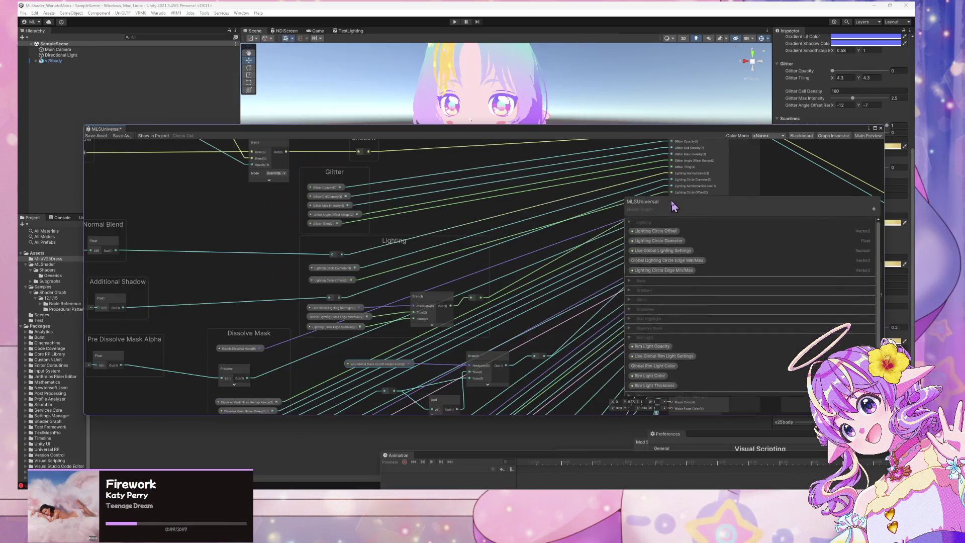
pyautogui.scroll(3, 483, 288)
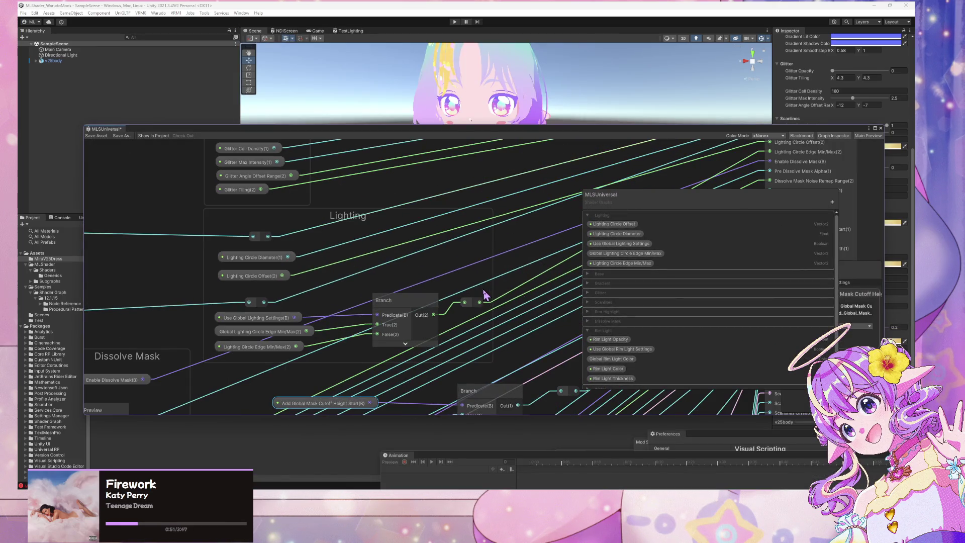
pyautogui.moveTo(428, 239)
pyautogui.mouseDown()
pyautogui.moveTo(521, 263)
pyautogui.moveTo(549, 190)
pyautogui.mouseUp()
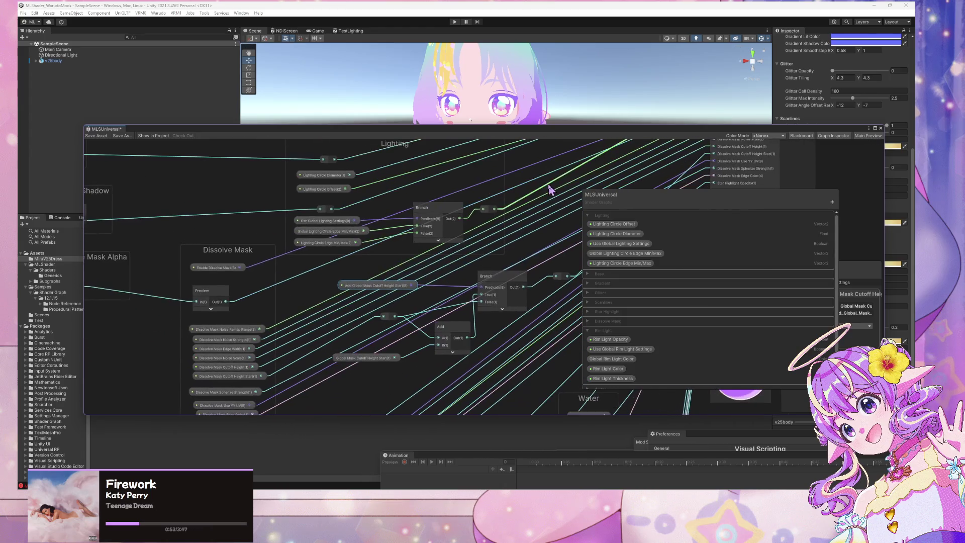
pyautogui.scroll(-1, 547, 209)
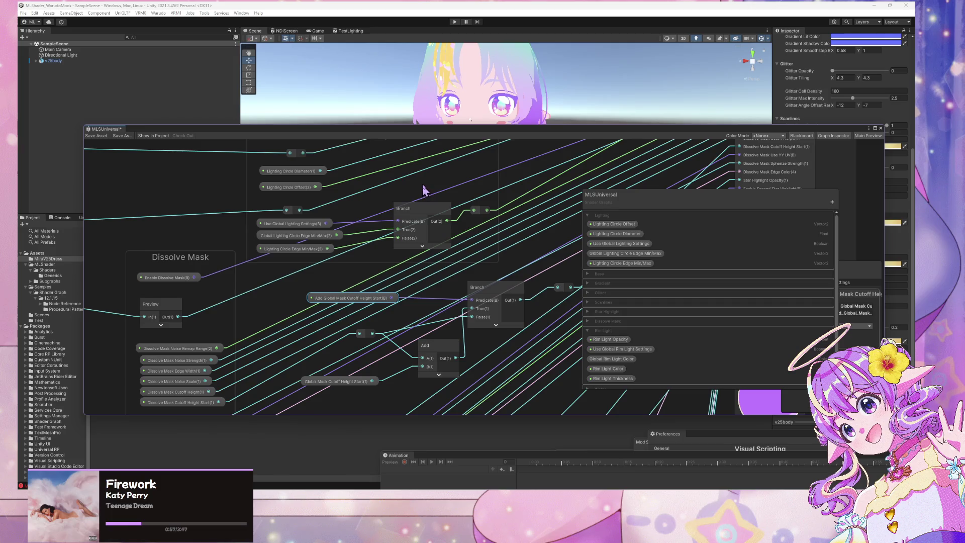
pyautogui.moveTo(365, 187); pyautogui.dragTo(427, 263)
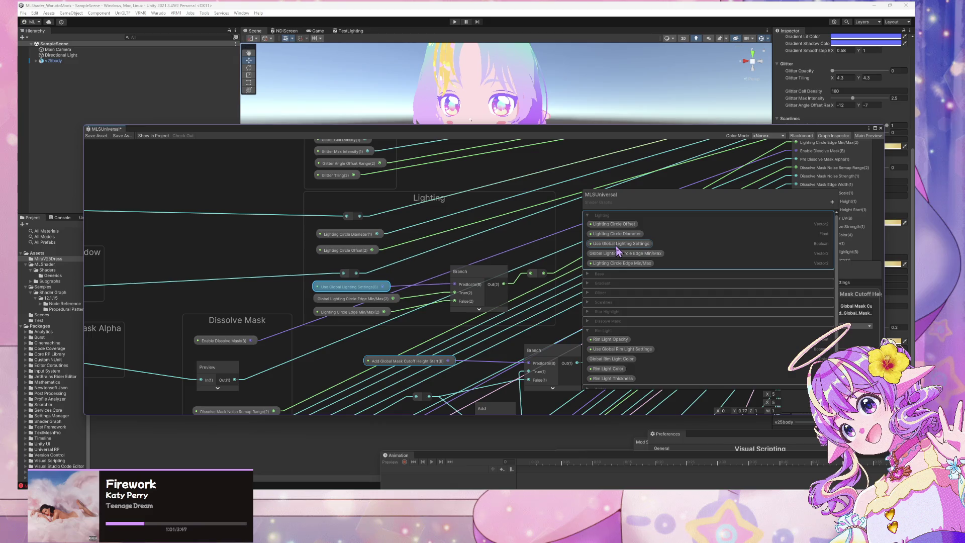
# - Rename Use Global Lighting Settings to 'Exclude from Ambient' and scroll the Blackboard to the Ambient category
pyautogui.doubleClick(623, 246)
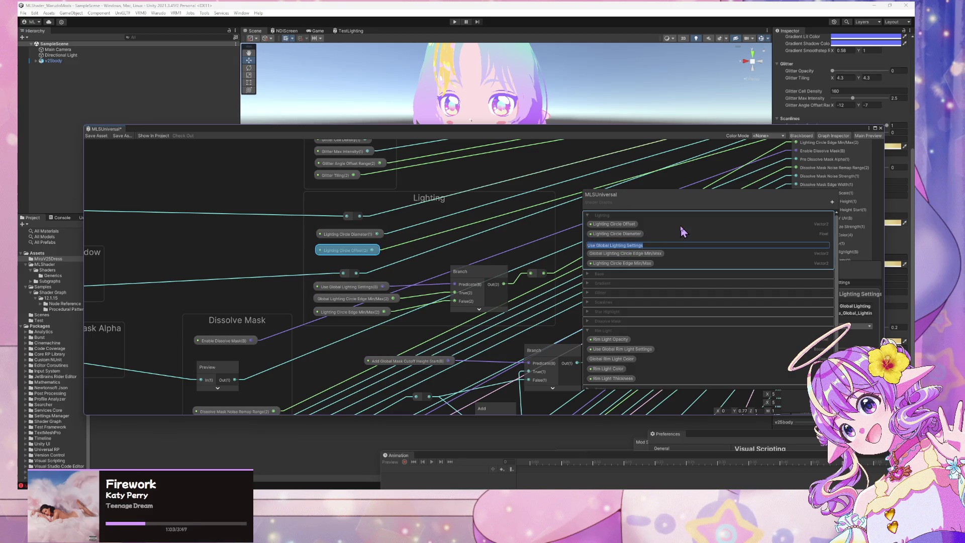
pyautogui.write('Exclu')
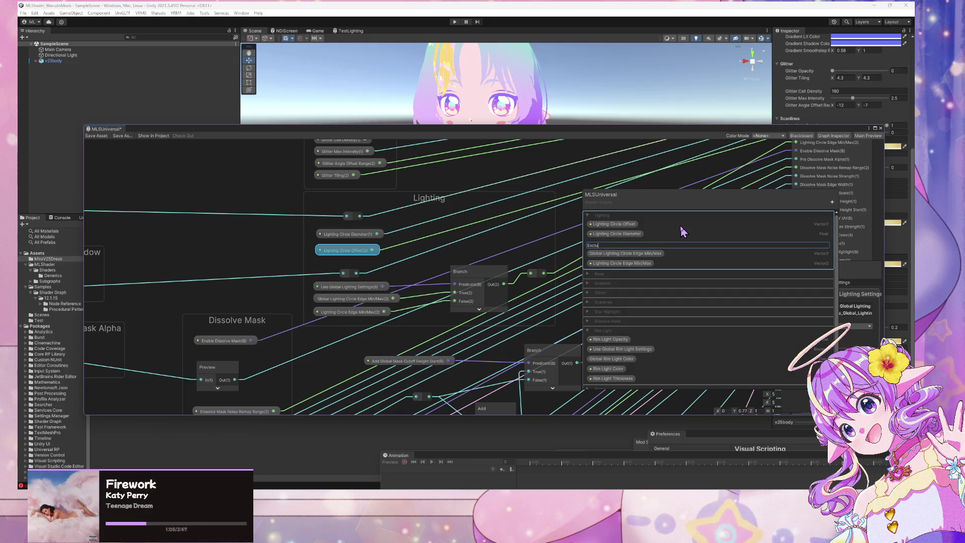
pyautogui.write('de from Ambient')
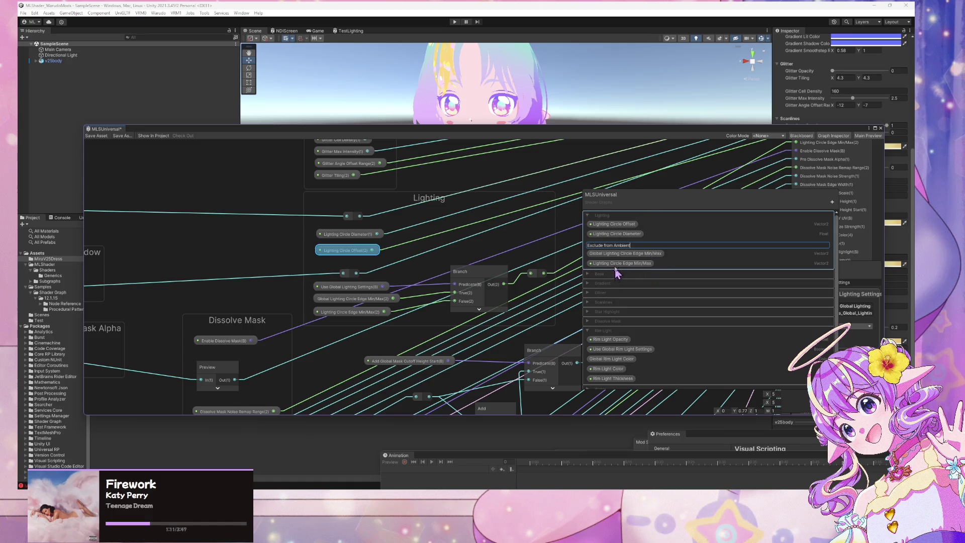
pyautogui.press('Return')
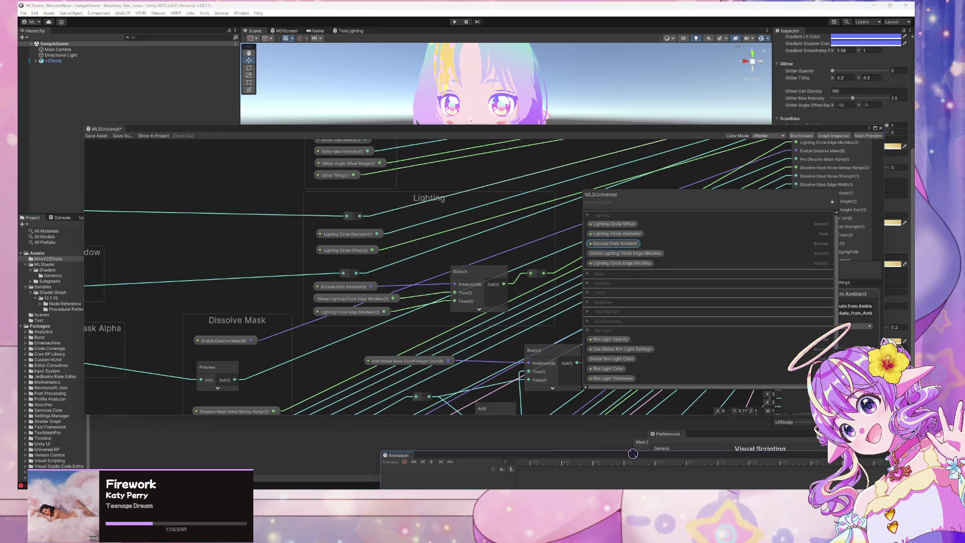
pyautogui.scroll(-4, 620, 380)
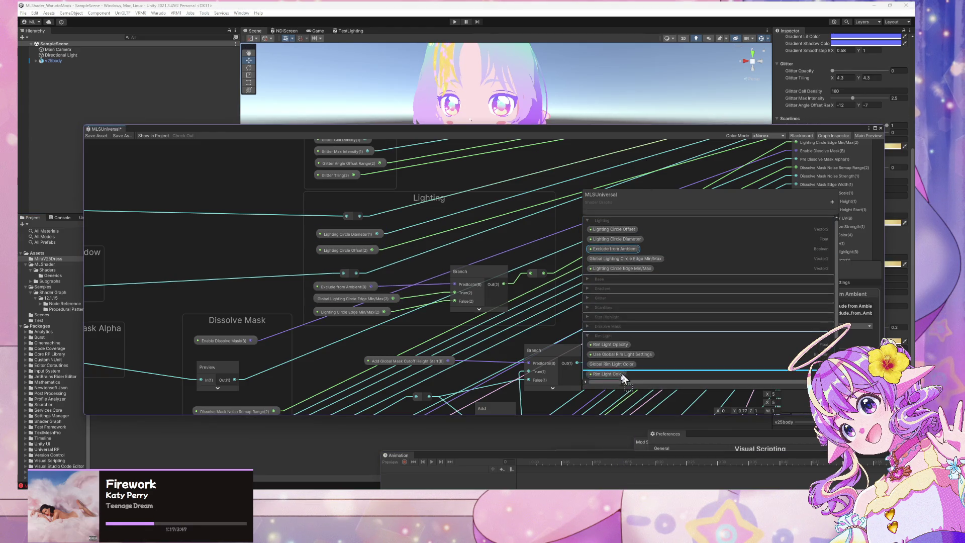
pyautogui.scroll(-1, 619, 382)
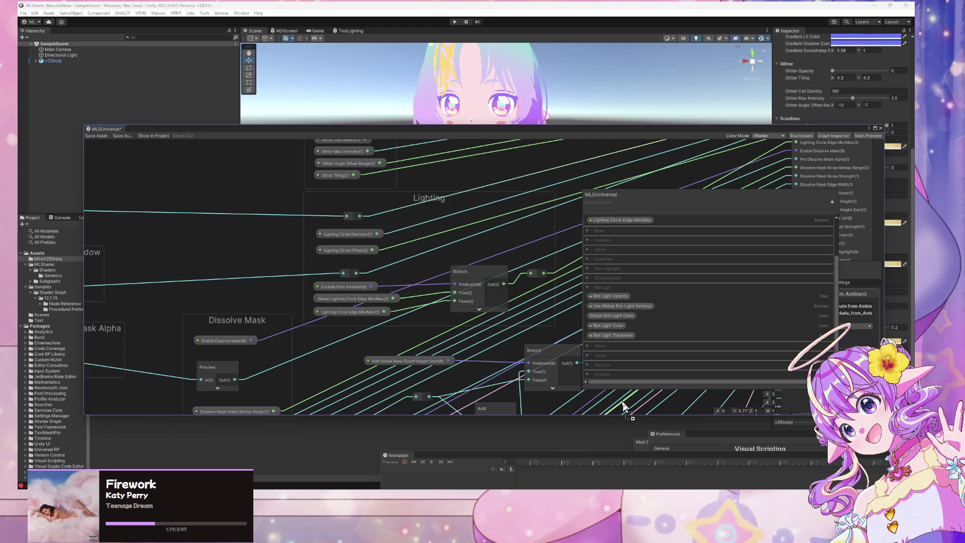
pyautogui.scroll(3, 618, 381)
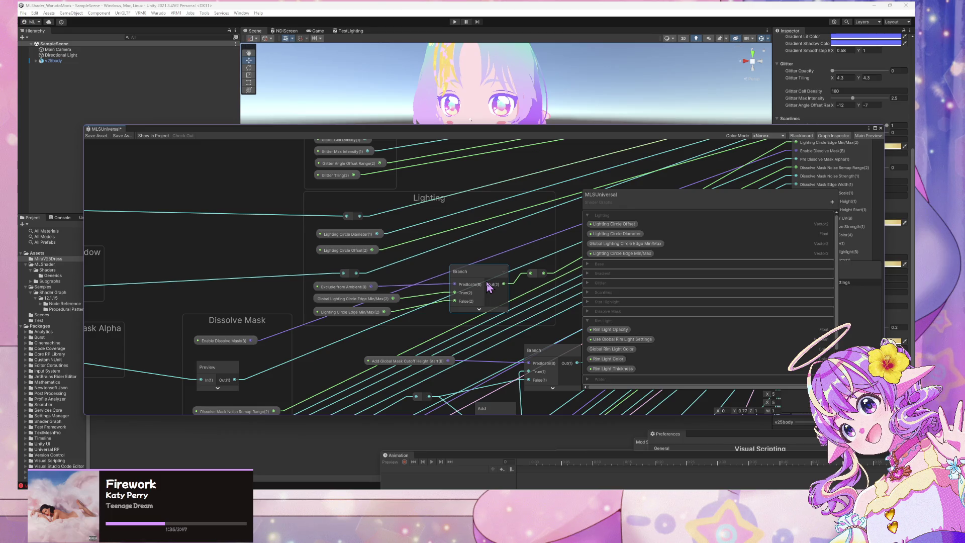
pyautogui.scroll(-2, 638, 269)
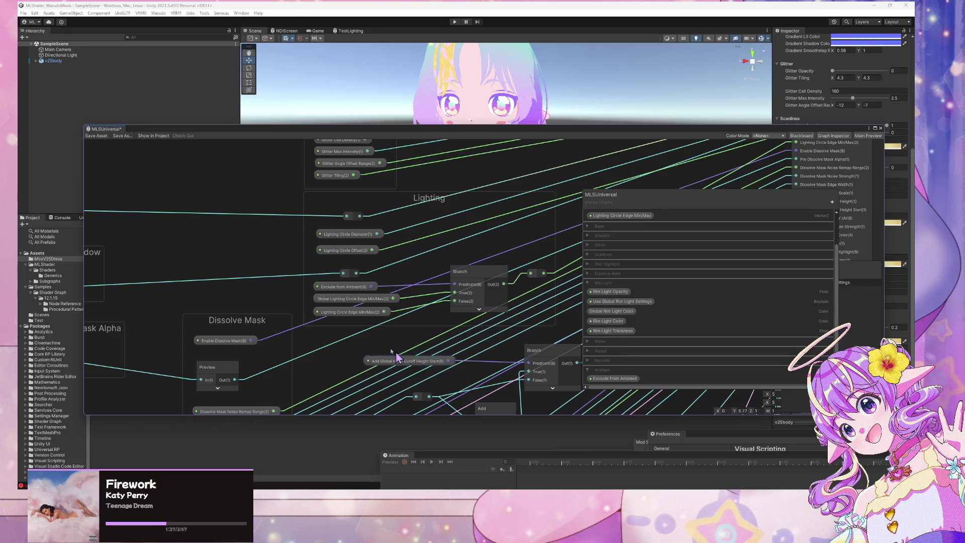
# - Disconnect and delete the Branch and Lighting Circle Edge Min/Max nodes, then delete Exclude from Ambient
pyautogui.click(386, 314)
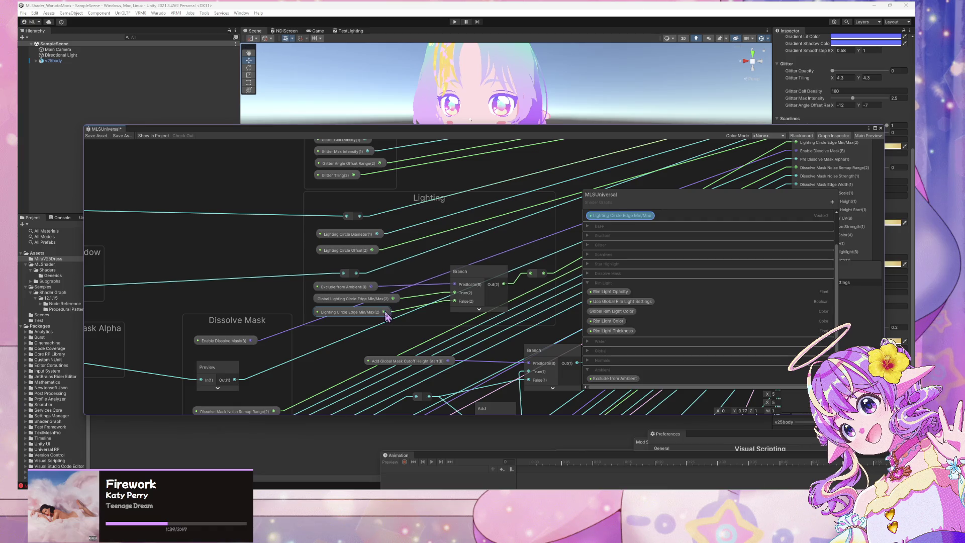
pyautogui.click(422, 302)
pyautogui.moveTo(530, 274); pyautogui.dragTo(448, 280)
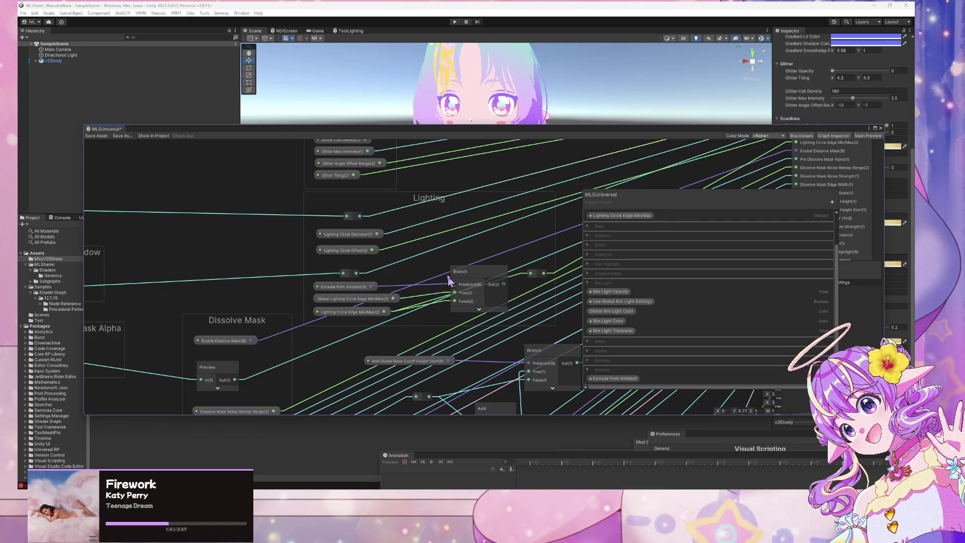
pyautogui.click(461, 271)
pyautogui.press('Delete')
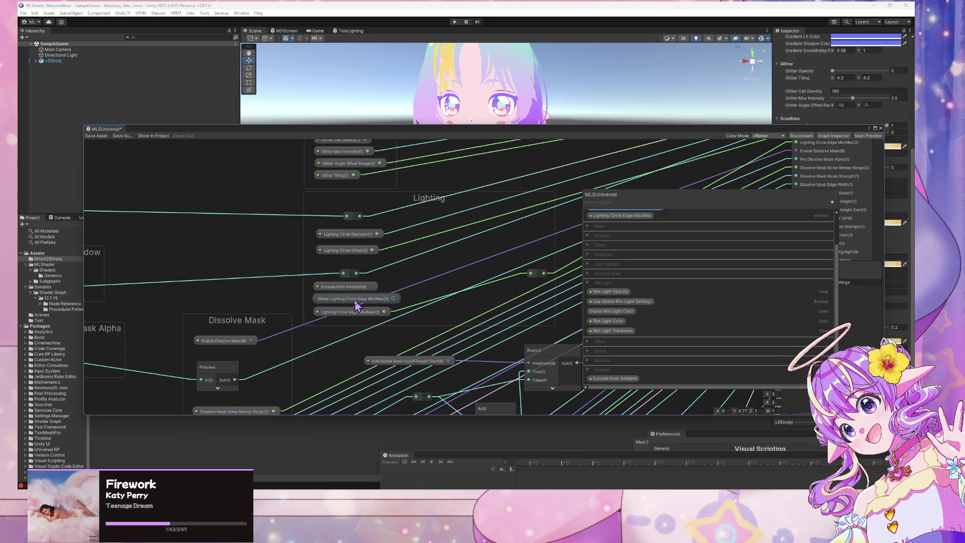
pyautogui.click(354, 299)
pyautogui.press('Delete')
pyautogui.click(352, 290)
pyautogui.press('Delete')
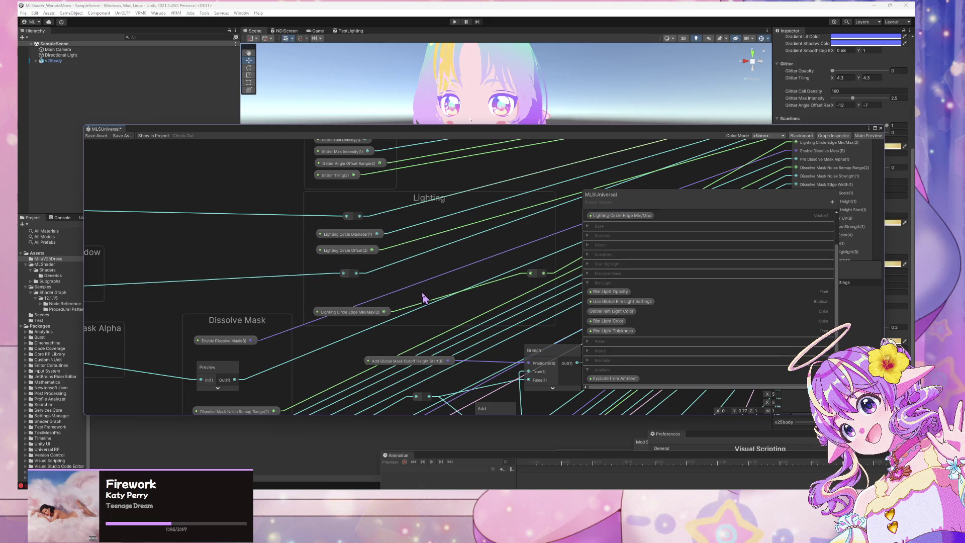
# - Nudge the Lighting Circle Edge Min/Max(2) node left and survey the Glitter, Rim Light and Lit/Shadow areas
pyautogui.scroll(-2, 422, 298)
pyautogui.click(378, 298)
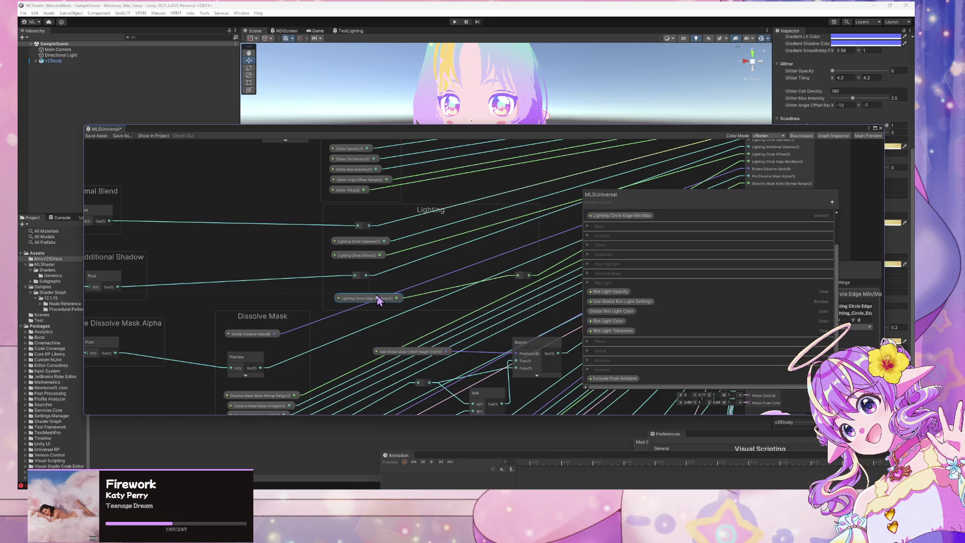
pyautogui.moveTo(378, 298); pyautogui.dragTo(370, 295)
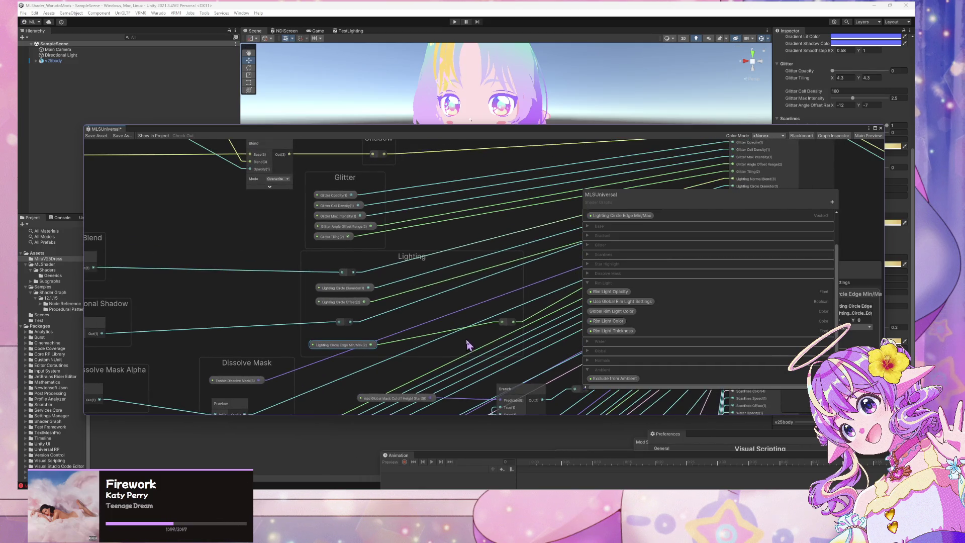
pyautogui.moveTo(466, 344); pyautogui.dragTo(420, 399)
pyautogui.moveTo(412, 362)
pyautogui.mouseDown()
pyautogui.moveTo(487, 385)
pyautogui.moveTo(430, 289)
pyautogui.moveTo(447, 266)
pyautogui.moveTo(418, 204)
pyautogui.mouseUp()
pyautogui.moveTo(487, 333)
pyautogui.mouseDown()
pyautogui.moveTo(340, 285)
pyautogui.moveTo(430, 402)
pyautogui.mouseUp()
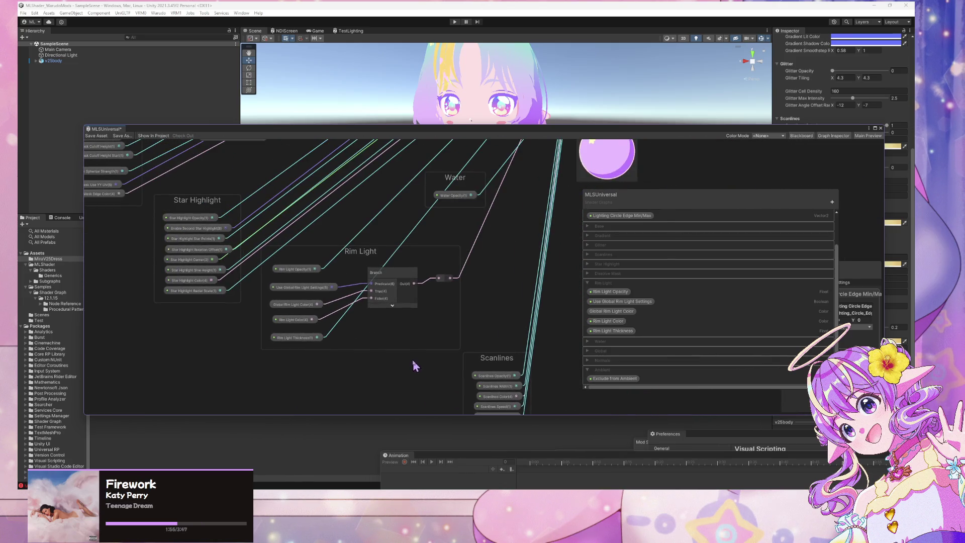
pyautogui.scroll(-3, 409, 355)
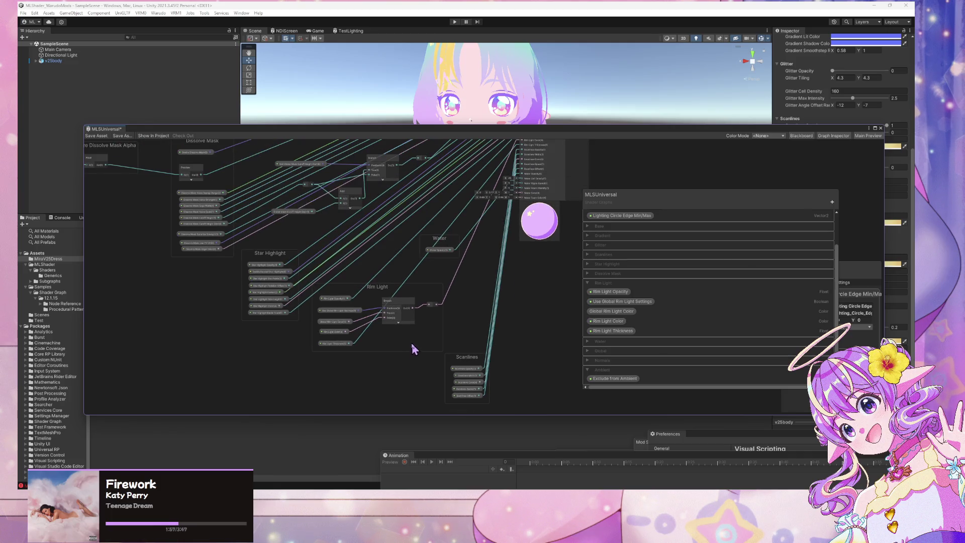
pyautogui.scroll(3, 352, 256)
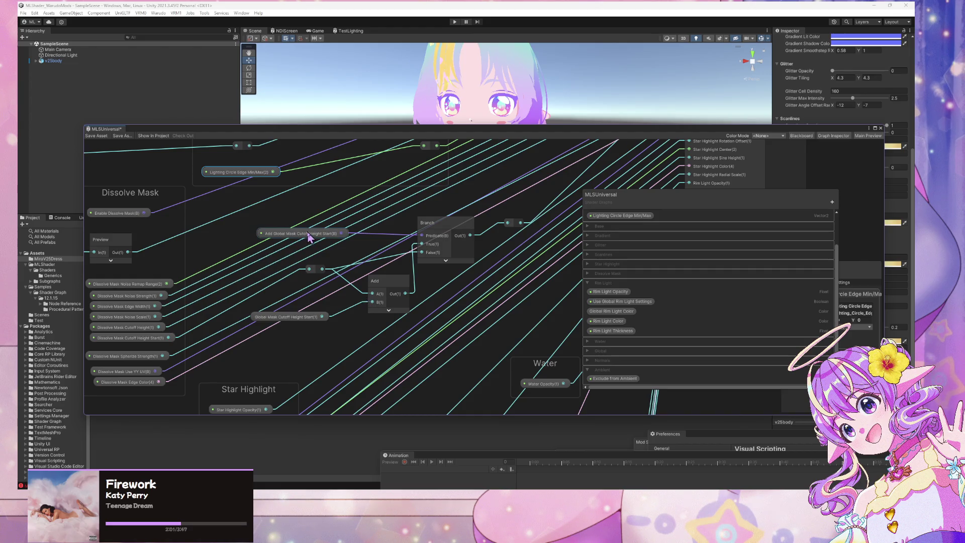
pyautogui.moveTo(309, 238)
pyautogui.mouseDown()
pyautogui.moveTo(321, 246)
pyautogui.moveTo(308, 238)
pyautogui.mouseUp()
pyautogui.moveTo(272, 163)
pyautogui.mouseDown()
pyautogui.moveTo(402, 322)
pyautogui.moveTo(432, 397)
pyautogui.mouseUp()
pyautogui.moveTo(182, 228); pyautogui.dragTo(213, 295)
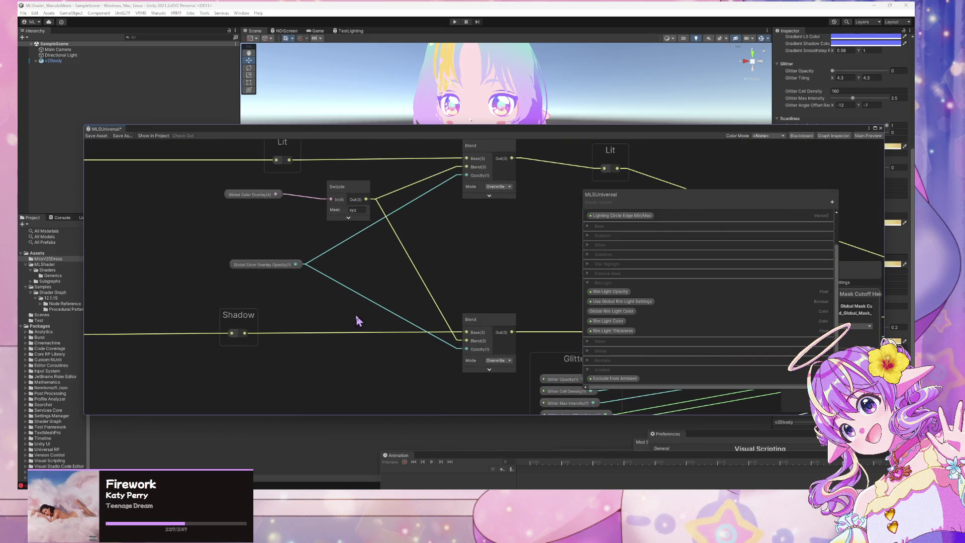
# - Rename the Global Color Overlay property to Ambient Color and move it into the Ambient category
pyautogui.hotkey('ctrl', 'z')
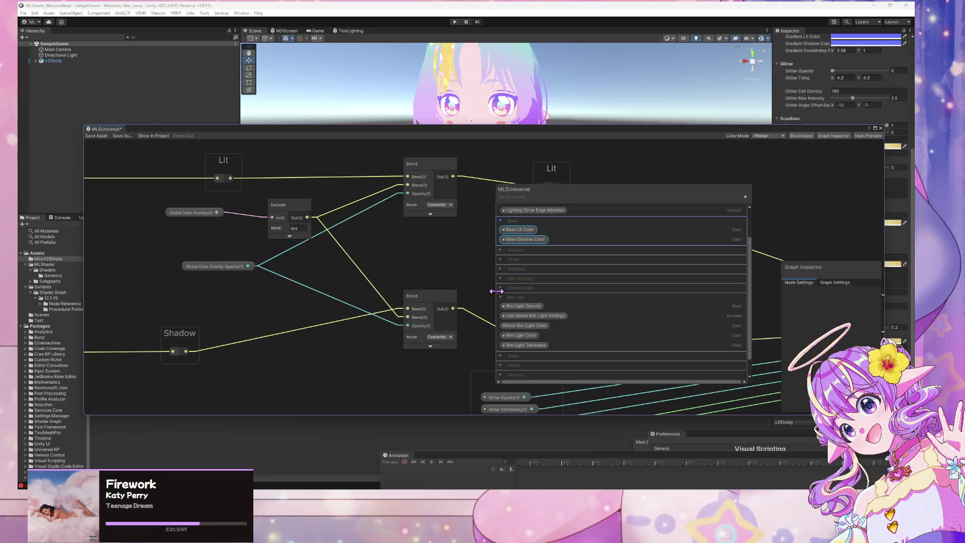
pyautogui.scroll(-1, 502, 280)
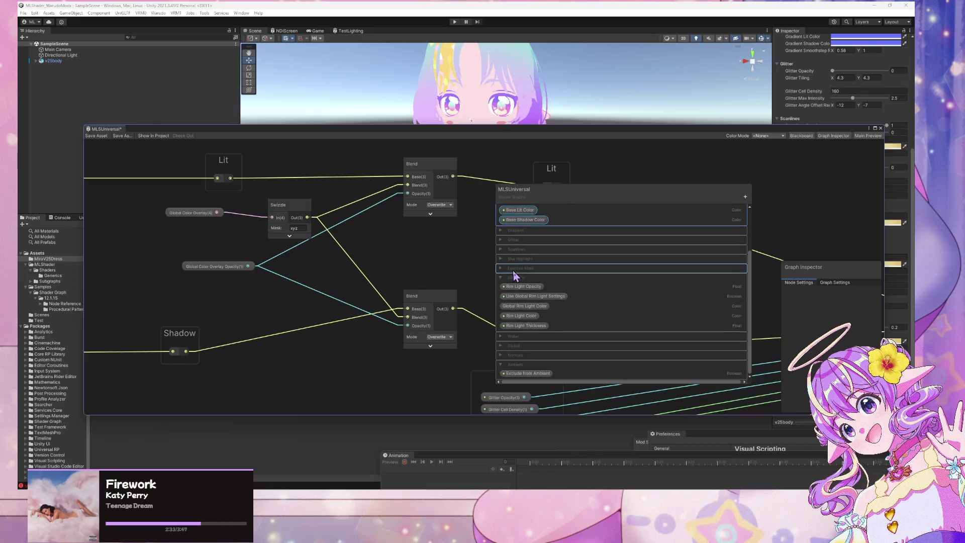
pyautogui.click(500, 347)
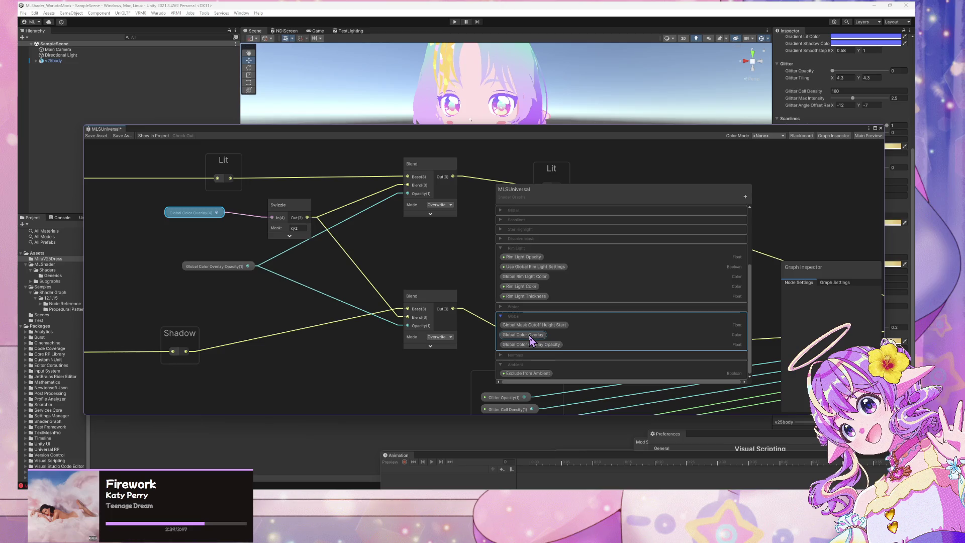
pyautogui.doubleClick(530, 336)
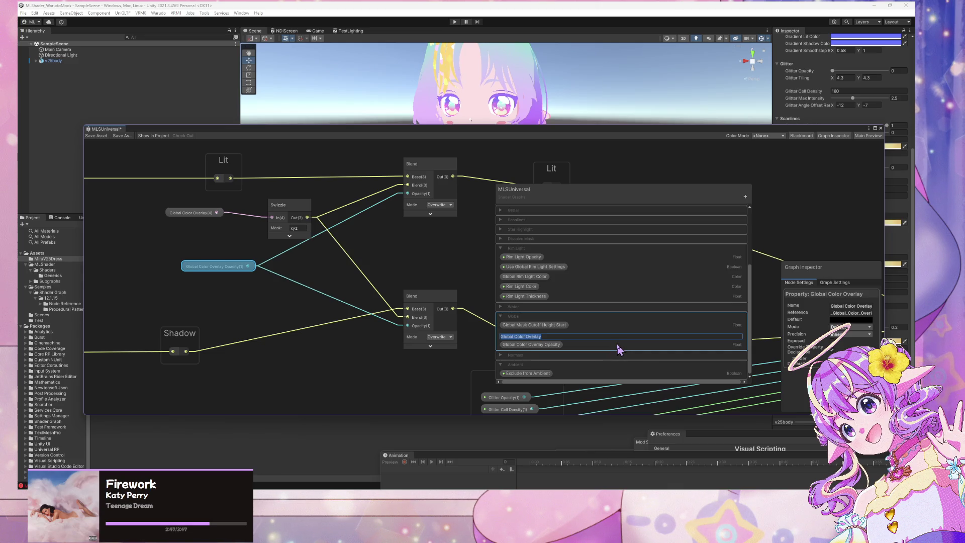
pyautogui.write('Ambient Color')
pyautogui.press('Return')
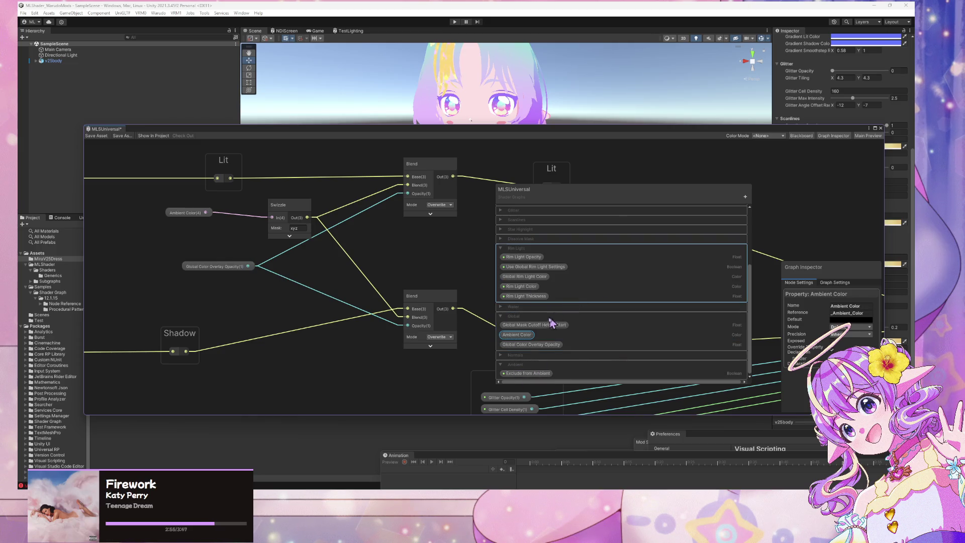
pyautogui.click(520, 335)
pyautogui.moveTo(520, 335)
pyautogui.mouseDown()
pyautogui.moveTo(520, 405)
pyautogui.moveTo(526, 367)
pyautogui.mouseUp()
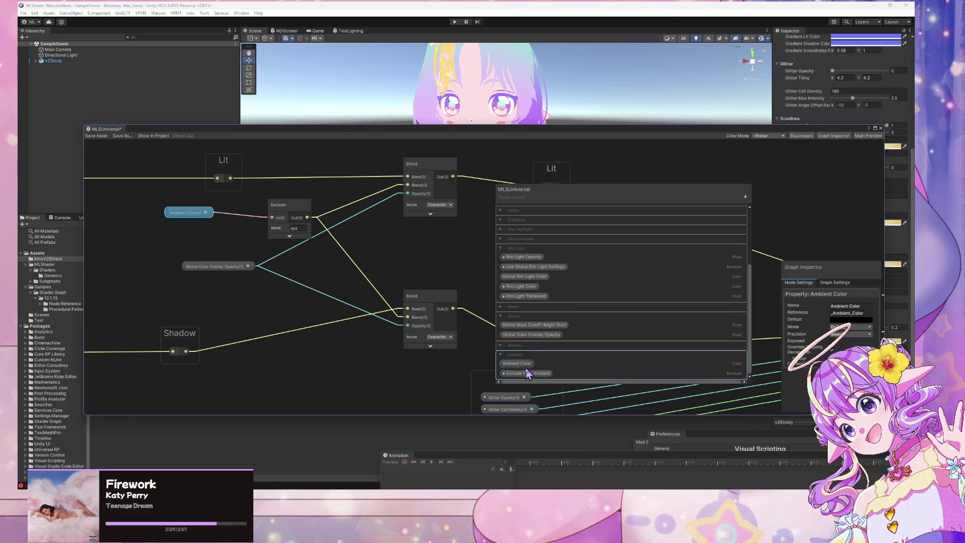
pyautogui.click(517, 363)
# - Rename Global Color Overlay Opacity to Ambient Color Opacity, move it into Ambient, and shift the Blackboard aside
pyautogui.click(531, 334)
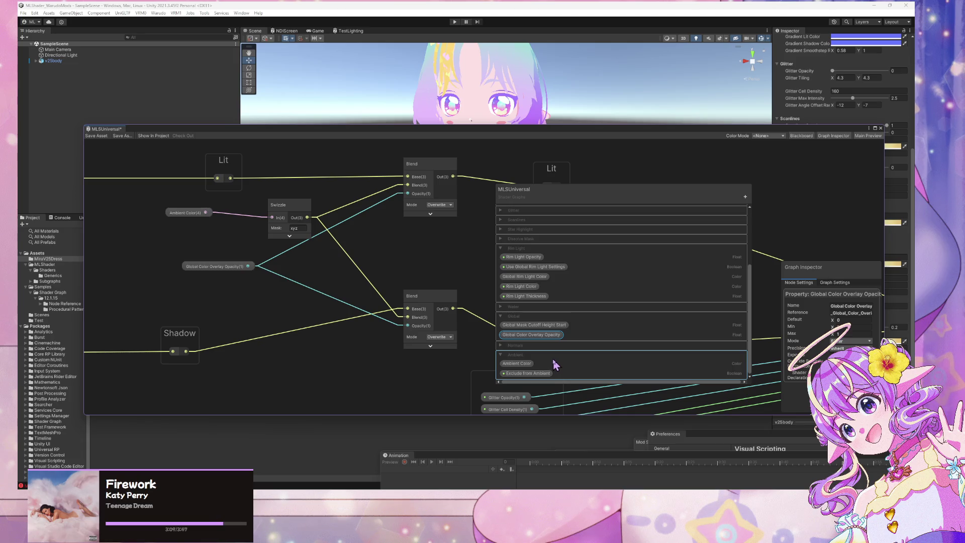
pyautogui.doubleClick(530, 335)
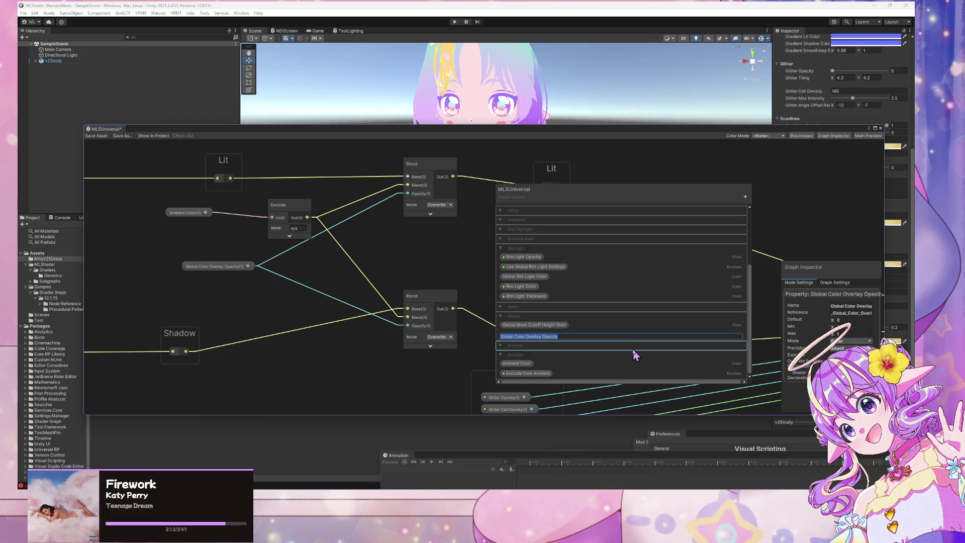
pyautogui.write('Ambient')
pyautogui.press('Return')
pyautogui.moveTo(525, 336)
pyautogui.mouseDown()
pyautogui.moveTo(535, 342)
pyautogui.moveTo(525, 368)
pyautogui.mouseUp()
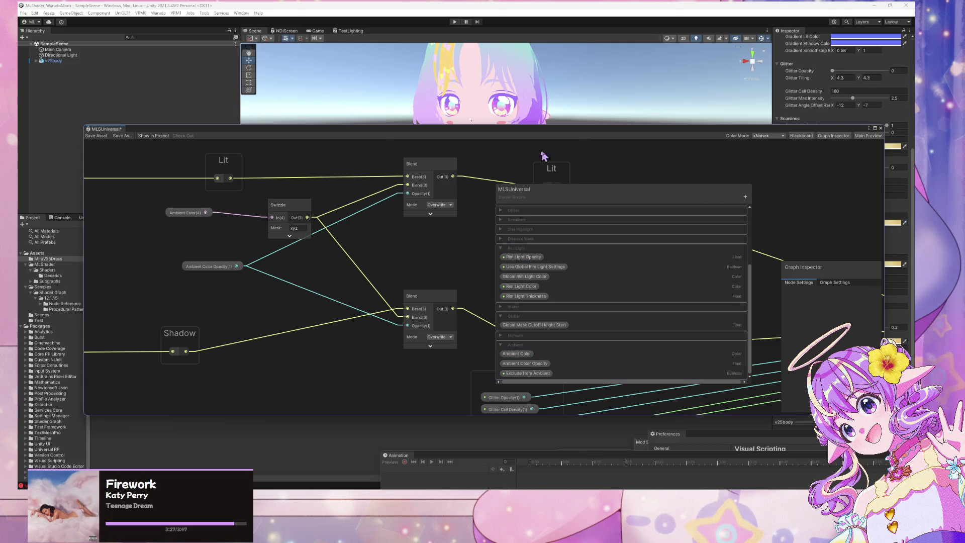
pyautogui.moveTo(587, 207); pyautogui.dragTo(695, 194)
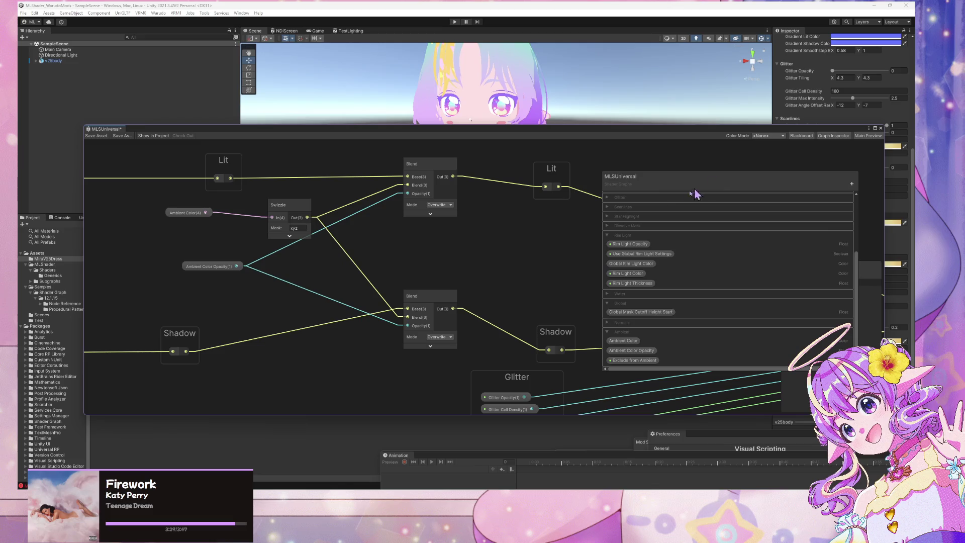
# - Nudge the Ambient Color and Ambient Color Opacity nodes, then inspect the _MLSUniversalBase, Swizzle and Blend nodes
pyautogui.moveTo(220, 267)
pyautogui.mouseDown()
pyautogui.moveTo(191, 273)
pyautogui.moveTo(211, 281)
pyautogui.mouseUp()
pyautogui.moveTo(198, 217); pyautogui.dragTo(204, 229)
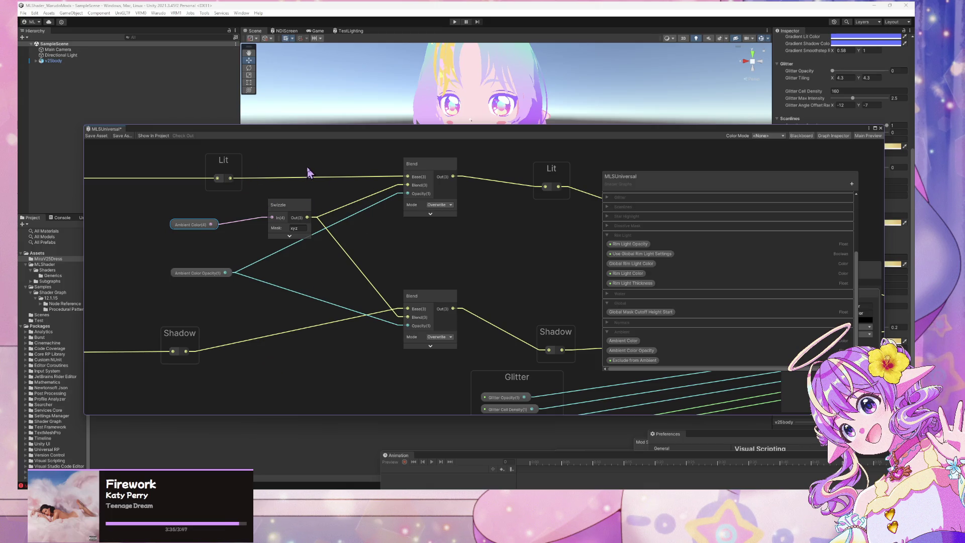
pyautogui.moveTo(497, 326)
pyautogui.mouseDown()
pyautogui.moveTo(355, 280)
pyautogui.moveTo(403, 217)
pyautogui.moveTo(319, 345)
pyautogui.moveTo(140, 325)
pyautogui.mouseUp()
pyautogui.scroll(-5, 417, 247)
pyautogui.scroll(3, 387, 228)
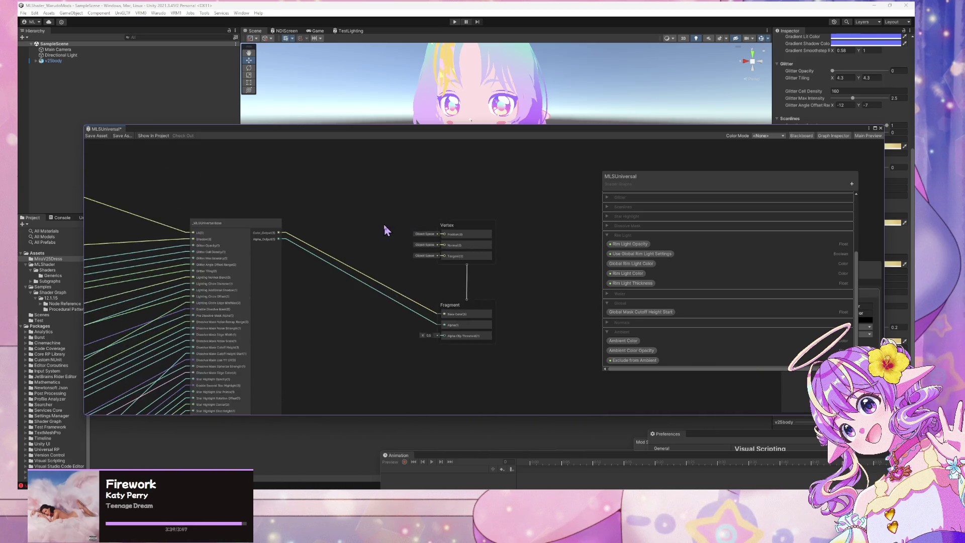
pyautogui.scroll(-3, 218, 207)
pyautogui.scroll(6, 428, 250)
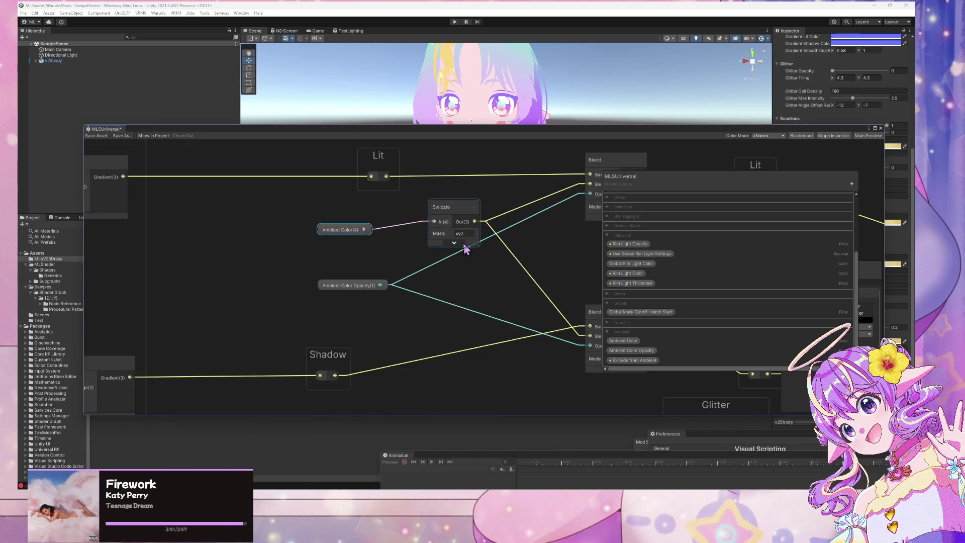
pyautogui.scroll(-3, 394, 242)
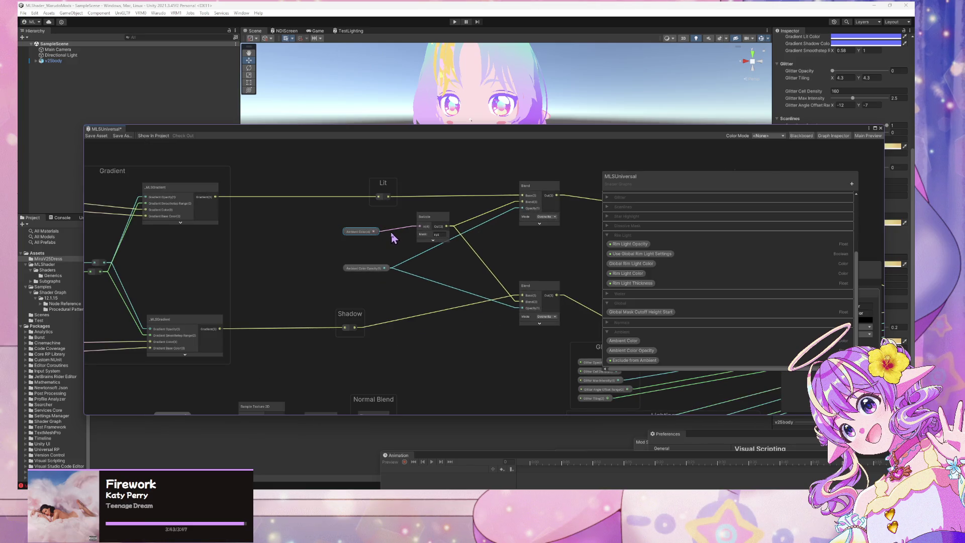
pyautogui.scroll(2, 398, 263)
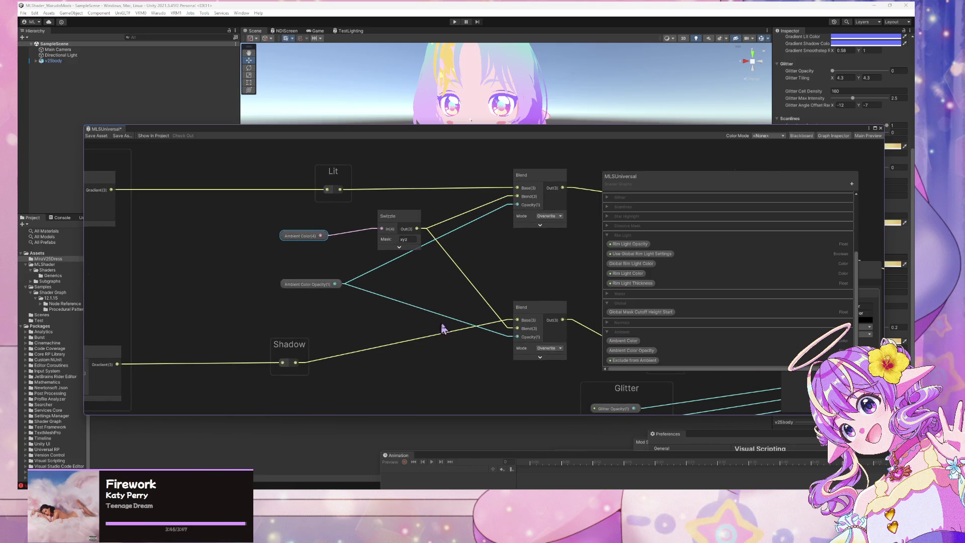
pyautogui.moveTo(551, 277)
pyautogui.mouseDown()
pyautogui.moveTo(392, 260)
pyautogui.moveTo(336, 224)
pyautogui.moveTo(469, 253)
pyautogui.moveTo(508, 250)
pyautogui.mouseUp()
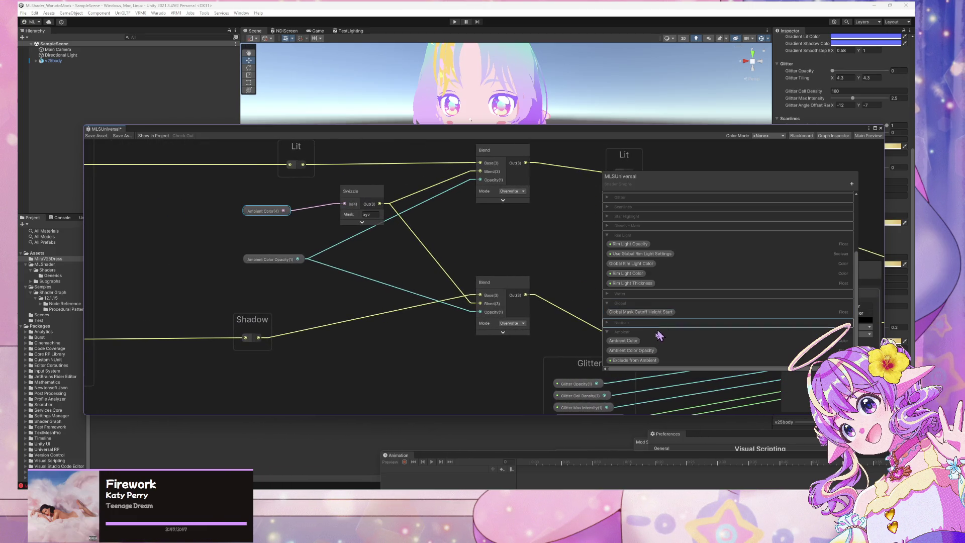
pyautogui.scroll(-3, 379, 302)
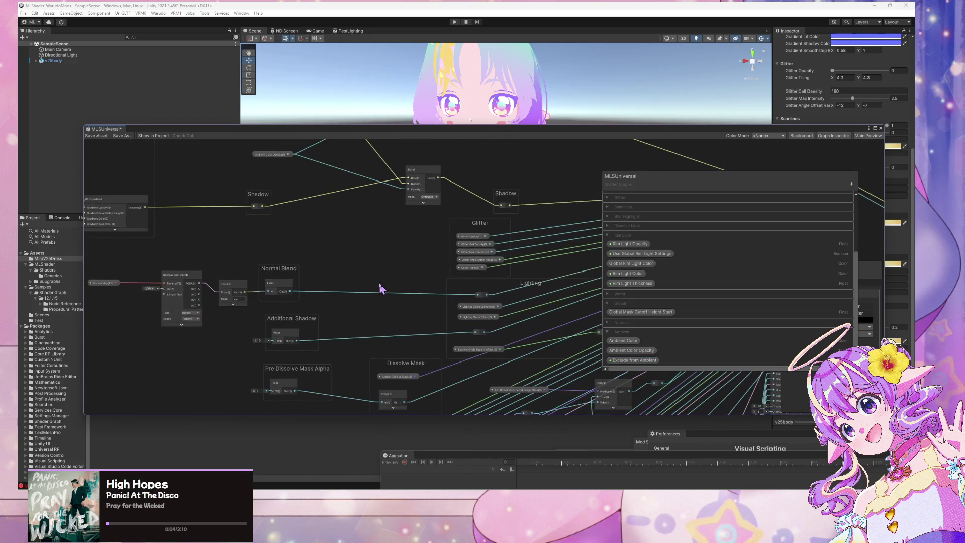
pyautogui.moveTo(380, 289)
pyautogui.mouseDown()
pyautogui.moveTo(344, 224)
pyautogui.moveTo(286, 336)
pyautogui.mouseUp()
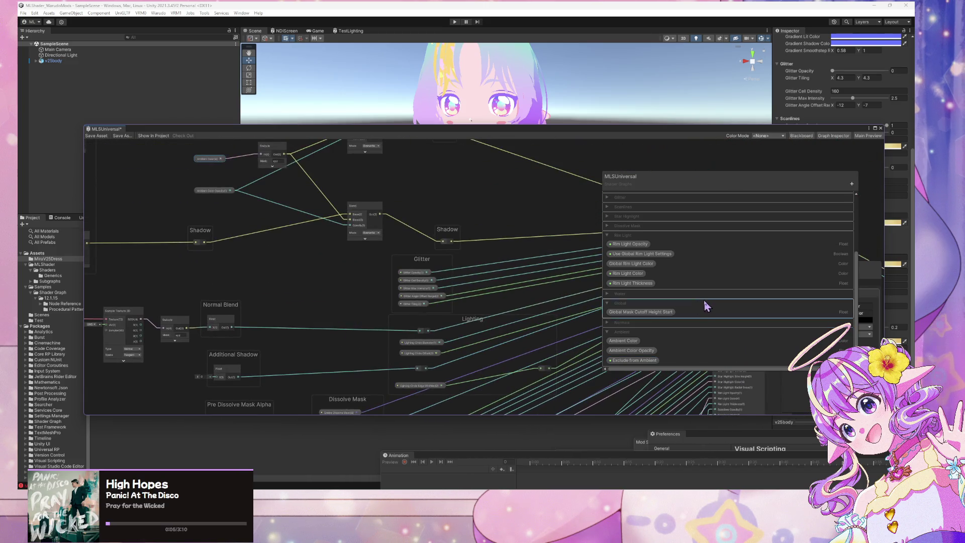
pyautogui.scroll(3, 704, 299)
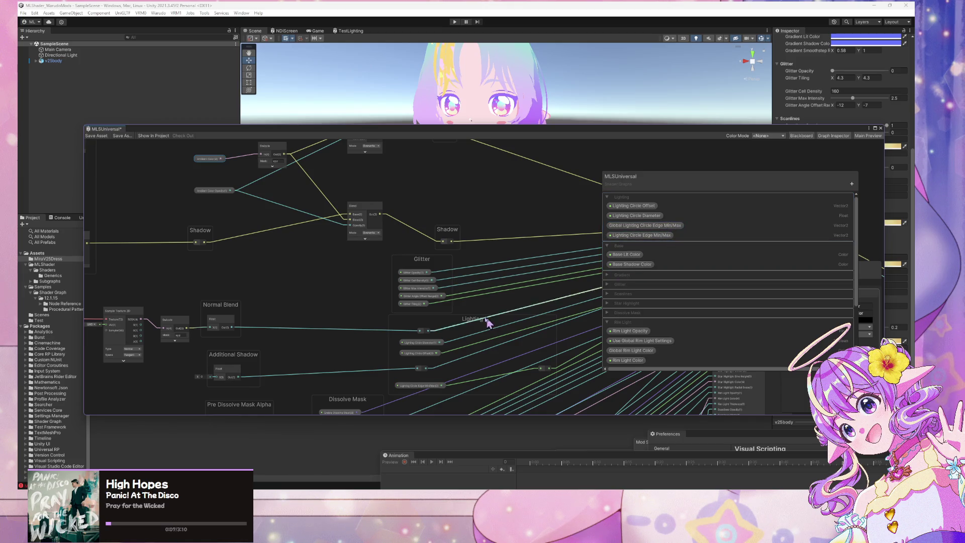
pyautogui.scroll(3, 477, 319)
# - Pan and zoom over the Dissolve Mask, Branch, Gradient group and Ambient nodes
pyautogui.moveTo(259, 211)
pyautogui.mouseDown()
pyautogui.moveTo(423, 289)
pyautogui.moveTo(363, 200)
pyautogui.moveTo(366, 168)
pyautogui.moveTo(374, 180)
pyautogui.moveTo(348, 327)
pyautogui.moveTo(316, 241)
pyautogui.moveTo(511, 282)
pyautogui.moveTo(474, 273)
pyautogui.moveTo(445, 185)
pyautogui.mouseUp()
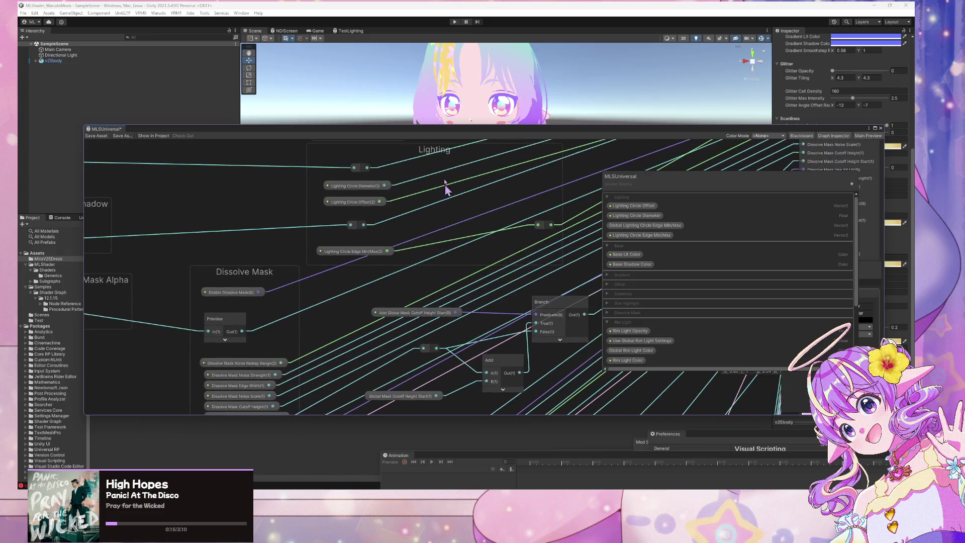
pyautogui.scroll(-5, 409, 262)
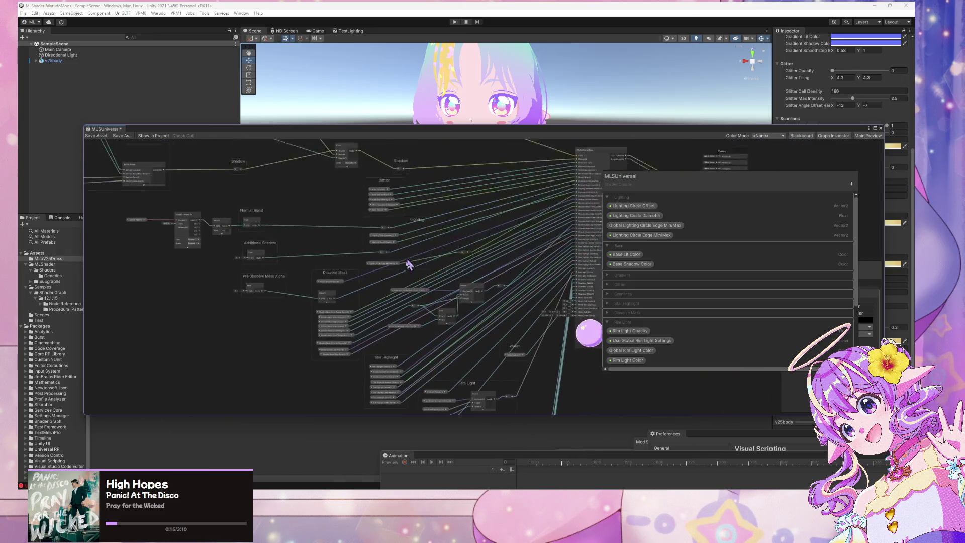
pyautogui.scroll(4, 402, 304)
pyautogui.scroll(-3, 404, 296)
pyautogui.scroll(-2, 415, 295)
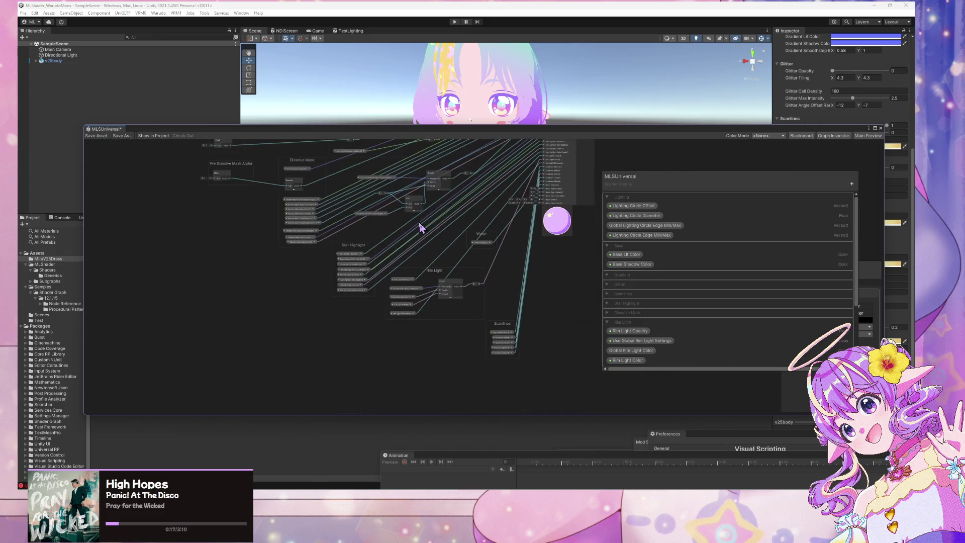
pyautogui.scroll(2, 416, 221)
pyautogui.scroll(4, 431, 376)
pyautogui.moveTo(269, 213)
pyautogui.mouseDown()
pyautogui.moveTo(325, 318)
pyautogui.moveTo(537, 334)
pyautogui.moveTo(535, 314)
pyautogui.moveTo(444, 297)
pyautogui.mouseUp()
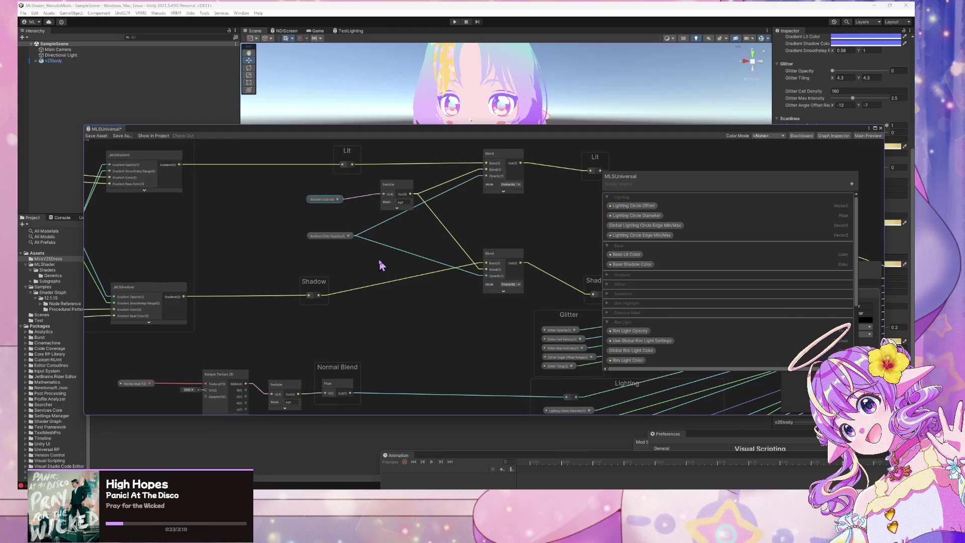
pyautogui.moveTo(380, 265)
pyautogui.mouseDown()
pyautogui.moveTo(387, 243)
pyautogui.moveTo(437, 279)
pyautogui.mouseUp()
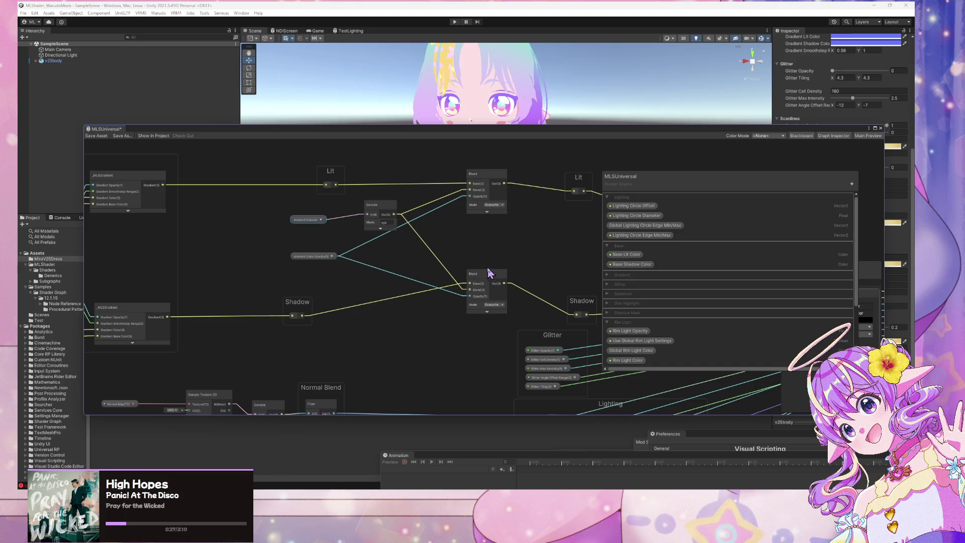
pyautogui.scroll(-5, 717, 352)
pyautogui.scroll(-5, 523, 211)
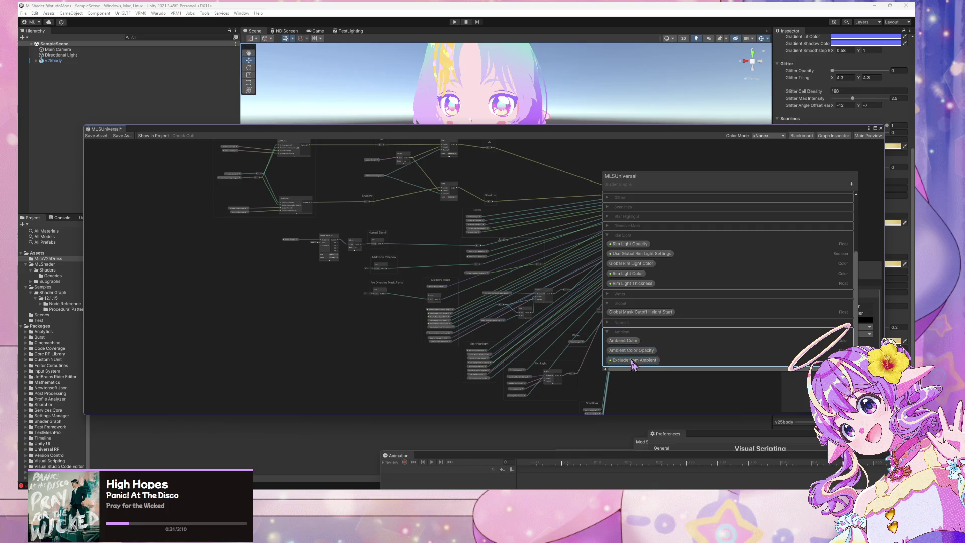
pyautogui.scroll(8, 453, 191)
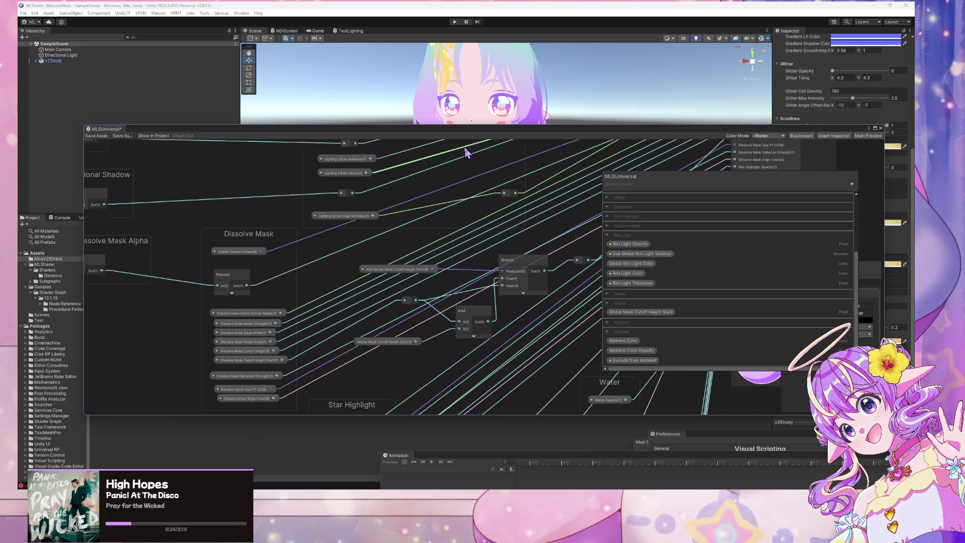
pyautogui.scroll(-3, 492, 351)
pyautogui.scroll(3, 471, 314)
# - Review the Shadow, Glitter, Lighting, Lit/Blend, Normal Blend and Additional Shadow parts of the graph
pyautogui.moveTo(471, 315); pyautogui.dragTo(468, 252)
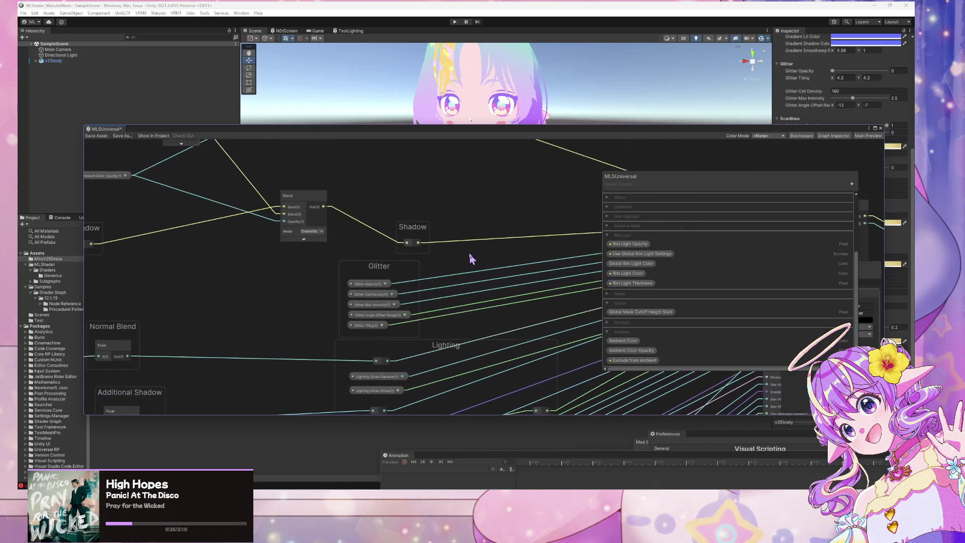
pyautogui.moveTo(416, 238); pyautogui.dragTo(484, 356)
pyautogui.scroll(-3, 638, 387)
pyautogui.scroll(3, 362, 362)
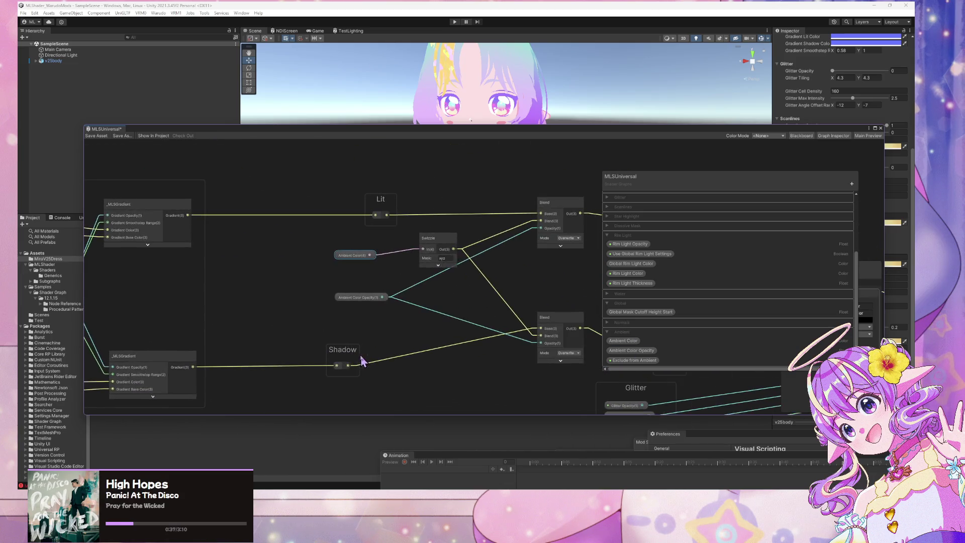
pyautogui.moveTo(362, 362); pyautogui.dragTo(269, 352)
pyautogui.scroll(-3, 491, 333)
pyautogui.scroll(-2, 349, 258)
pyautogui.scroll(2, 493, 217)
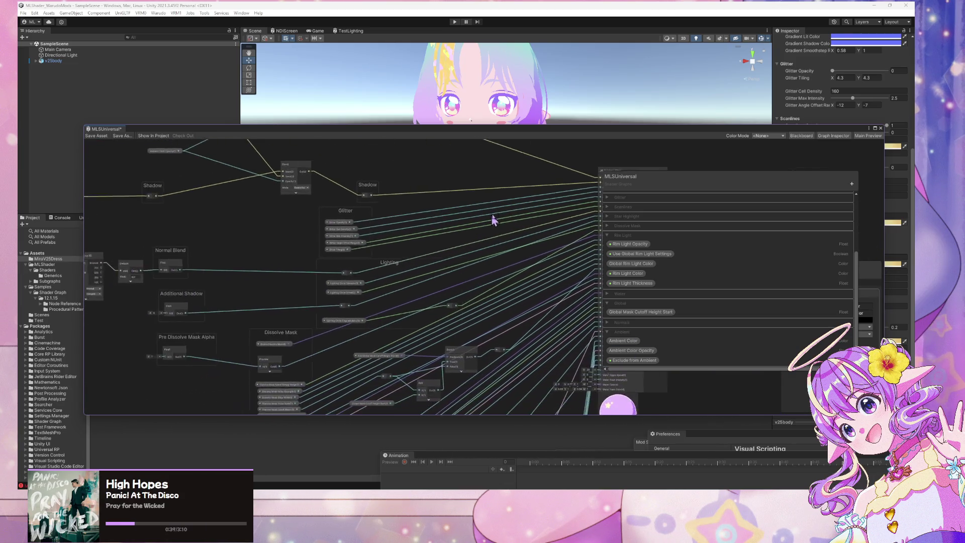
pyautogui.scroll(2, 426, 251)
pyautogui.scroll(-2, 462, 222)
pyautogui.scroll(3, 461, 222)
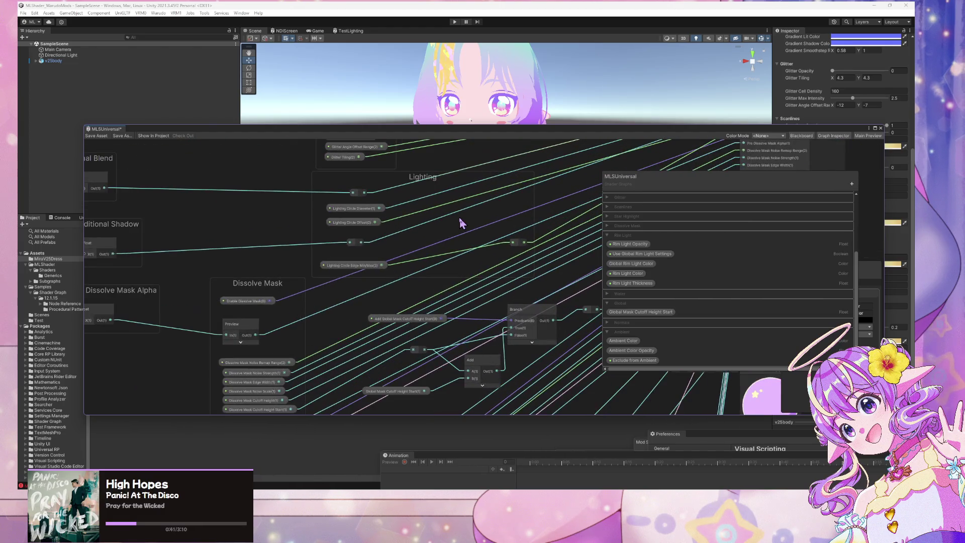
pyautogui.moveTo(420, 231)
pyautogui.mouseDown()
pyautogui.moveTo(489, 250)
pyautogui.moveTo(396, 263)
pyautogui.mouseUp()
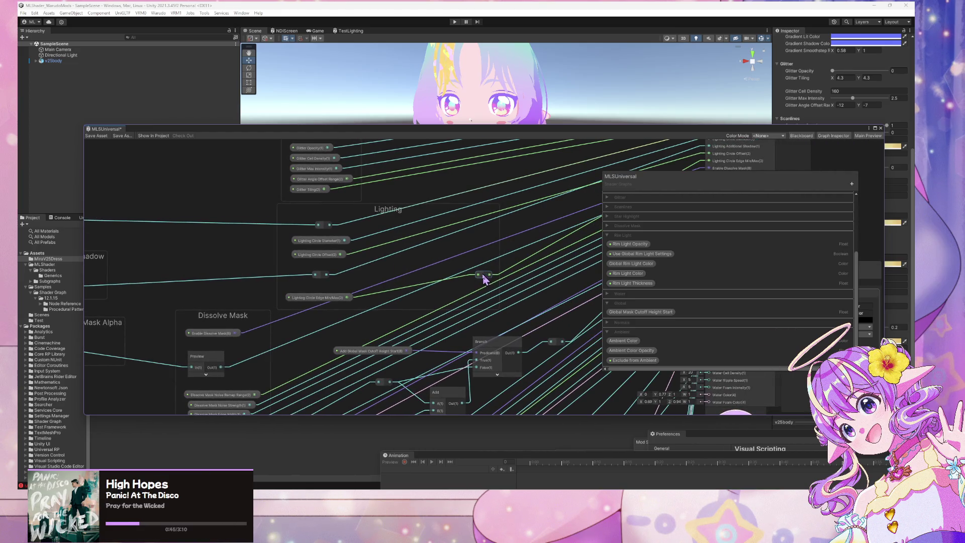
pyautogui.scroll(3, 680, 309)
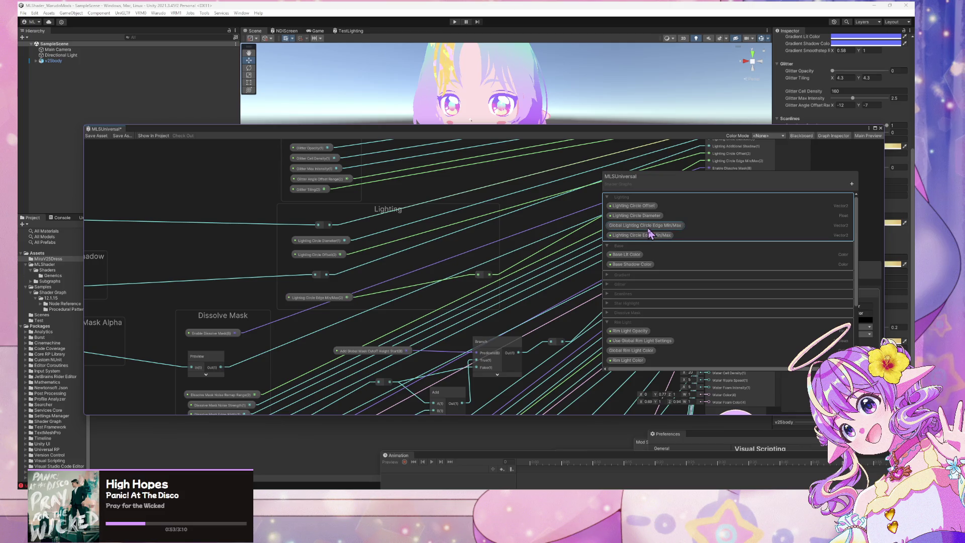
# - Rename the Global Lighting Circle Edge Min/Max property so its name ends in Offset
pyautogui.scroll(-3, 679, 286)
pyautogui.scroll(3, 654, 242)
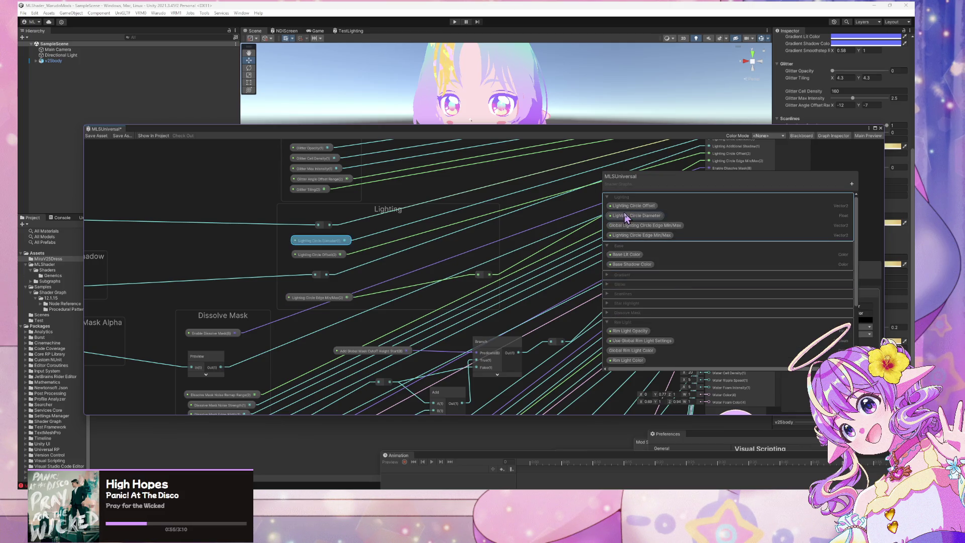
pyautogui.moveTo(241, 150)
pyautogui.mouseDown()
pyautogui.moveTo(316, 211)
pyautogui.moveTo(355, 296)
pyautogui.moveTo(339, 243)
pyautogui.moveTo(396, 254)
pyautogui.moveTo(650, 229)
pyautogui.mouseUp()
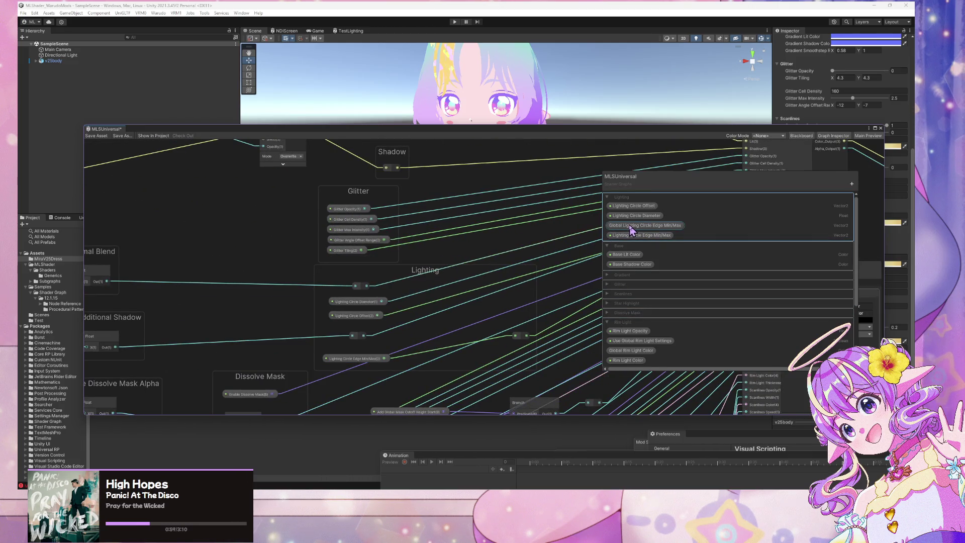
pyautogui.doubleClick(629, 226)
pyautogui.click(662, 227)
pyautogui.write('Offset')
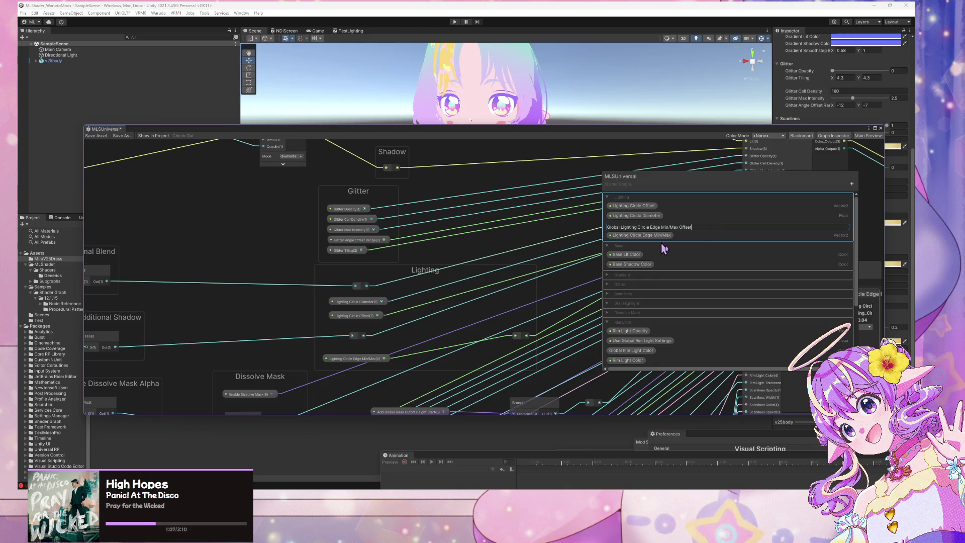
pyautogui.press('Return')
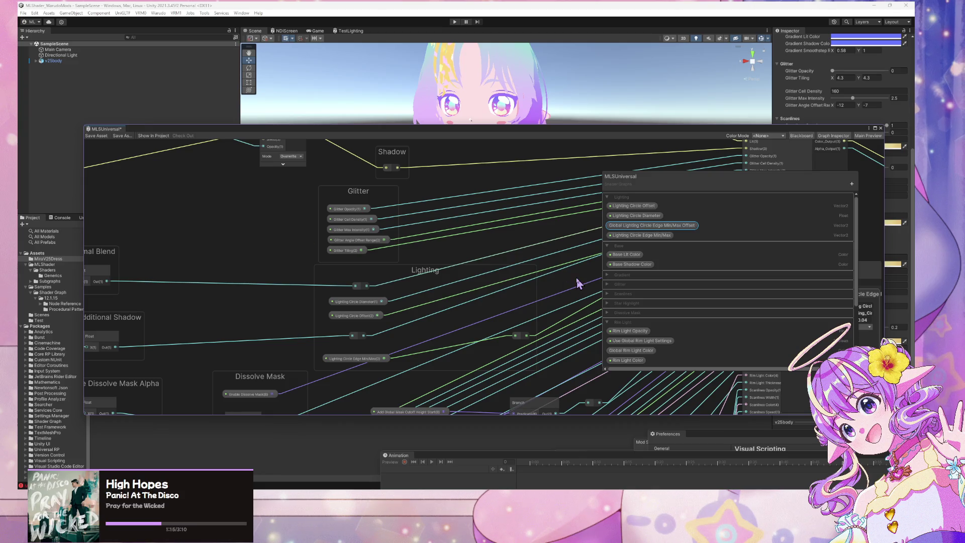
# - Add an Add node fed by Lighting Circle Edge Min/Max, and place the Offset property node in the Lighting group
pyautogui.press('space')
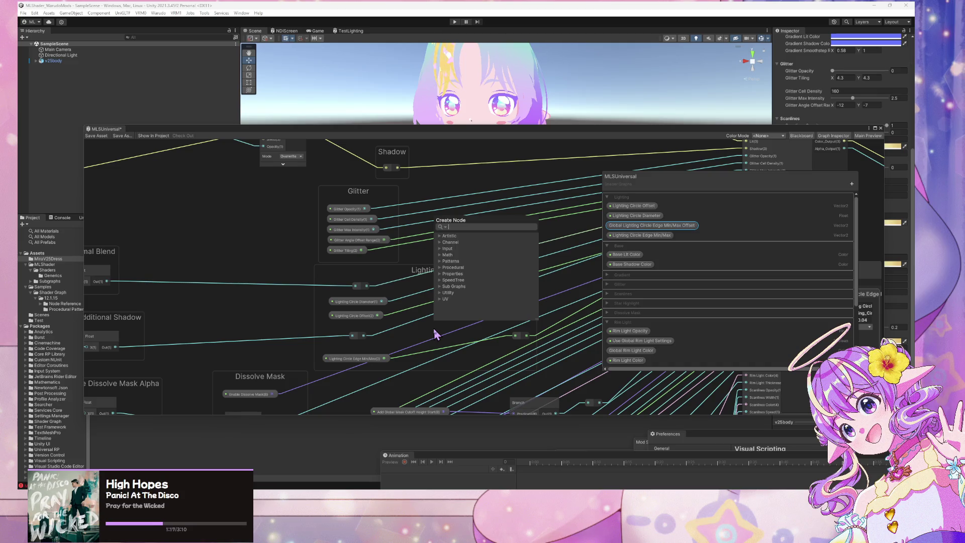
pyautogui.write('add')
pyautogui.press('Return')
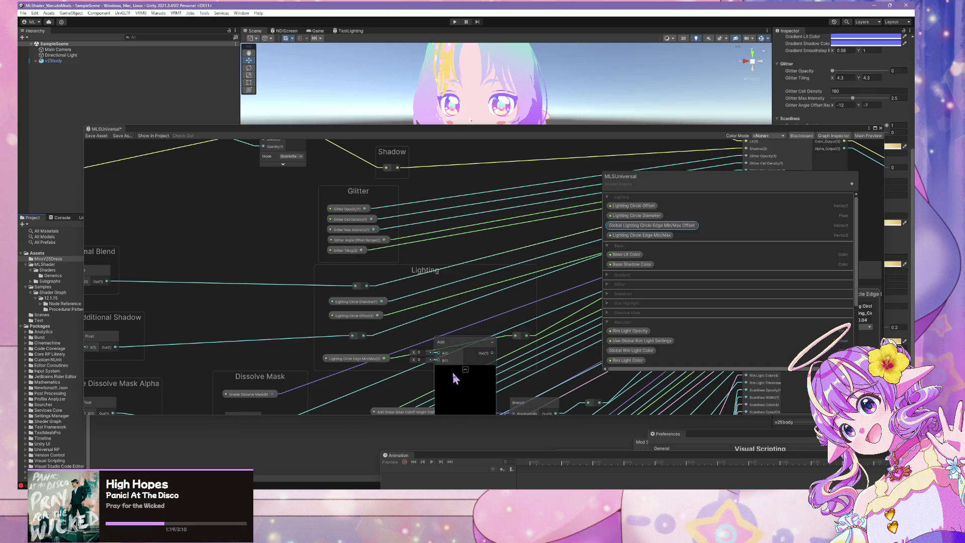
pyautogui.click(464, 370)
pyautogui.moveTo(467, 358)
pyautogui.mouseDown()
pyautogui.moveTo(470, 336)
pyautogui.moveTo(502, 340)
pyautogui.mouseUp()
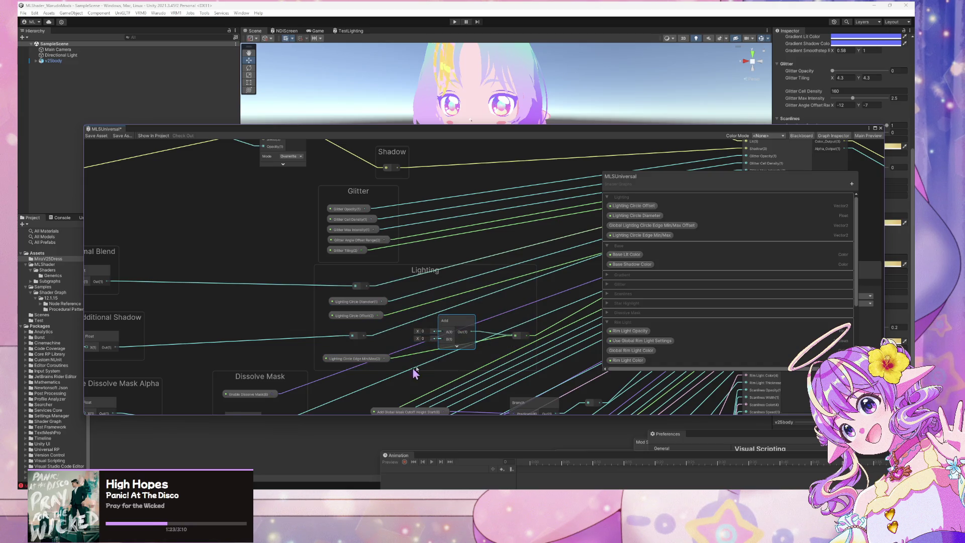
pyautogui.moveTo(386, 358); pyautogui.dragTo(483, 331)
pyautogui.moveTo(653, 226)
pyautogui.mouseDown()
pyautogui.moveTo(382, 344)
pyautogui.moveTo(339, 346)
pyautogui.mouseUp()
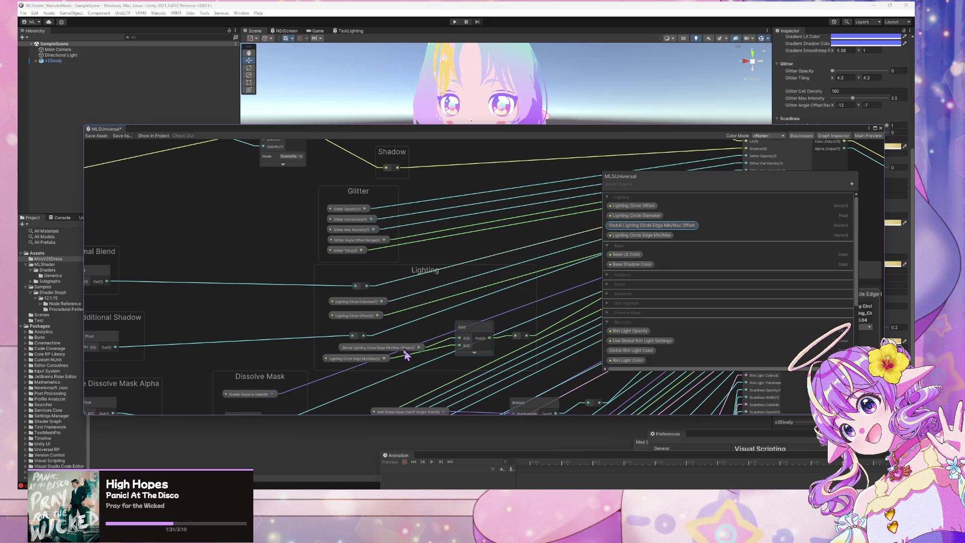
pyautogui.moveTo(406, 353); pyautogui.dragTo(385, 352)
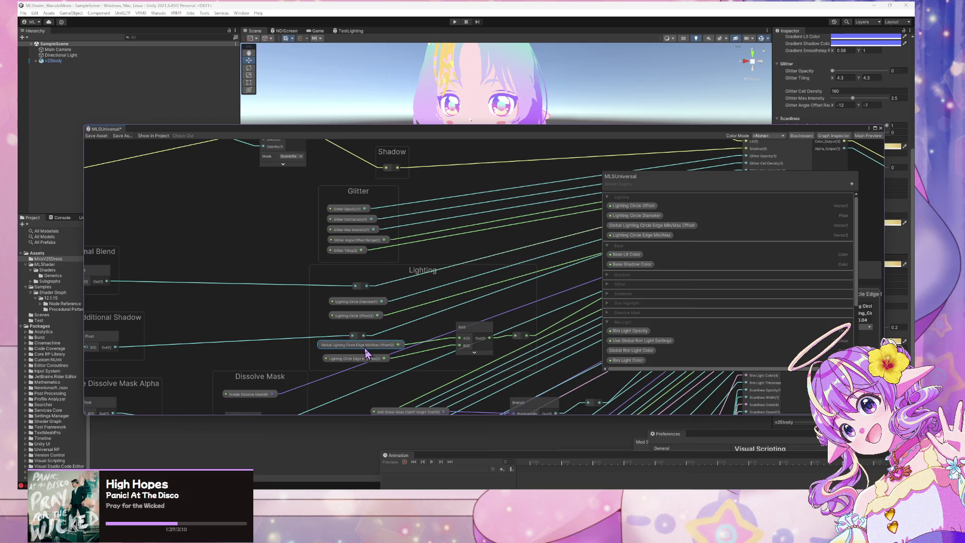
pyautogui.moveTo(365, 354)
pyautogui.mouseDown()
pyautogui.moveTo(373, 357)
pyautogui.moveTo(366, 350)
pyautogui.mouseUp()
# - Delete the Add node and Offset property node, and remove the Offset property from the Blackboard
pyautogui.click(480, 332)
pyautogui.press('Delete')
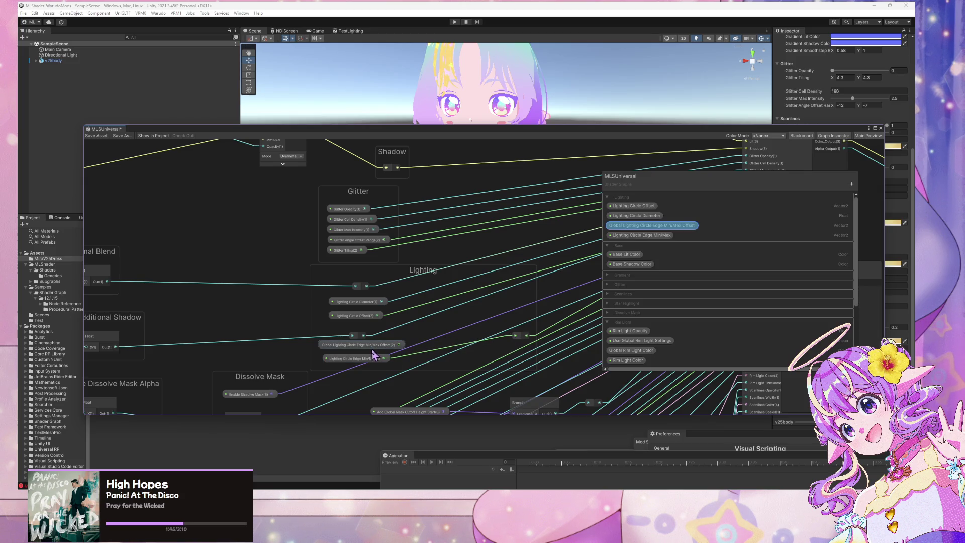
pyautogui.click(372, 350)
pyautogui.press('Delete')
pyautogui.rightClick(693, 226)
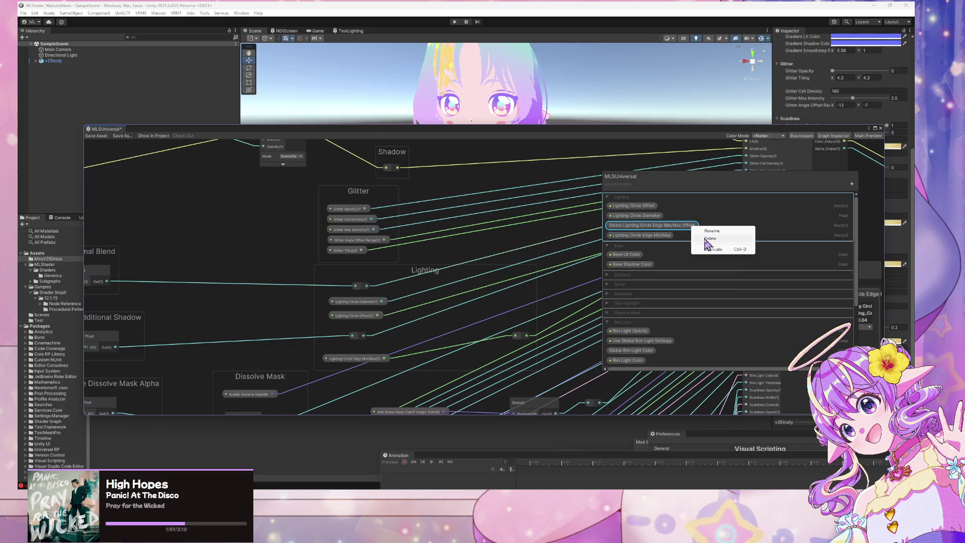
pyautogui.click(713, 239)
pyautogui.scroll(-3, 696, 286)
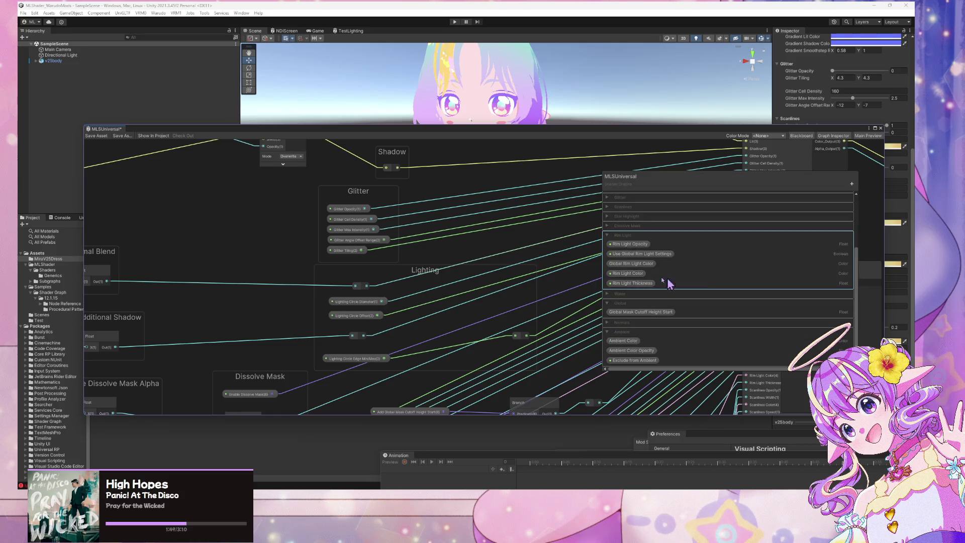
# - Tidy the Ambient Color Opacity, Swizzle and lower Blend nodes to make room
pyautogui.scroll(8, 346, 298)
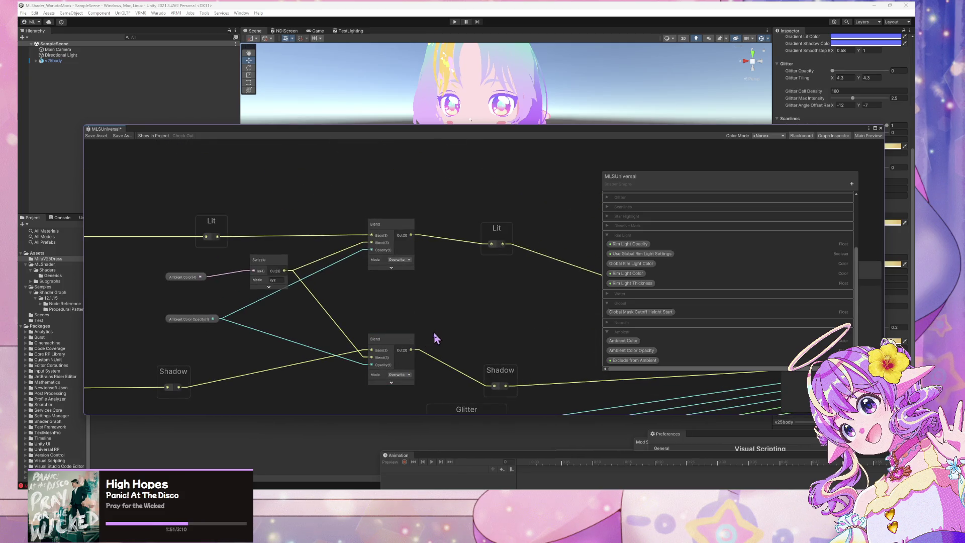
pyautogui.scroll(-3, 434, 334)
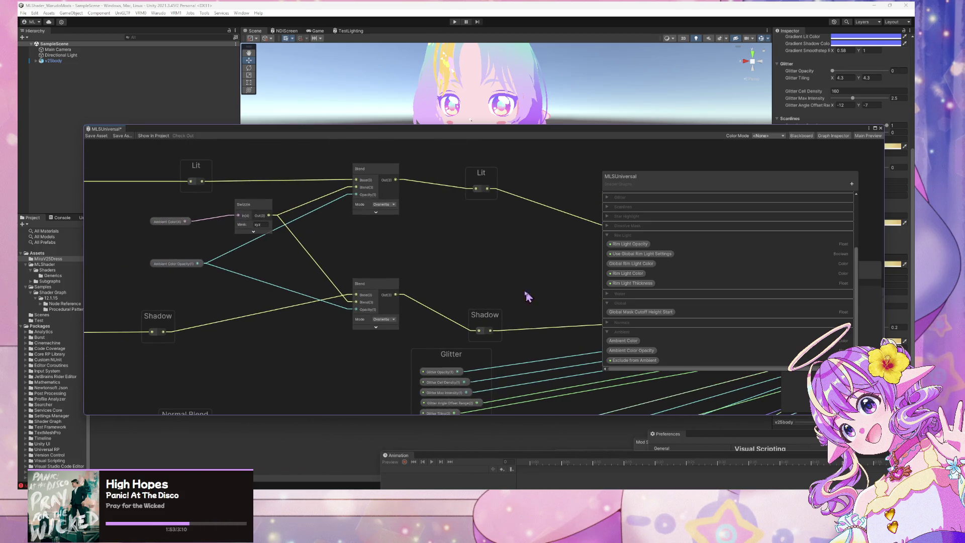
pyautogui.click(175, 264)
pyautogui.moveTo(174, 266); pyautogui.dragTo(156, 266)
pyautogui.moveTo(243, 211); pyautogui.dragTo(222, 221)
pyautogui.moveTo(359, 206)
pyautogui.mouseDown()
pyautogui.moveTo(416, 254)
pyautogui.moveTo(416, 280)
pyautogui.mouseUp()
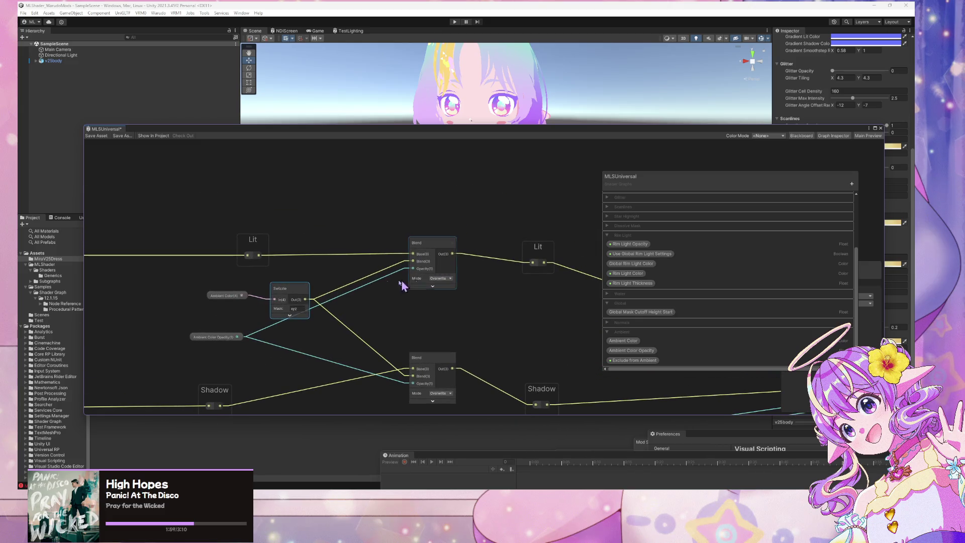
pyautogui.moveTo(385, 378)
pyautogui.mouseDown()
pyautogui.moveTo(385, 301)
pyautogui.moveTo(430, 289)
pyautogui.moveTo(428, 269)
pyautogui.mouseUp()
pyautogui.click(390, 345)
# - Create a Branch node beside the Blend and wire the Blend output into its False input
pyautogui.press('space')
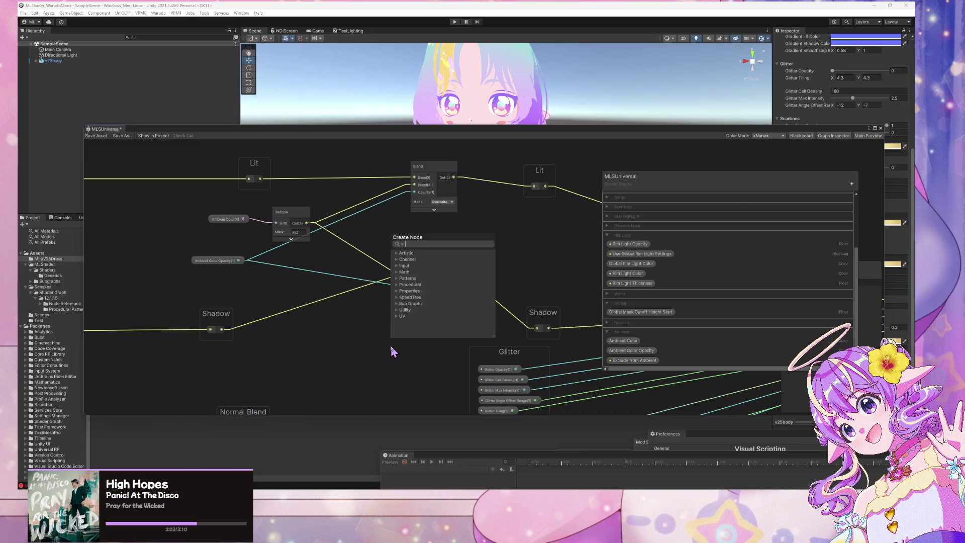
pyautogui.write('if')
pyautogui.press('Return')
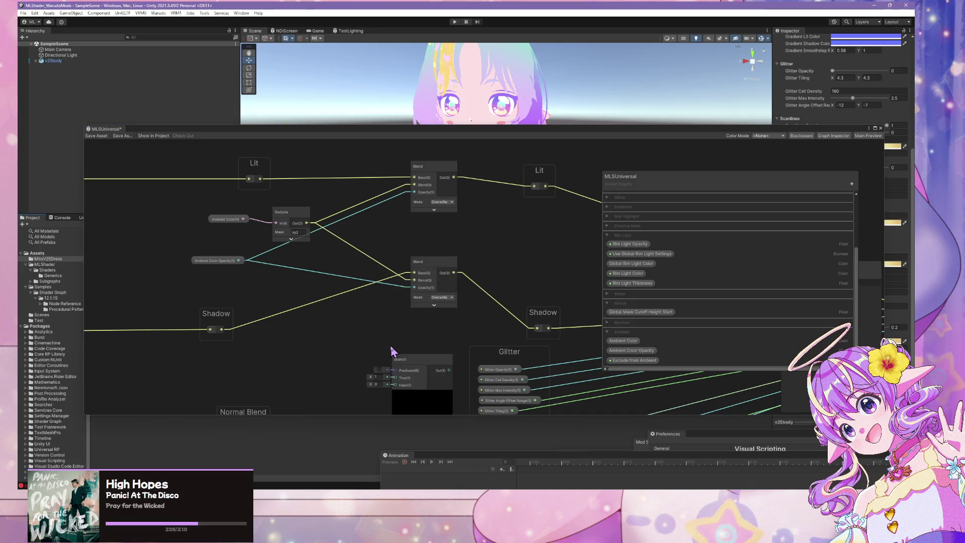
pyautogui.moveTo(415, 384)
pyautogui.mouseDown()
pyautogui.moveTo(366, 358)
pyautogui.moveTo(344, 319)
pyautogui.moveTo(333, 323)
pyautogui.moveTo(362, 326)
pyautogui.moveTo(508, 237)
pyautogui.mouseUp()
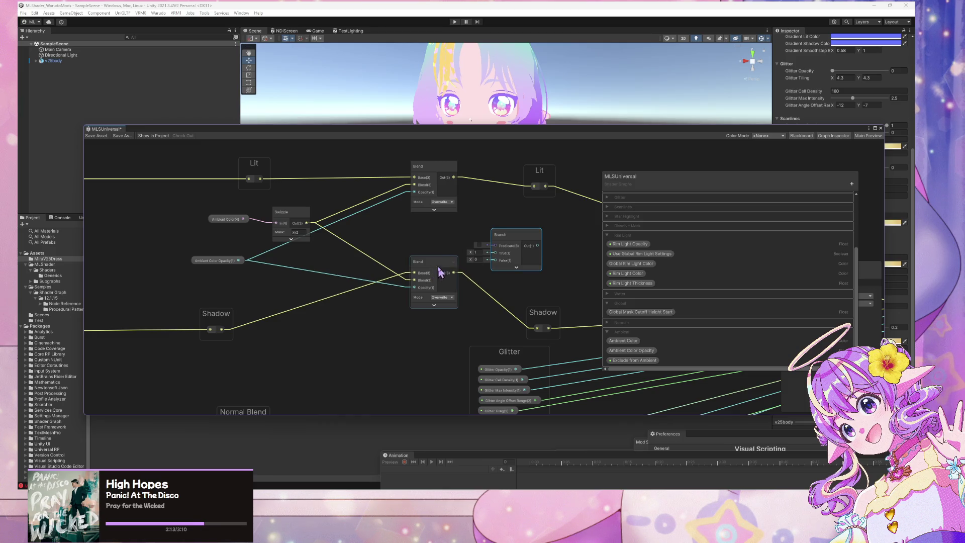
pyautogui.moveTo(442, 270)
pyautogui.mouseDown()
pyautogui.moveTo(414, 286)
pyautogui.moveTo(495, 261)
pyautogui.mouseUp()
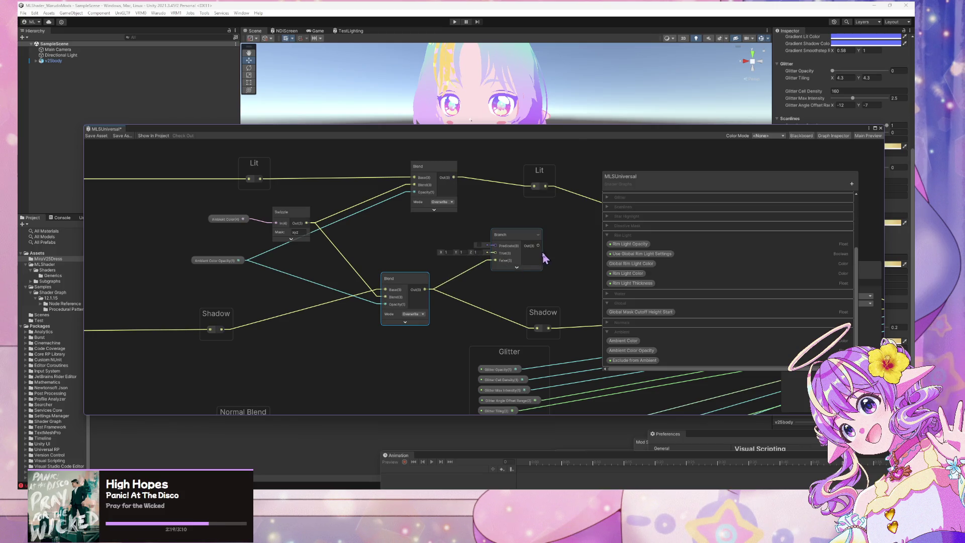
pyautogui.rightClick(565, 265)
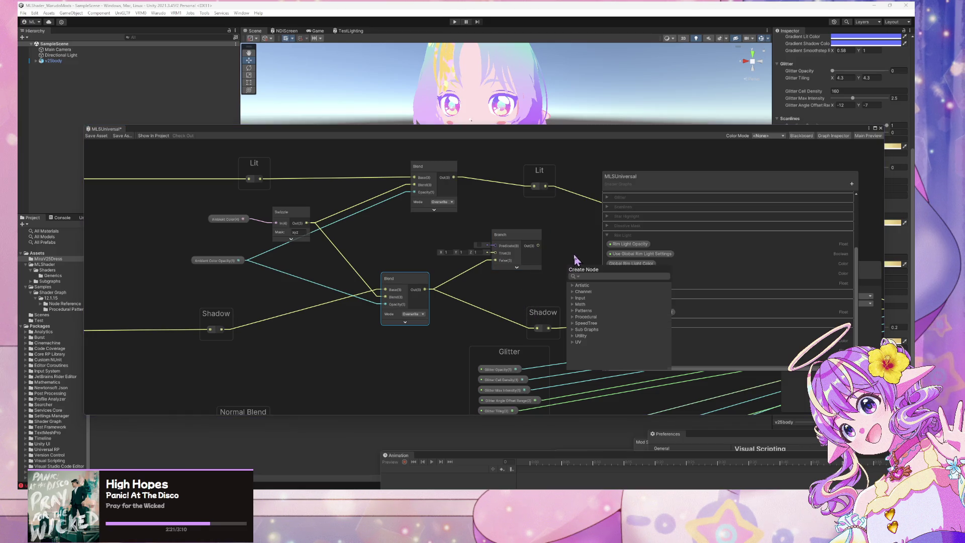
pyautogui.click(567, 240)
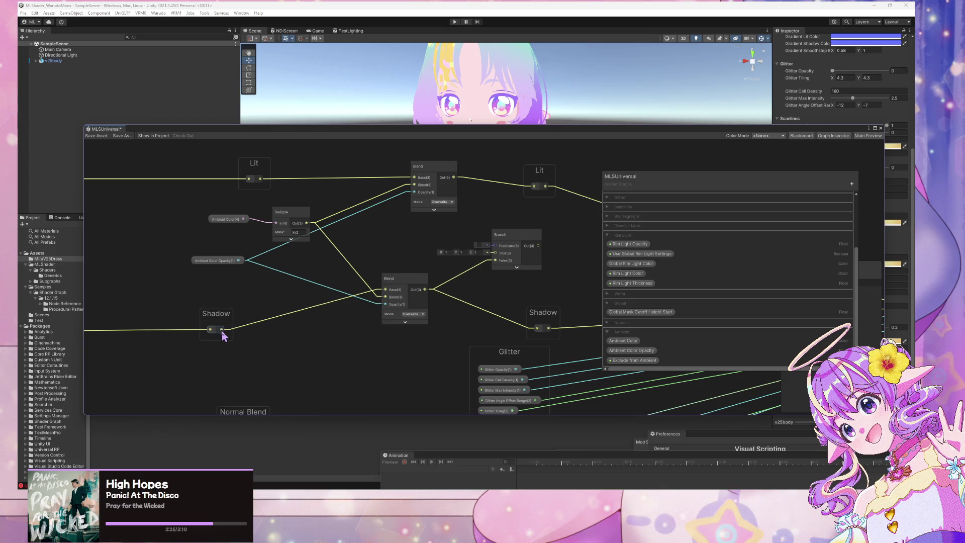
# - Connect the shadow to Branch True, Branch output to Shadow, and Exclude from Ambient to Predicate
pyautogui.doubleClick(297, 313)
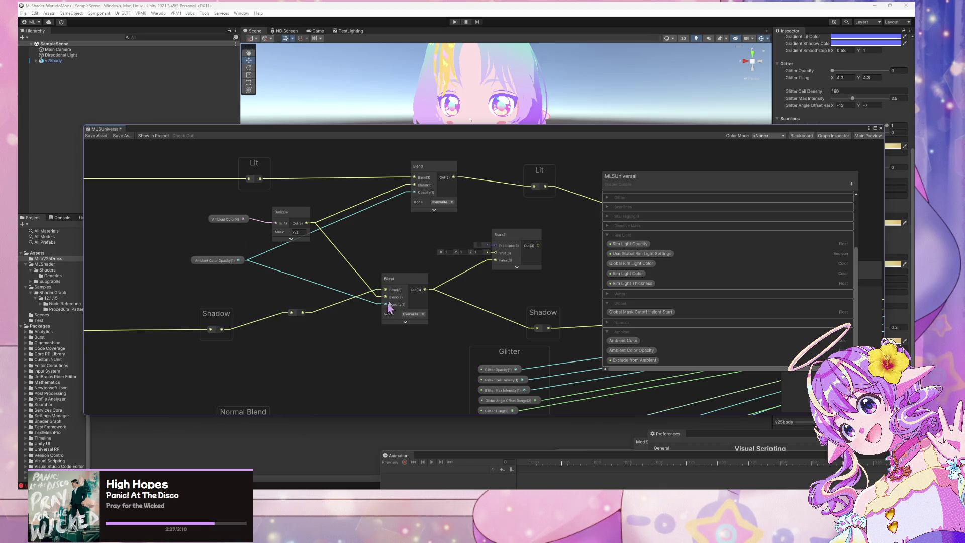
pyautogui.click(409, 293)
pyautogui.moveTo(409, 293); pyautogui.dragTo(408, 319)
pyautogui.moveTo(302, 312)
pyautogui.mouseDown()
pyautogui.moveTo(423, 270)
pyautogui.moveTo(499, 259)
pyautogui.moveTo(477, 255)
pyautogui.mouseUp()
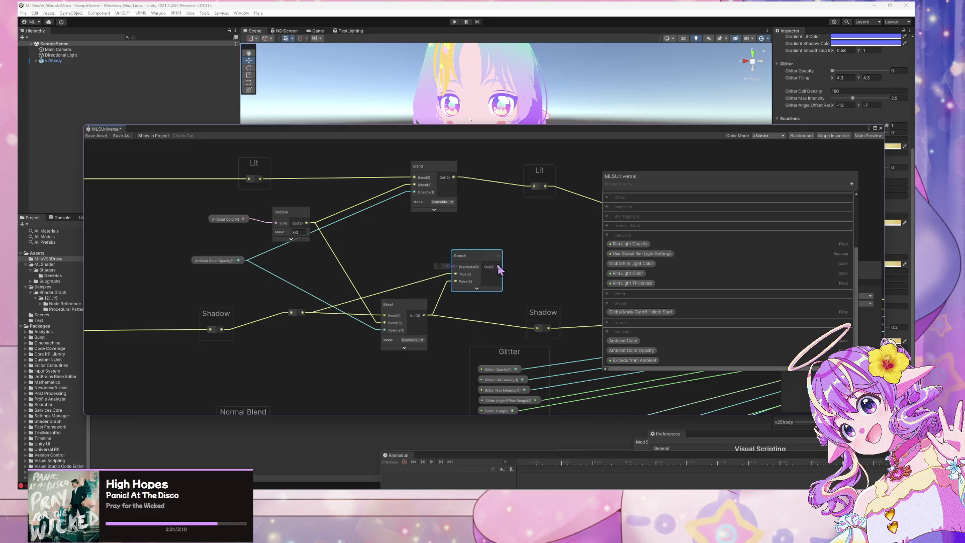
pyautogui.moveTo(520, 310); pyautogui.dragTo(537, 329)
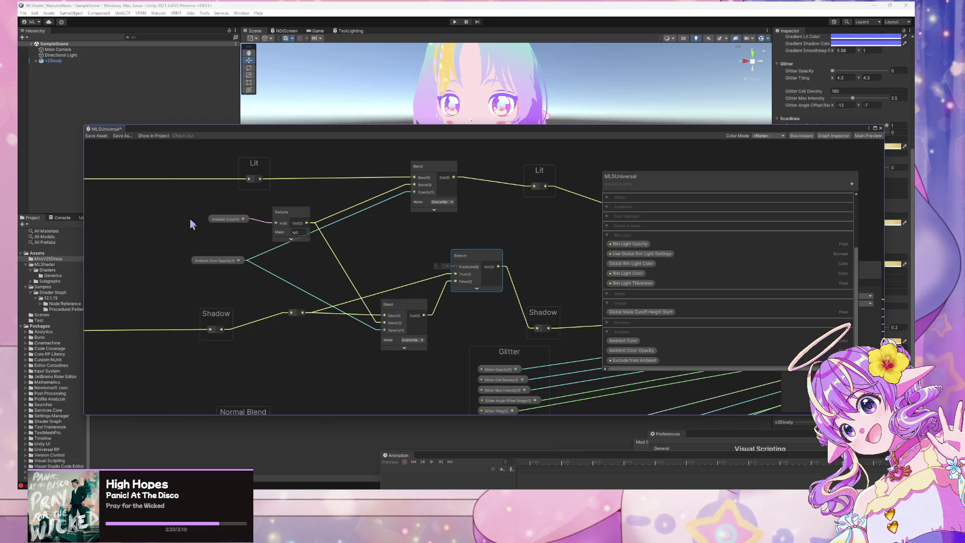
pyautogui.moveTo(634, 361); pyautogui.dragTo(379, 258)
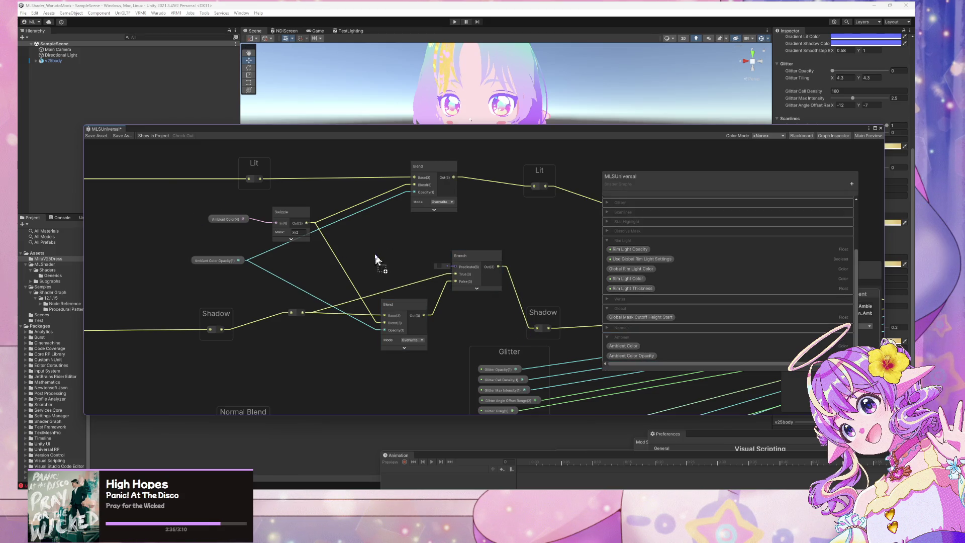
pyautogui.moveTo(435, 271)
pyautogui.mouseDown()
pyautogui.moveTo(454, 267)
pyautogui.moveTo(400, 272)
pyautogui.mouseUp()
# - Move the right-hand Lit and Shadow nodes further right to clear space
pyautogui.scroll(3, 523, 230)
pyautogui.scroll(-3, 492, 261)
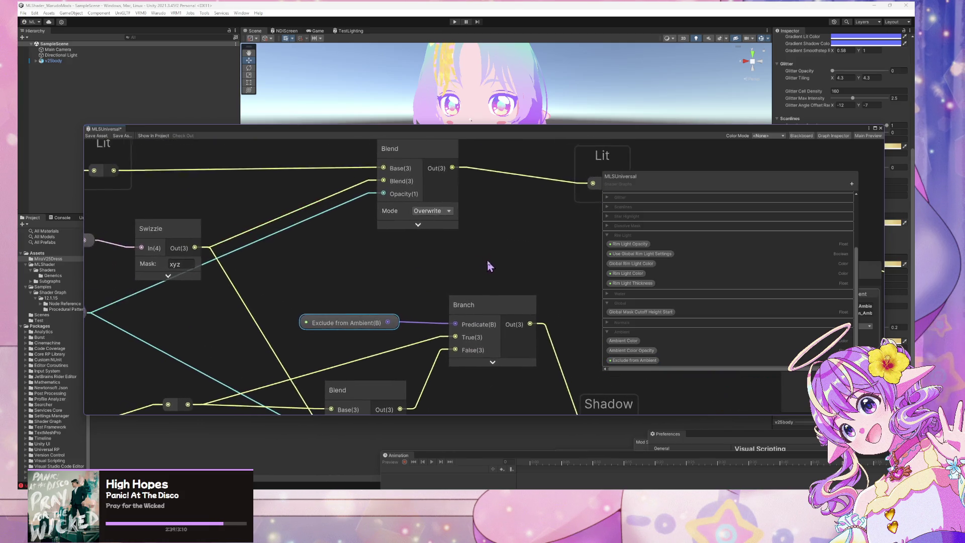
pyautogui.scroll(-3, 528, 226)
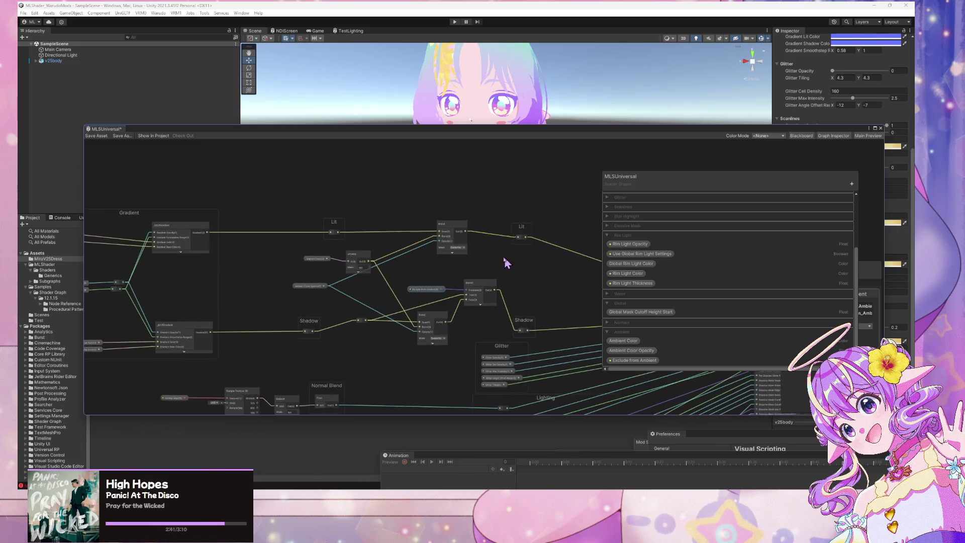
pyautogui.scroll(4, 506, 258)
pyautogui.scroll(-2, 510, 252)
pyautogui.moveTo(524, 216); pyautogui.dragTo(587, 212)
pyautogui.click(527, 355)
pyautogui.moveTo(527, 355); pyautogui.dragTo(575, 354)
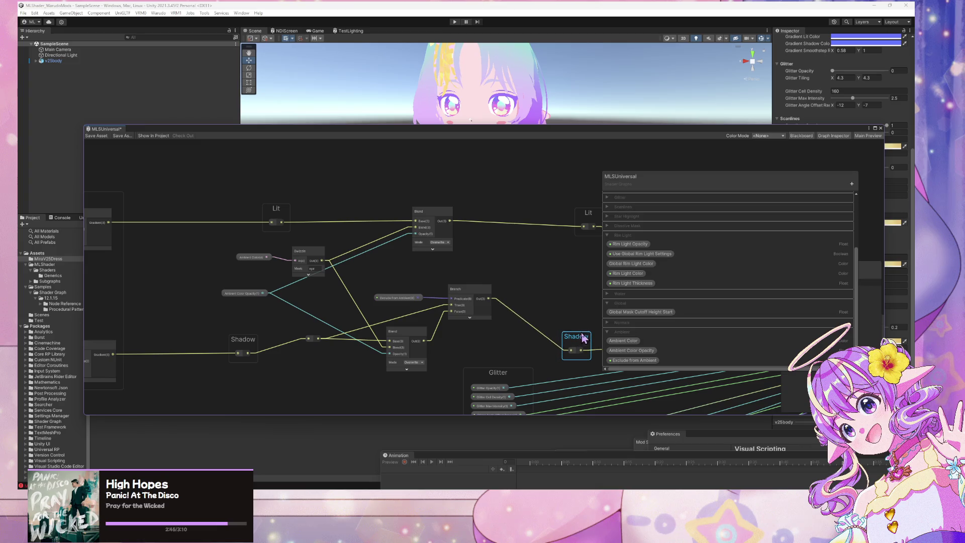
pyautogui.click(478, 282)
pyautogui.press('space')
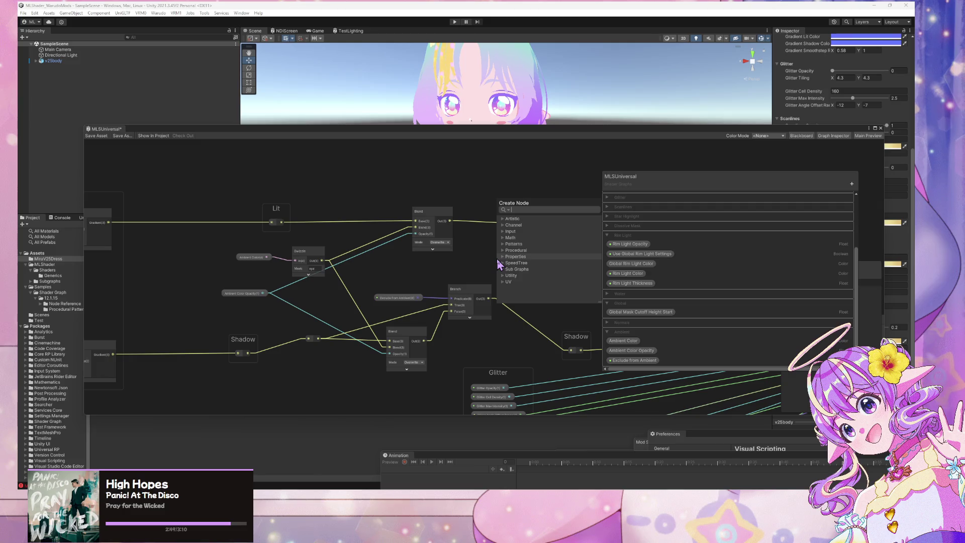
# - Add a Branch node to the MLSUniversal graph and place it above the other nodes
pyautogui.write('if')
pyautogui.press('Return')
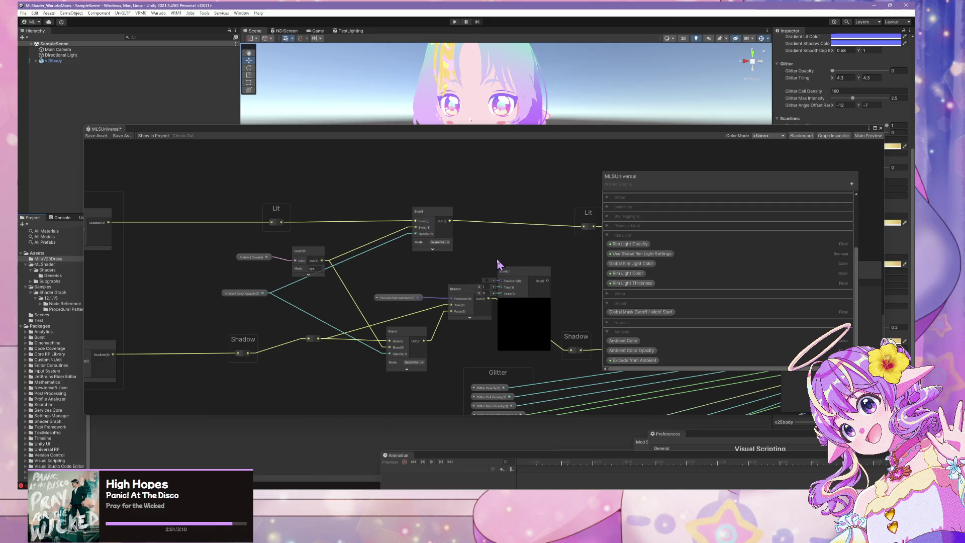
pyautogui.click(523, 301)
pyautogui.moveTo(524, 282)
pyautogui.mouseDown()
pyautogui.moveTo(512, 197)
pyautogui.moveTo(530, 200)
pyautogui.mouseUp()
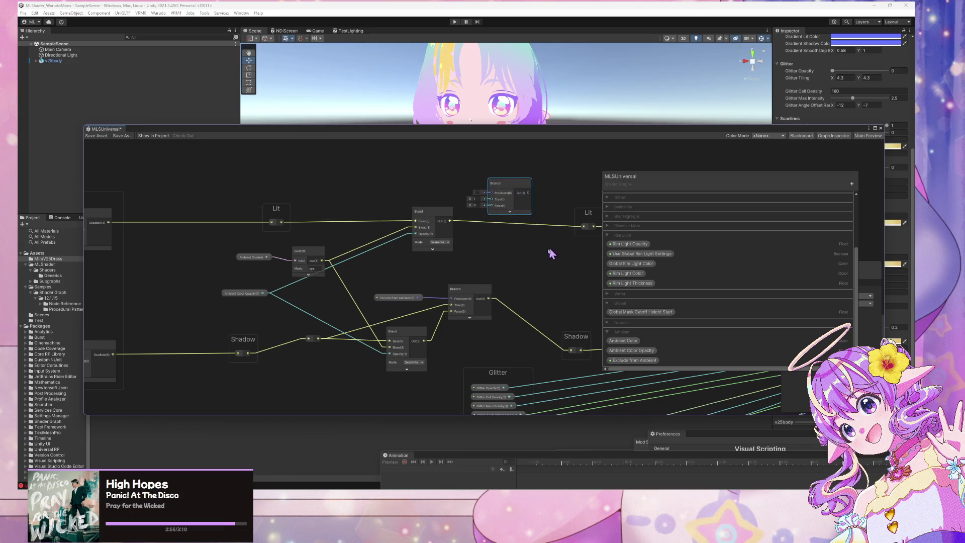
# - Route the Blend output and a rerouted, unblended Lit colour into the Branch inputs
pyautogui.moveTo(550, 251); pyautogui.dragTo(505, 271)
pyautogui.moveTo(405, 242)
pyautogui.mouseDown()
pyautogui.moveTo(452, 223)
pyautogui.moveTo(459, 233)
pyautogui.moveTo(445, 219)
pyautogui.moveTo(538, 246)
pyautogui.mouseUp()
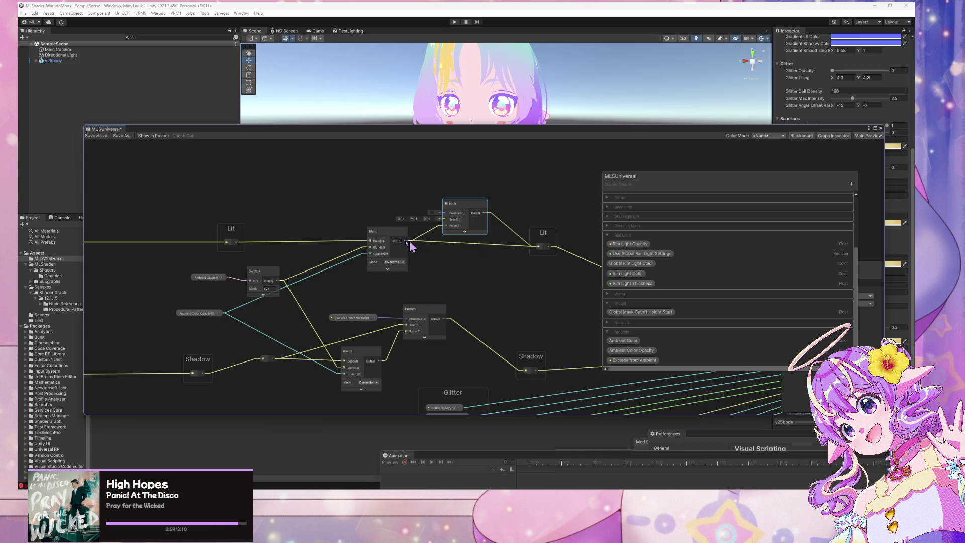
pyautogui.moveTo(409, 240); pyautogui.dragTo(292, 218)
pyautogui.doubleClick(314, 241)
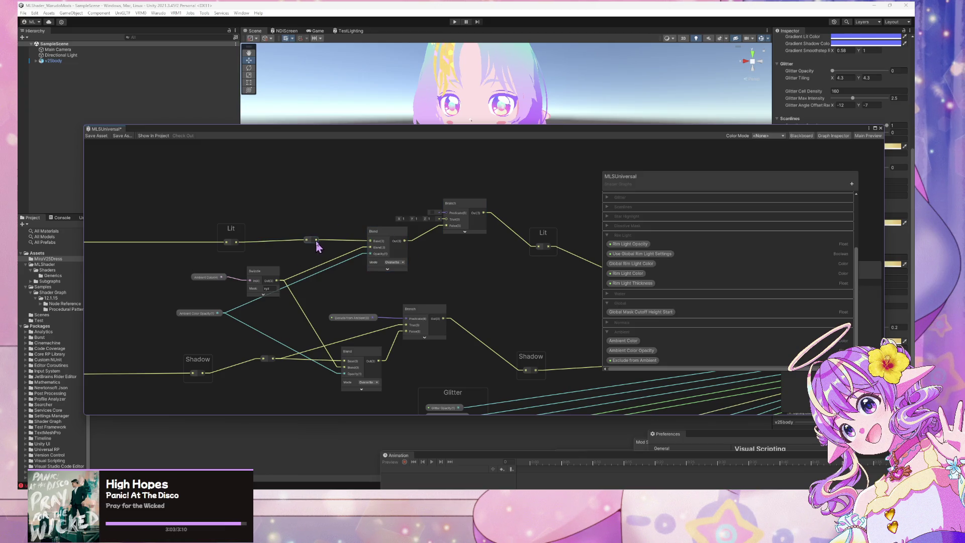
pyautogui.moveTo(346, 224); pyautogui.dragTo(446, 220)
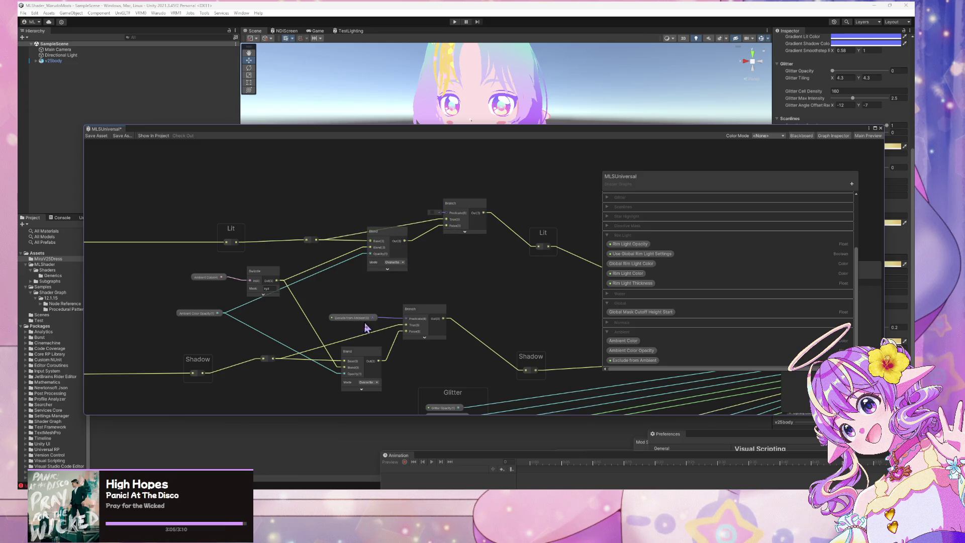
# - Connect Exclude from Ambient to the Branch Predicate, tidy the nodes, and save the graph
pyautogui.moveTo(375, 318)
pyautogui.mouseDown()
pyautogui.moveTo(458, 233)
pyautogui.moveTo(450, 213)
pyautogui.mouseUp()
pyautogui.moveTo(347, 317); pyautogui.dragTo(351, 291)
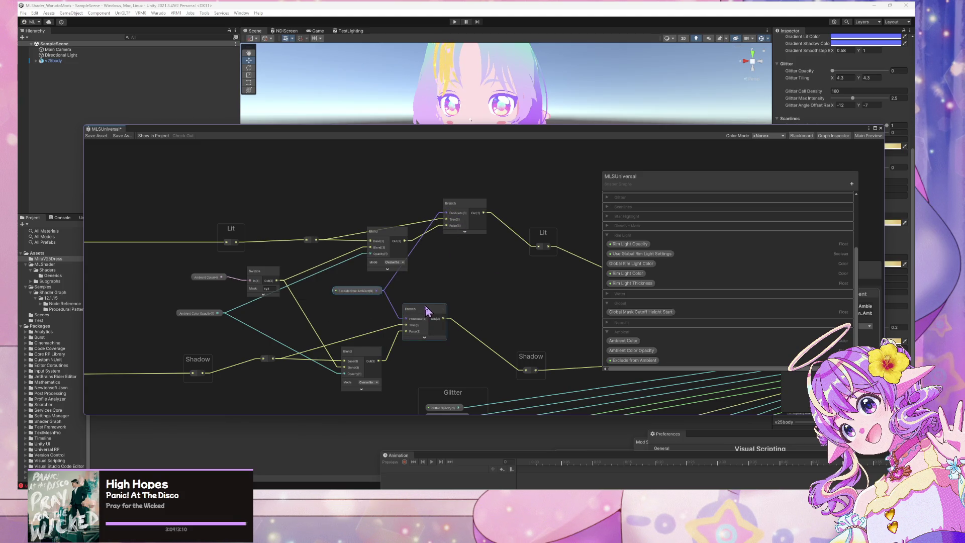
pyautogui.moveTo(425, 309); pyautogui.dragTo(458, 320)
pyautogui.moveTo(553, 288); pyautogui.dragTo(473, 279)
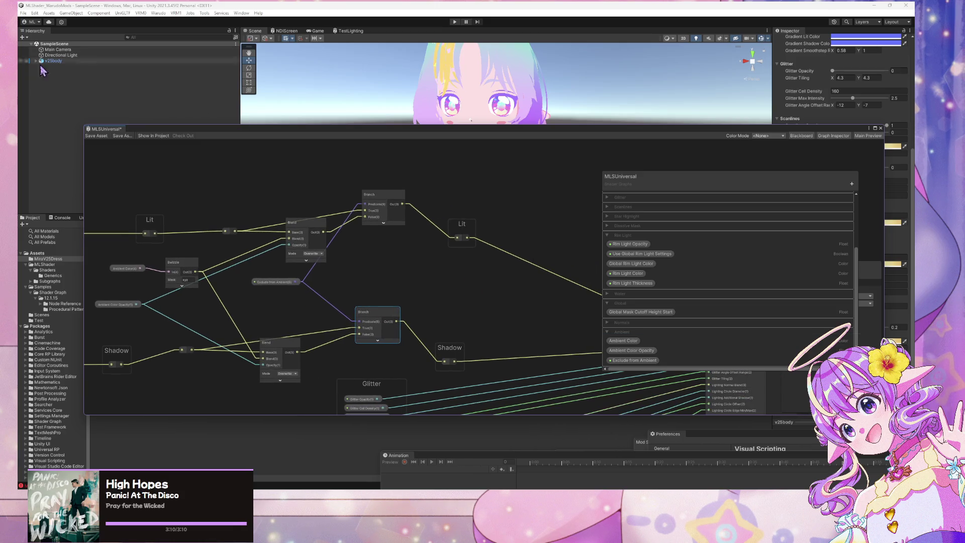
pyautogui.click(94, 136)
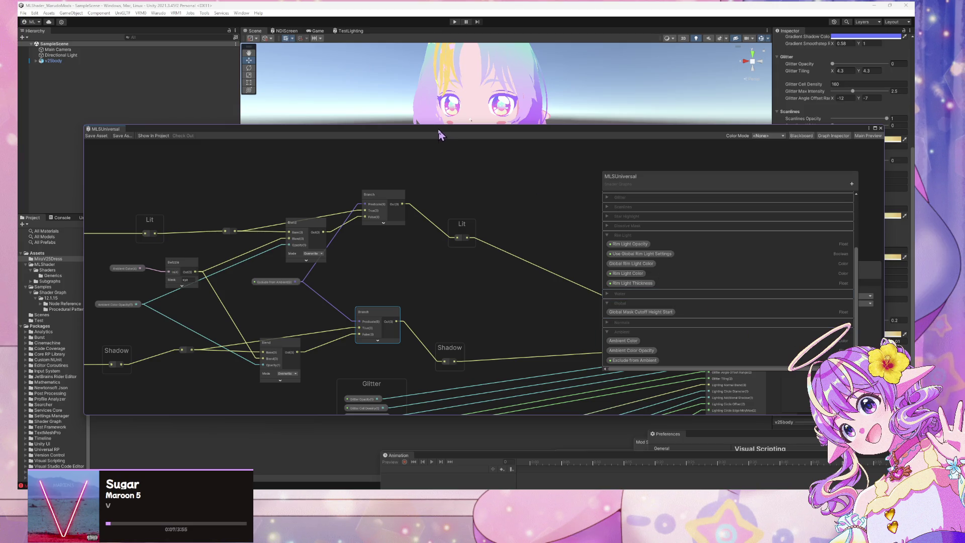
# - Tick Exclude from Ambient on the v25eye.center material, then run Warudo > Bake Mod
pyautogui.moveTo(440, 135)
pyautogui.mouseDown()
pyautogui.moveTo(582, 312)
pyautogui.moveTo(592, 286)
pyautogui.moveTo(585, 295)
pyautogui.mouseUp()
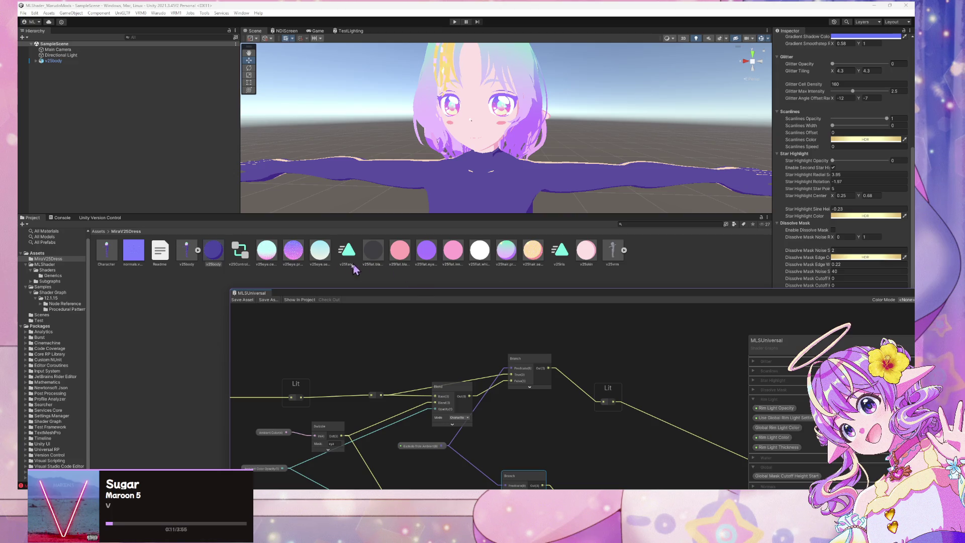
pyautogui.click(294, 251)
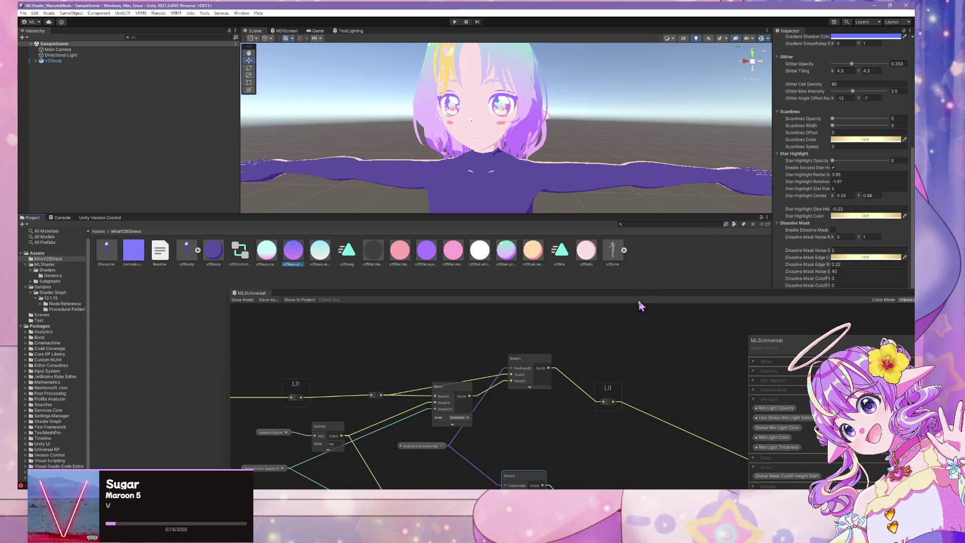
pyautogui.moveTo(638, 301)
pyautogui.mouseDown()
pyautogui.moveTo(366, 274)
pyautogui.moveTo(429, 292)
pyautogui.moveTo(399, 289)
pyautogui.mouseUp()
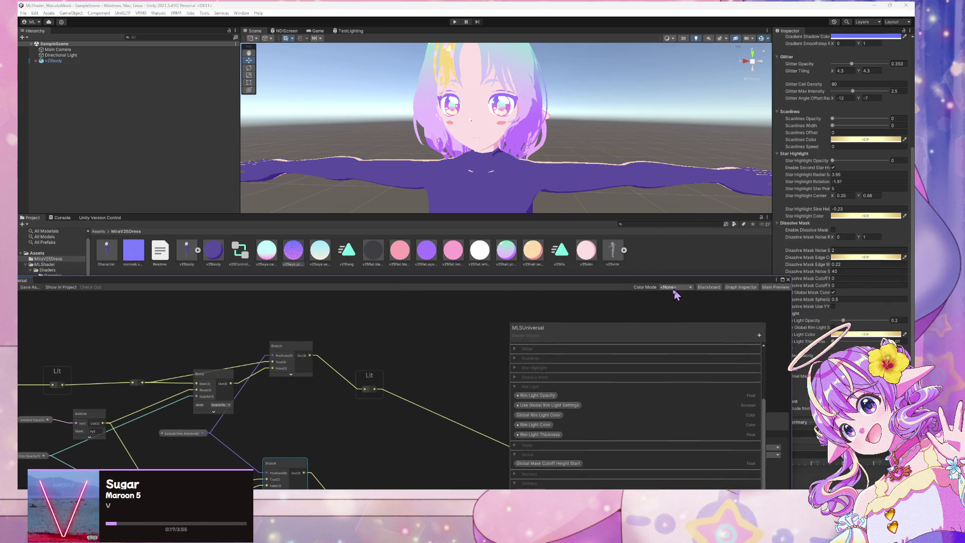
pyautogui.moveTo(686, 287); pyautogui.dragTo(610, 283)
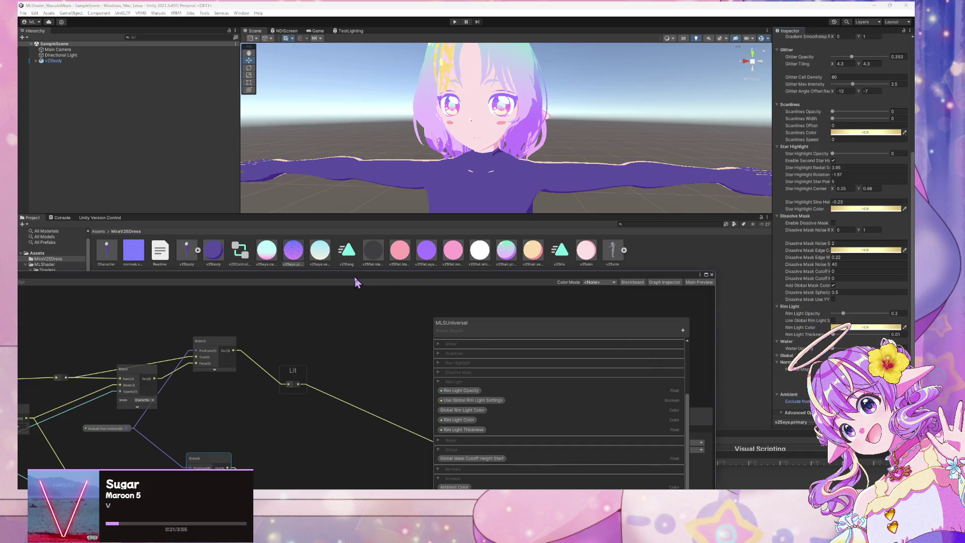
pyautogui.click(274, 256)
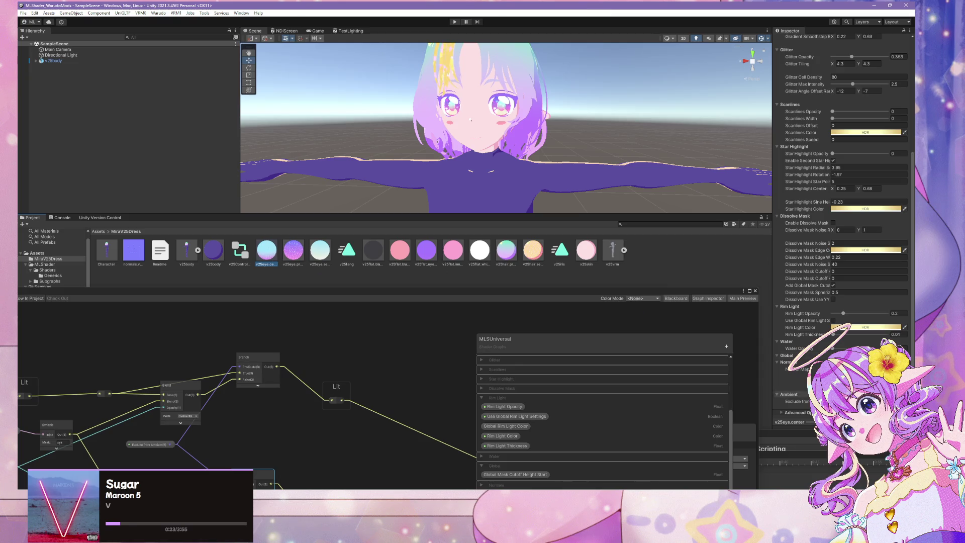
pyautogui.click(797, 401)
pyautogui.click(149, 14)
pyautogui.click(168, 58)
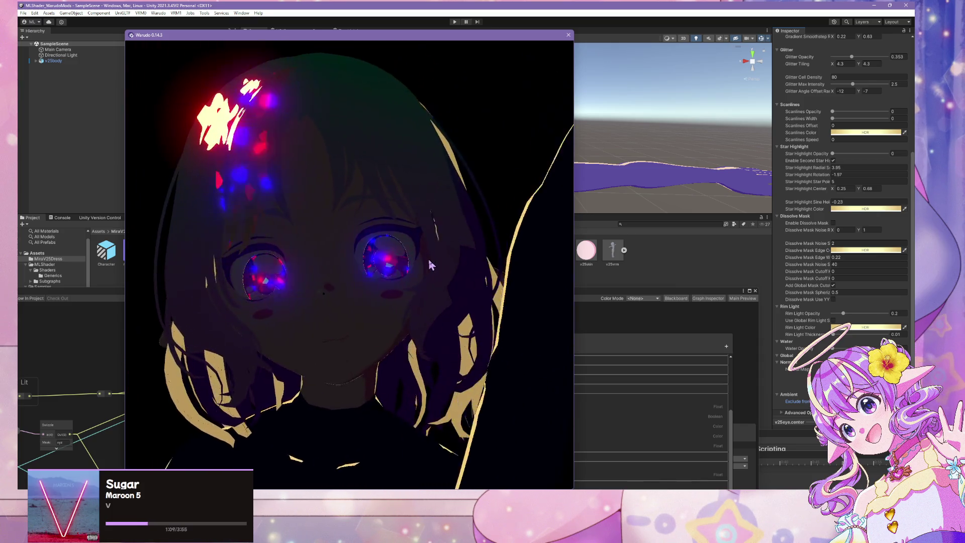
# - Place the Warudo editor beside the avatar preview and scroll down to the Shader section
pyautogui.hotkey('alt', 'Tab')
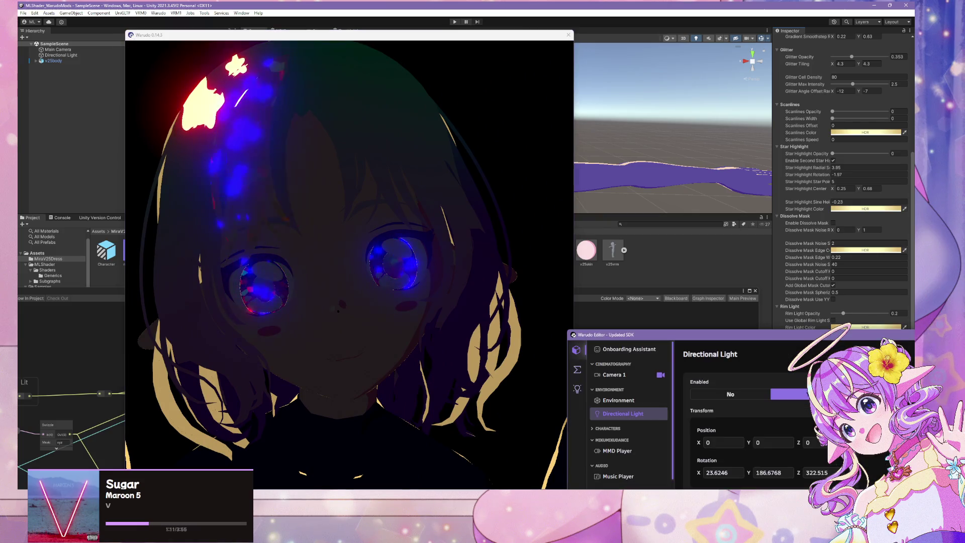
pyautogui.moveTo(653, 334); pyautogui.dragTo(654, 170)
pyautogui.scroll(-3, 623, 324)
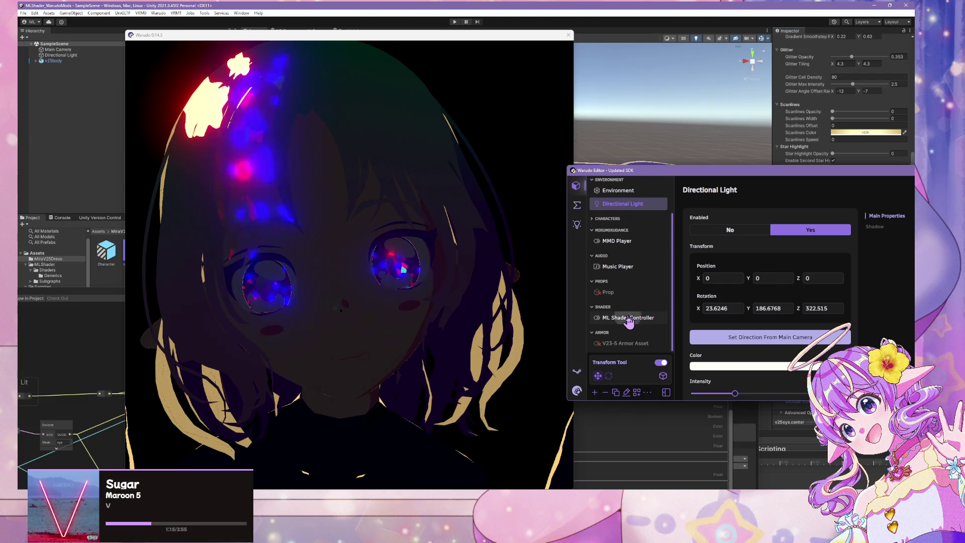
# - Sweep the ML Shader Controller's Global Color Overlay Opacity between 0 and 0.96, ending at 0.44
pyautogui.click(628, 318)
pyautogui.moveTo(818, 281)
pyautogui.mouseDown()
pyautogui.moveTo(663, 286)
pyautogui.moveTo(829, 280)
pyautogui.moveTo(845, 293)
pyautogui.moveTo(823, 295)
pyautogui.mouseUp()
pyautogui.click(416, 236)
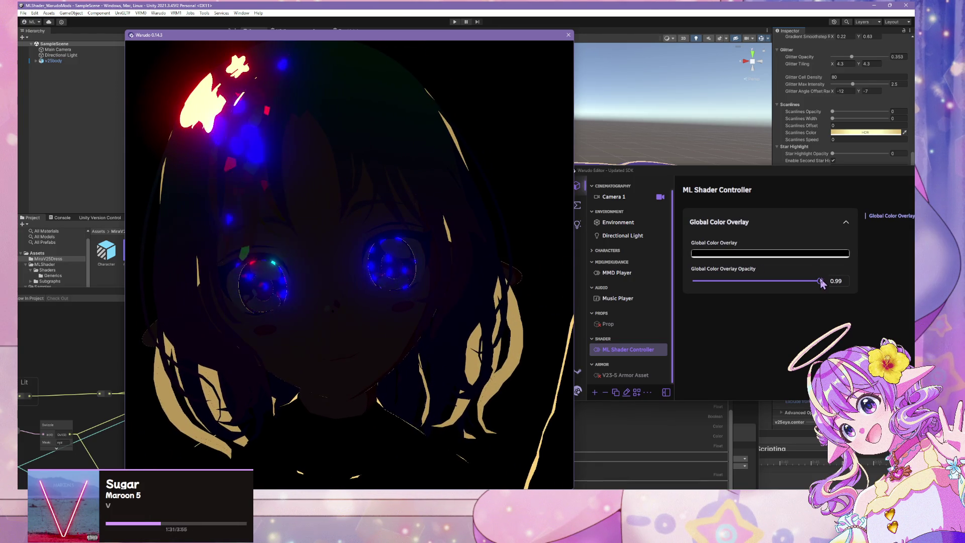
pyautogui.moveTo(820, 280); pyautogui.dragTo(819, 277)
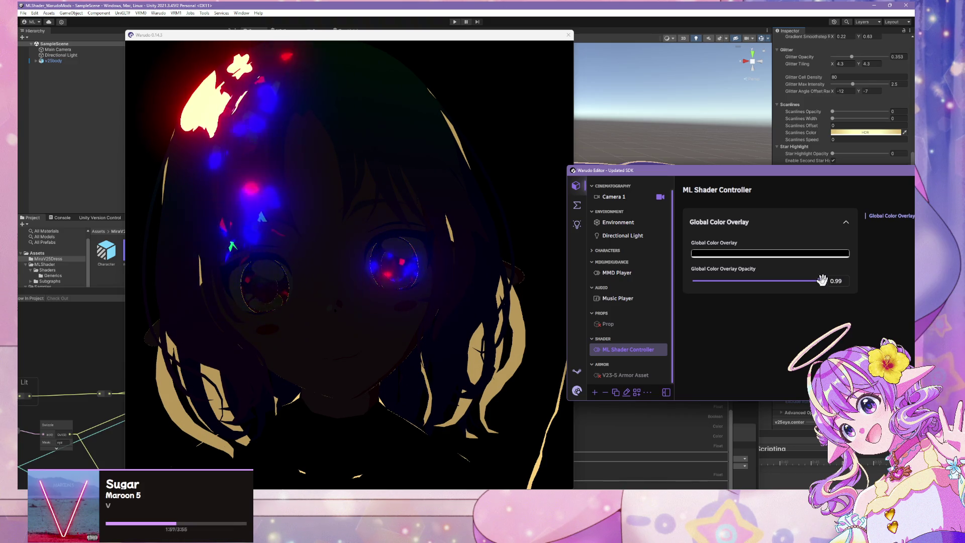
pyautogui.moveTo(819, 281); pyautogui.dragTo(710, 281)
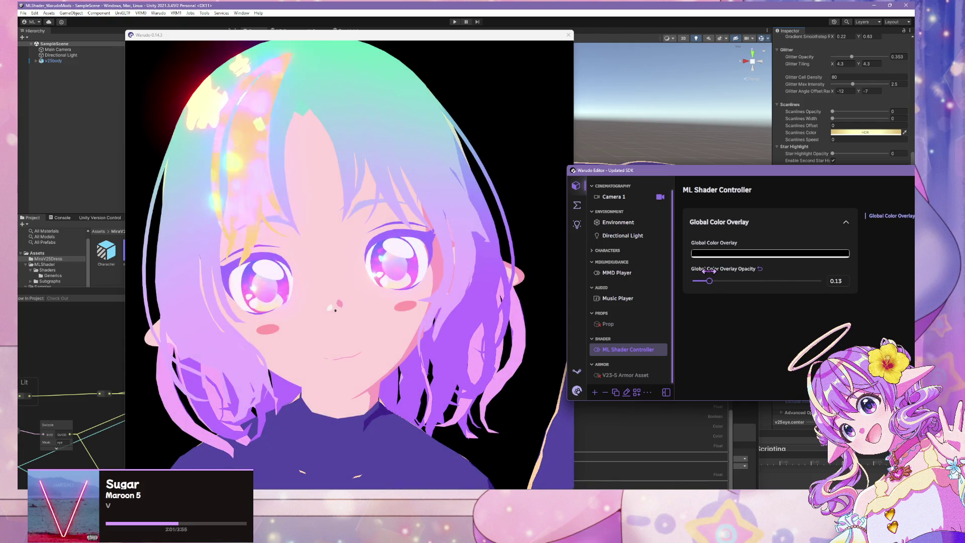
pyautogui.moveTo(709, 280)
pyautogui.mouseDown()
pyautogui.moveTo(821, 281)
pyautogui.moveTo(808, 273)
pyautogui.moveTo(818, 272)
pyautogui.moveTo(661, 265)
pyautogui.mouseUp()
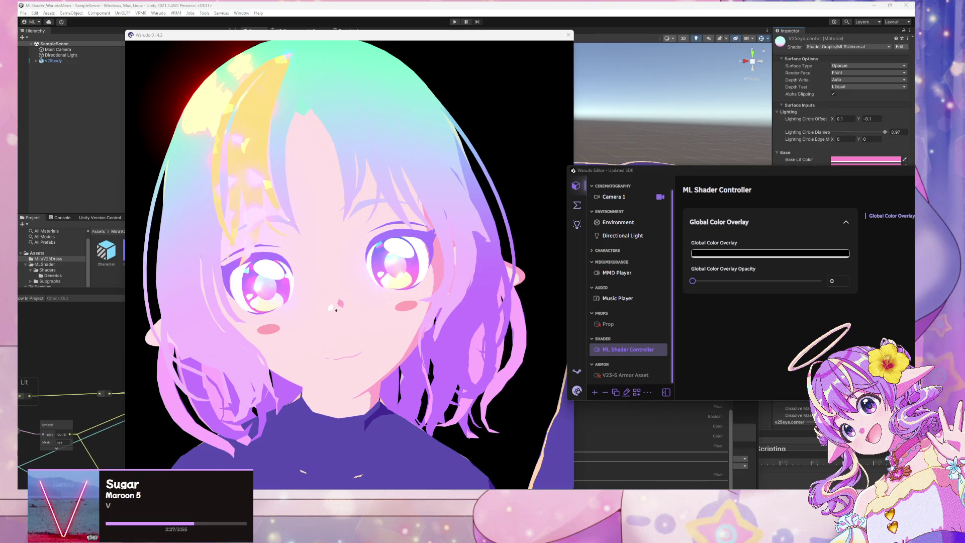
pyautogui.click(324, 153)
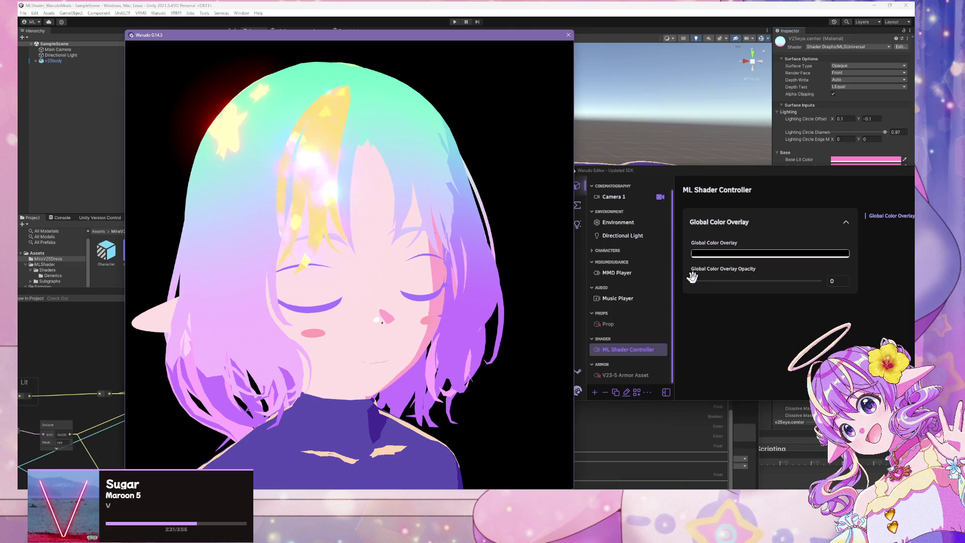
pyautogui.moveTo(693, 280); pyautogui.dragTo(749, 280)
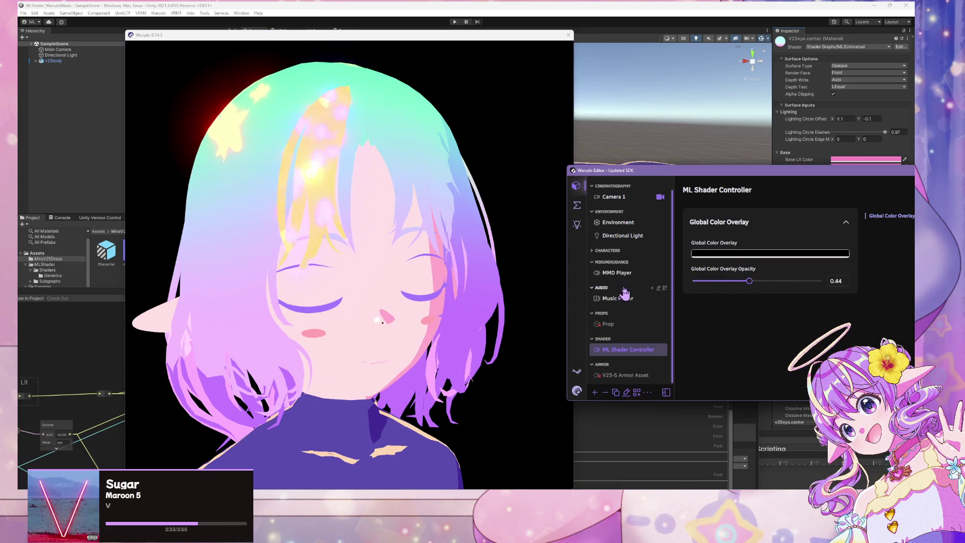
# - Switch the MMD Player off in its settings and scroll through the panel
pyautogui.click(616, 272)
pyautogui.click(729, 229)
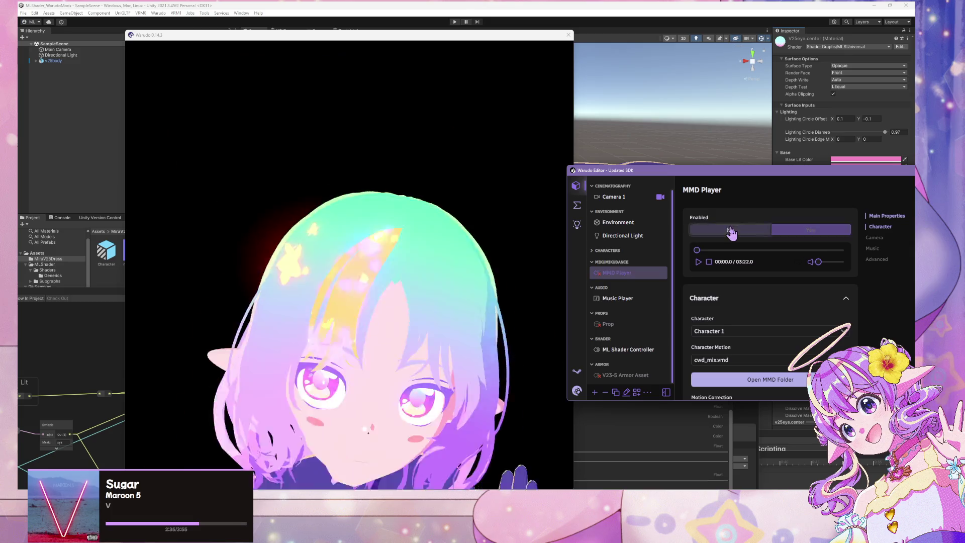
pyautogui.click(427, 266)
pyautogui.scroll(5, 427, 267)
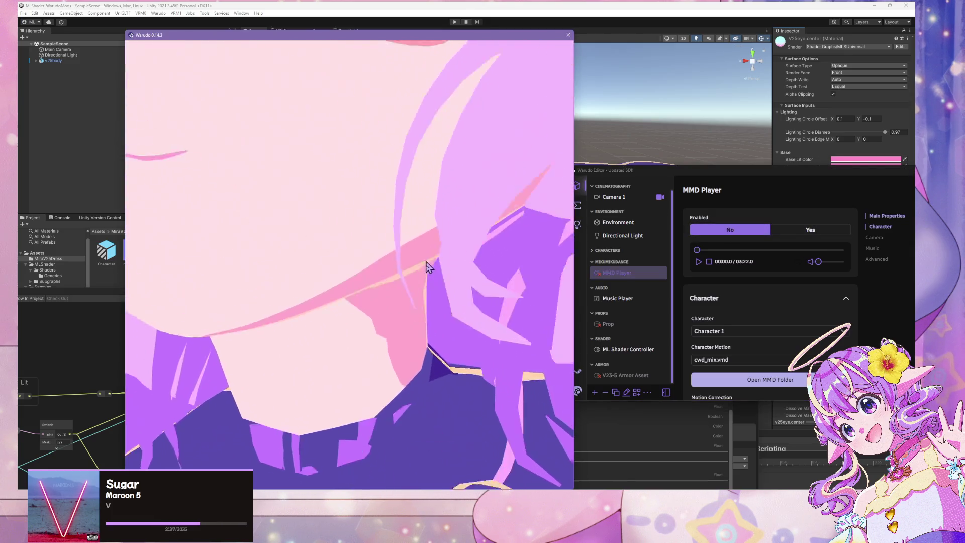
pyautogui.scroll(-5, 427, 266)
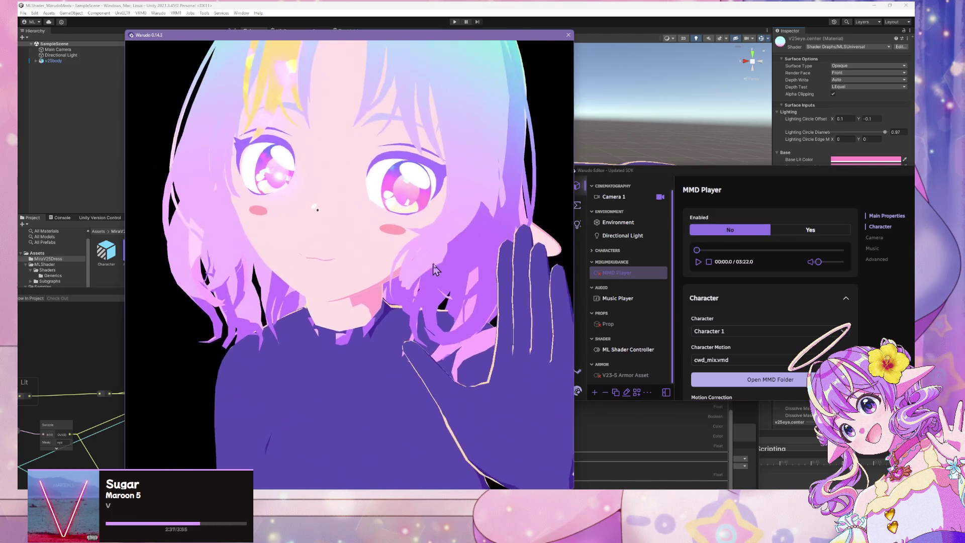
pyautogui.scroll(2, 639, 277)
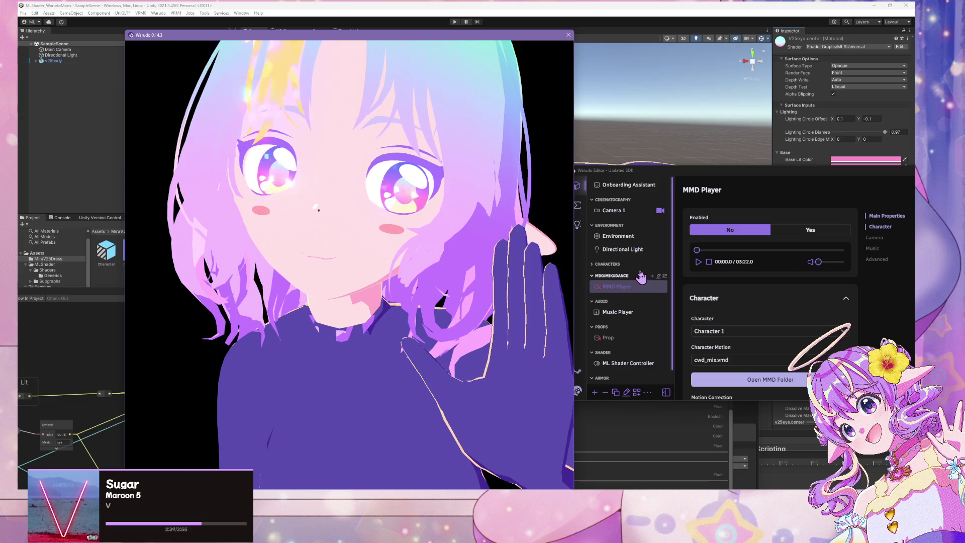
pyautogui.scroll(-1, 638, 276)
pyautogui.scroll(2, 521, 294)
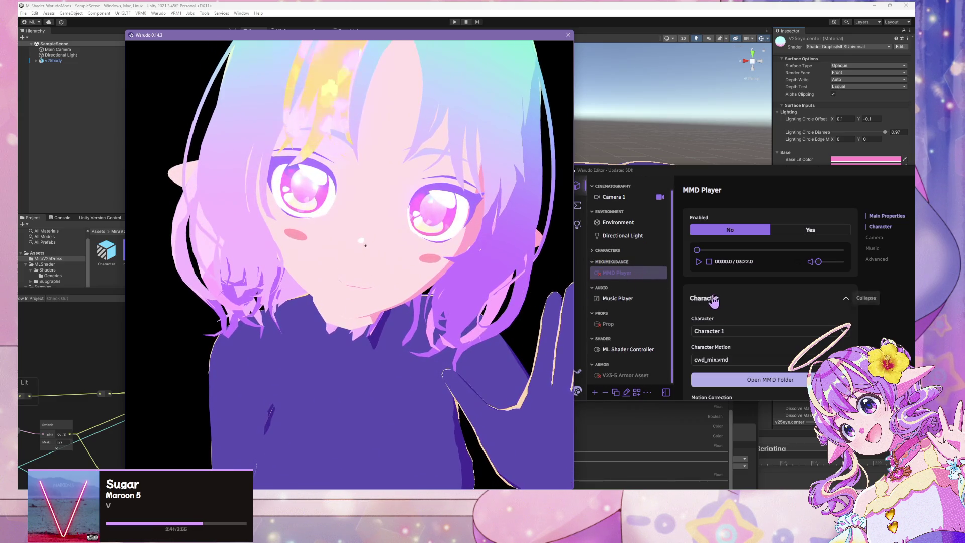
# - Adjust the Global Color Overlay opacity in ML Shader Controller and inspect its colour picker
pyautogui.click(631, 351)
pyautogui.click(632, 351)
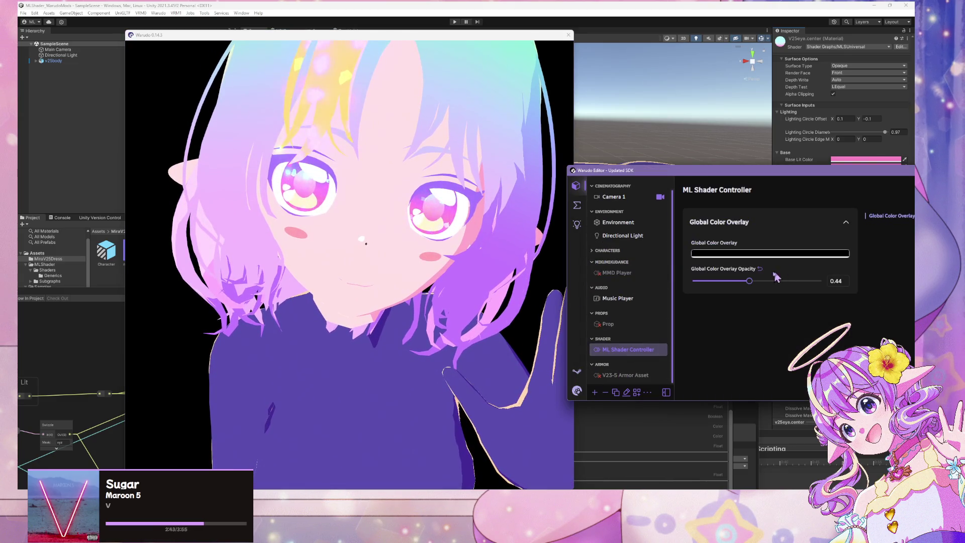
pyautogui.moveTo(749, 280)
pyautogui.mouseDown()
pyautogui.moveTo(824, 280)
pyautogui.moveTo(696, 279)
pyautogui.moveTo(764, 279)
pyautogui.mouseUp()
pyautogui.click(762, 253)
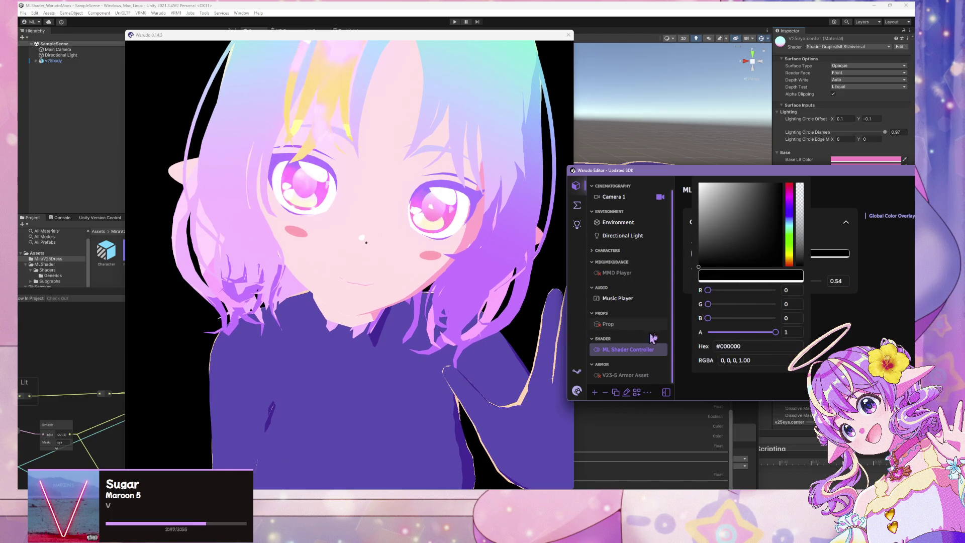
pyautogui.click(860, 266)
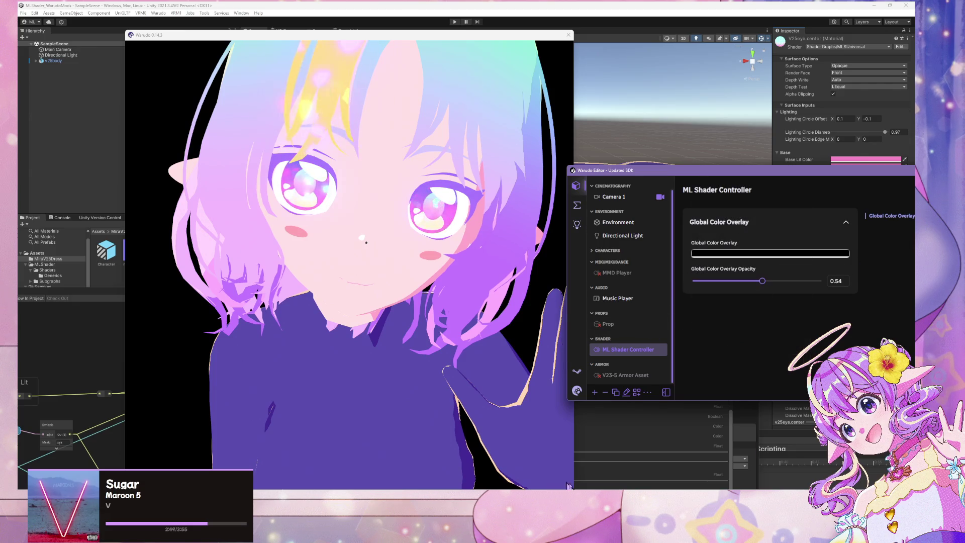
# - Change the Global Color Overlay section title to 'Ambient Settings'
pyautogui.moveTo(637, 530)
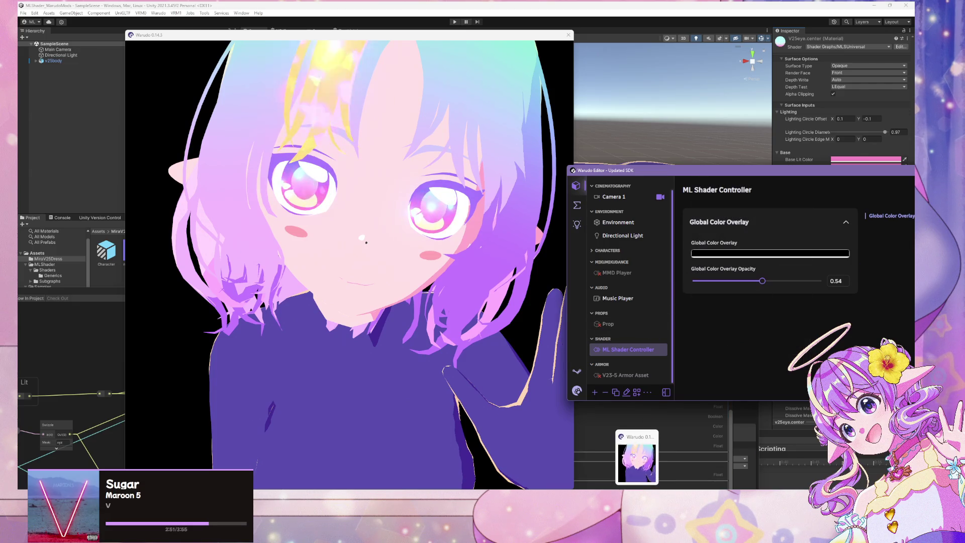
pyautogui.moveTo(544, 530)
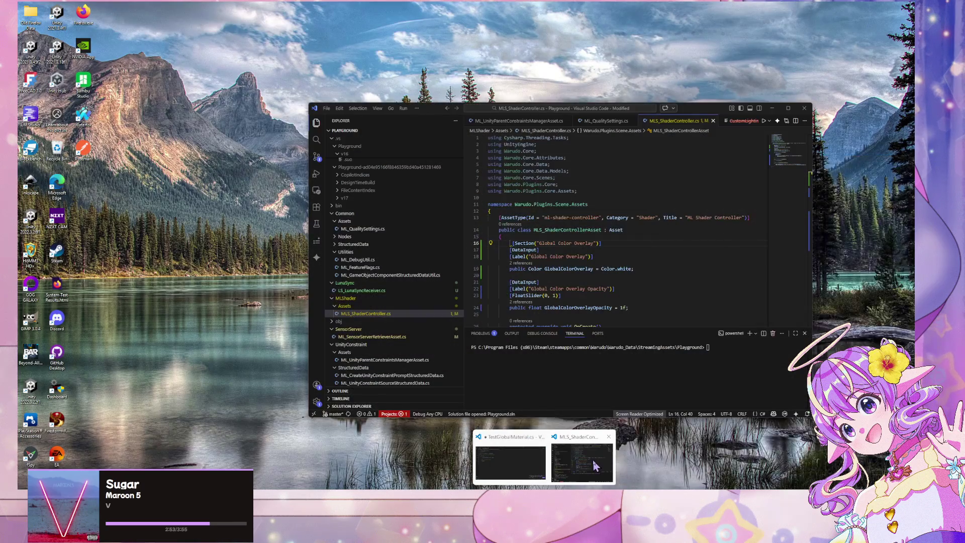
pyautogui.click(592, 459)
pyautogui.moveTo(594, 243); pyautogui.dragTo(540, 244)
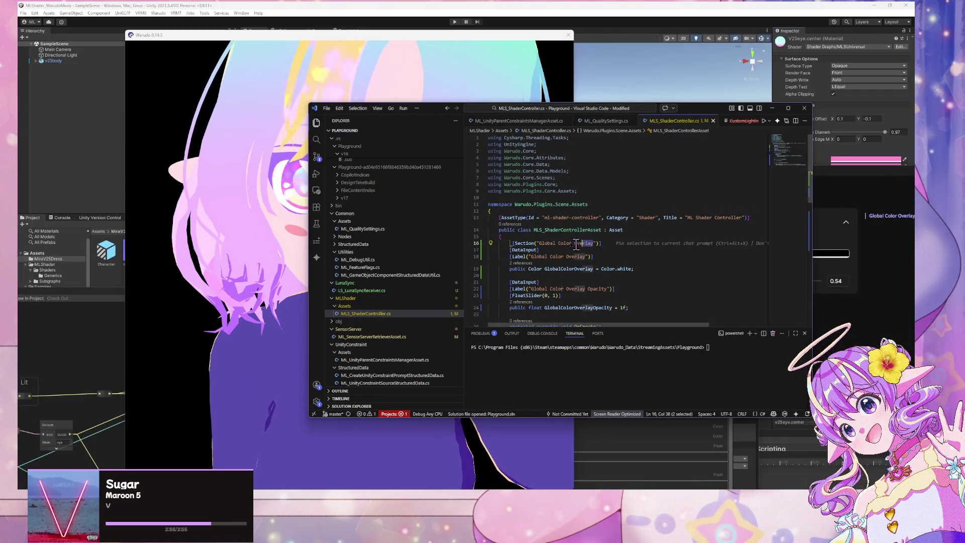
pyautogui.write('AS')
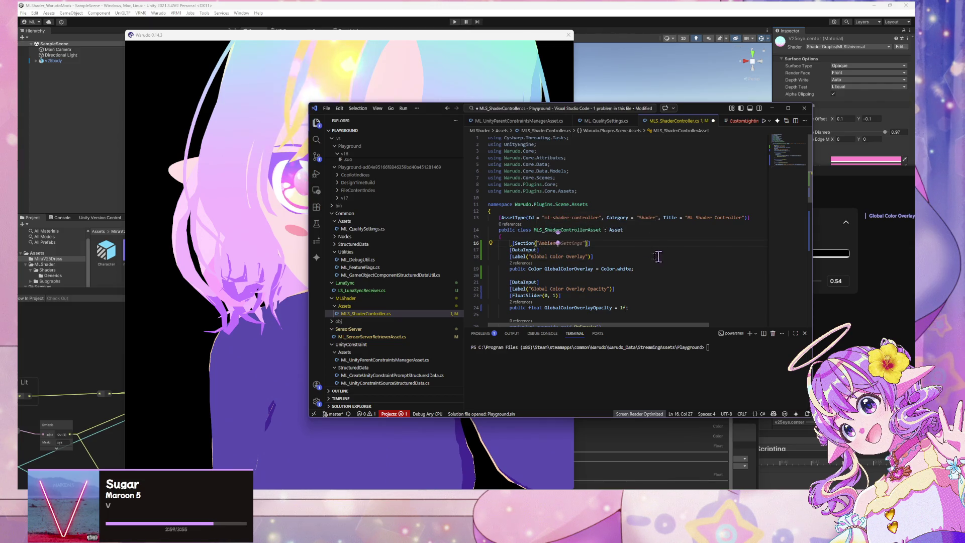
# - Replace the Global Color Overlay label text with 'Ambient Color'
pyautogui.click(586, 256)
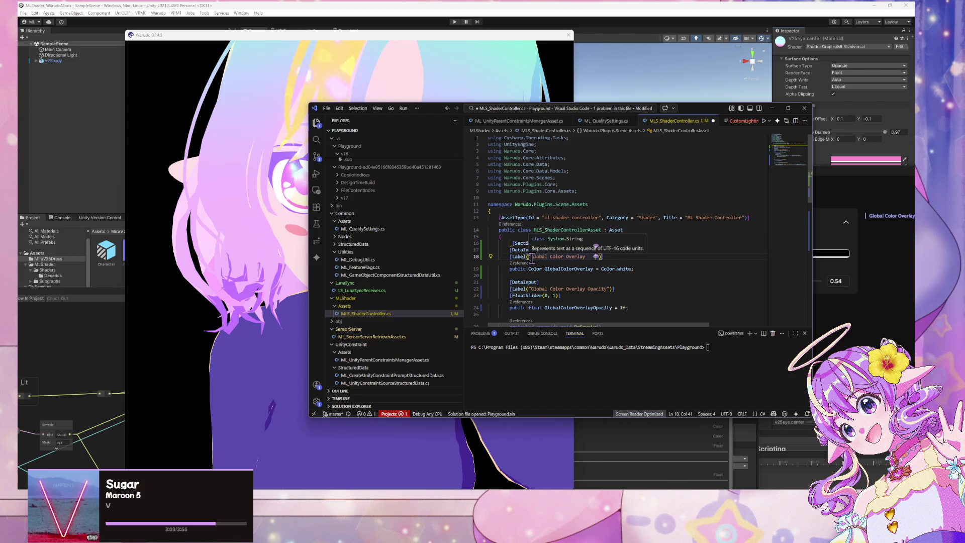
pyautogui.moveTo(530, 256); pyautogui.dragTo(583, 256)
pyautogui.press('BackSpace')
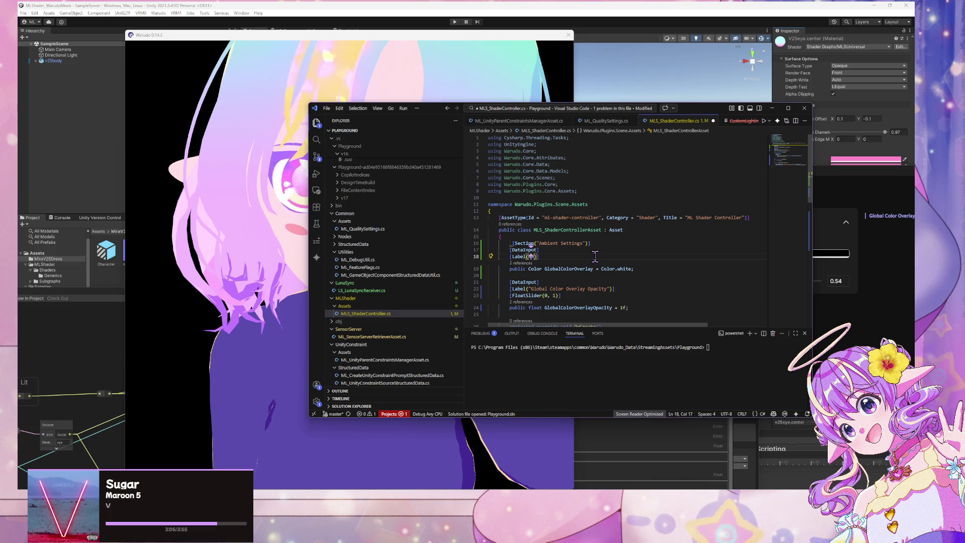
pyautogui.write('Ambient Color')
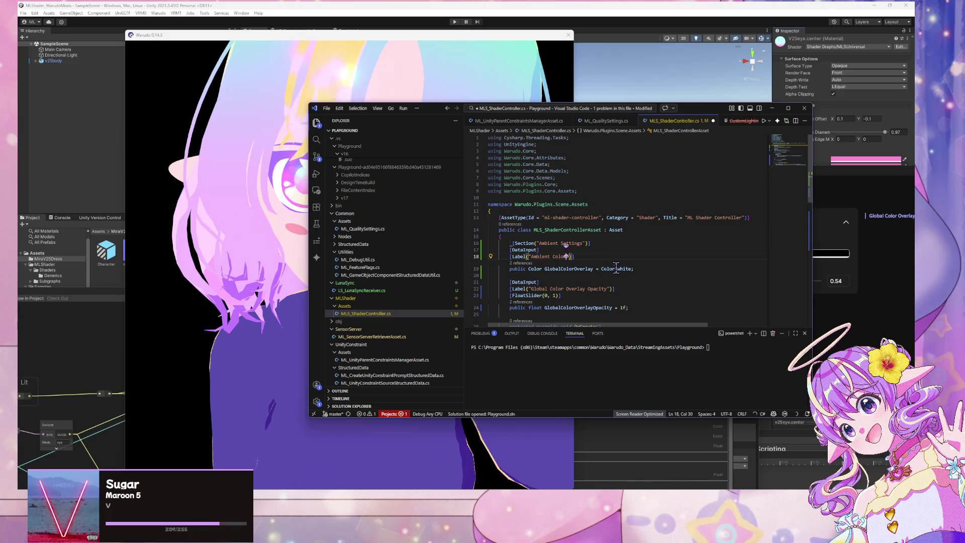
# - Rename the GlobalColorOverlay field to AmbientColor and check the Shader Graph's Ambient property names
pyautogui.doubleClick(587, 268)
pyautogui.write('Ambient')
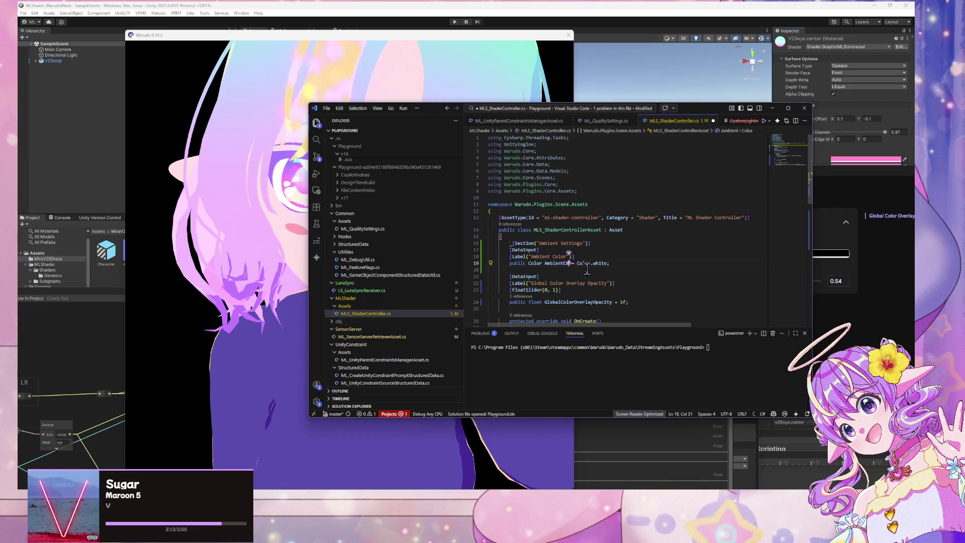
pyautogui.write('r')
pyautogui.scroll(-2, 583, 270)
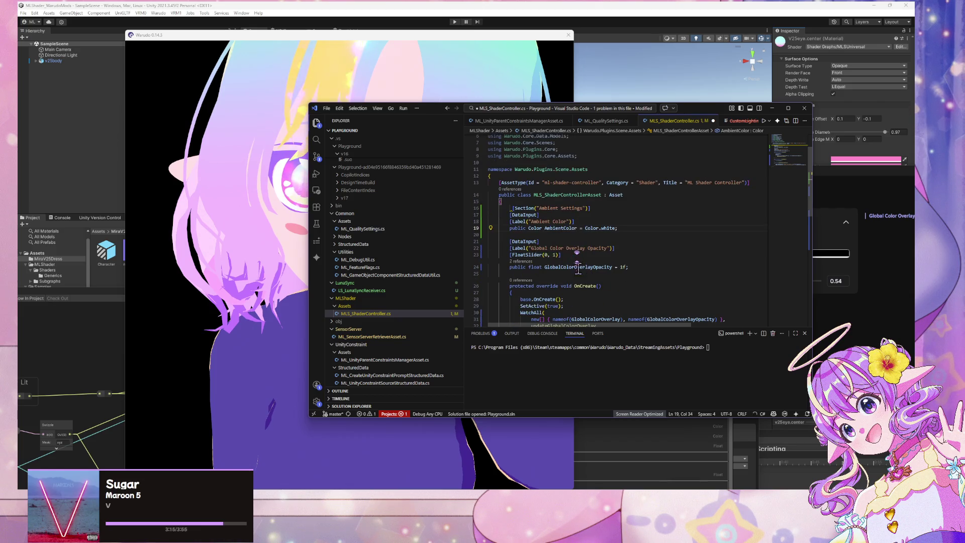
pyautogui.moveTo(583, 247); pyautogui.dragTo(534, 249)
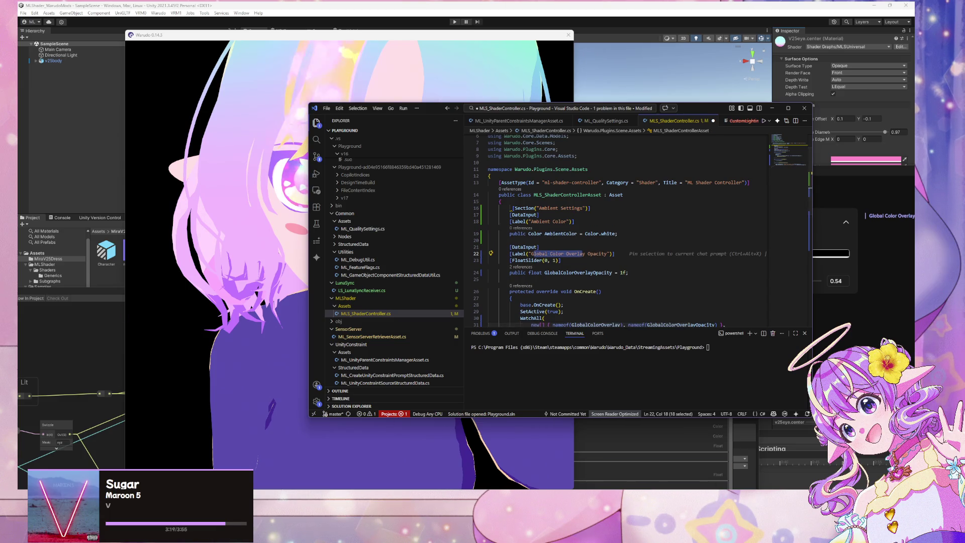
pyautogui.hotkey('alt', 'Tab')
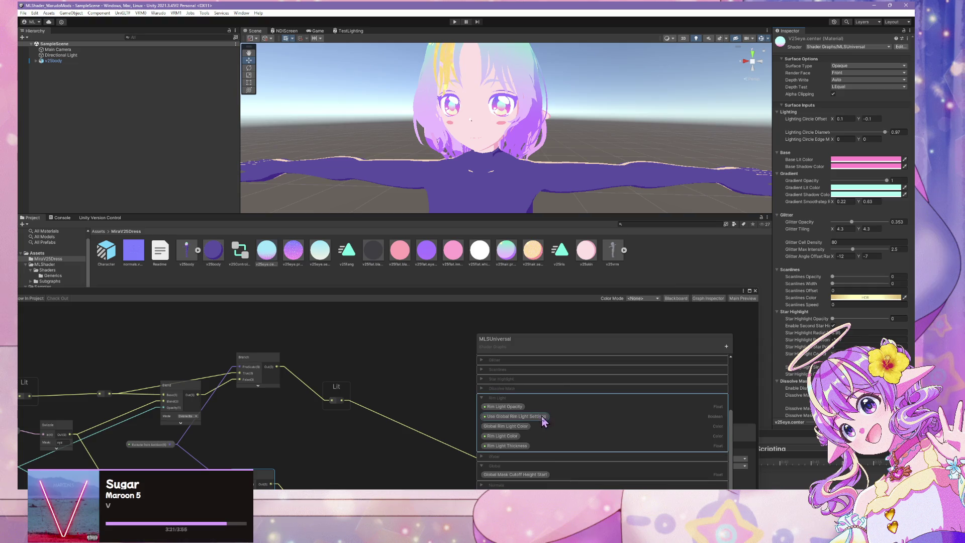
pyautogui.moveTo(577, 349); pyautogui.dragTo(560, 320)
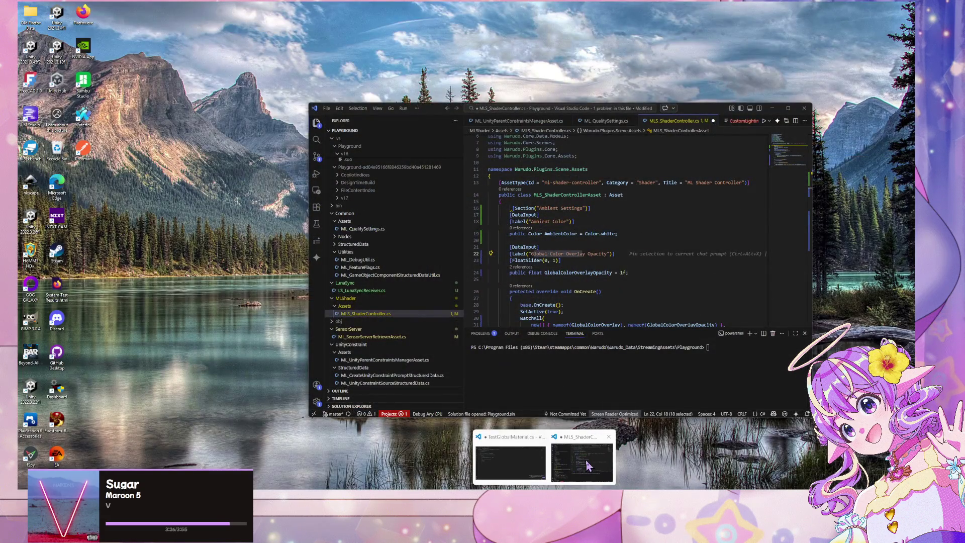
pyautogui.click(586, 459)
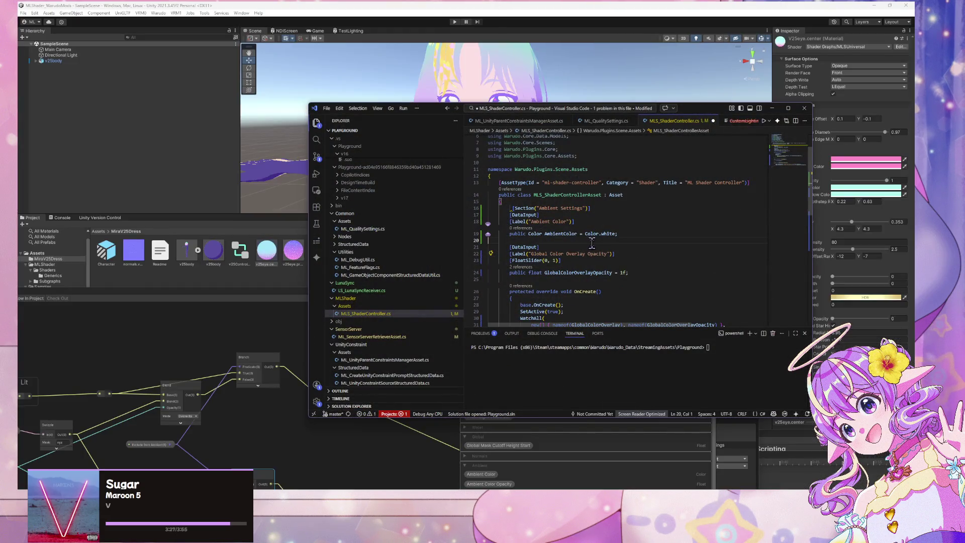
# - Relabel the opacity property and rename its field to AmbientColorOpacity
pyautogui.moveTo(614, 253); pyautogui.dragTo(562, 258)
pyautogui.click(532, 253)
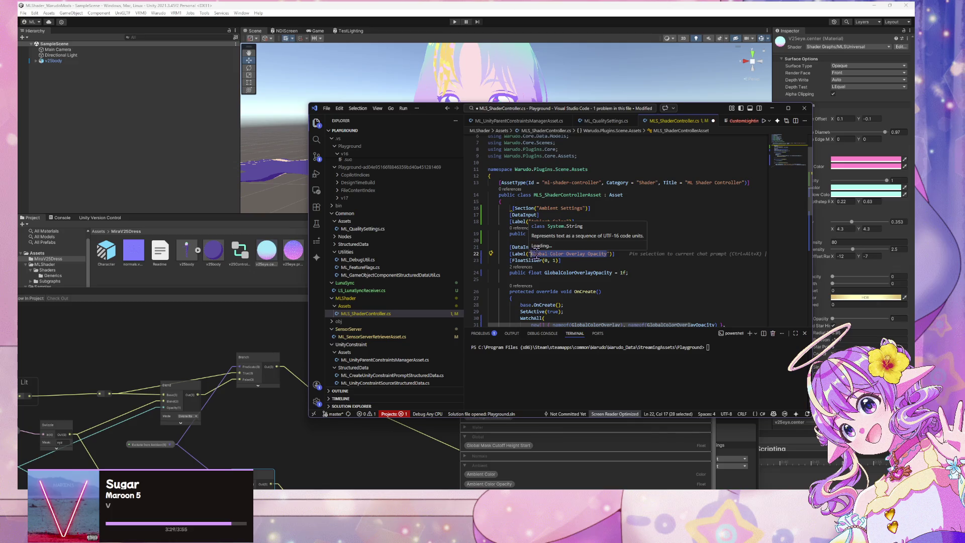
pyautogui.hotkey('ctrl', 'shift', 'Right')
pyautogui.hotkey('ctrl', 'shift', 'Right')
pyautogui.hotkey('ctrl', 'shift', 'Right')
pyautogui.write('Ambient')
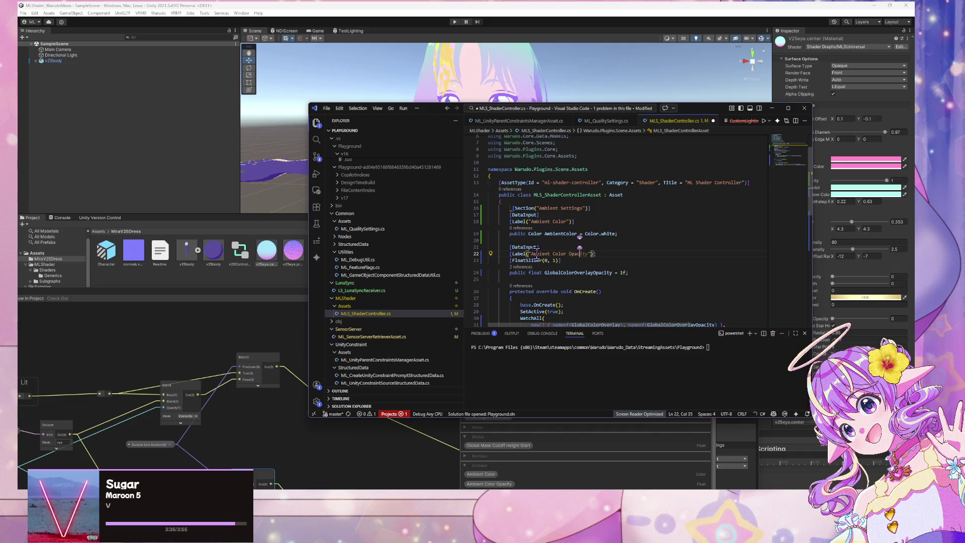
pyautogui.doubleClick(565, 273)
pyautogui.write('AmbientColorOpacity')
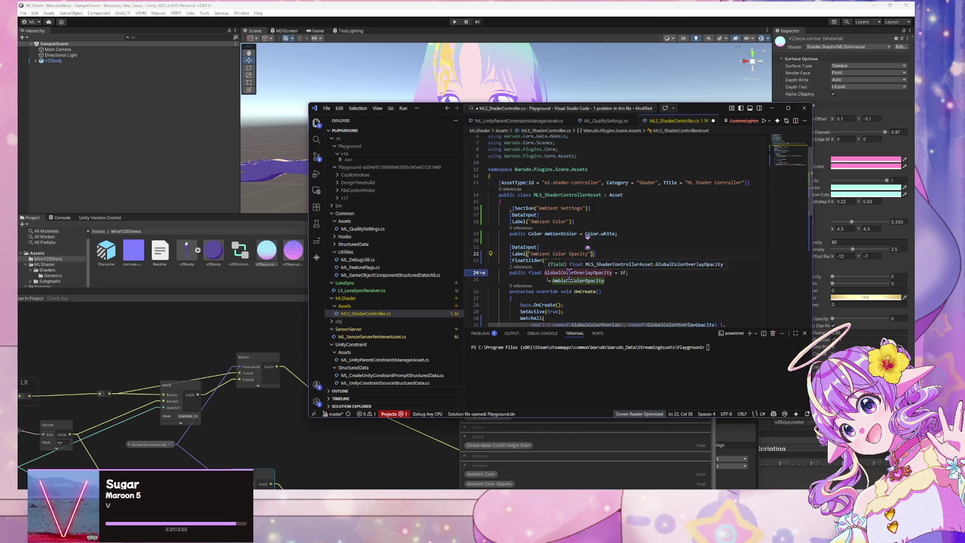
# - Accept Copilot's OnCreate and updateAmbientColor edits using the _Ambient_Color globals, and save the script
pyautogui.scroll(-4, 603, 285)
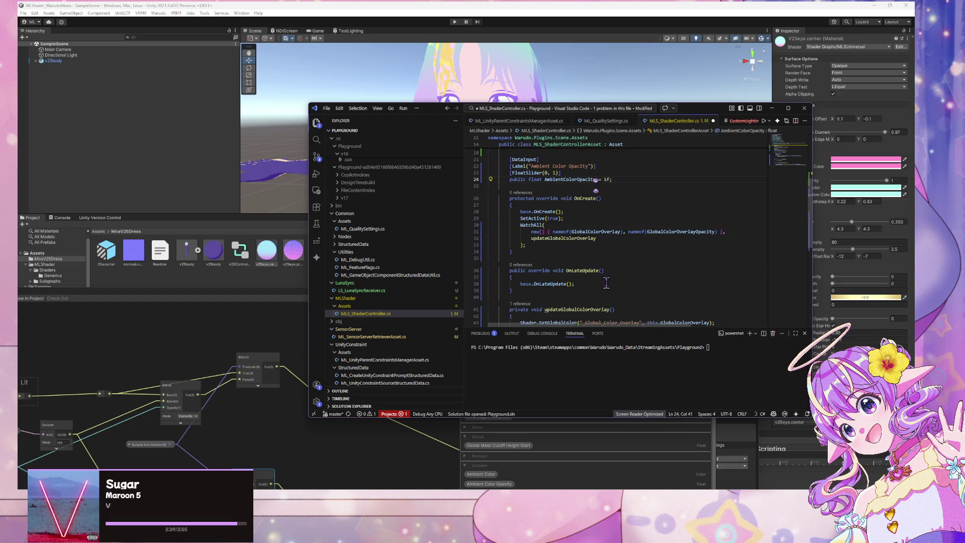
pyautogui.click(591, 231)
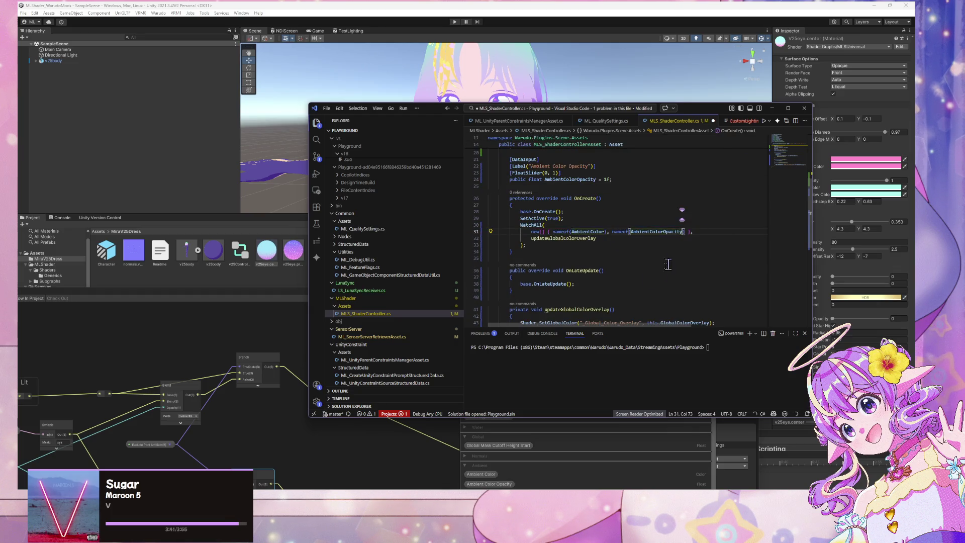
pyautogui.press('Tab')
pyautogui.scroll(-2, 603, 254)
pyautogui.press('Tab')
pyautogui.press('Tab')
pyautogui.press('Tab')
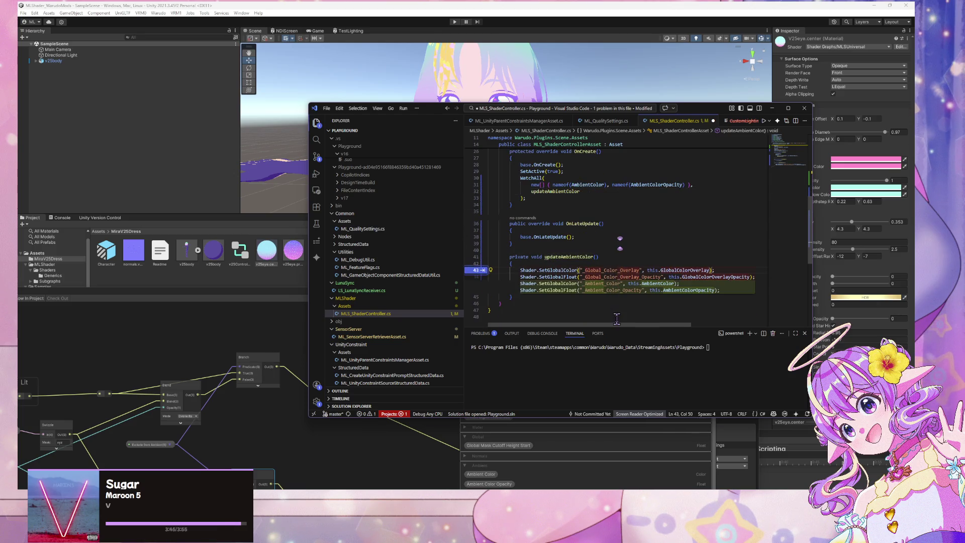
pyautogui.press('Tab')
pyautogui.hotkey('ctrl', 's')
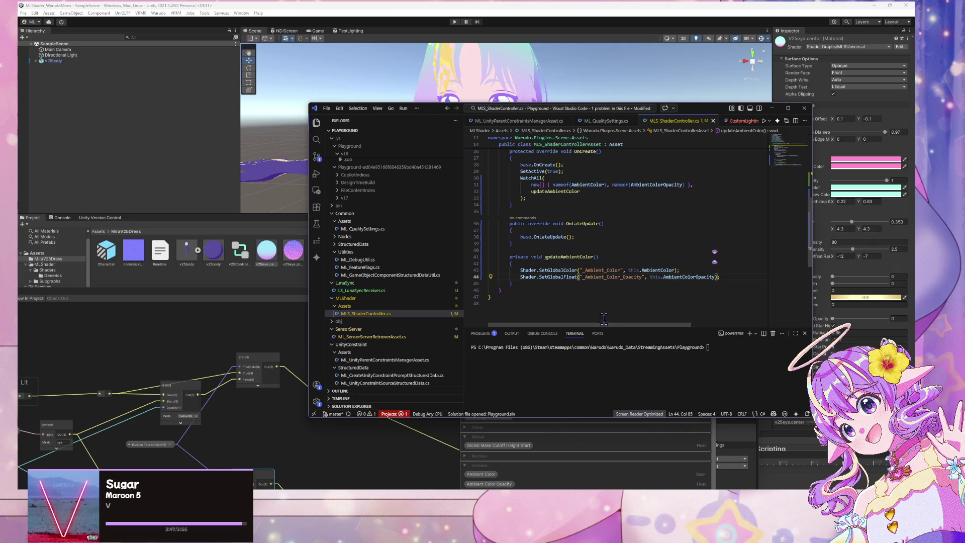
pyautogui.scroll(9, 577, 215)
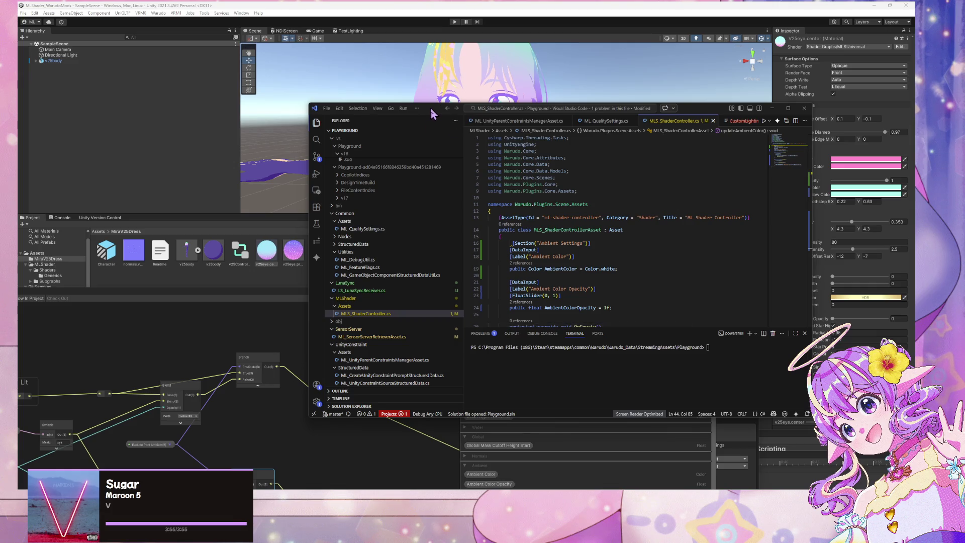
pyautogui.moveTo(431, 113); pyautogui.dragTo(438, 126)
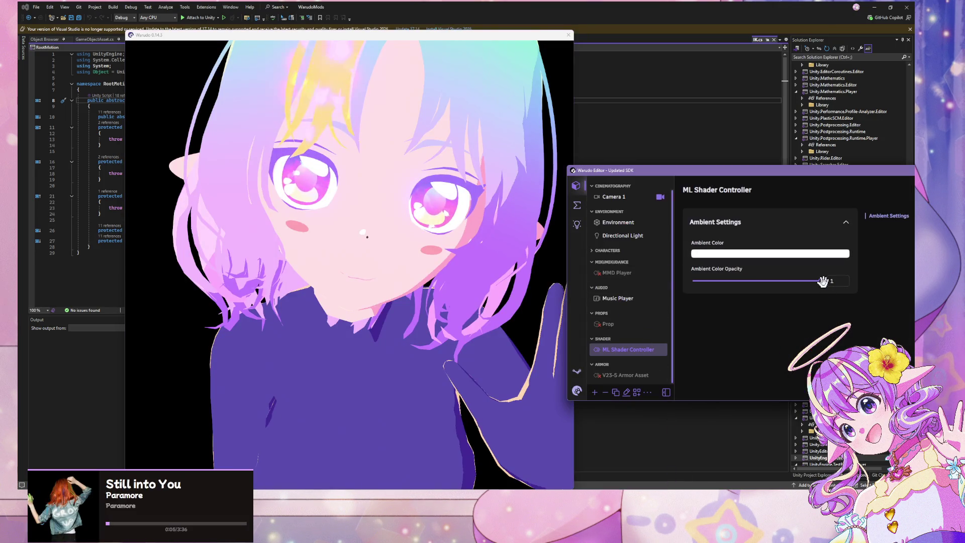
# - Try Ambient Color Opacity on the avatar and set the Ambient Color to black
pyautogui.moveTo(823, 280)
pyautogui.mouseDown()
pyautogui.moveTo(729, 280)
pyautogui.moveTo(829, 283)
pyautogui.mouseUp()
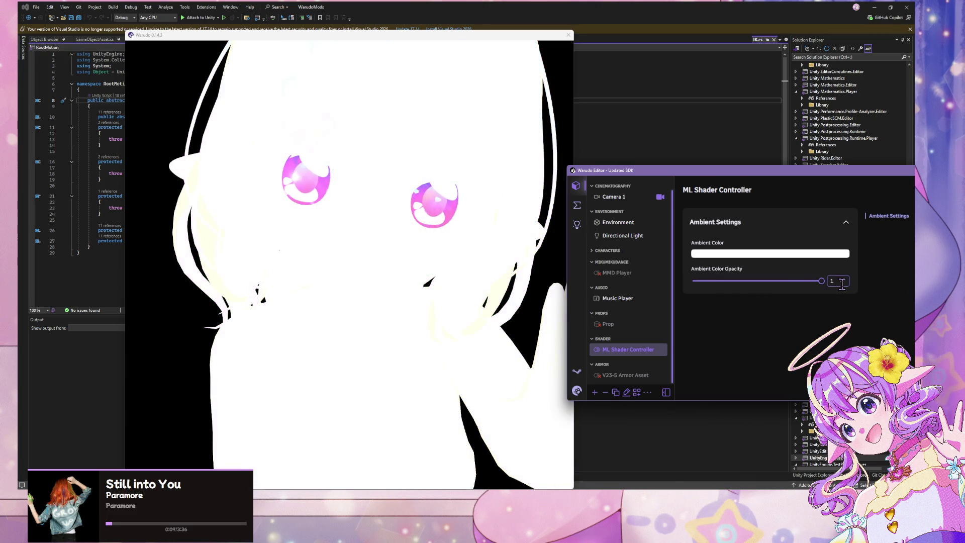
pyautogui.click(482, 261)
pyautogui.scroll(-5, 485, 248)
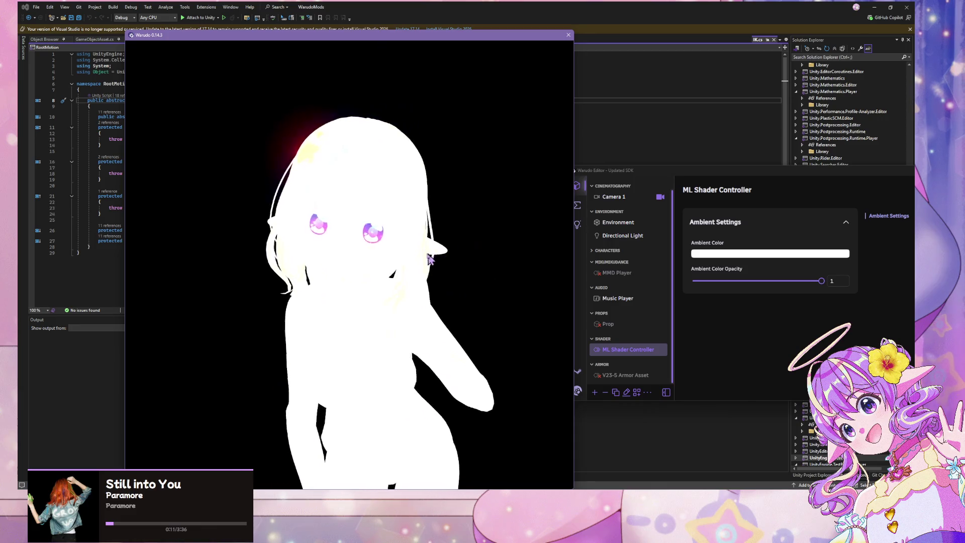
pyautogui.click(719, 253)
pyautogui.moveTo(719, 259); pyautogui.dragTo(653, 314)
pyautogui.click(652, 314)
# - Set Ambient Color Opacity to 0.9
pyautogui.click(424, 291)
pyautogui.scroll(3, 424, 291)
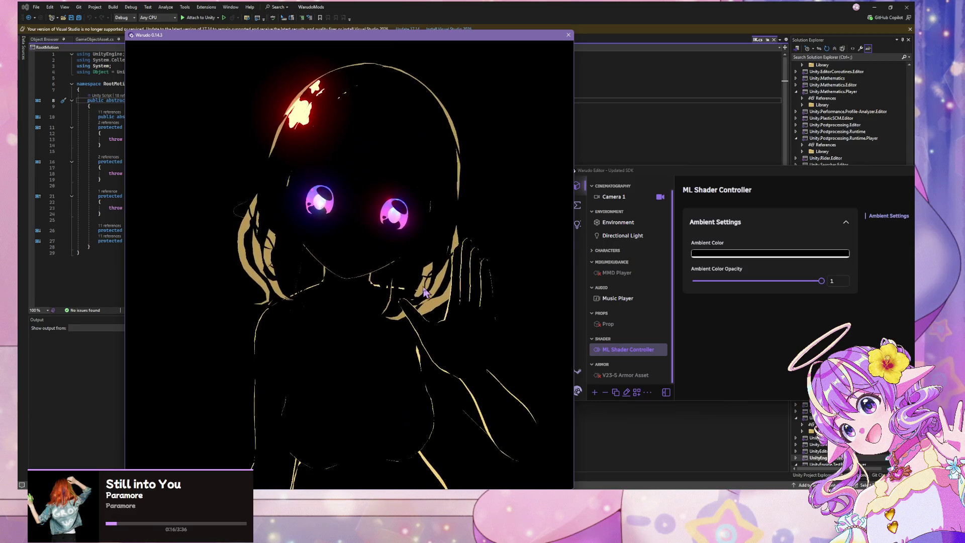
pyautogui.scroll(2, 423, 291)
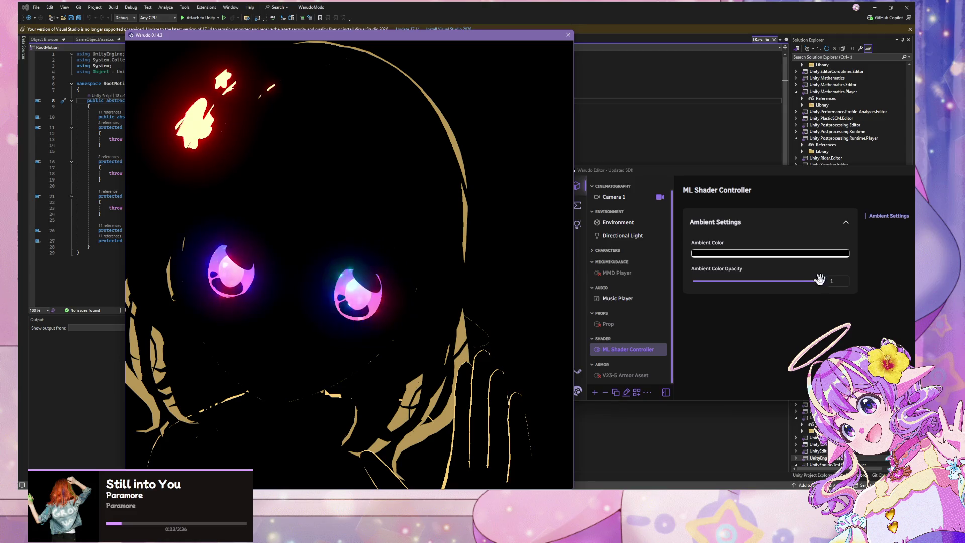
pyautogui.moveTo(819, 280); pyautogui.dragTo(808, 280)
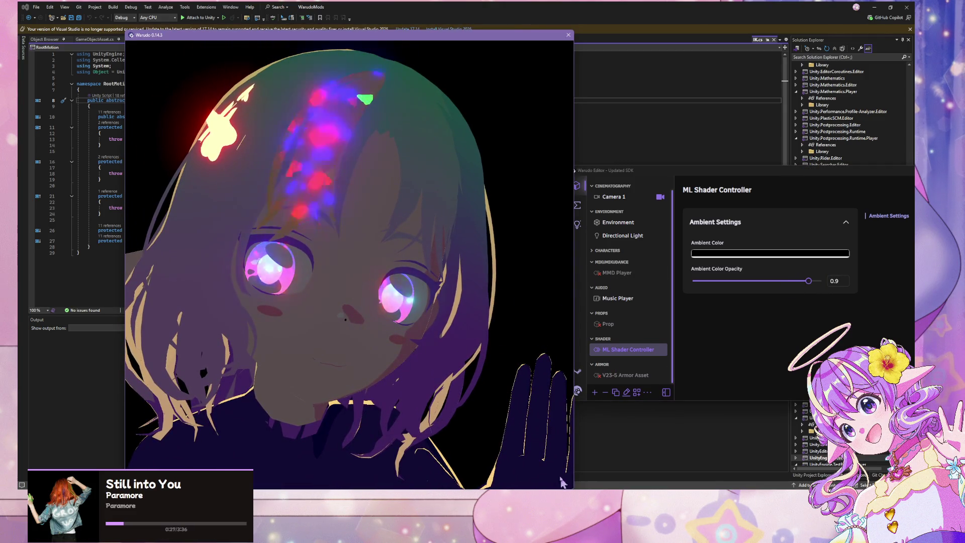
pyautogui.moveTo(651, 498)
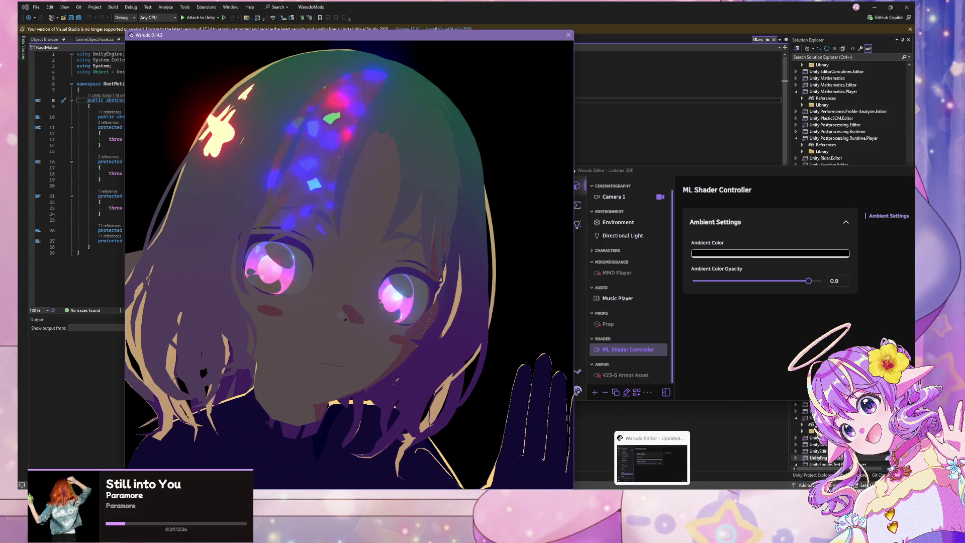
pyautogui.moveTo(543, 497)
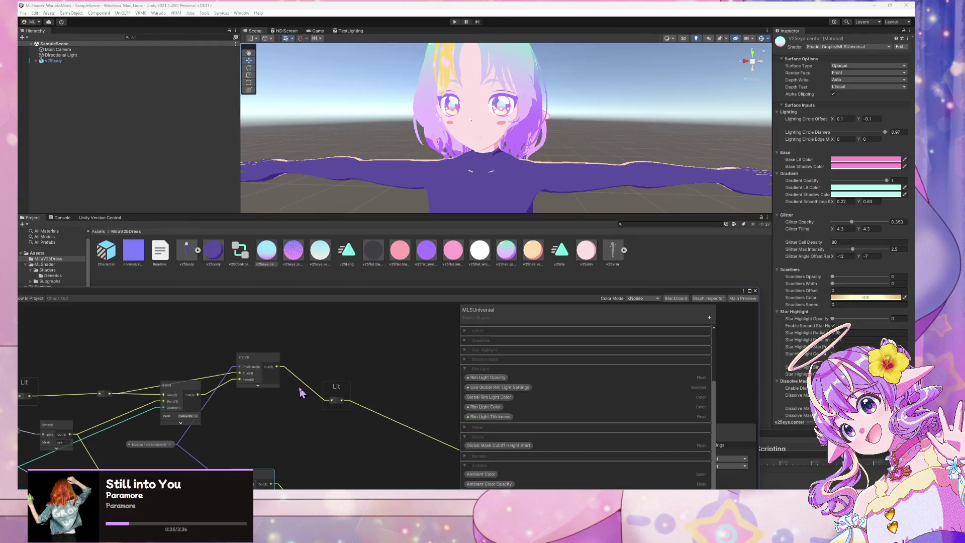
# - Open the v25flat.white material and scroll through its Inspector settings
pyautogui.click(484, 258)
pyautogui.scroll(-3, 531, 145)
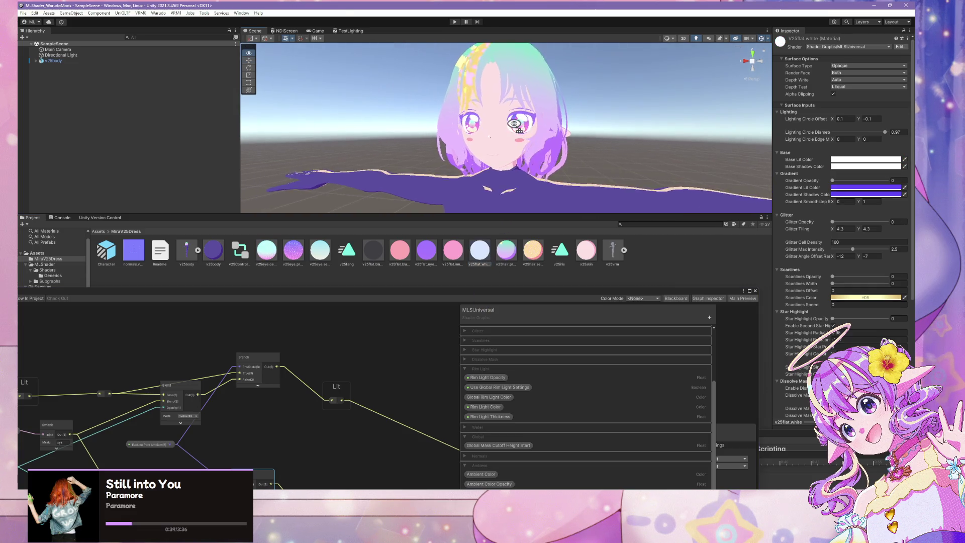
pyautogui.scroll(5, 518, 122)
pyautogui.scroll(-6, 518, 123)
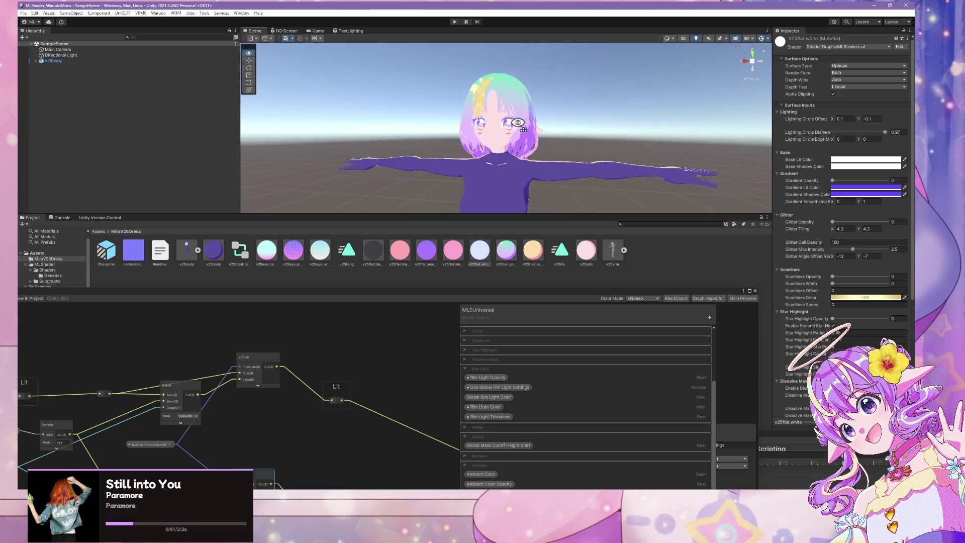
pyautogui.scroll(2, 518, 123)
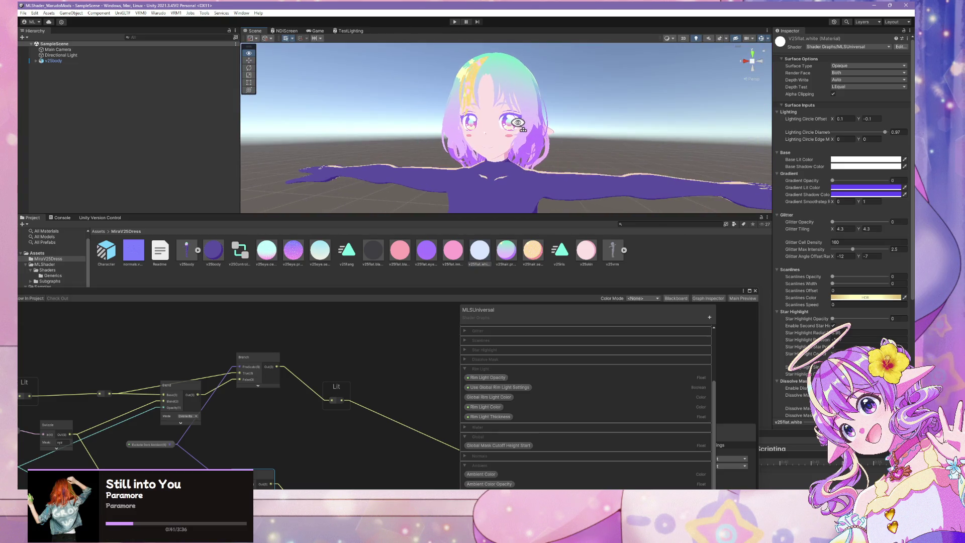
pyautogui.scroll(-5, 862, 153)
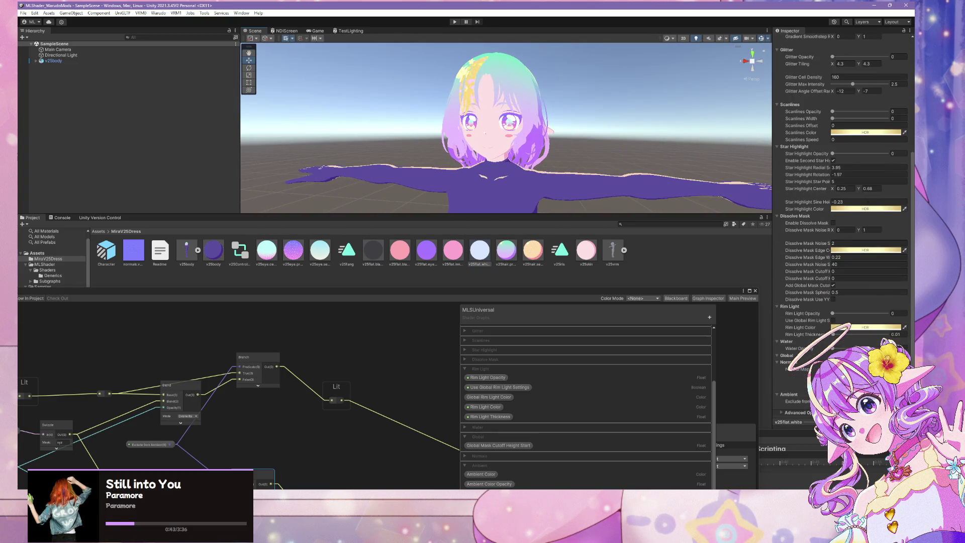
# - Run Warudo > Build Mod and return to the Warudo editor and avatar view
pyautogui.click(161, 13)
pyautogui.click(173, 59)
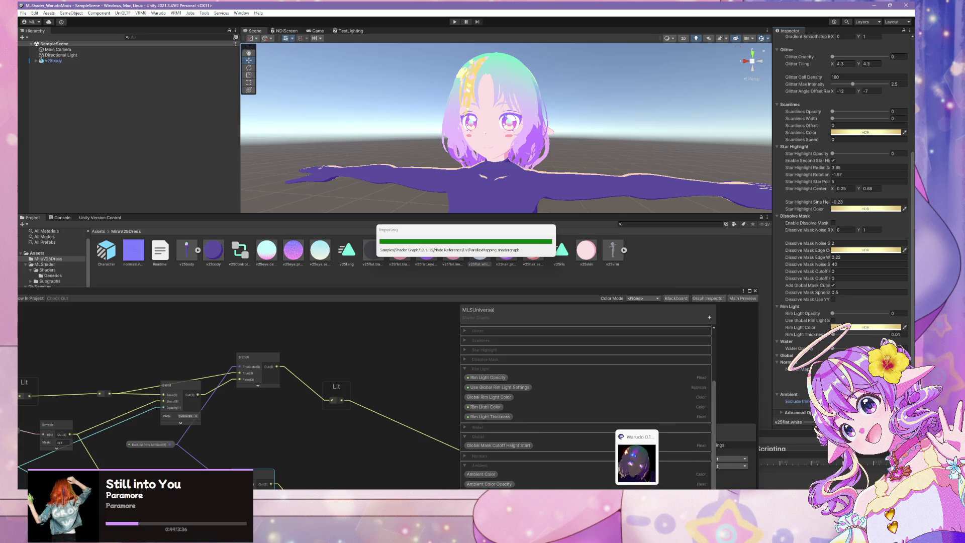
pyautogui.click(637, 460)
pyautogui.click(633, 484)
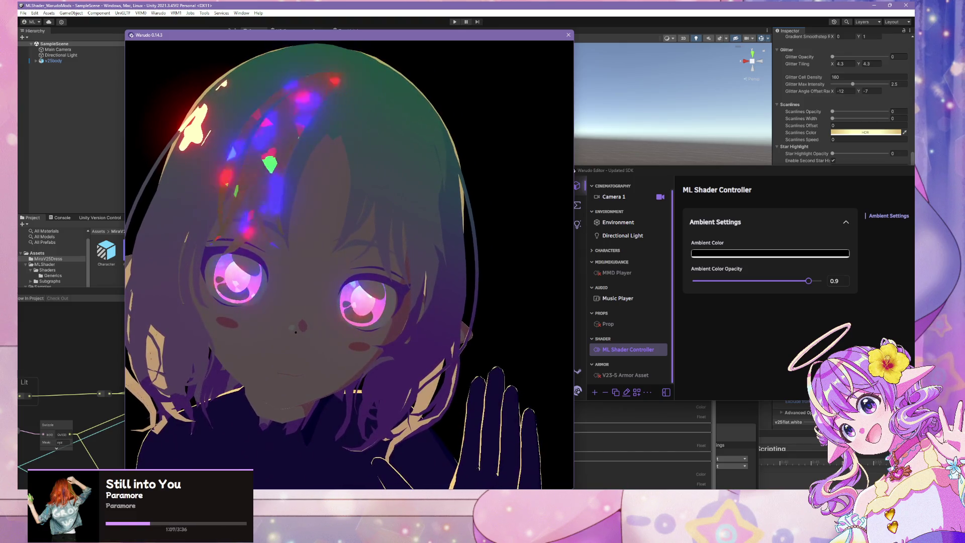
# - Push the ML Shader Controller's Ambient Color Opacity up to about 0.98 and check the darkened avatar
pyautogui.click(684, 446)
pyautogui.moveTo(809, 280); pyautogui.dragTo(819, 280)
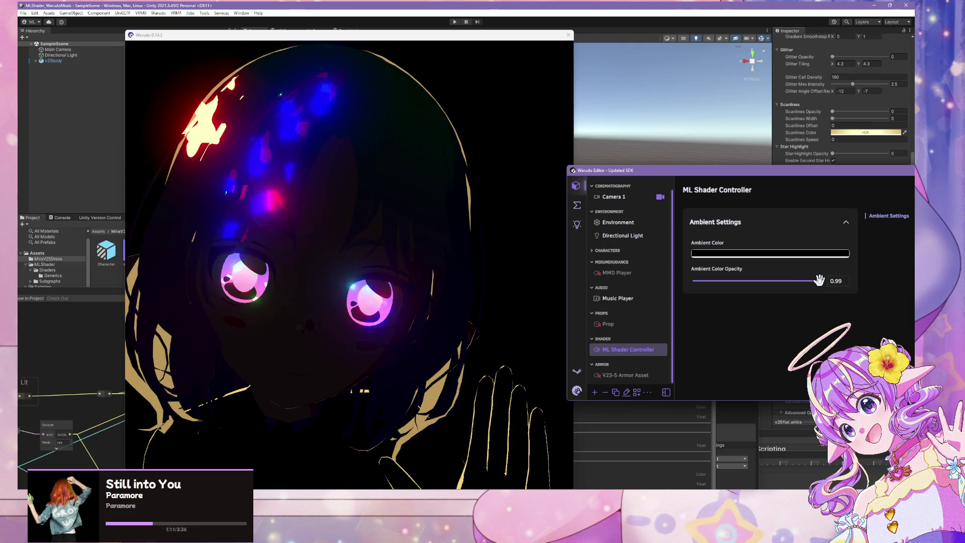
pyautogui.click(396, 232)
pyautogui.scroll(-5, 396, 235)
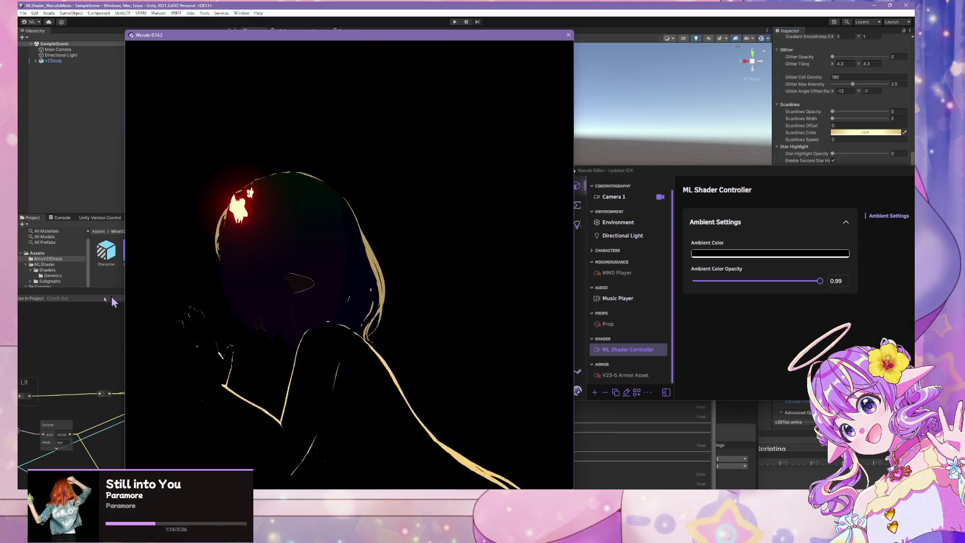
pyautogui.scroll(5, 295, 293)
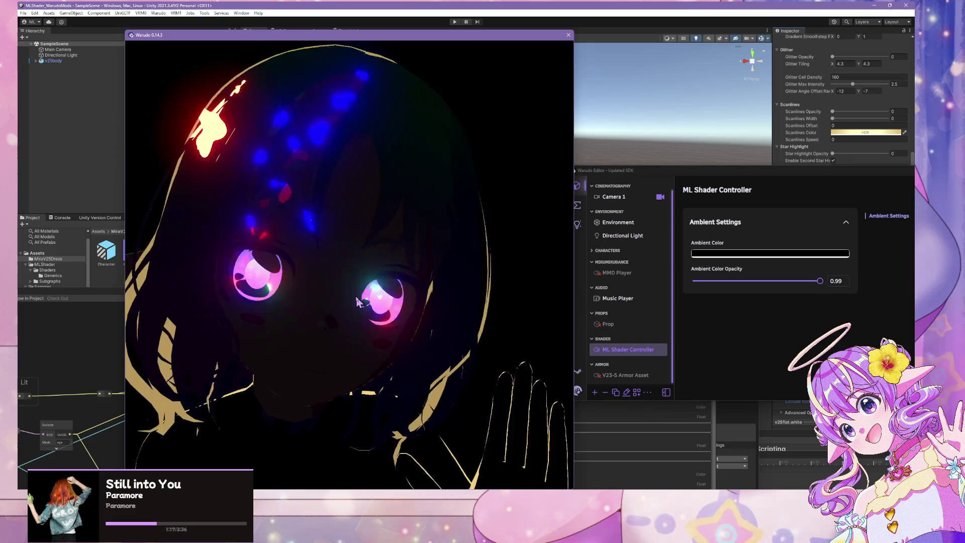
pyautogui.moveTo(820, 280); pyautogui.dragTo(818, 280)
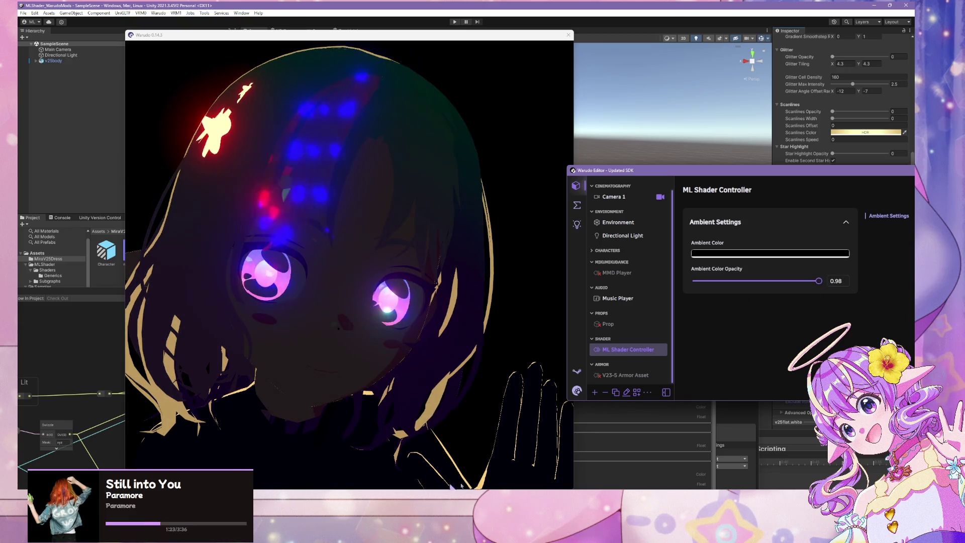
pyautogui.hotkey('alt', 'Tab')
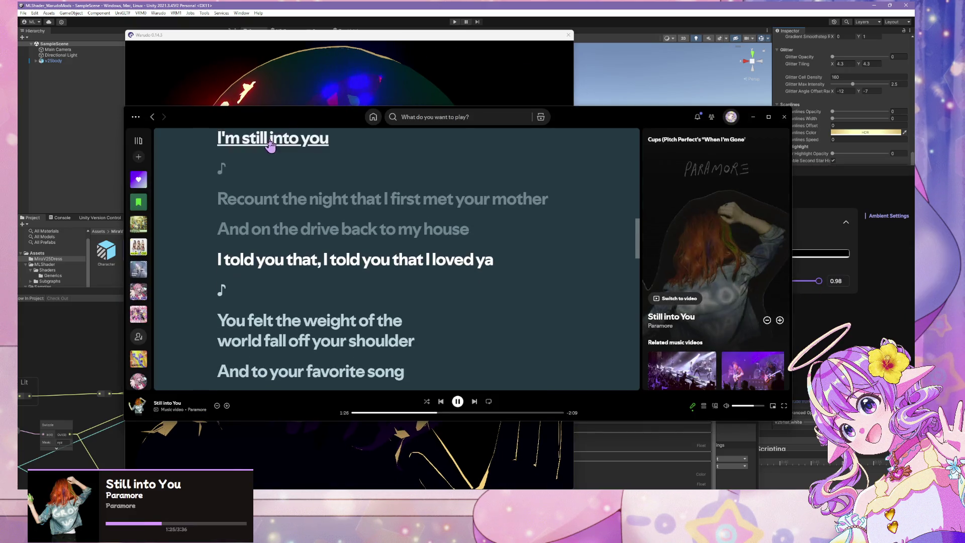
# - Follow the Paramore link from the song lyrics, browse the artist page, then return to the Warudo avatar view
pyautogui.scroll(-10, 532, 201)
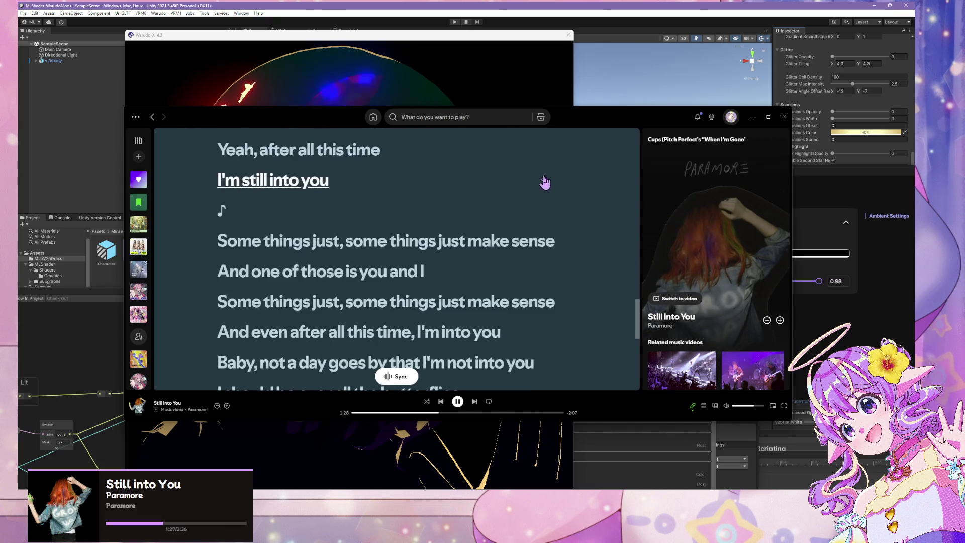
pyautogui.click(659, 326)
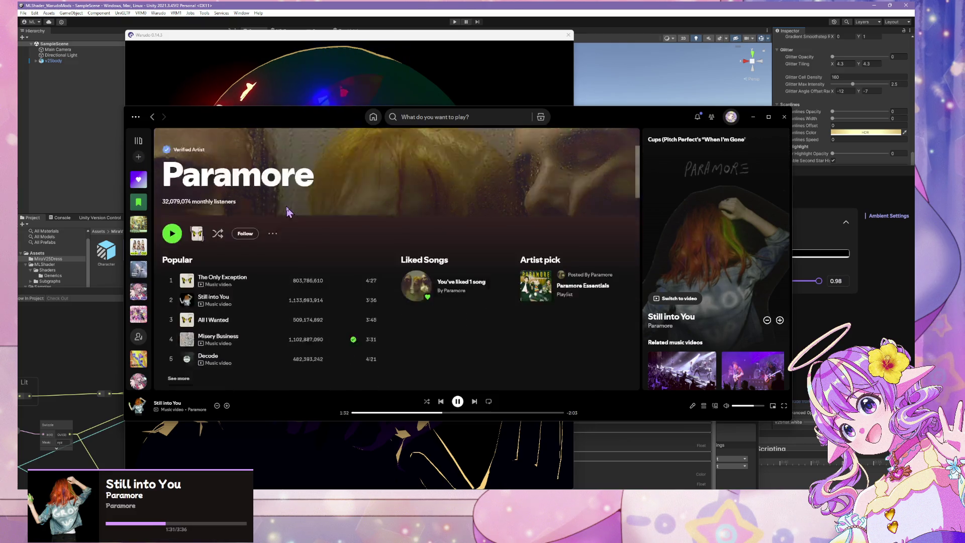
pyautogui.scroll(-6, 281, 211)
pyautogui.scroll(-1, 284, 212)
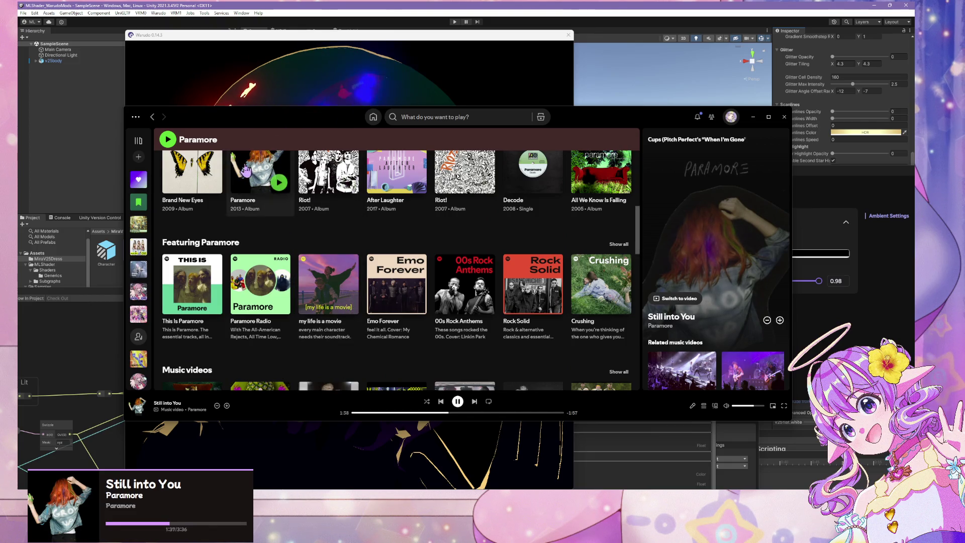
pyautogui.scroll(1, 590, 225)
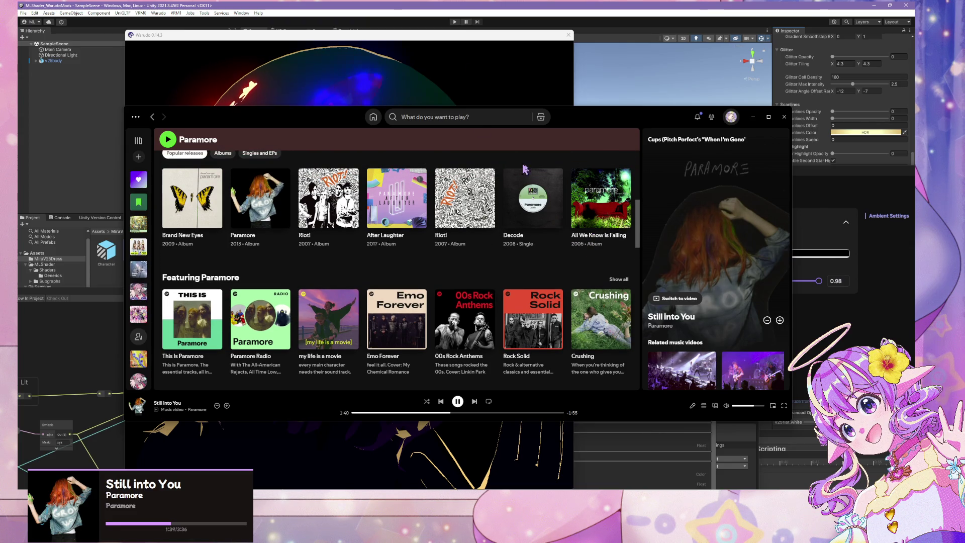
pyautogui.click(393, 98)
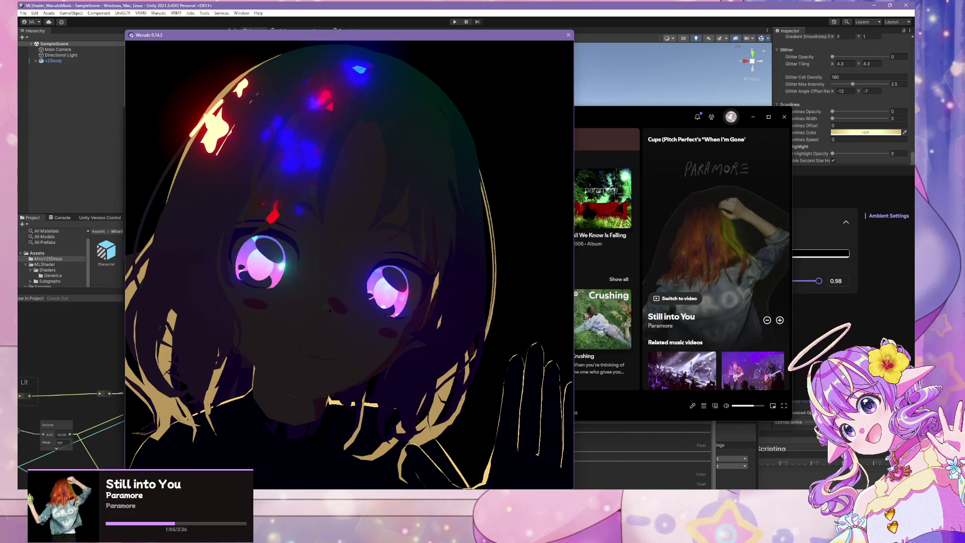
# - Back in Warudo, select Character 1 and go to its animation and expression settings
pyautogui.hotkey('alt', 'Tab')
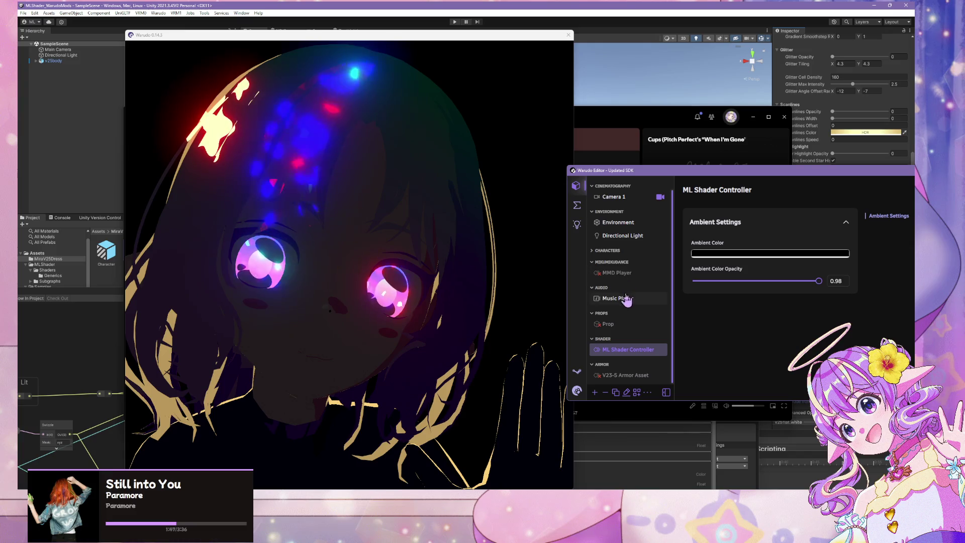
pyautogui.scroll(1, 626, 298)
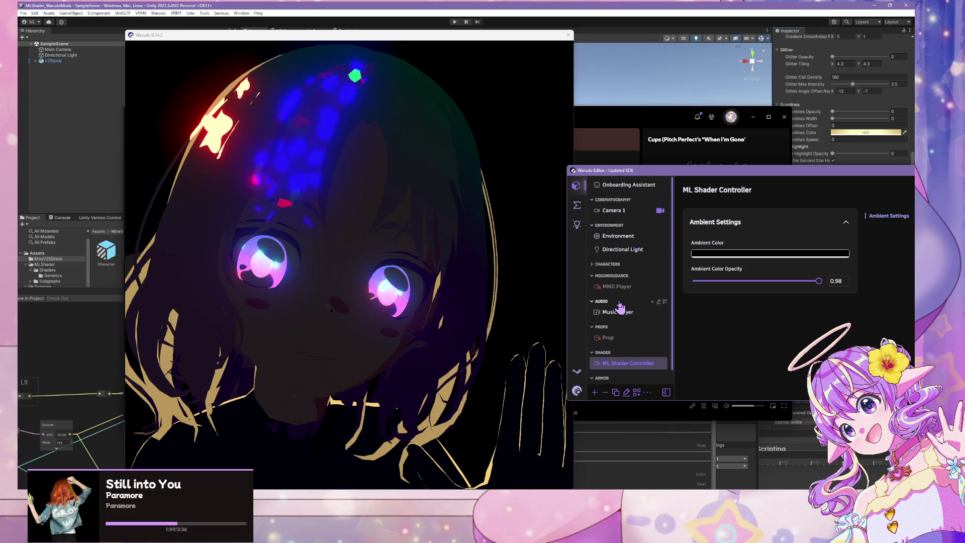
pyautogui.scroll(-1, 619, 306)
pyautogui.click(620, 254)
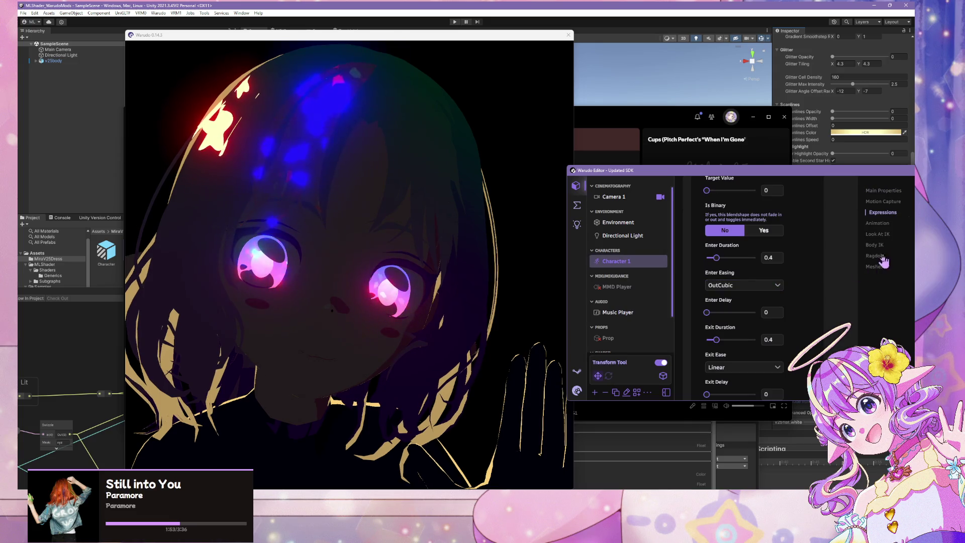
pyautogui.click(874, 225)
pyautogui.scroll(3, 814, 302)
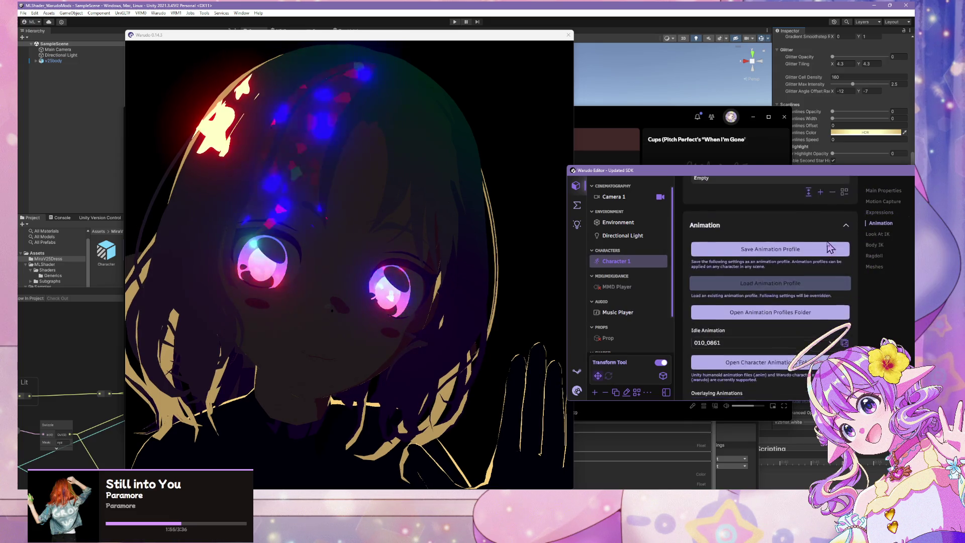
# - Add a Default Material Properties entry targeting the v25flat.white material
pyautogui.click(819, 301)
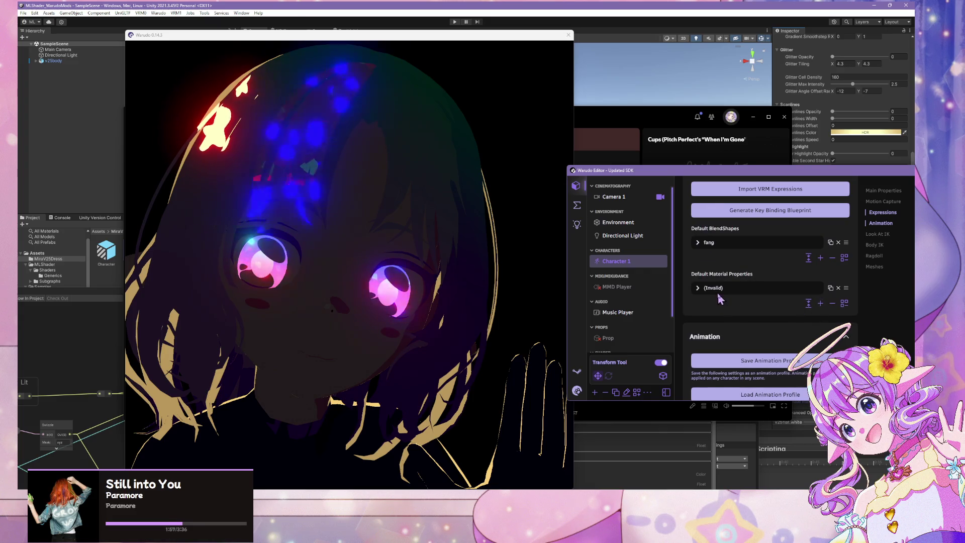
pyautogui.click(732, 292)
pyautogui.click(811, 347)
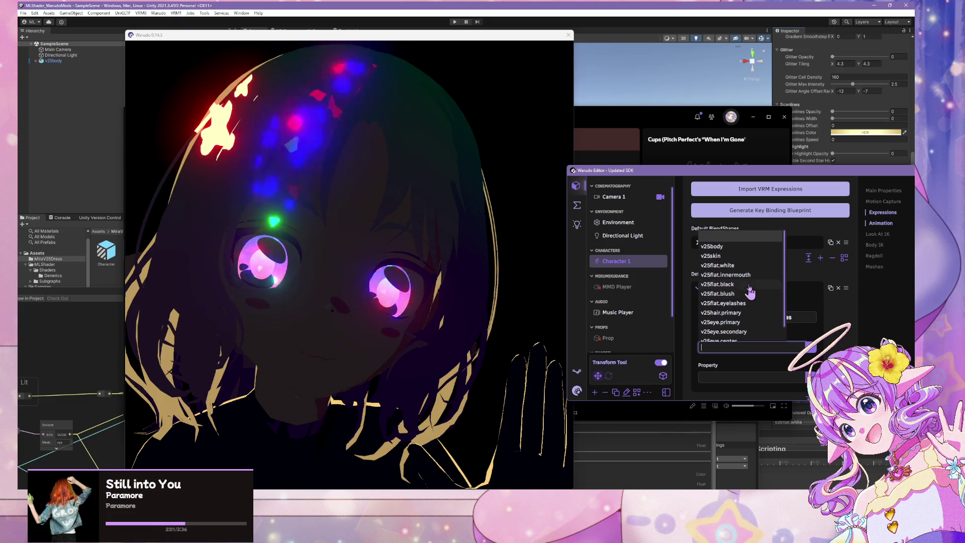
pyautogui.click(718, 265)
# - Set the entry's property to _Exclude_from_Ambient with target float 1 and check the brighter eyes
pyautogui.click(811, 377)
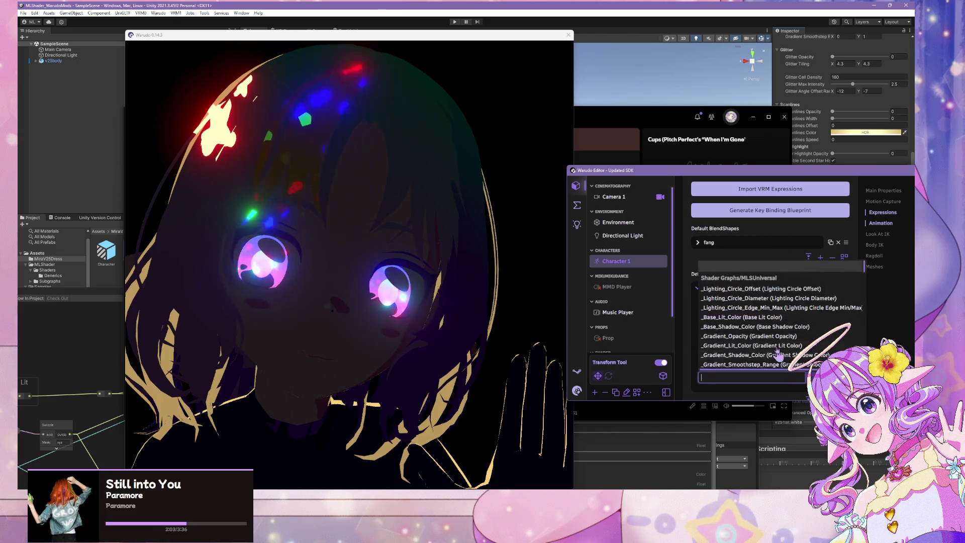
pyautogui.scroll(-10, 773, 319)
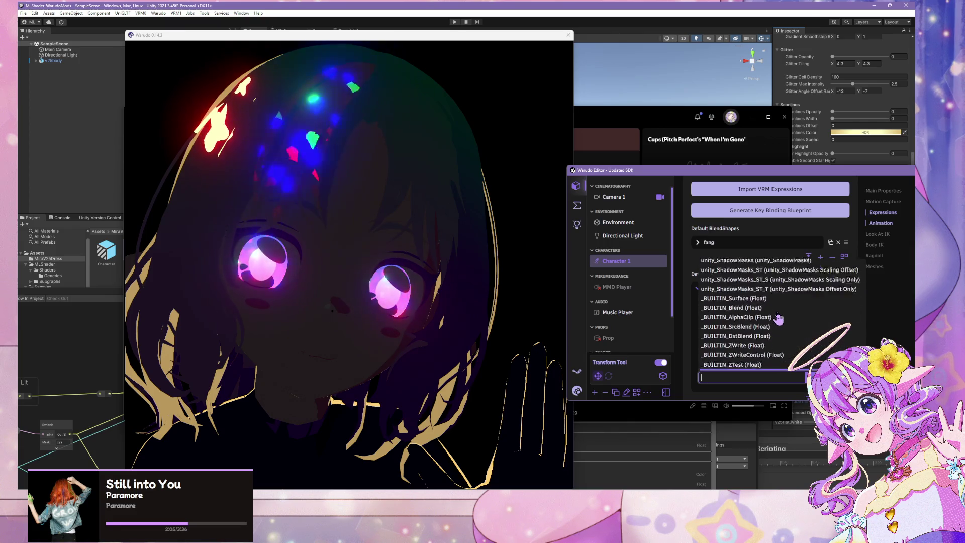
pyautogui.scroll(-5, 777, 315)
pyautogui.scroll(4, 781, 321)
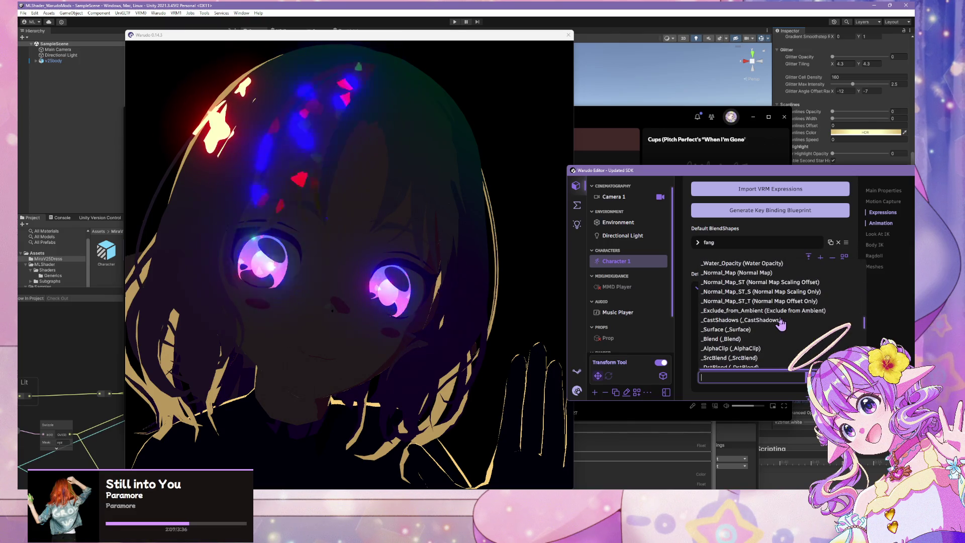
pyautogui.scroll(10, 780, 325)
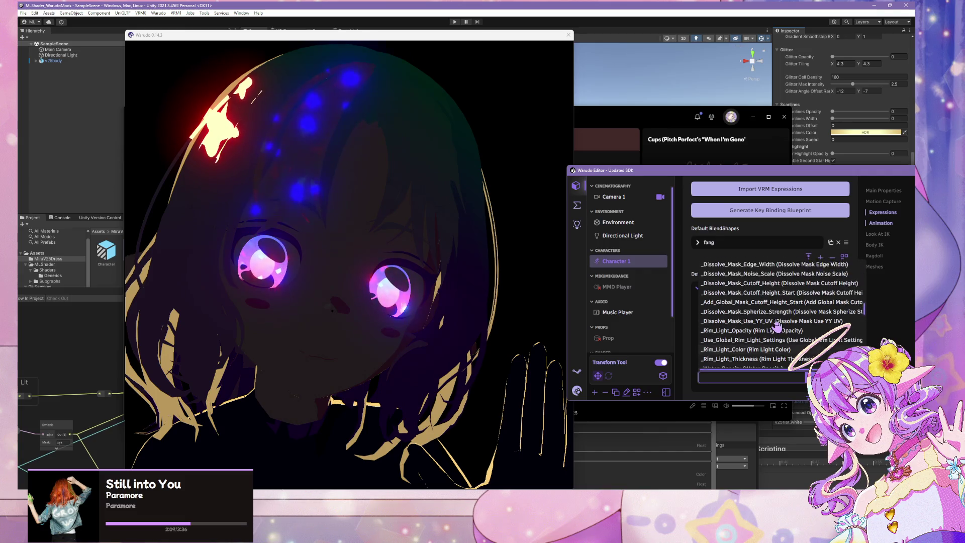
pyautogui.scroll(10, 776, 324)
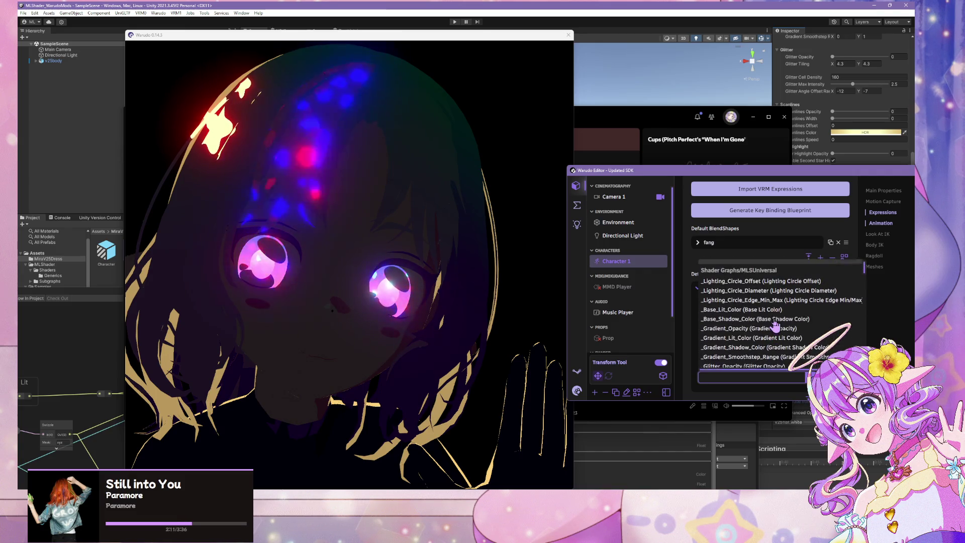
pyautogui.scroll(-10, 775, 326)
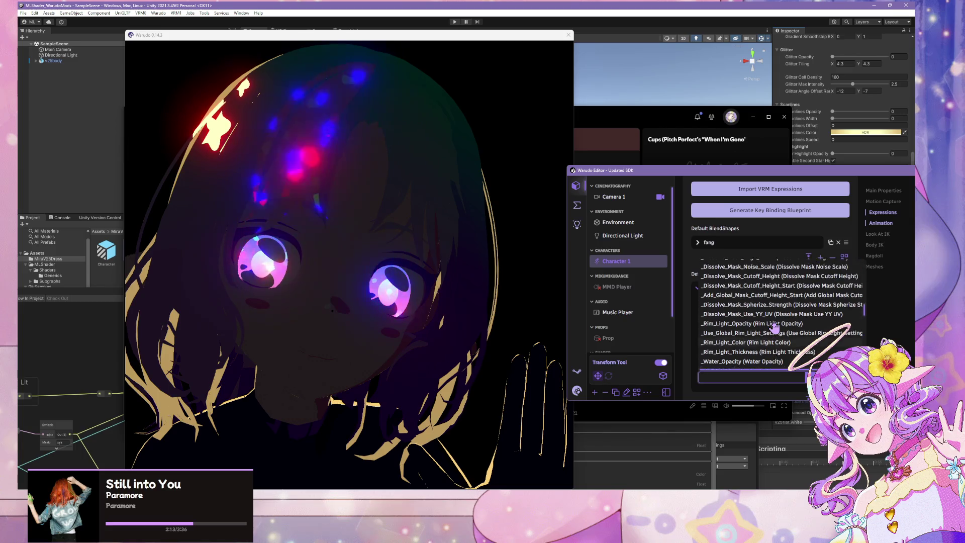
pyautogui.scroll(-3, 774, 327)
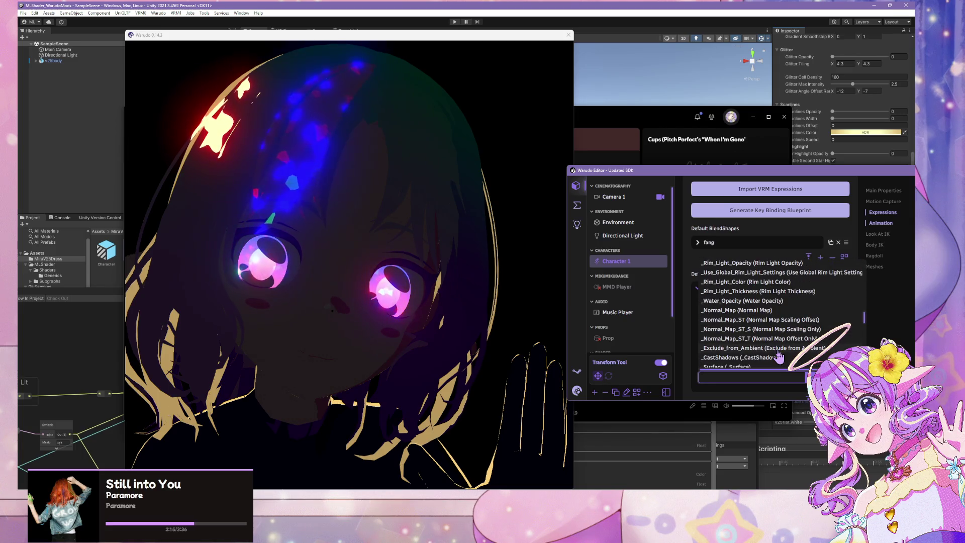
pyautogui.click(778, 350)
pyautogui.scroll(-2, 729, 327)
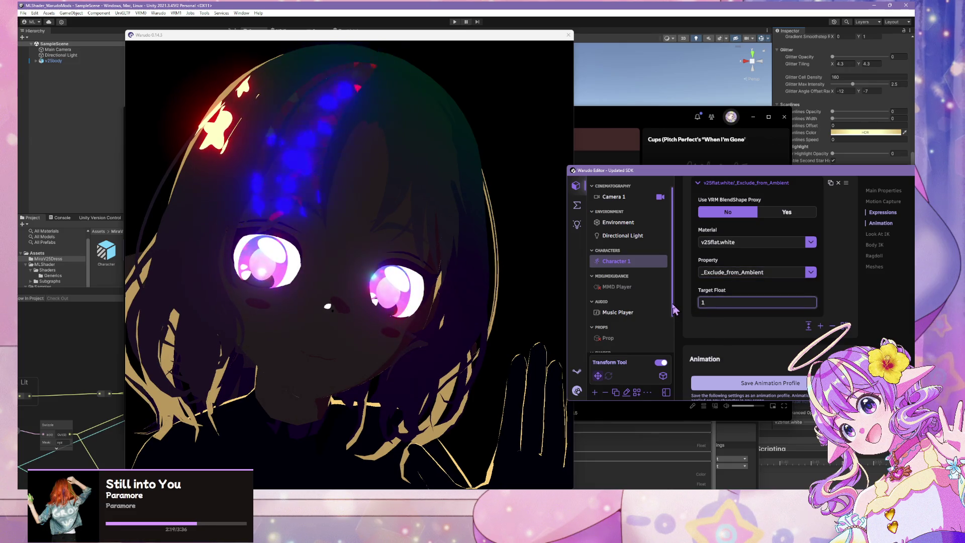
pyautogui.click(467, 302)
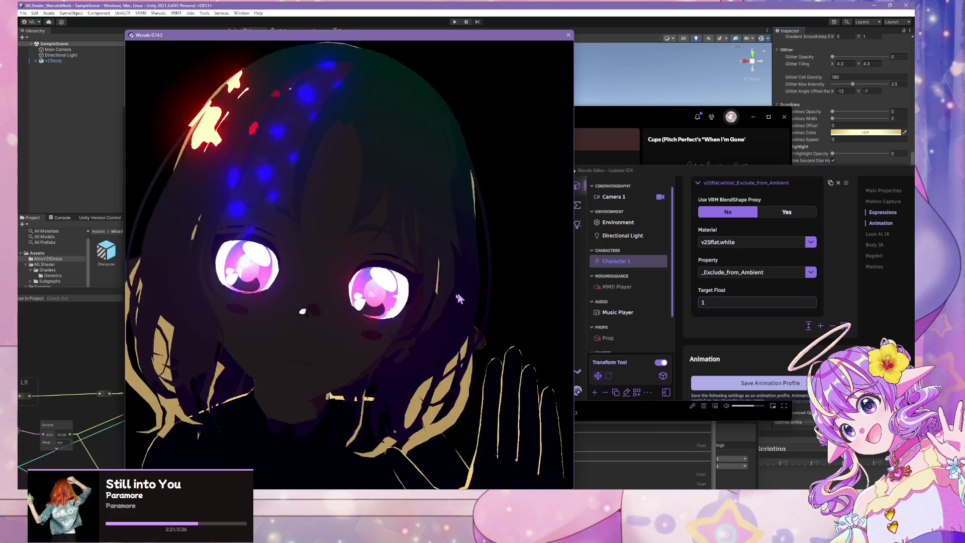
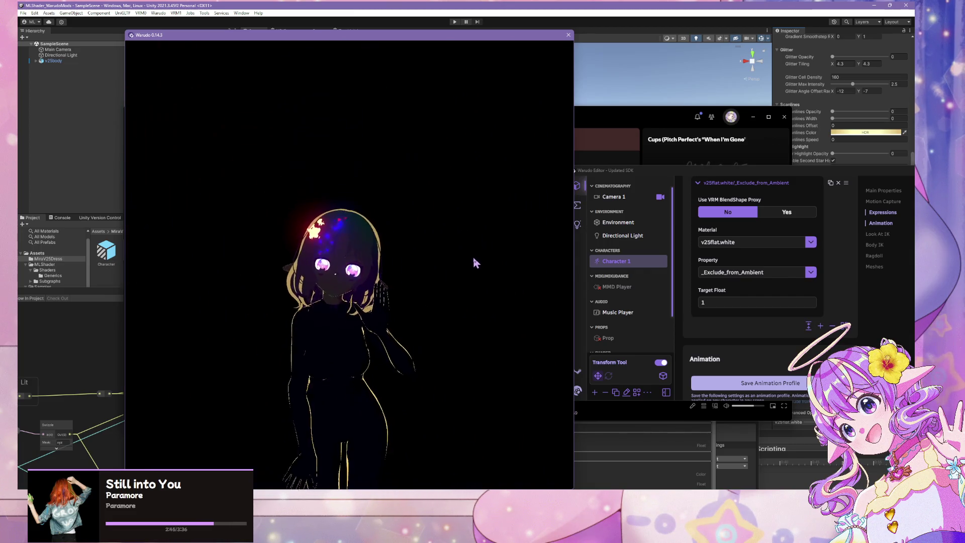
# - Delete the _Exclude_from_Ambient override on v25flat.white from Warudo's default material properties
pyautogui.click(810, 301)
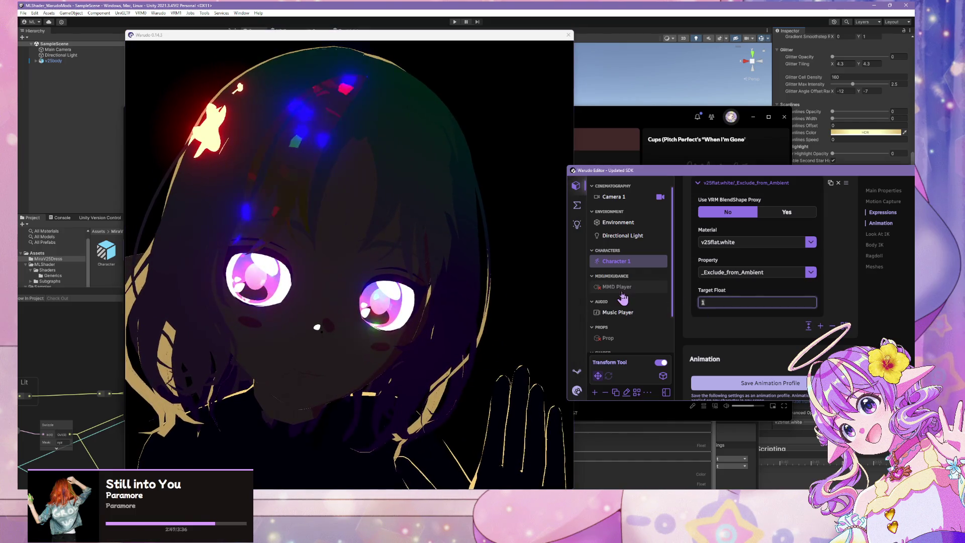
pyautogui.scroll(1, 813, 297)
pyautogui.scroll(1, 723, 260)
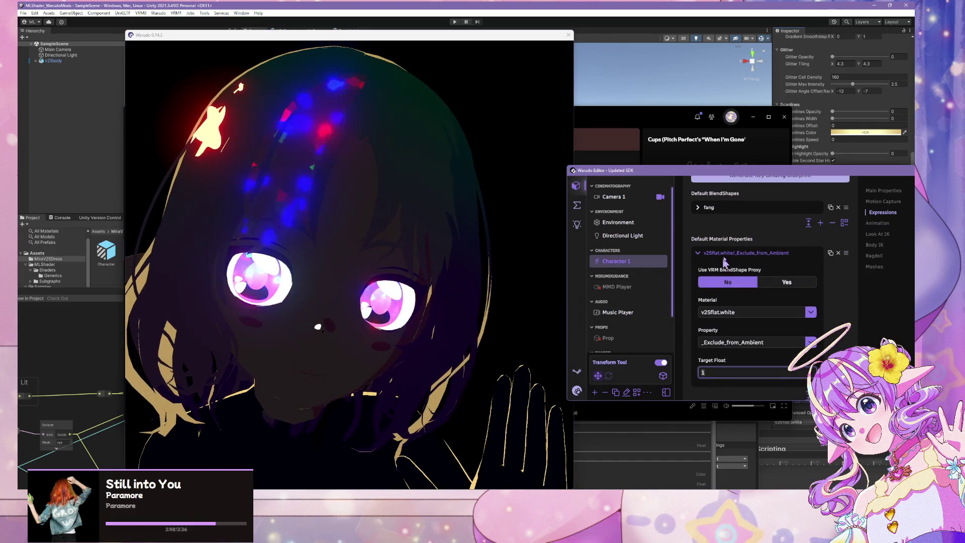
pyautogui.click(837, 252)
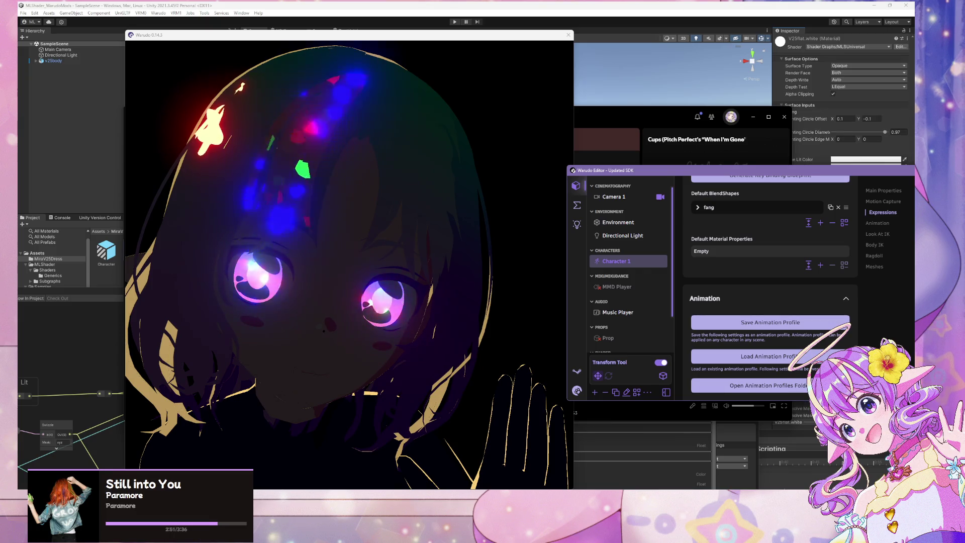
# - Cycle past the Unity and Warudo windows to bring Blender to the front
pyautogui.click(588, 4)
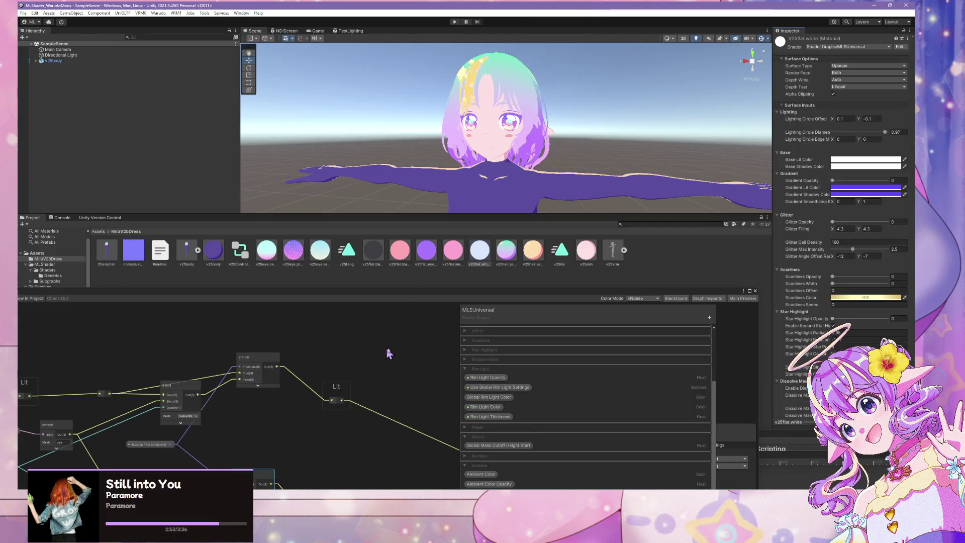
pyautogui.hotkey('alt', 'Tab')
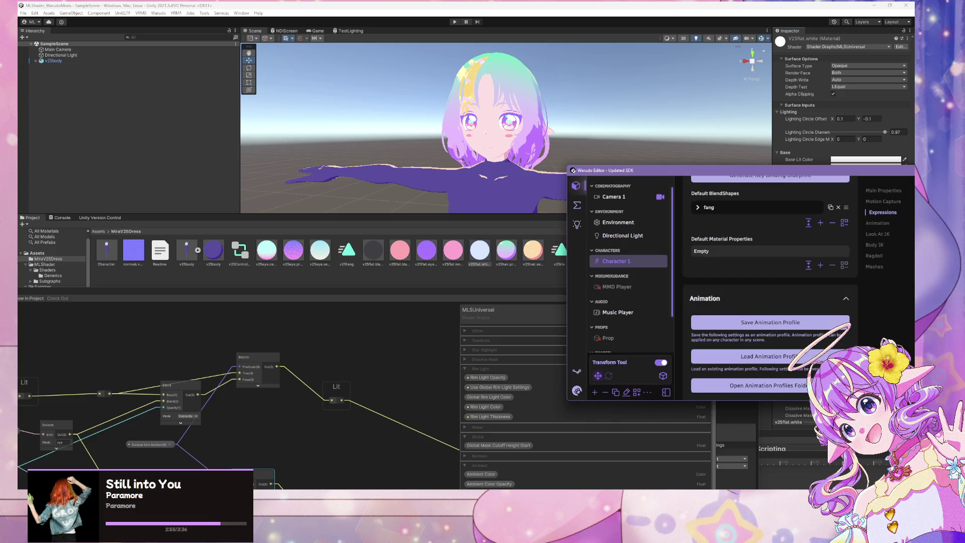
pyautogui.hotkey('alt', 'Tab')
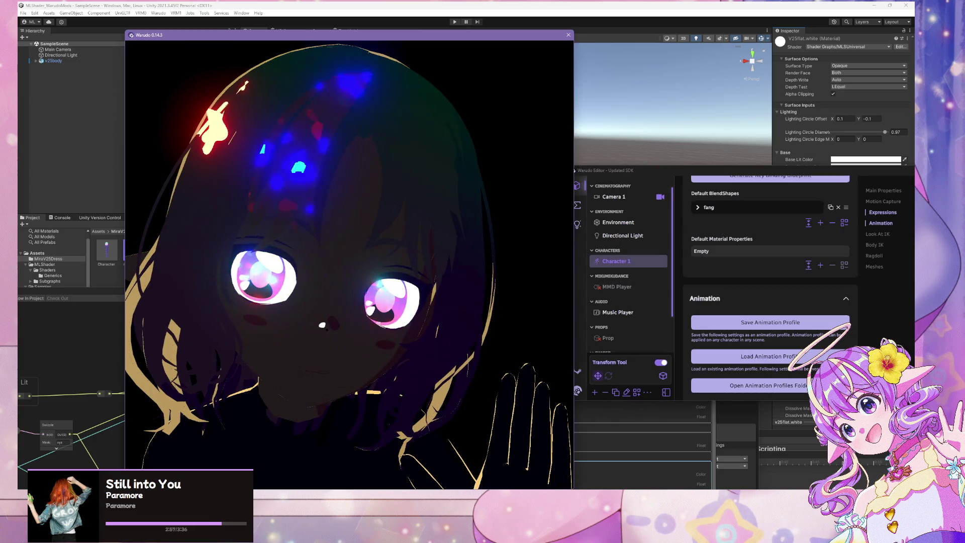
pyautogui.hotkey('alt', 'Tab')
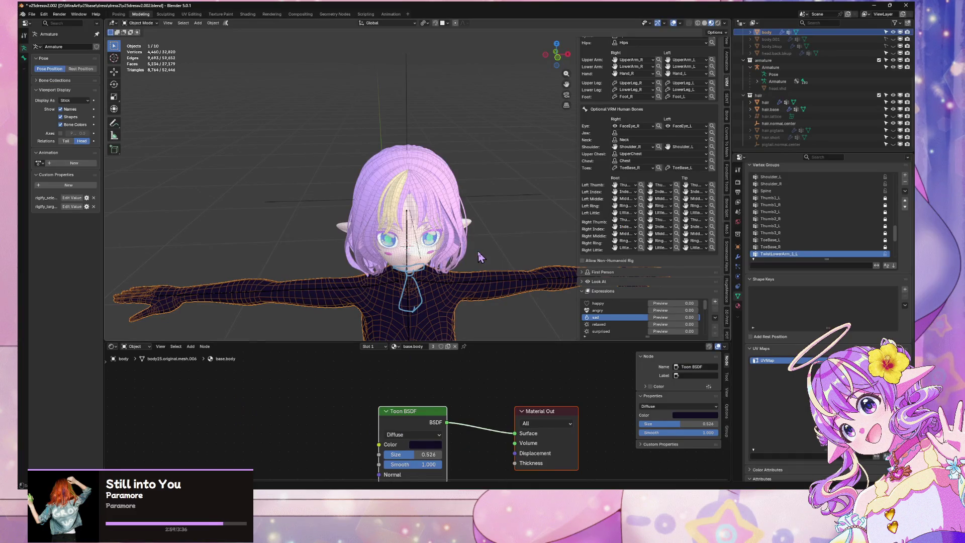
# - Zoom in on the face and select the eye's iris object
pyautogui.scroll(6, 479, 258)
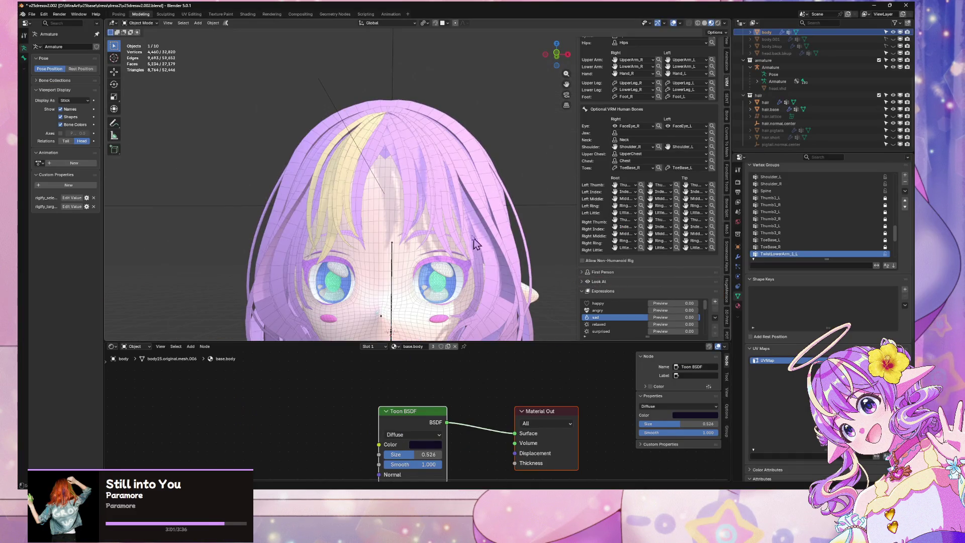
pyautogui.moveTo(476, 245); pyautogui.dragTo(444, 177)
pyautogui.scroll(5, 446, 162)
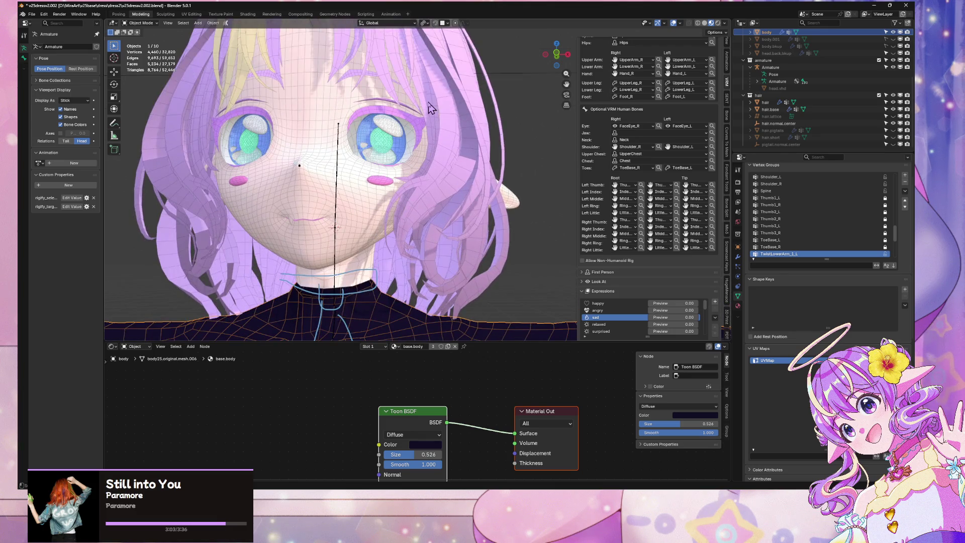
pyautogui.scroll(4, 442, 125)
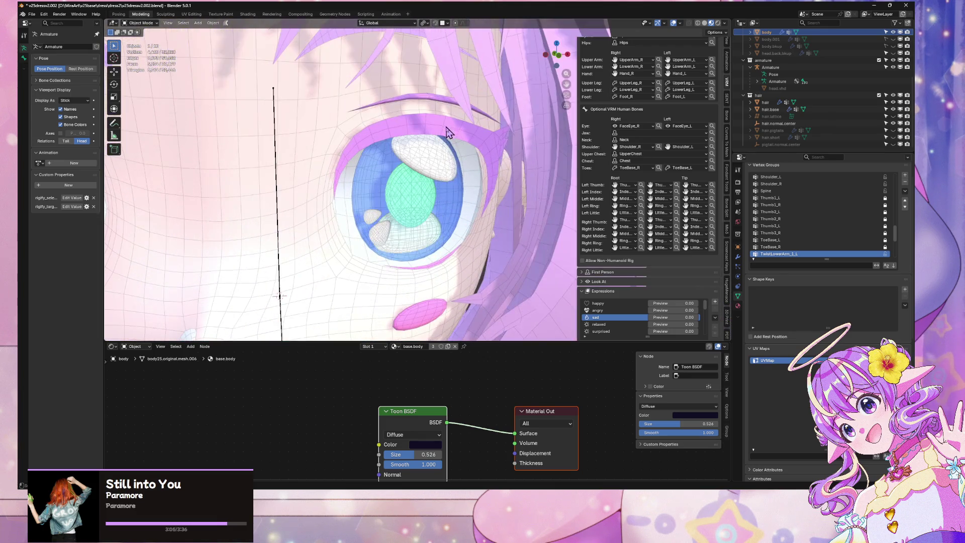
pyautogui.click(446, 177)
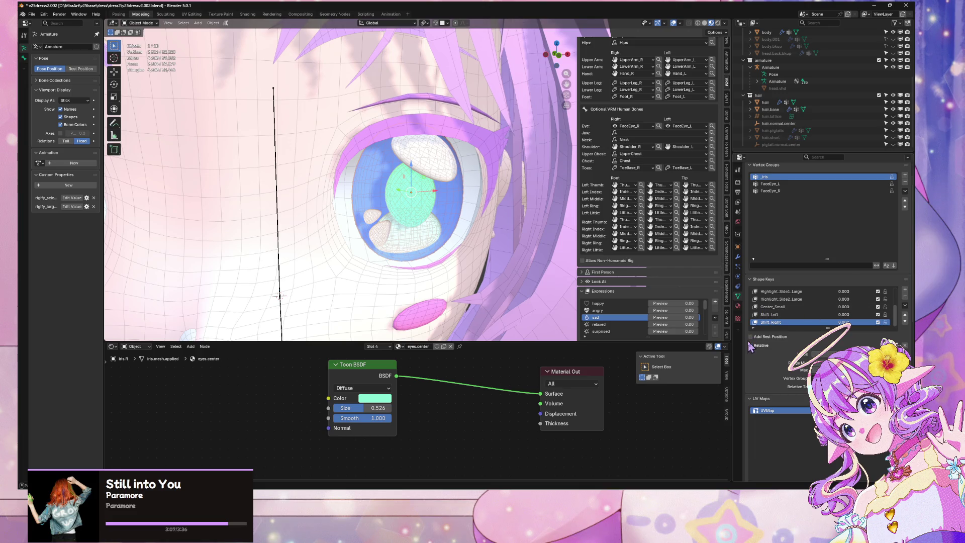
# - Check the iris materials, moving from eyes.center to eyes.highlight, then return to Unity
pyautogui.click(737, 306)
pyautogui.scroll(2, 774, 238)
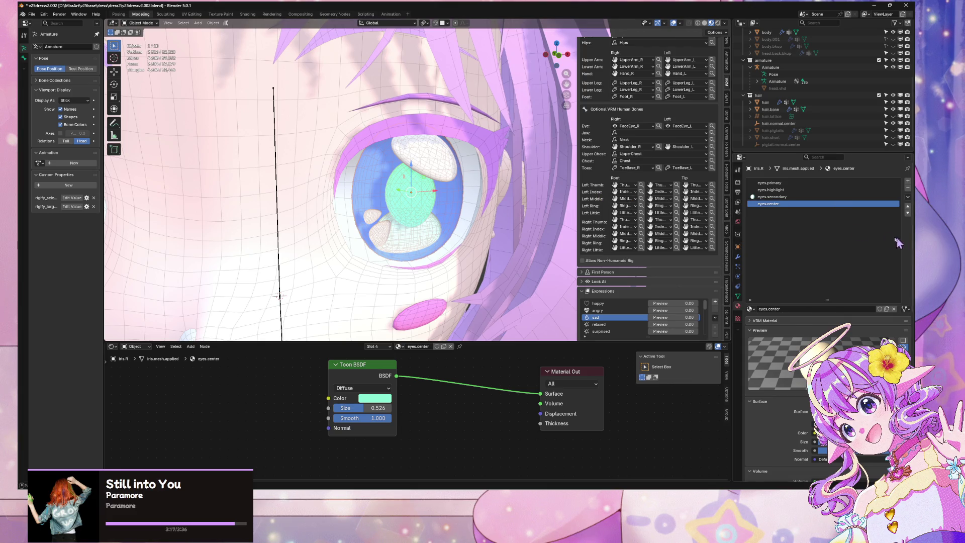
pyautogui.click(889, 192)
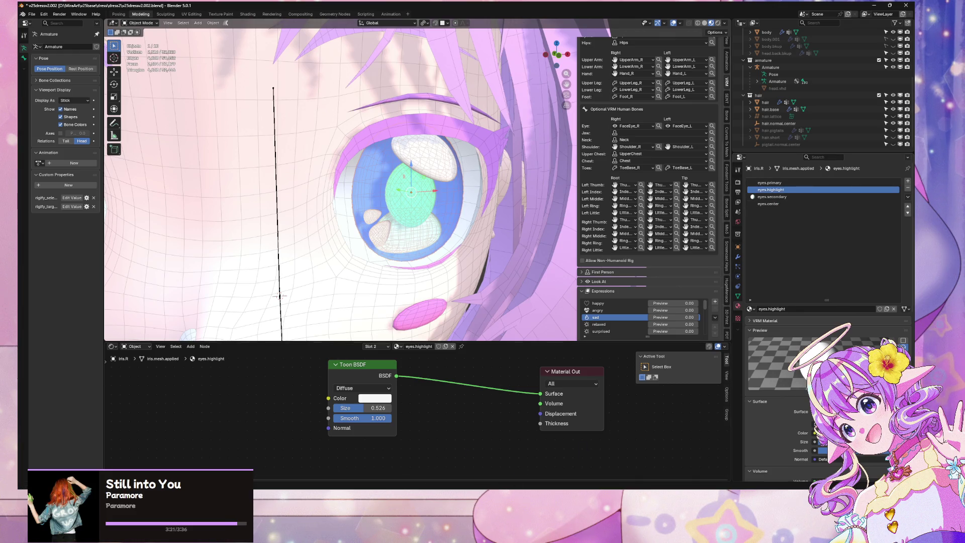
pyautogui.click(598, 460)
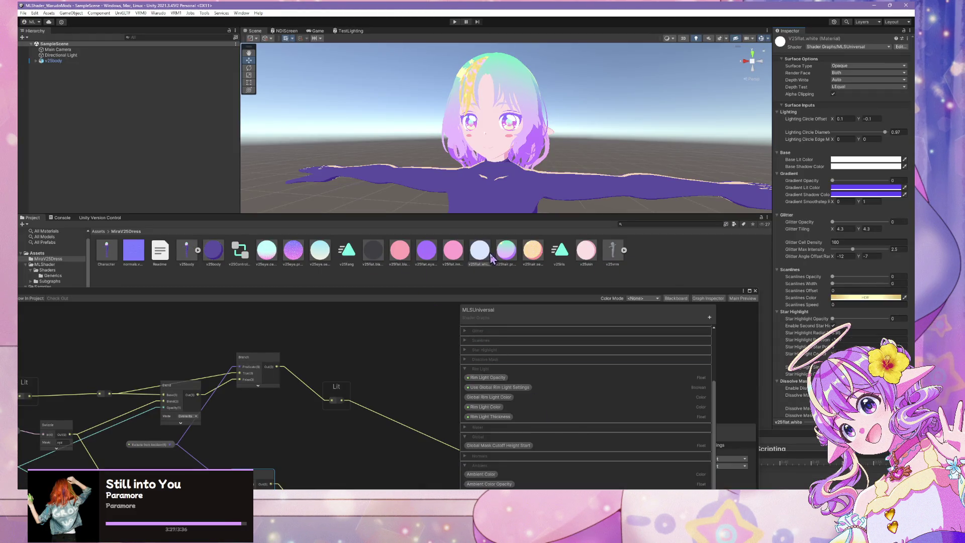
# - Show v25eye.secondary's Ambient exclusion setting and enlarge the MLSUniversal shader graph window
pyautogui.click(320, 250)
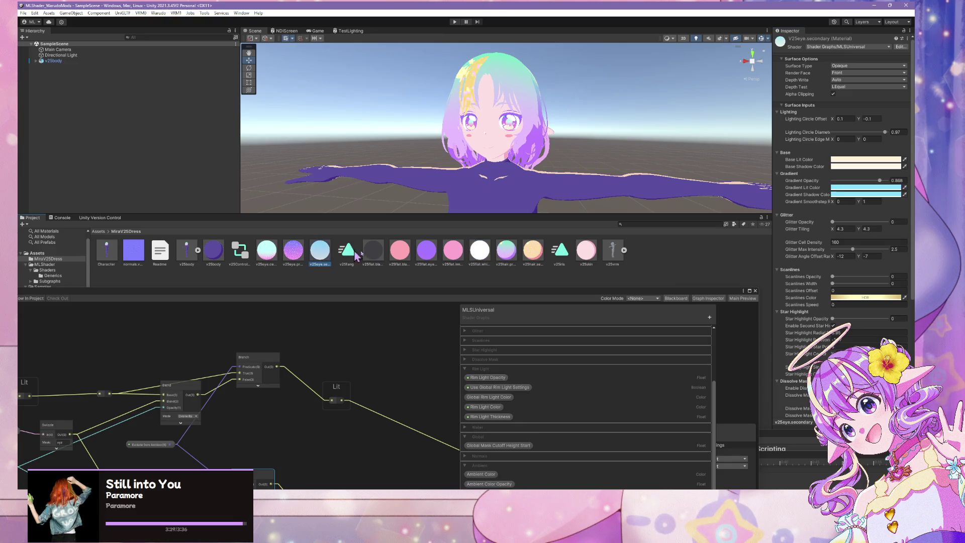
pyautogui.scroll(-5, 876, 273)
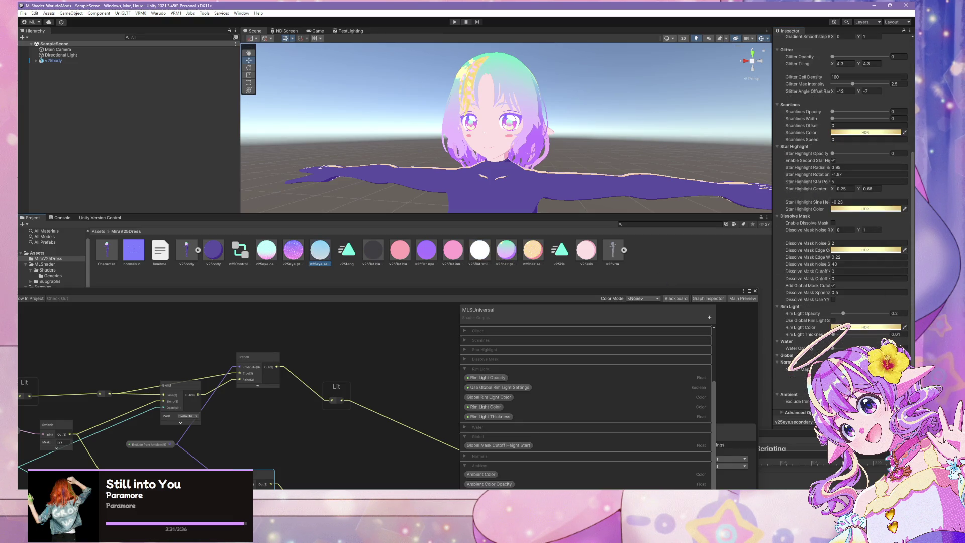
pyautogui.click(796, 400)
pyautogui.moveTo(502, 291)
pyautogui.mouseDown()
pyautogui.moveTo(605, 146)
pyautogui.moveTo(634, 196)
pyautogui.mouseUp()
# - Search Google in Firefox for 'shader graph check if value is dark'
pyautogui.hotkey('alt', 'Tab')
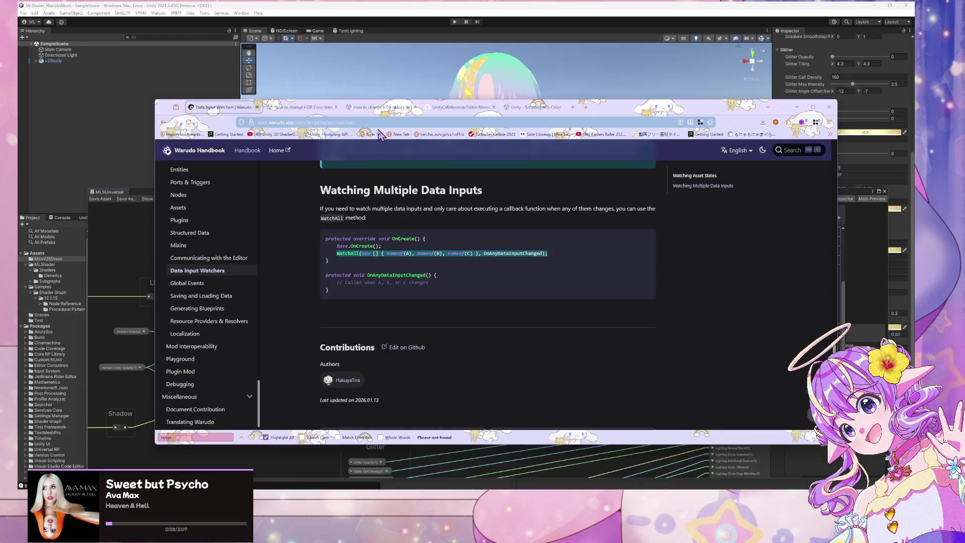
pyautogui.click(384, 122)
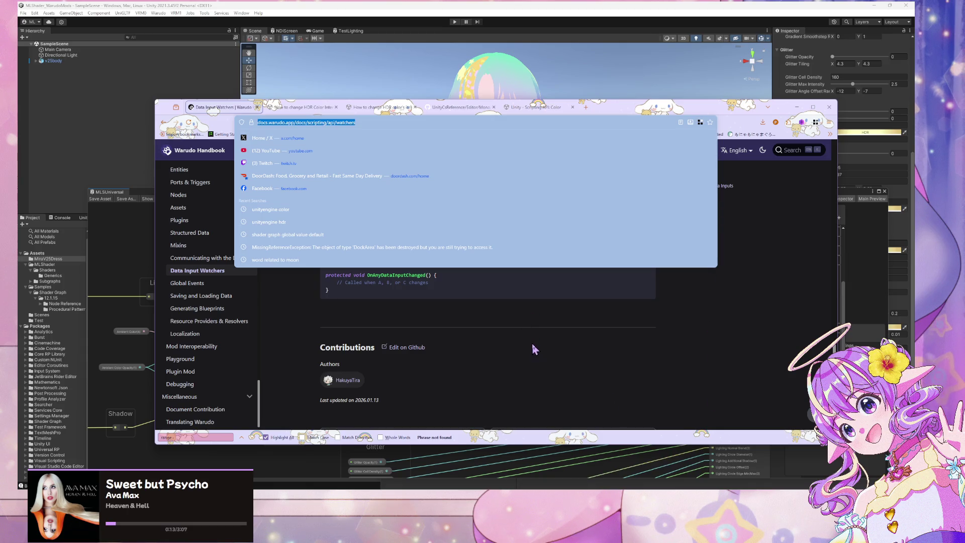
pyautogui.write('shader if')
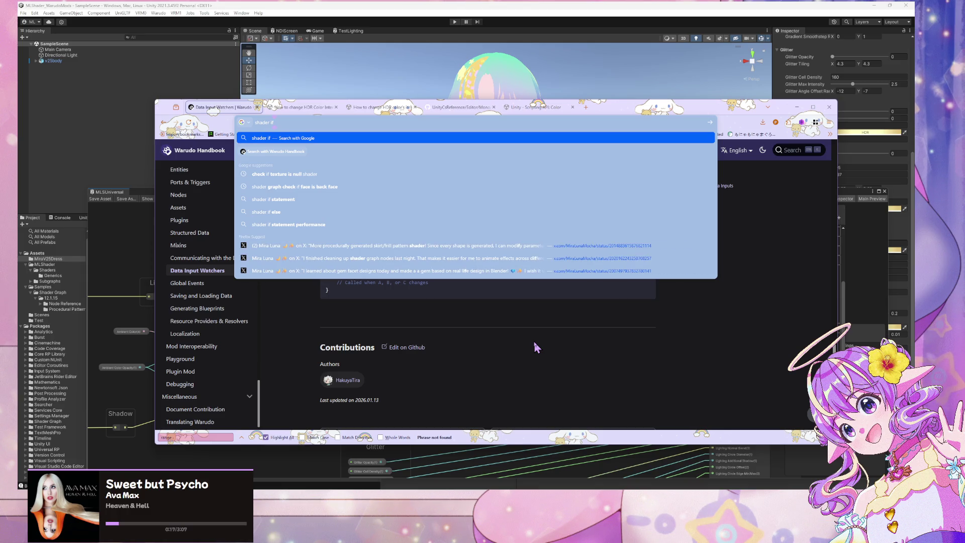
pyautogui.write(' v')
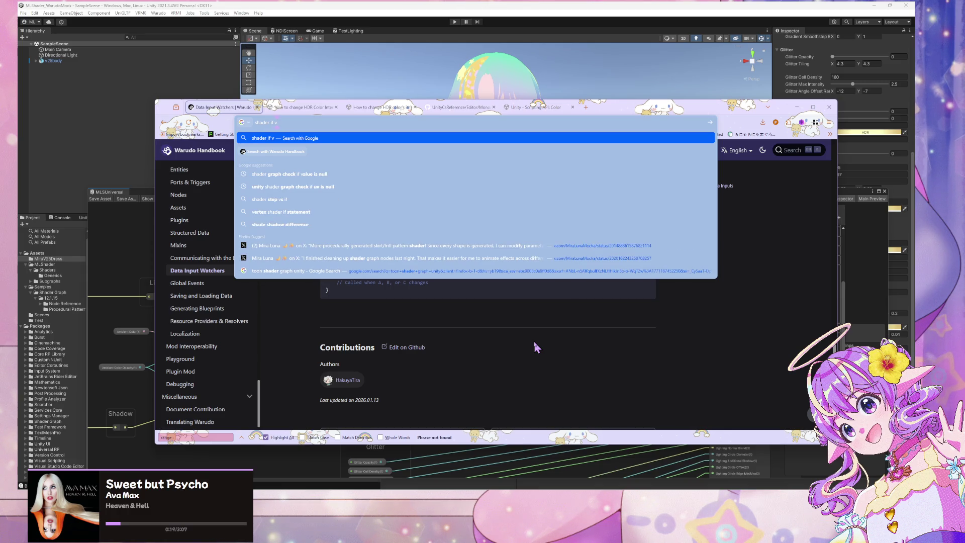
pyautogui.press('BackSpace')
pyautogui.press('BackSpace')
pyautogui.press('BackSpace')
pyautogui.press('BackSpace')
pyautogui.write('grap')
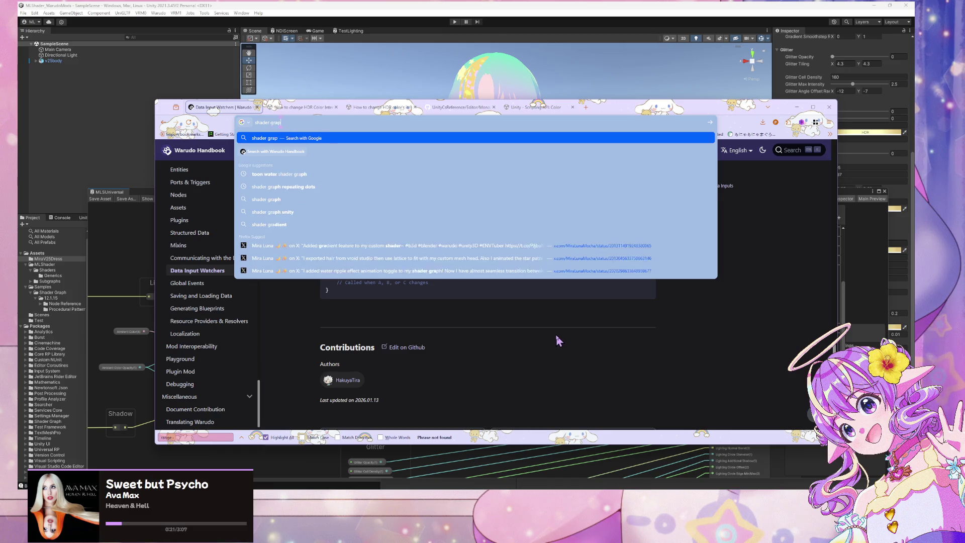
pyautogui.write('h check if v')
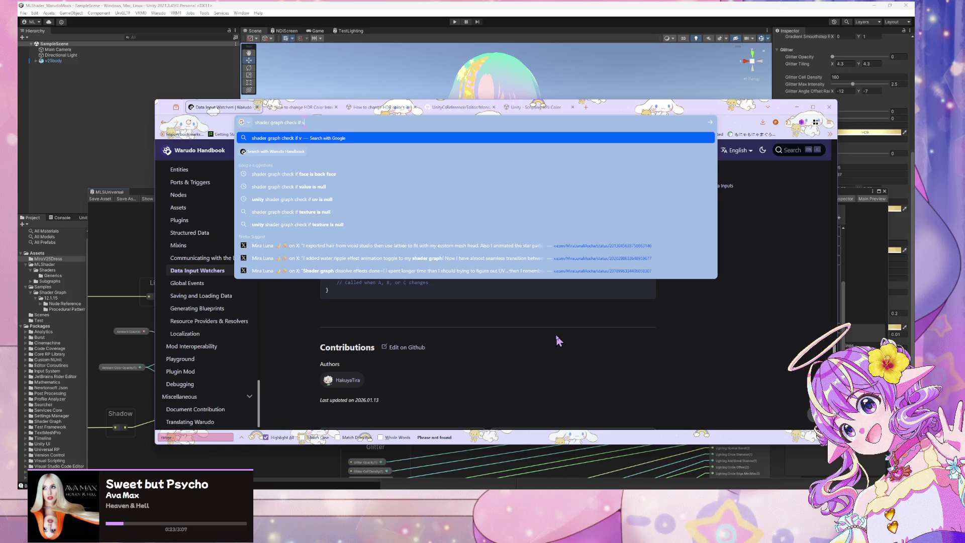
pyautogui.write('alue is ')
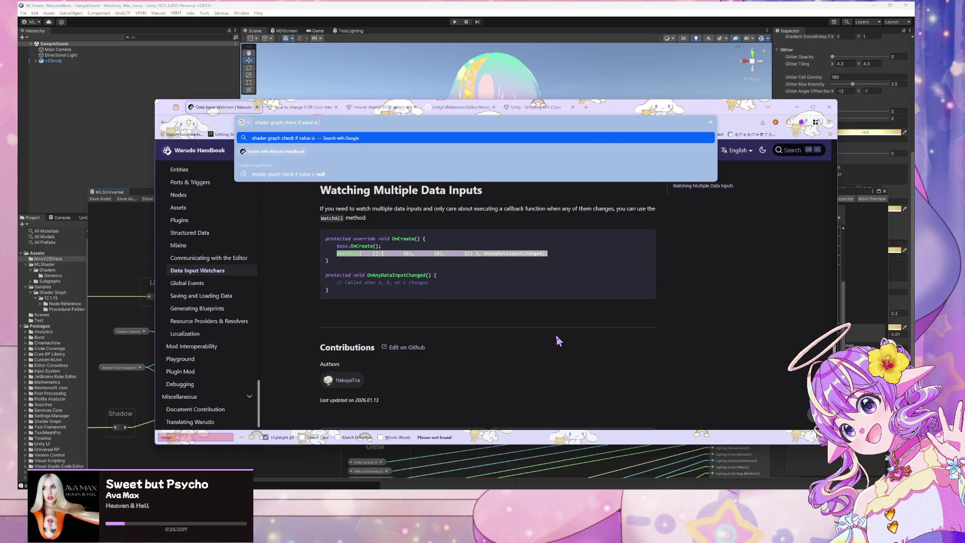
pyautogui.write('dark')
pyautogui.press('Return')
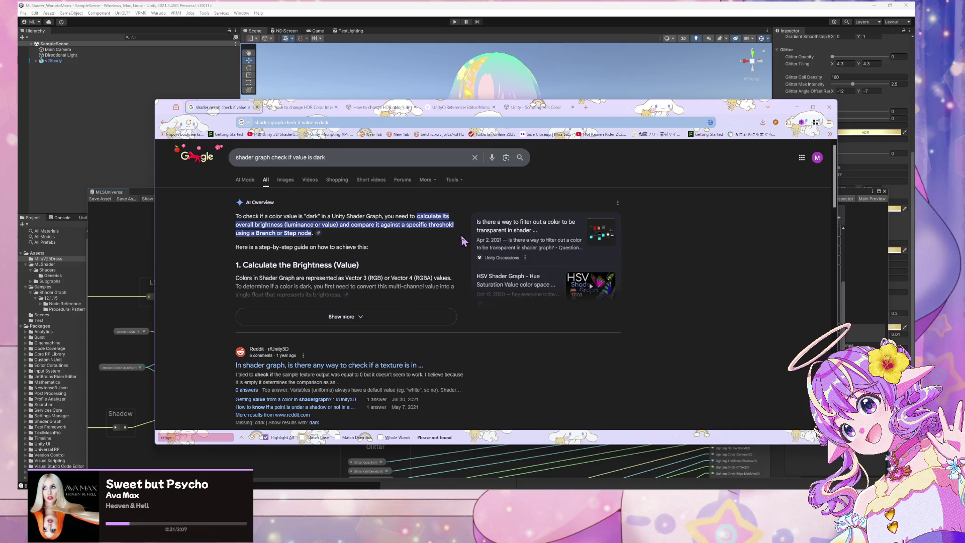
pyautogui.scroll(-1, 475, 248)
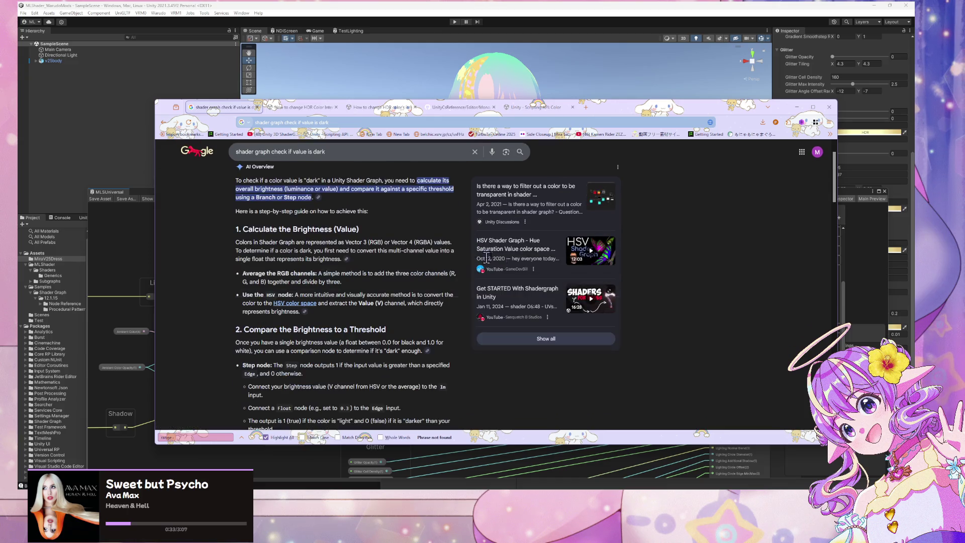
pyautogui.scroll(-2, 540, 236)
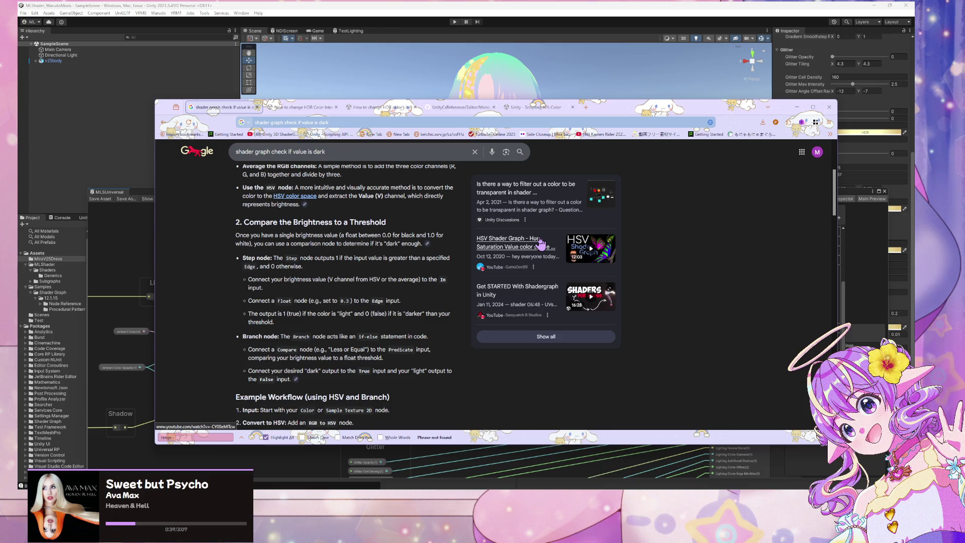
pyautogui.scroll(1, 540, 244)
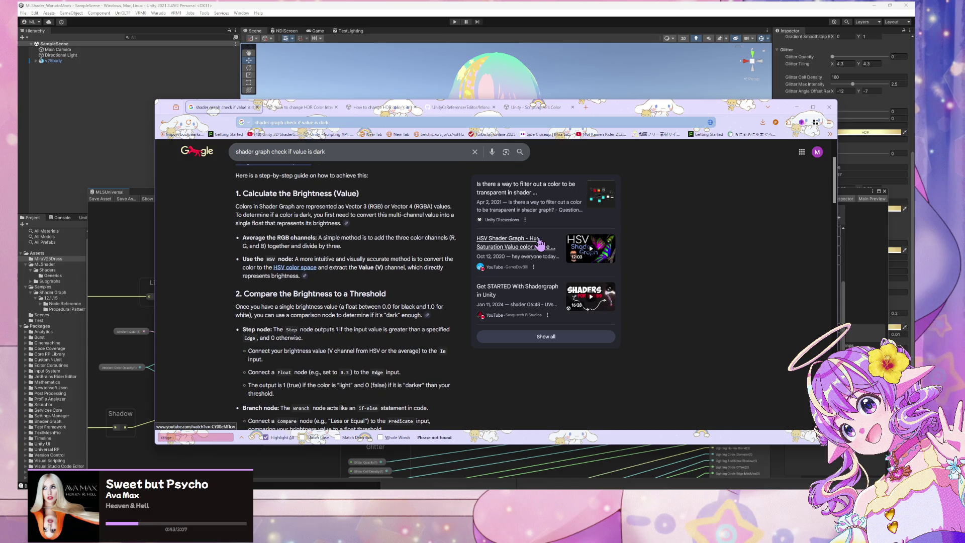
pyautogui.scroll(-2, 540, 245)
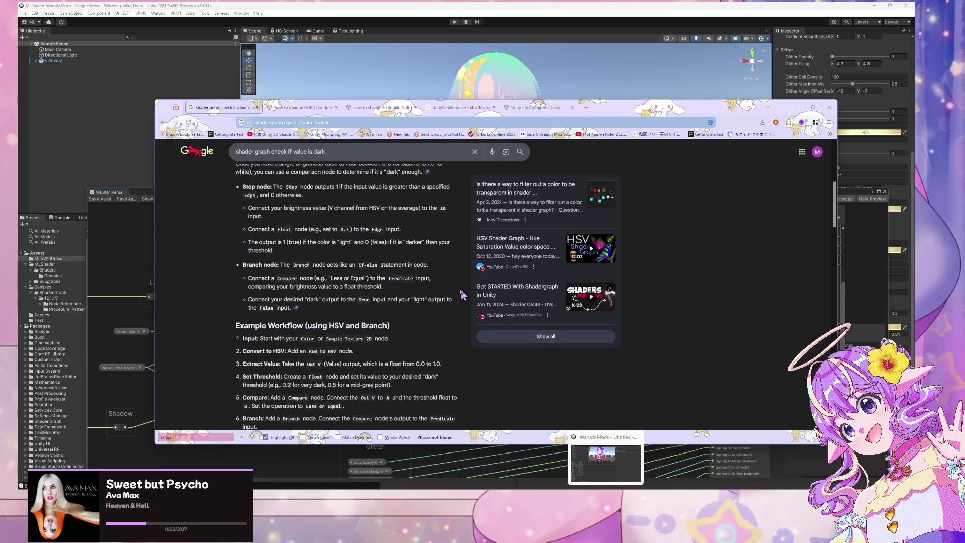
pyautogui.scroll(-10, 462, 295)
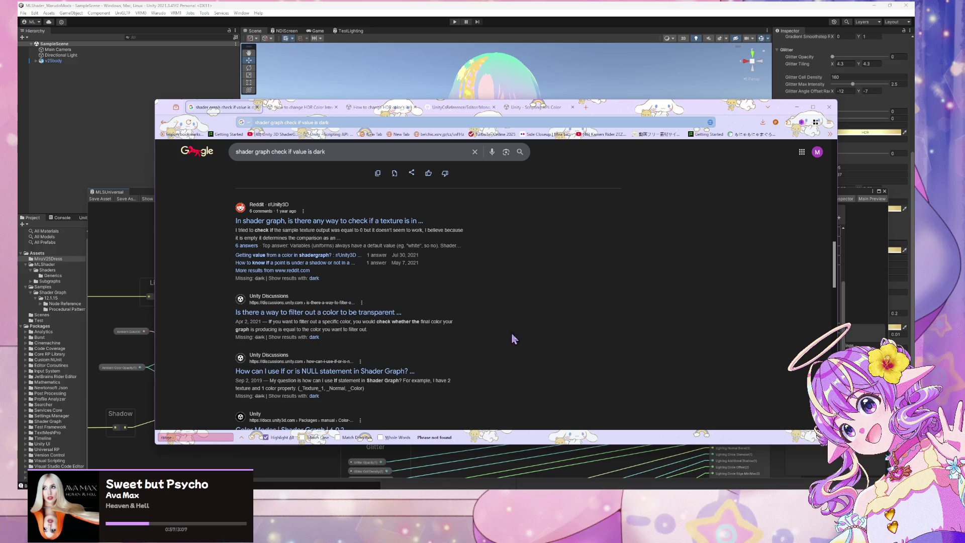
pyautogui.hotkey('alt', 'Tab')
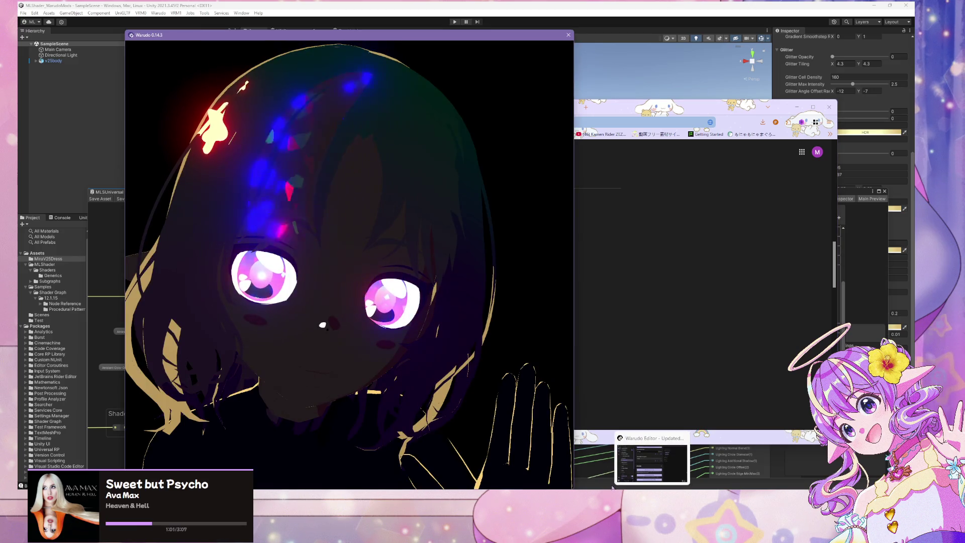
# - Switch back to the MLShader Unity project and move the shader graph down to reveal the MiraV25Dress materials
pyautogui.moveTo(668, 489)
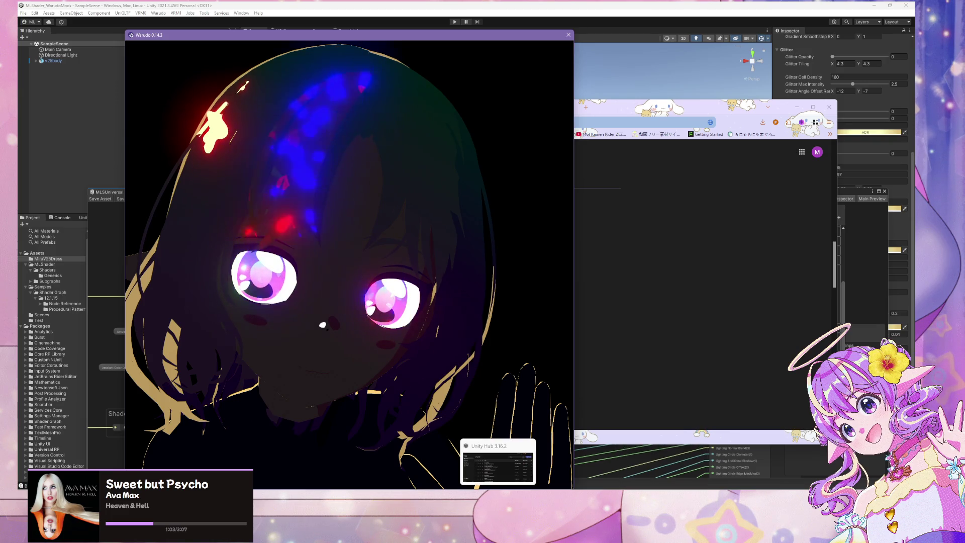
pyautogui.click(498, 490)
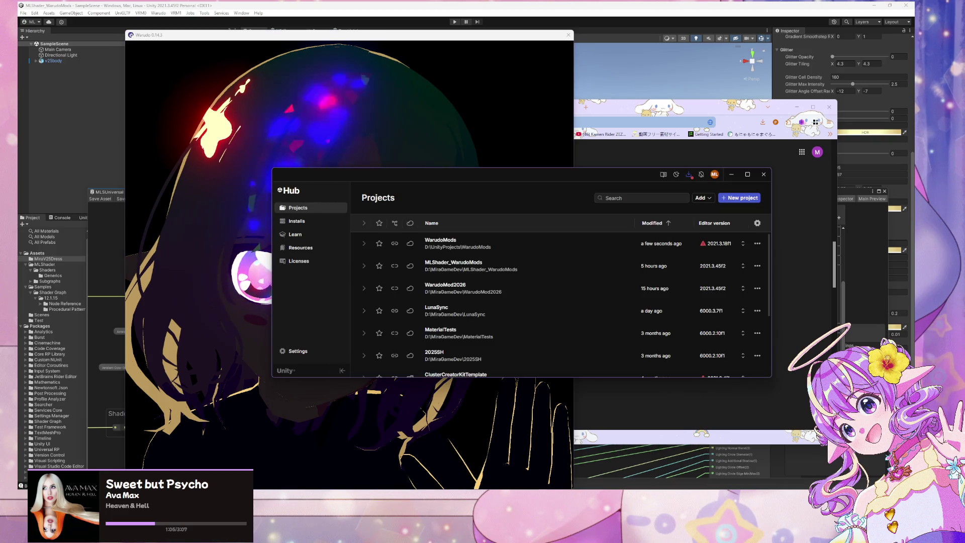
pyautogui.hotkey('alt', 'Tab')
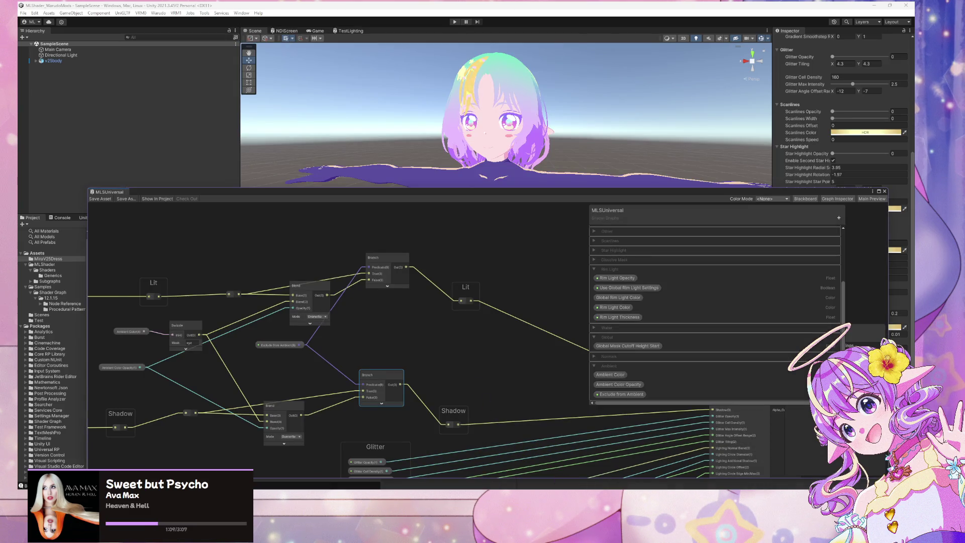
pyautogui.hotkey('alt', 'Tab')
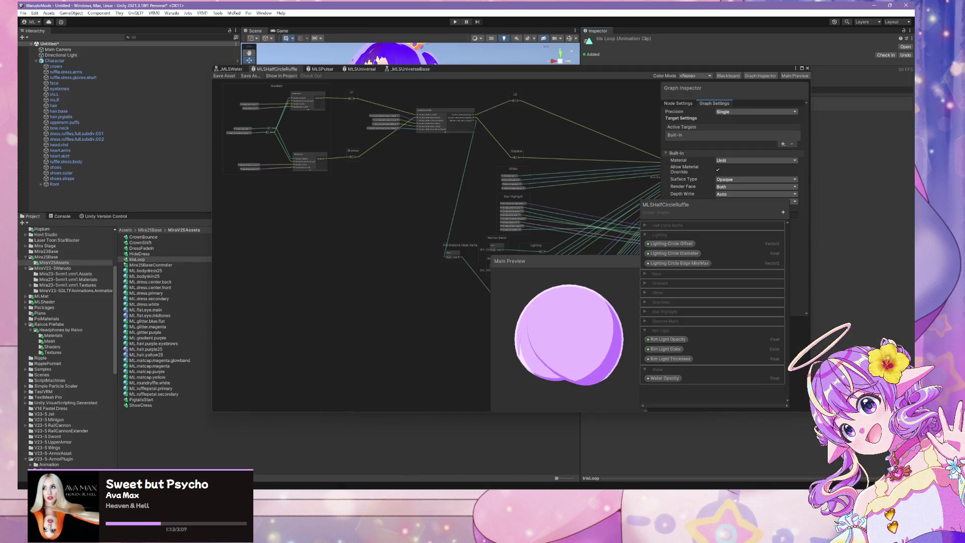
pyautogui.moveTo(636, 498)
pyautogui.moveTo(436, 498)
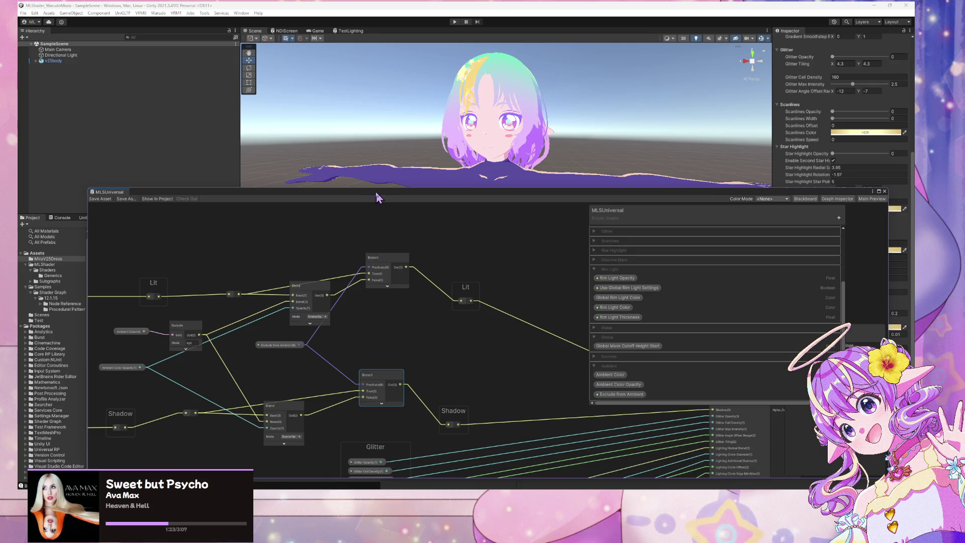
pyautogui.moveTo(379, 194)
pyautogui.mouseDown()
pyautogui.moveTo(546, 365)
pyautogui.moveTo(516, 336)
pyautogui.mouseUp()
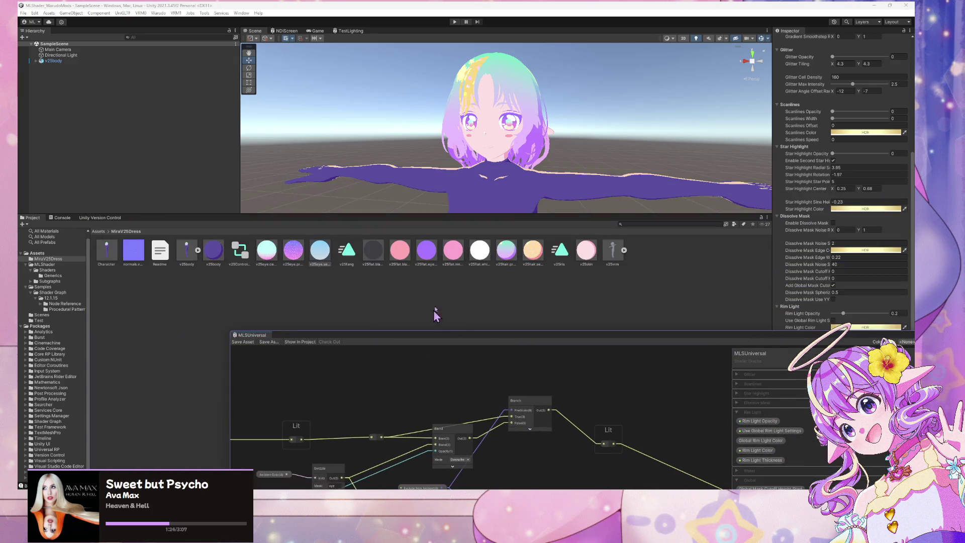
# - Duplicate v25flat.white as v25eye.highlight, then select the v25body model to see its material remapping
pyautogui.click(477, 257)
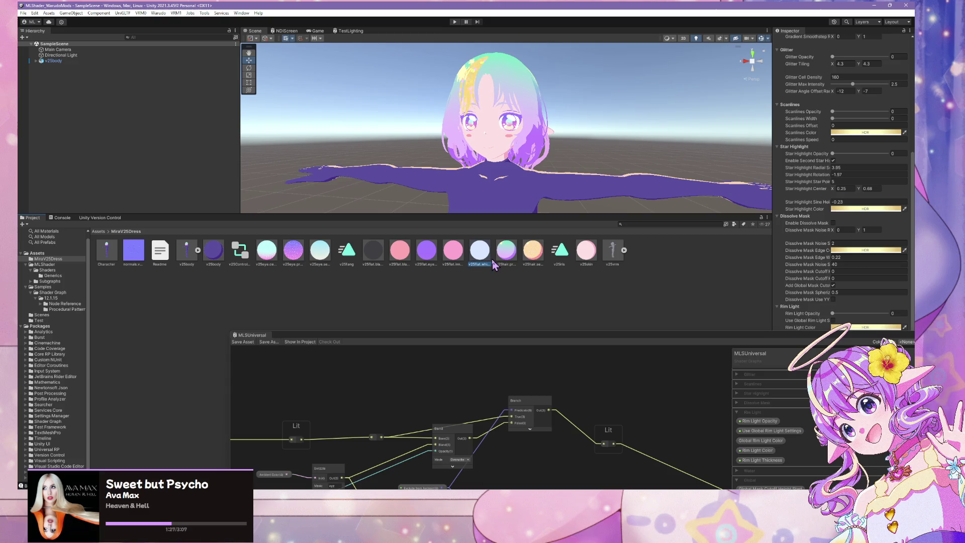
pyautogui.hotkey('ctrl', 'd')
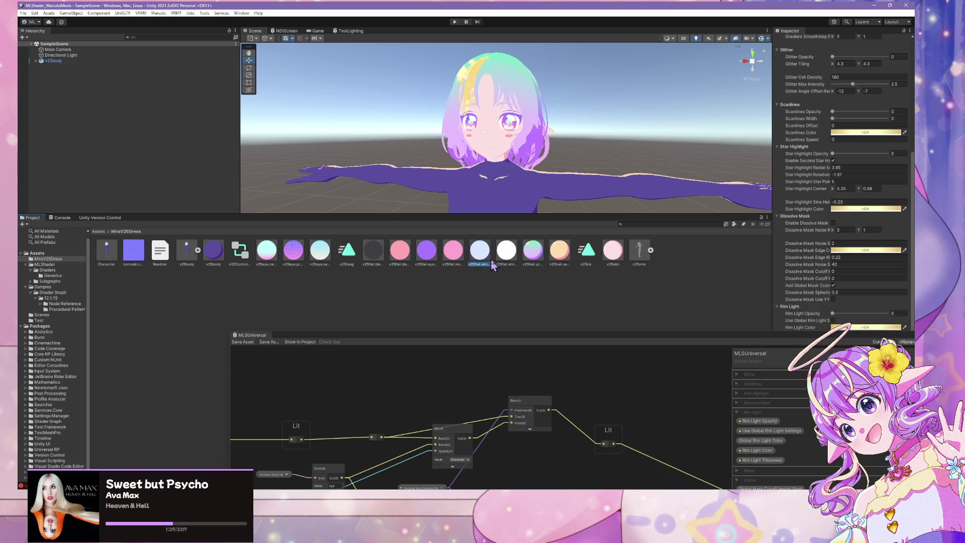
pyautogui.scroll(5, 844, 157)
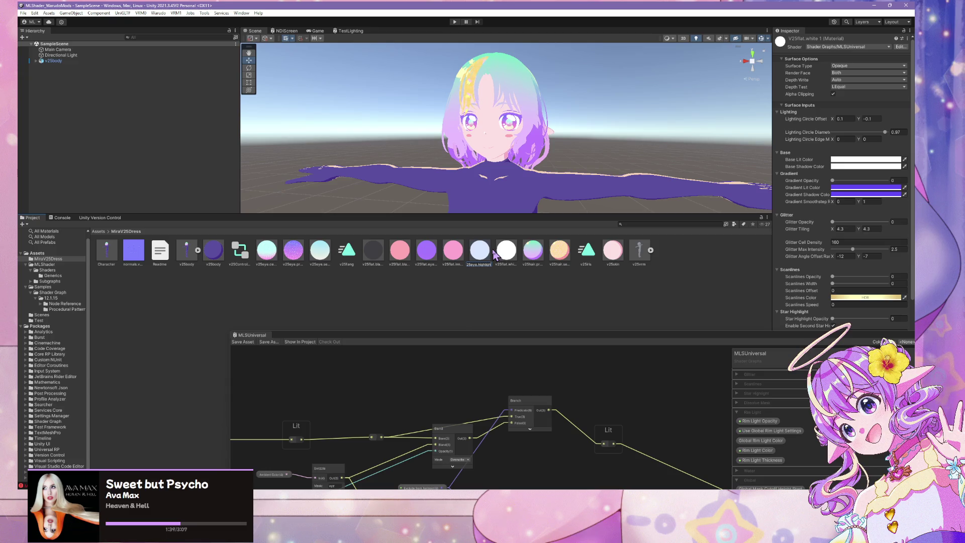
pyautogui.press('Return')
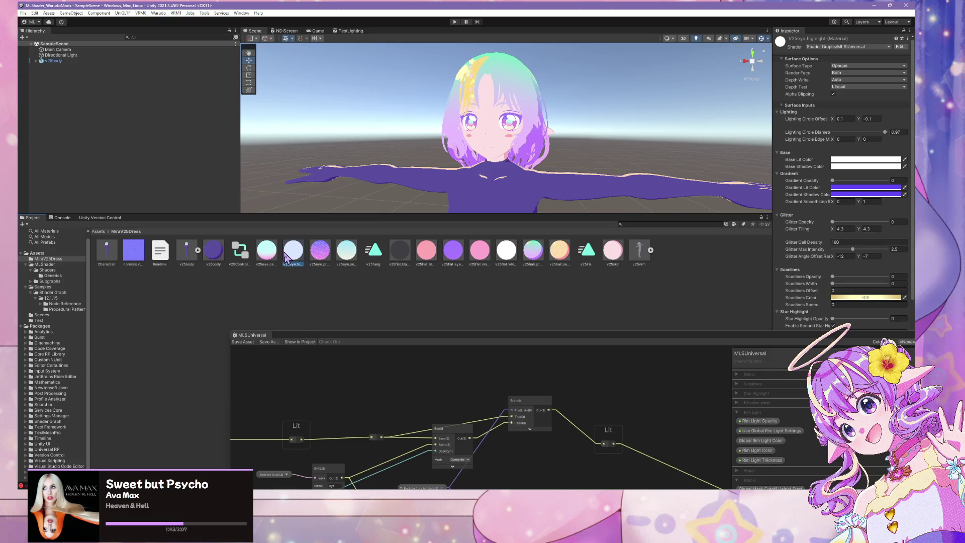
pyautogui.click(185, 249)
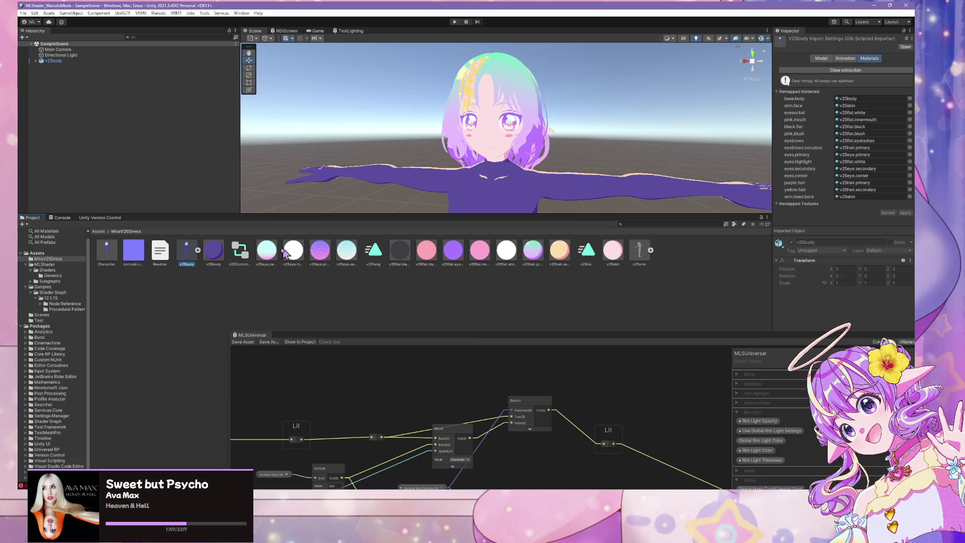
# - Assign v25eye.highlight to v25body's eyes.highlight remapped slot, apply it, and select the new material
pyautogui.moveTo(723, 339); pyautogui.dragTo(688, 346)
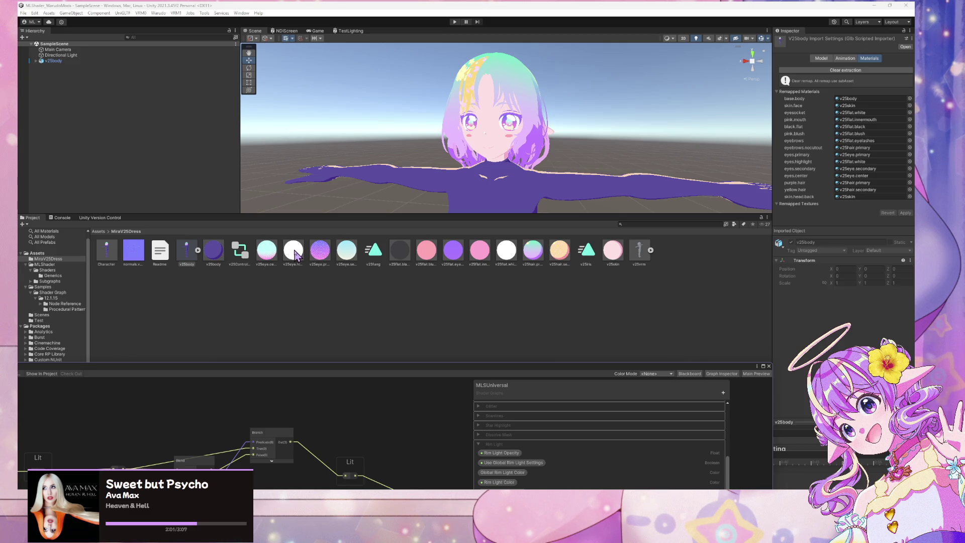
pyautogui.moveTo(295, 256)
pyautogui.mouseDown()
pyautogui.moveTo(875, 168)
pyautogui.moveTo(877, 178)
pyautogui.moveTo(869, 161)
pyautogui.mouseUp()
pyautogui.click(904, 213)
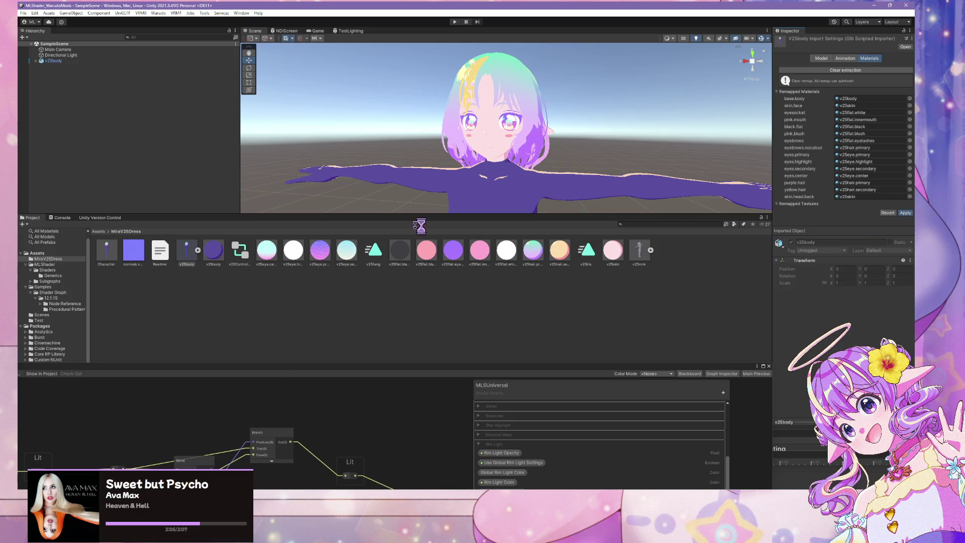
pyautogui.click(294, 254)
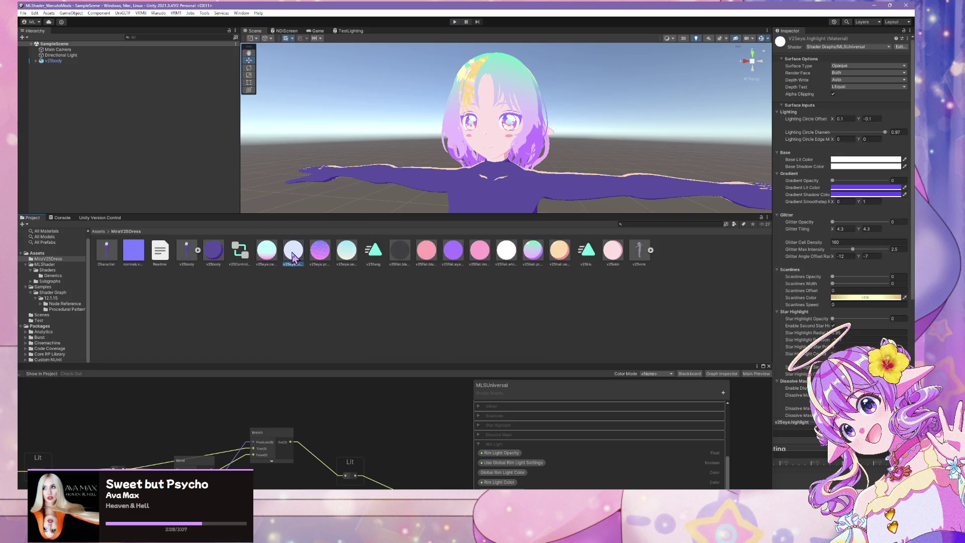
# - Set v25eye.highlight's Surface Type to Transparent and float the shader graph in a larger window
pyautogui.click(837, 66)
pyautogui.click(854, 80)
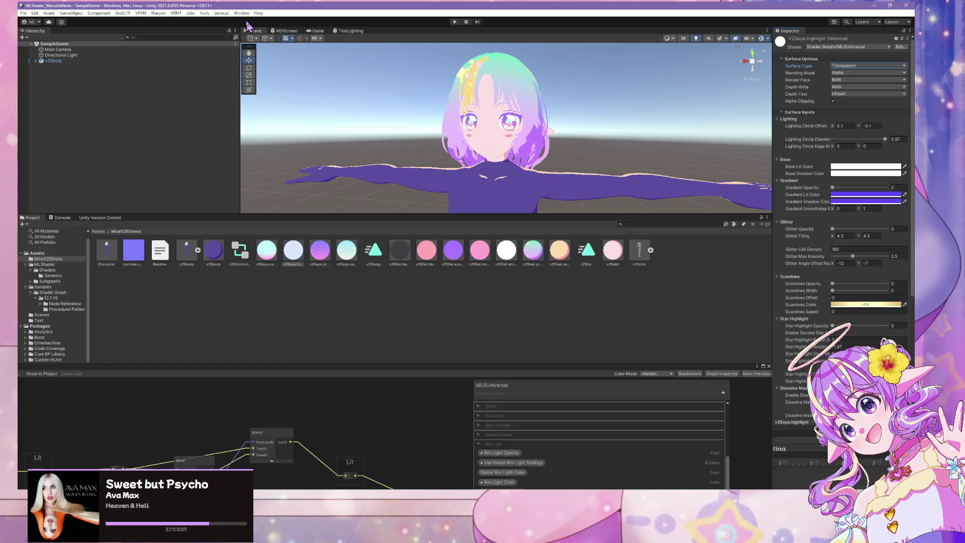
pyautogui.moveTo(370, 369)
pyautogui.mouseDown()
pyautogui.moveTo(543, 268)
pyautogui.moveTo(536, 242)
pyautogui.moveTo(532, 302)
pyautogui.mouseUp()
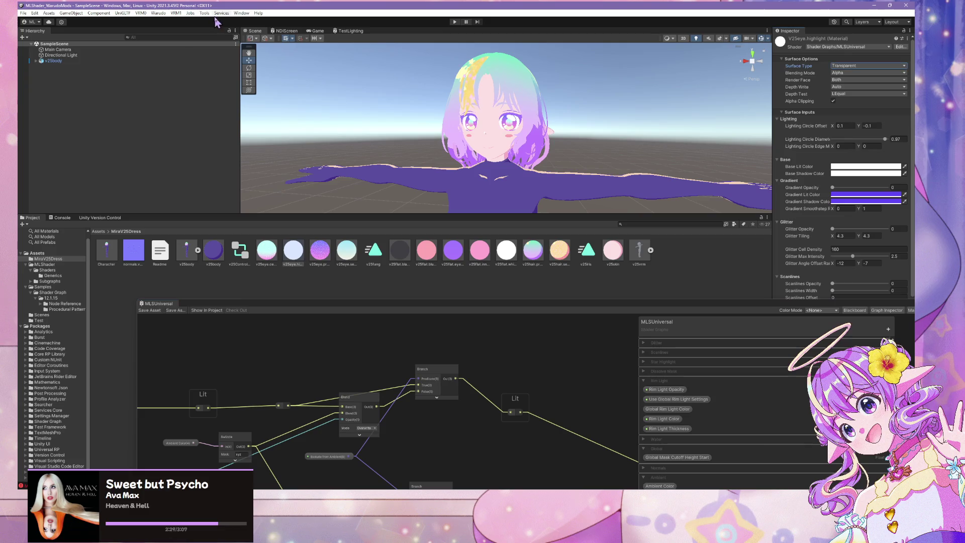
# - Run Build Mod from Unity's Warudo menu
pyautogui.click(240, 13)
pyautogui.moveTo(161, 21)
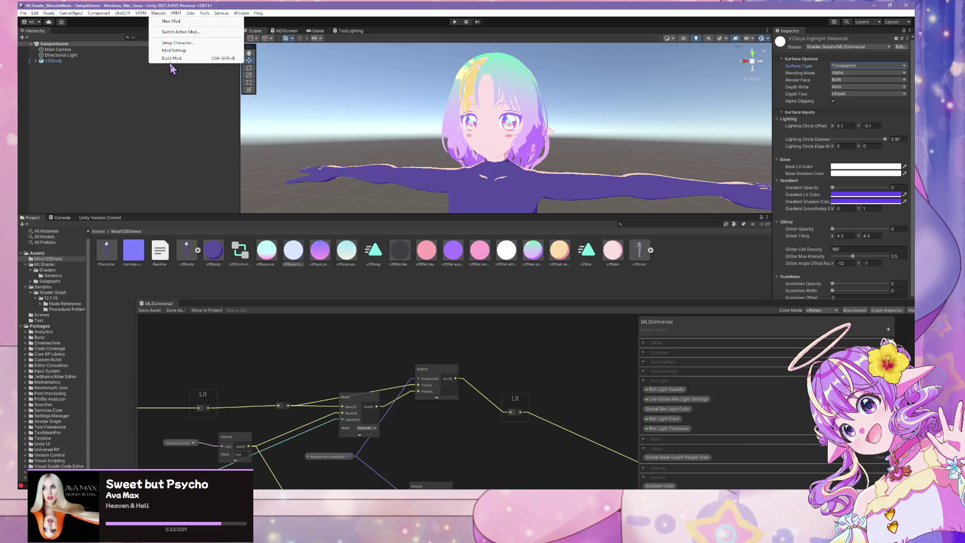
pyautogui.click(170, 64)
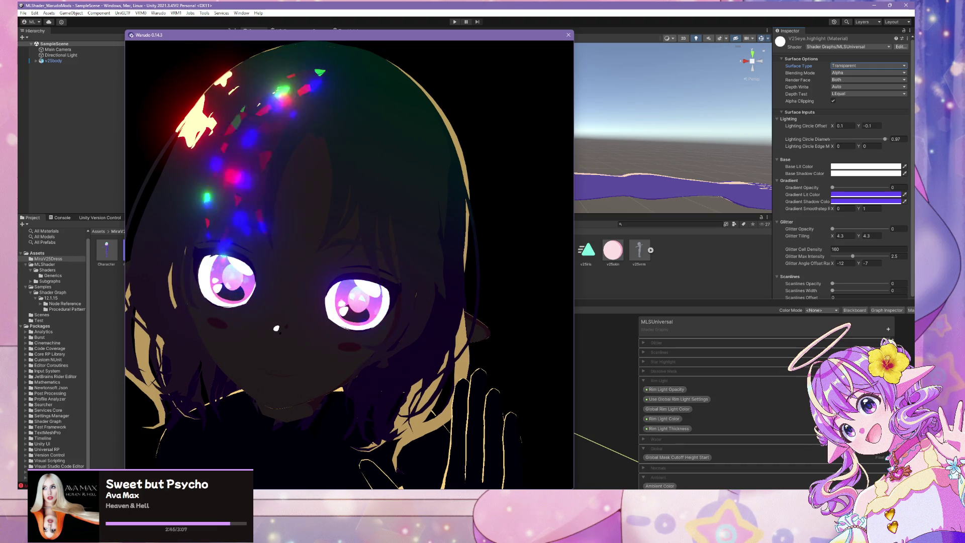
# - Briefly peek at the desktop, then bring up Spotify showing Paramore's artist page
pyautogui.press('super+d')
pyautogui.press('super+d')
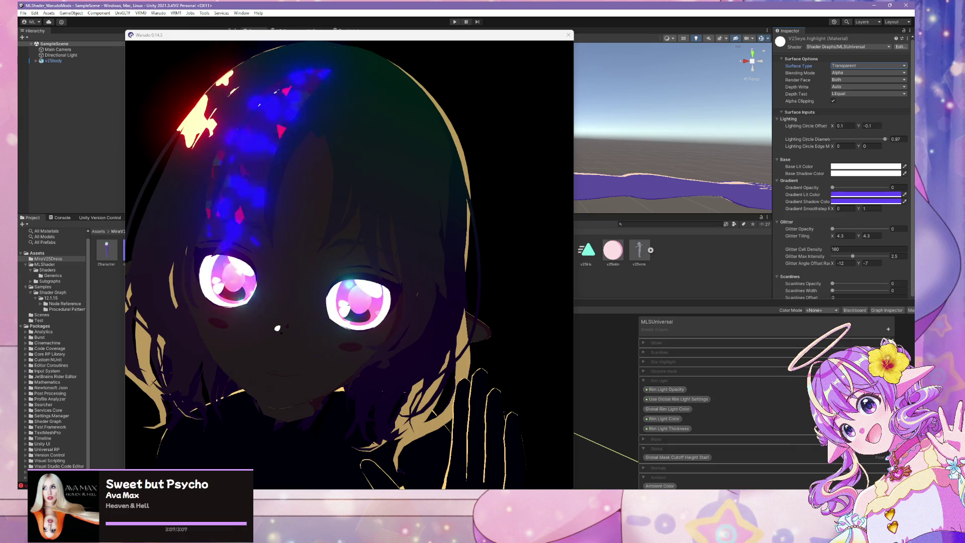
pyautogui.hotkey('alt', 'Tab')
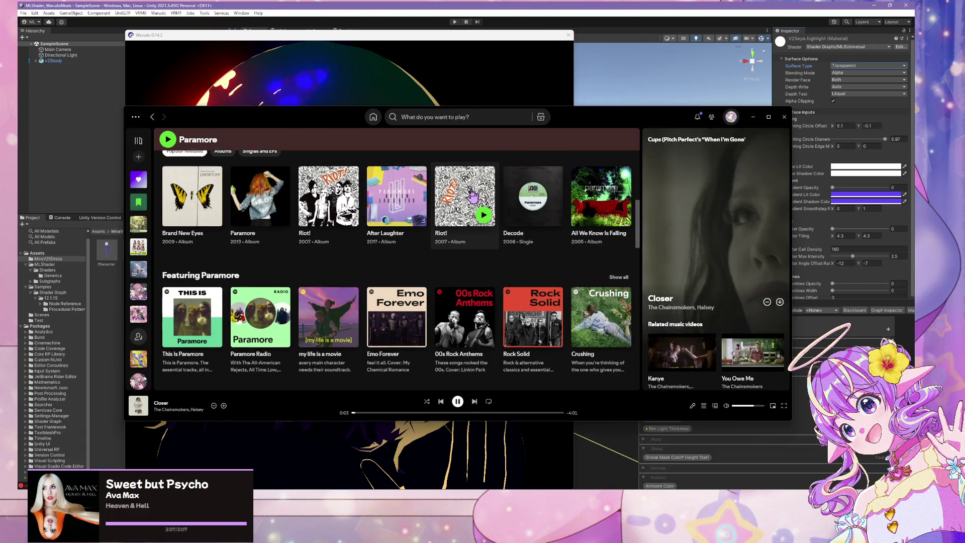
# - Play Dou-Da? DOING! from Spotify's home page, then minimize Spotify and show the desktop with Win+D
pyautogui.scroll(-10, 474, 195)
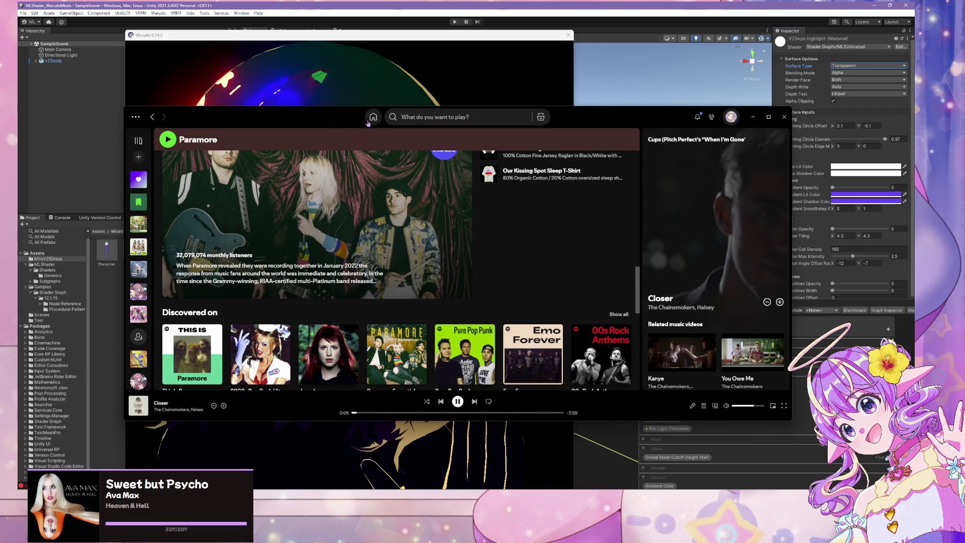
pyautogui.click(372, 116)
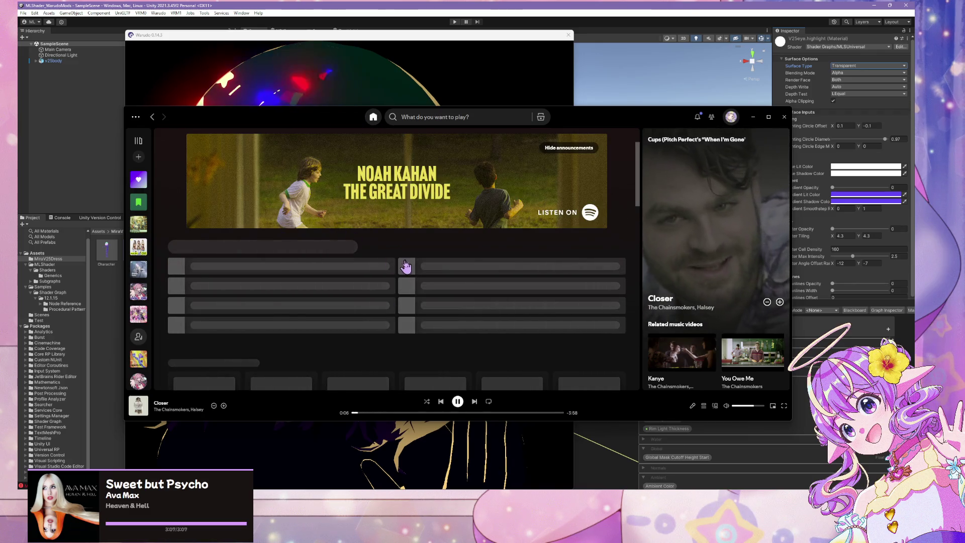
pyautogui.scroll(-3, 406, 283)
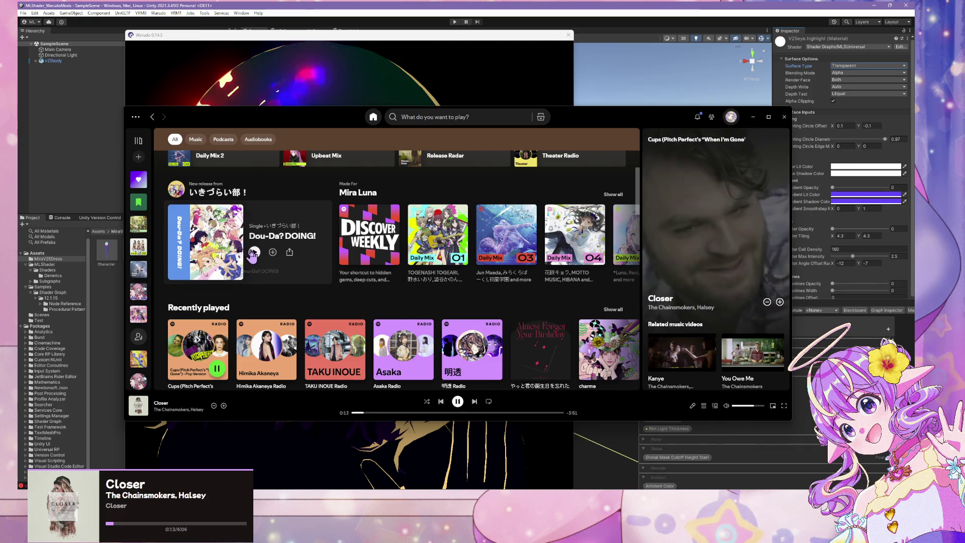
pyautogui.click(757, 126)
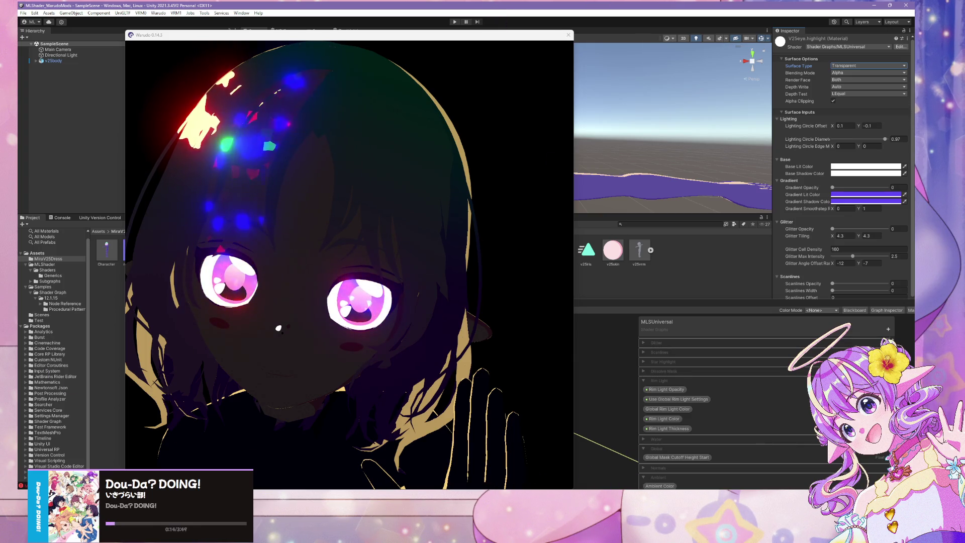
pyautogui.press('super+d')
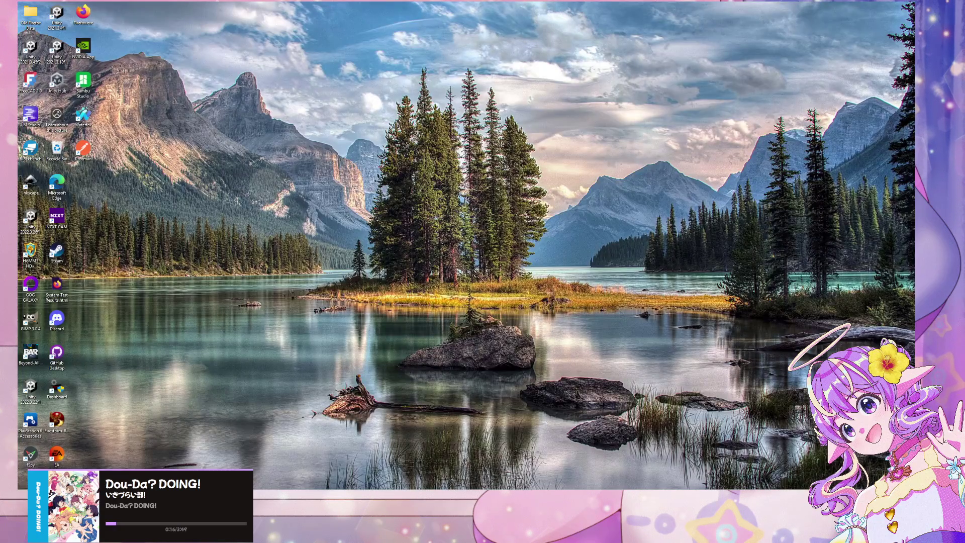
# - Bring the Unity editor and Warudo windows back over the desktop with Win+D
pyautogui.press('super+d')
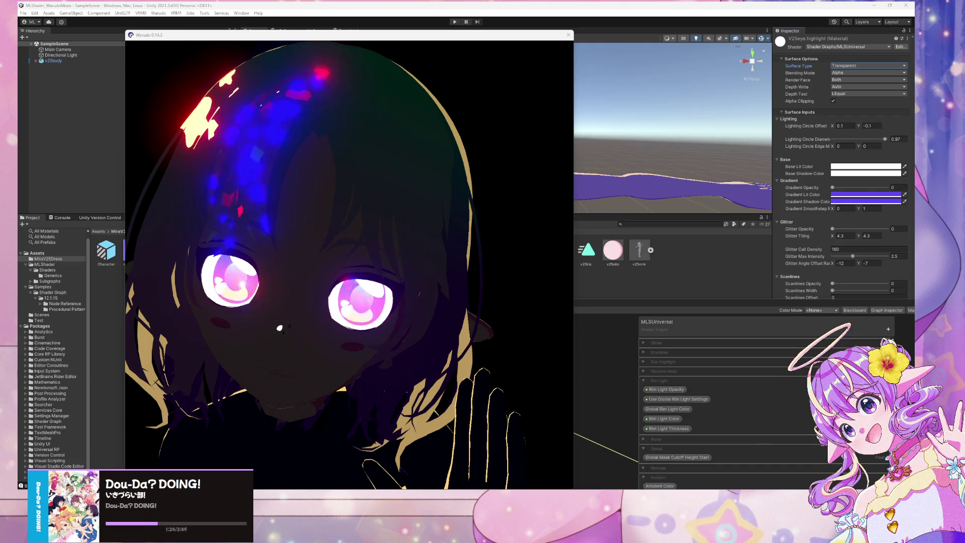
# - Bring Warudo's editor forward with Character 1 selected and move it left beside the avatar preview
pyautogui.click(421, 401)
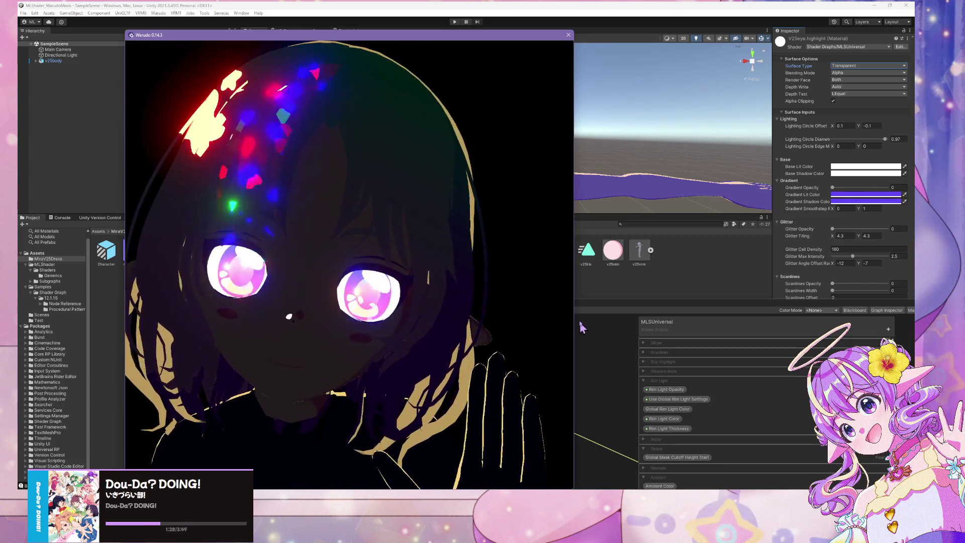
pyautogui.hotkey('alt', 'Tab')
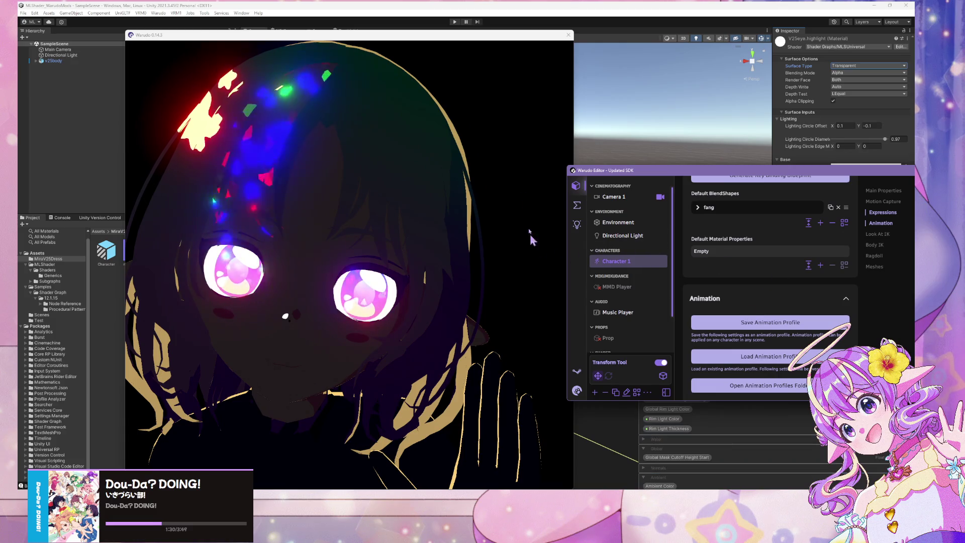
pyautogui.click(507, 7)
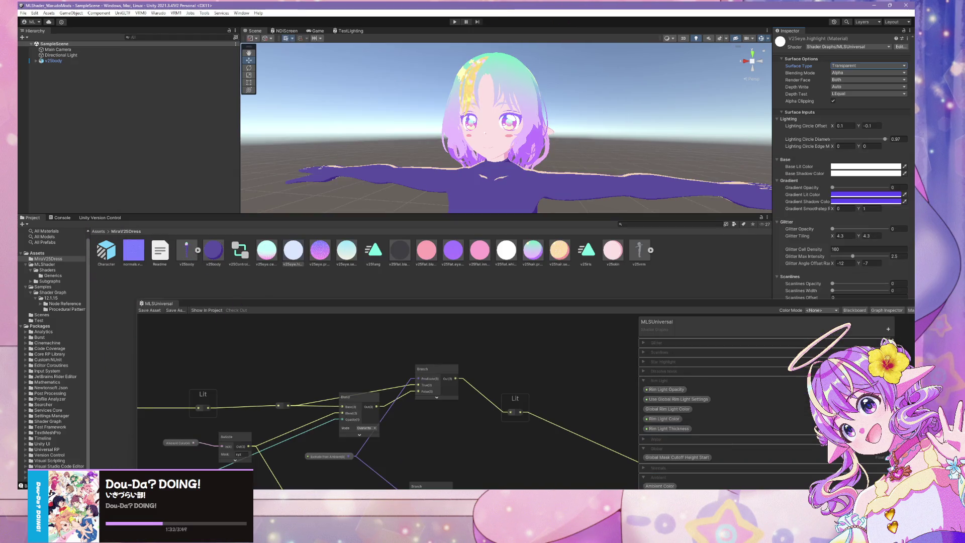
pyautogui.hotkey('alt', 'Tab')
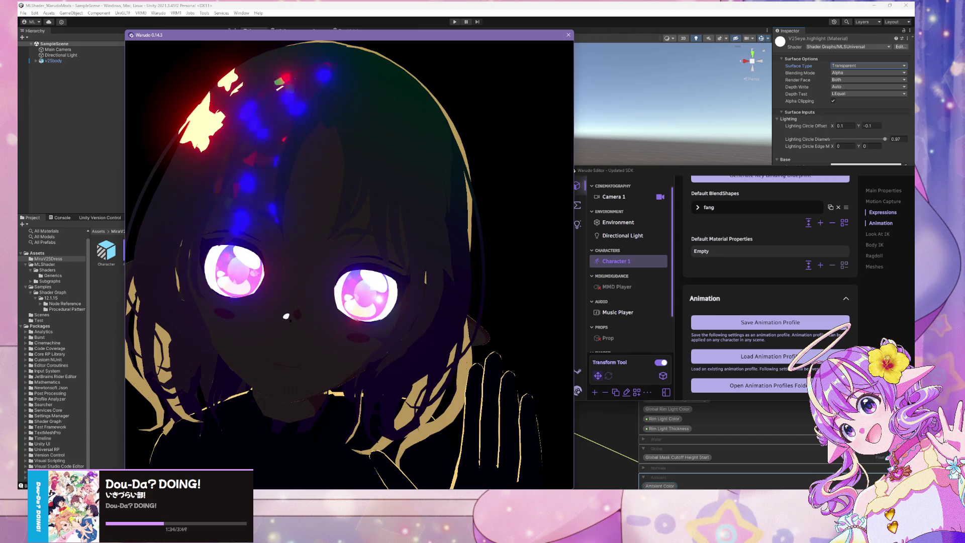
pyautogui.click(593, 261)
pyautogui.click(576, 205)
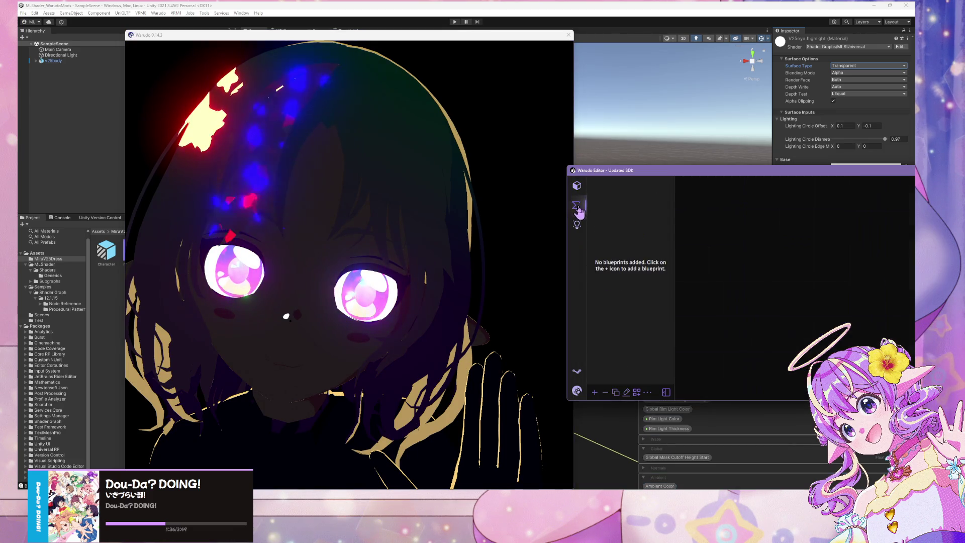
pyautogui.click(472, 7)
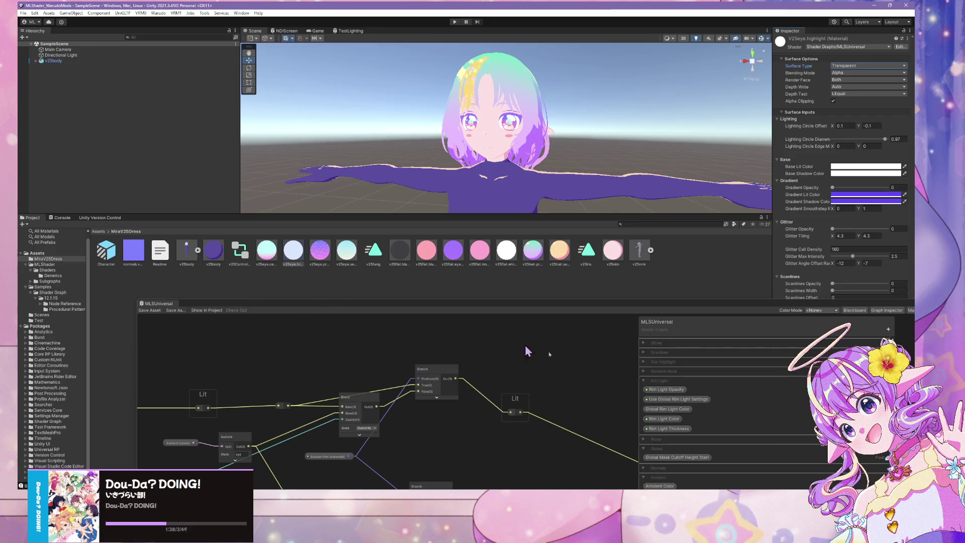
pyautogui.hotkey('alt', 'Tab')
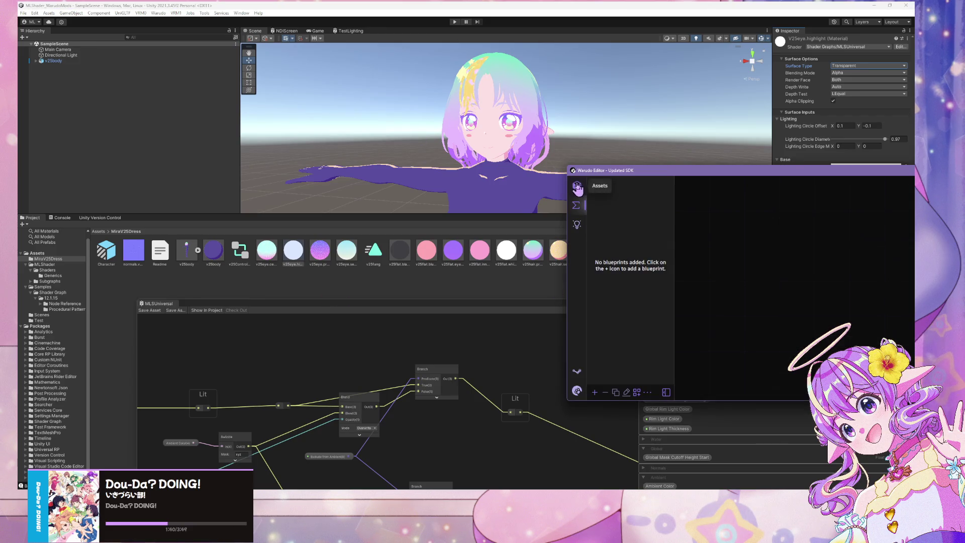
pyautogui.hotkey('alt', 'Tab')
pyautogui.click(614, 174)
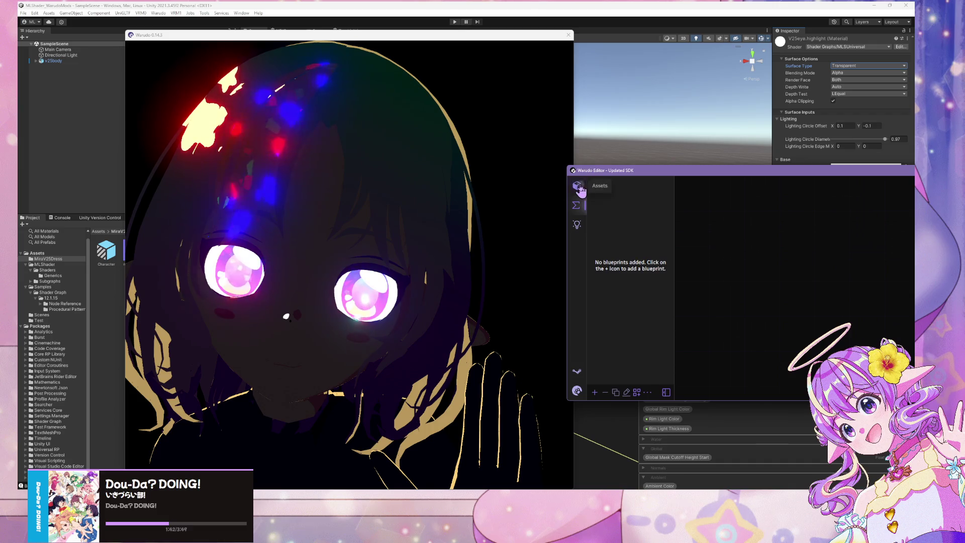
pyautogui.moveTo(614, 175); pyautogui.dragTo(515, 179)
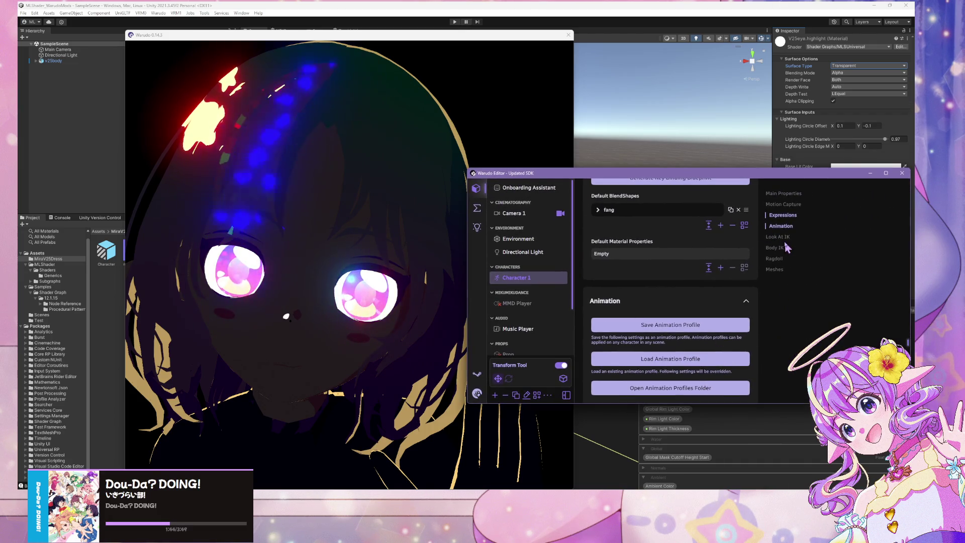
# - Add a new default material property entry using the v25flat.white material
pyautogui.click(719, 271)
pyautogui.click(674, 257)
pyautogui.click(698, 315)
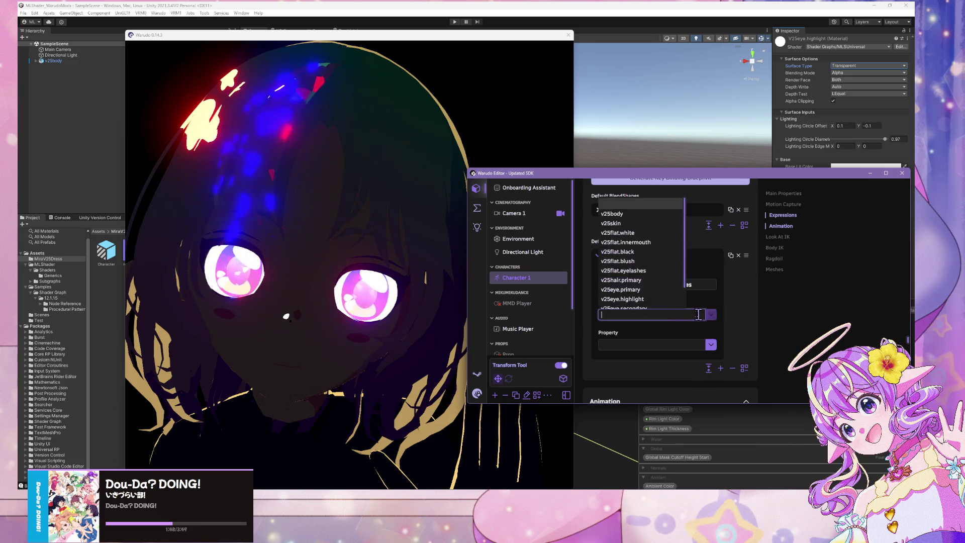
pyautogui.scroll(-1, 643, 262)
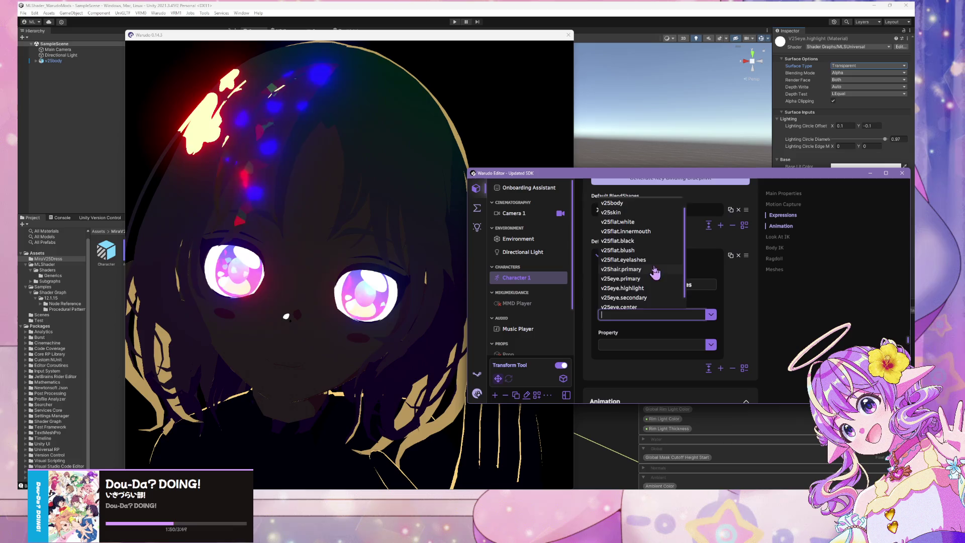
pyautogui.click(654, 254)
# - Search the shader property list and select _Exclude_from_Ambient for the entry
pyautogui.click(710, 344)
pyautogui.scroll(-3, 659, 291)
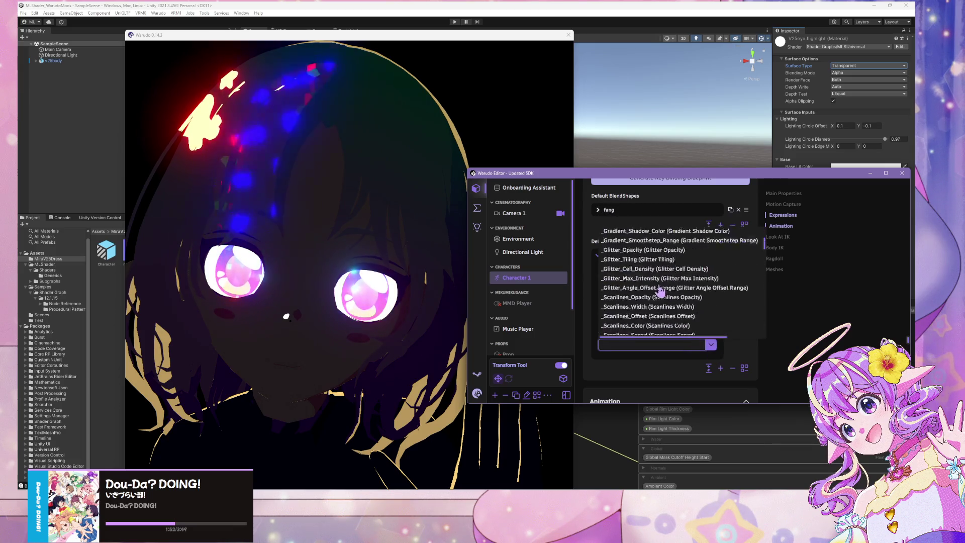
pyautogui.scroll(-3, 659, 290)
pyautogui.scroll(-5, 659, 284)
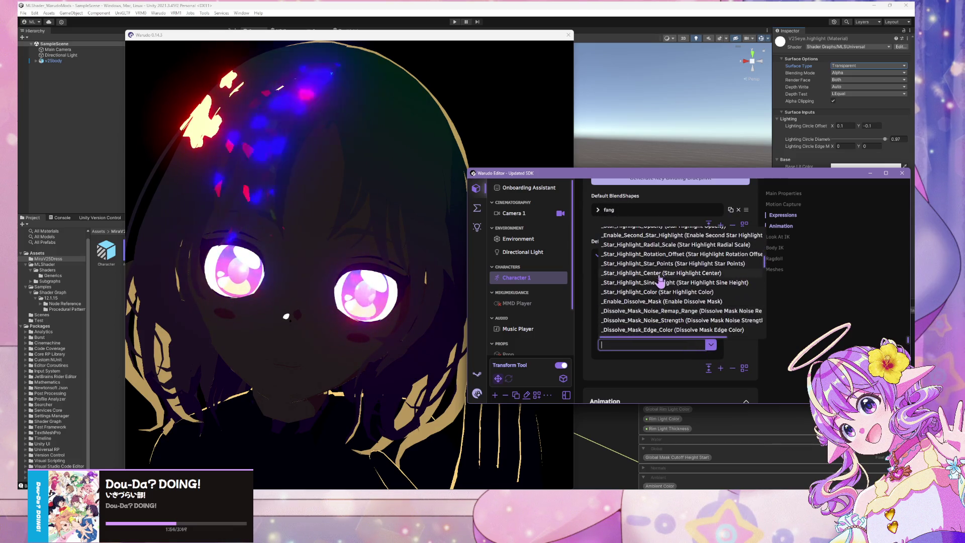
pyautogui.scroll(-4, 659, 279)
pyautogui.scroll(-5, 692, 292)
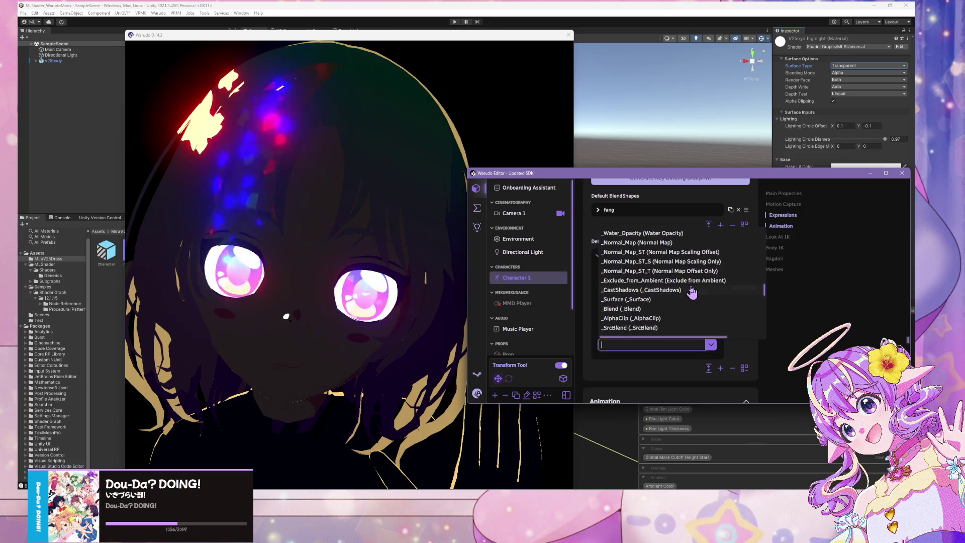
pyautogui.scroll(-5, 658, 312)
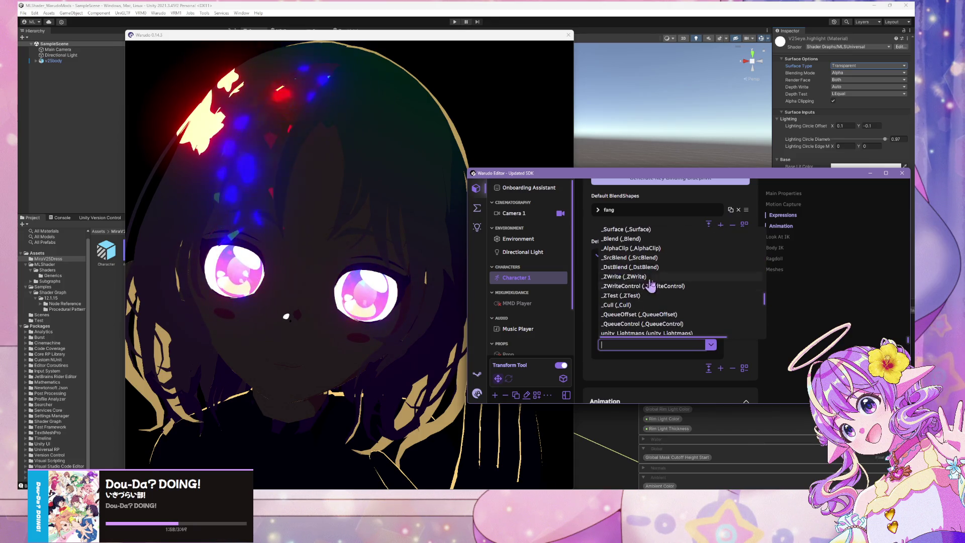
pyautogui.write('ew')
pyautogui.click(679, 296)
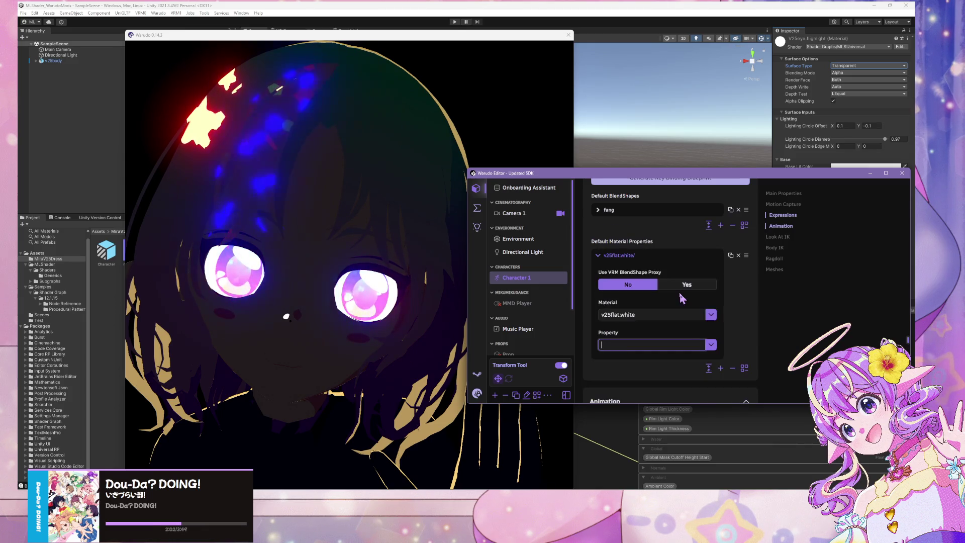
pyautogui.press('BackSpace')
pyautogui.press('BackSpace')
pyautogui.press('BackSpace')
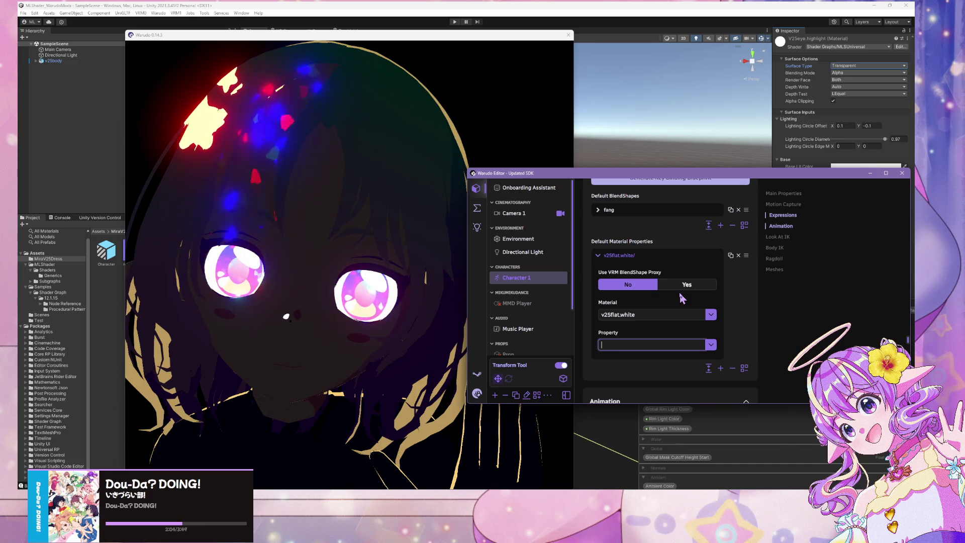
pyautogui.click(710, 344)
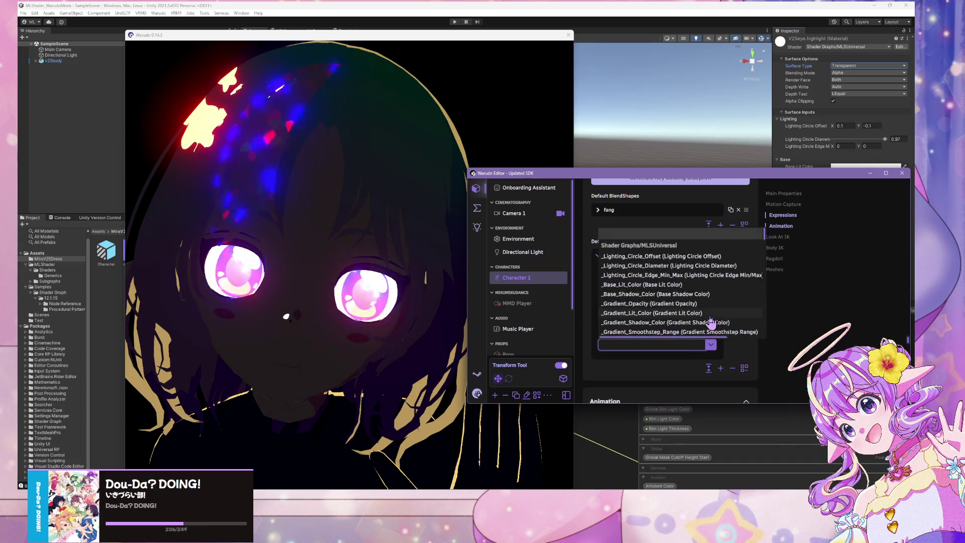
pyautogui.scroll(-10, 707, 312)
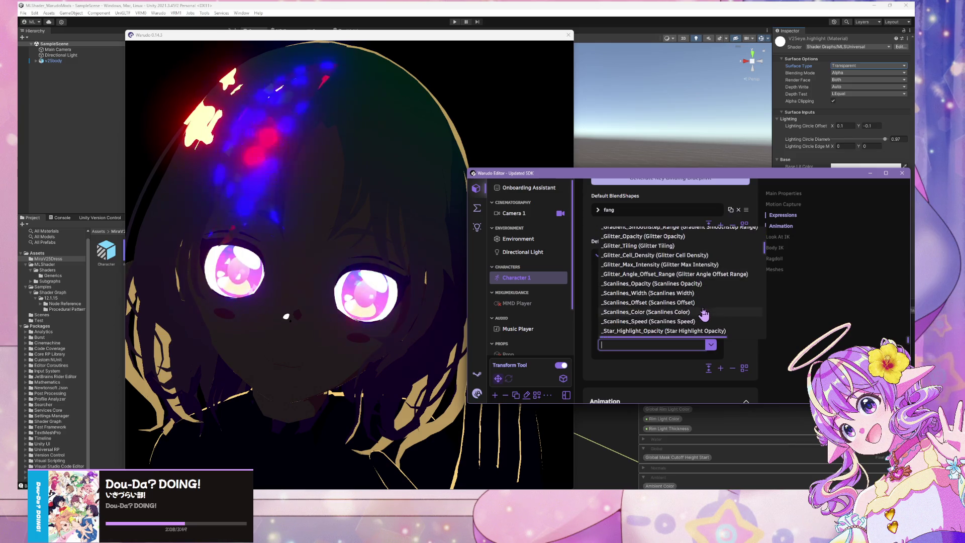
pyautogui.scroll(-10, 698, 314)
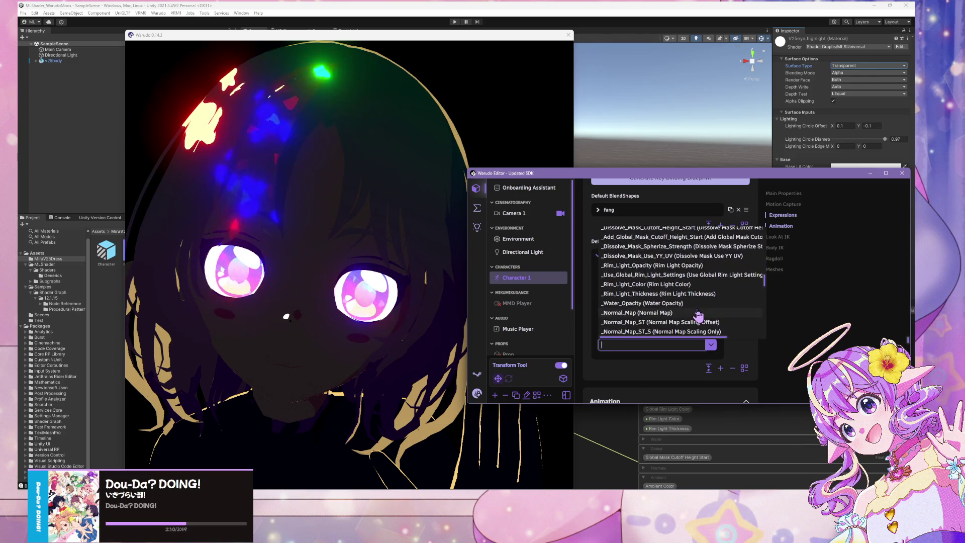
pyautogui.scroll(-3, 698, 314)
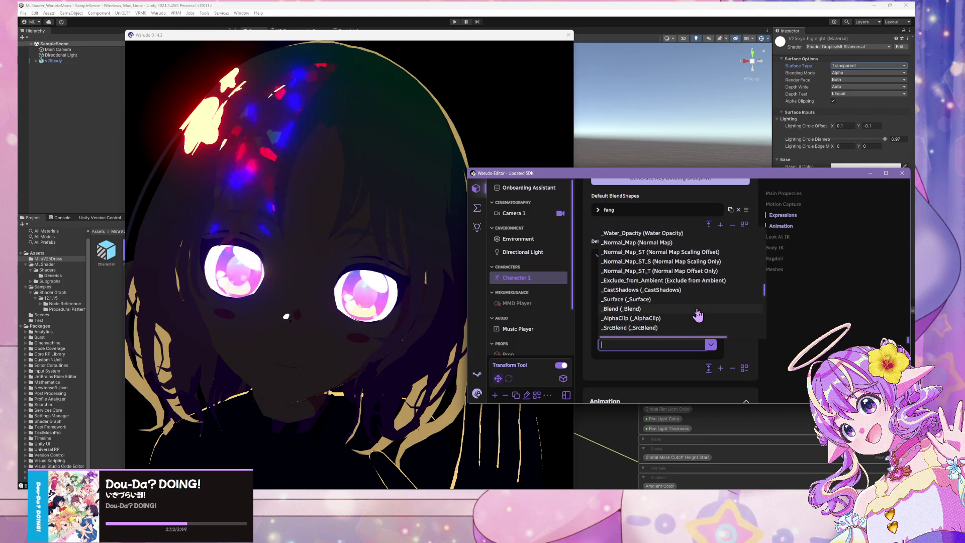
pyautogui.scroll(-8, 697, 315)
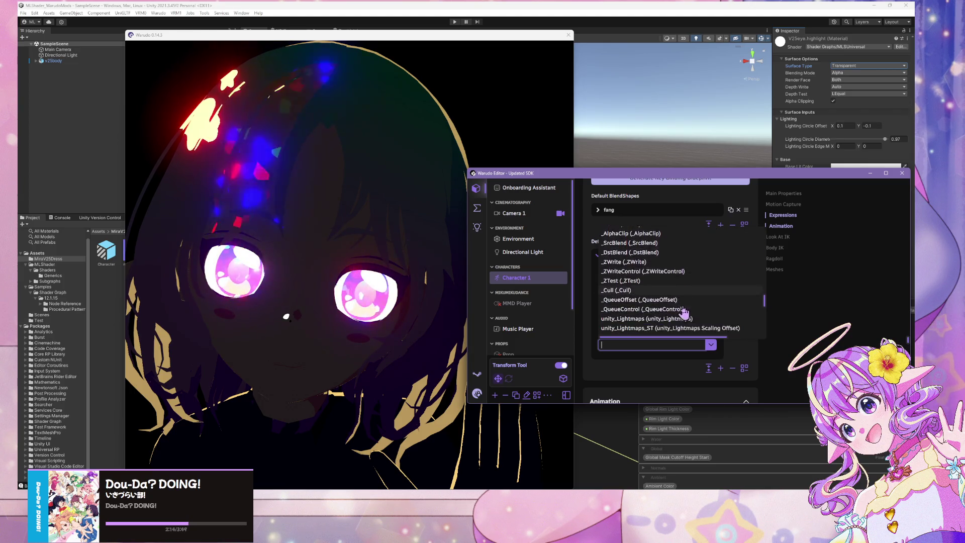
pyautogui.scroll(10, 683, 311)
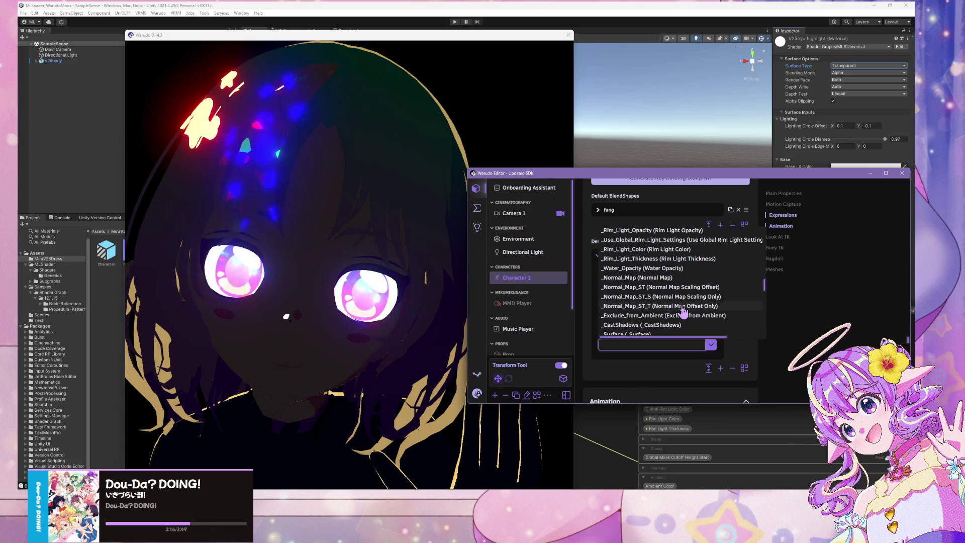
pyautogui.click(678, 315)
# - Edit the entry's Target Float value and check the result in the avatar view
pyautogui.click(654, 374)
pyautogui.write('1')
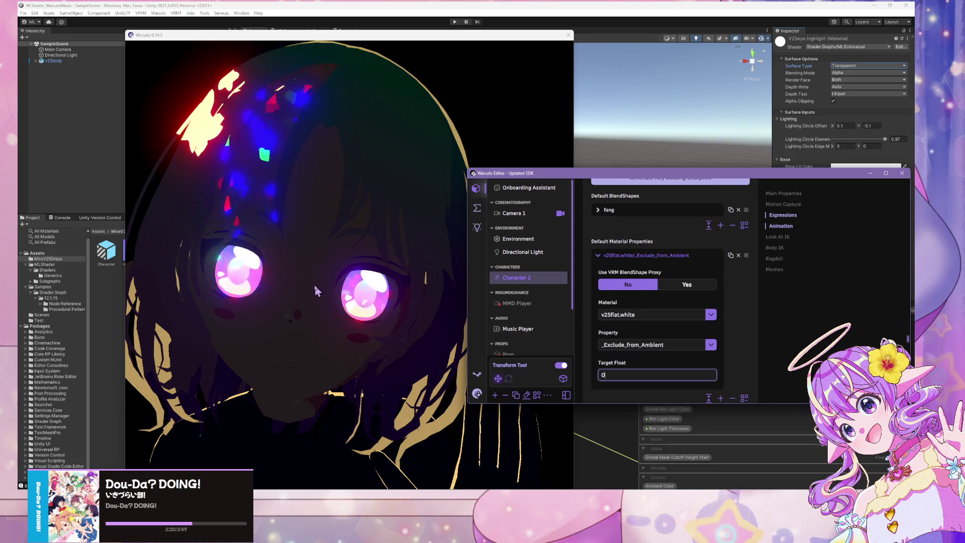
pyautogui.click(335, 290)
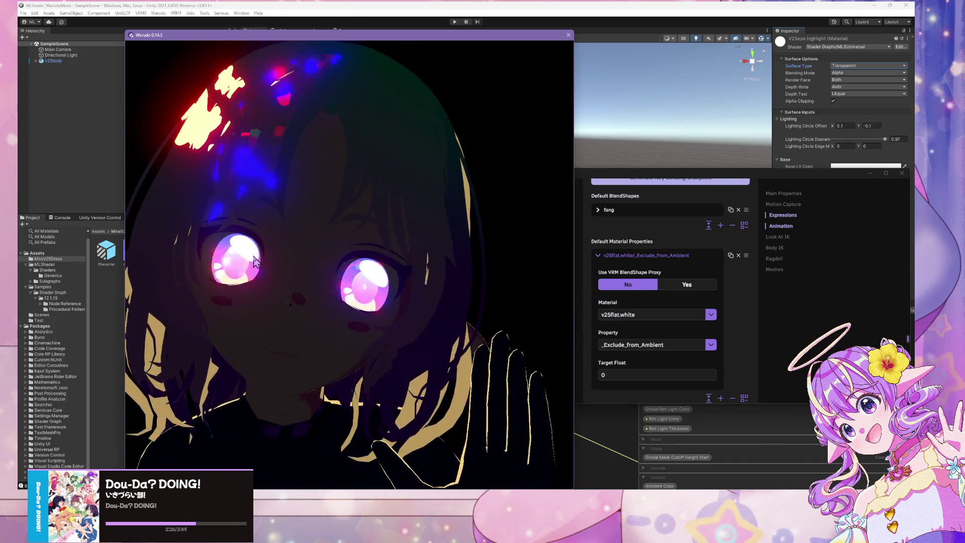
# - Adjust ML Shader Controller's Ambient Color Opacity between 0.61 and 0.98 while watching the avatar, settling at 0.9
pyautogui.click(775, 269)
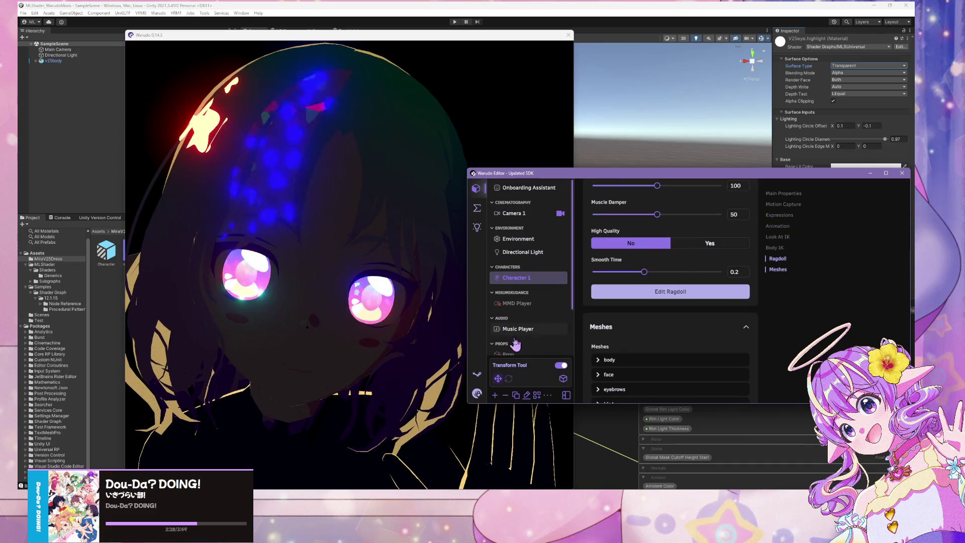
pyautogui.scroll(2, 529, 350)
pyautogui.click(528, 351)
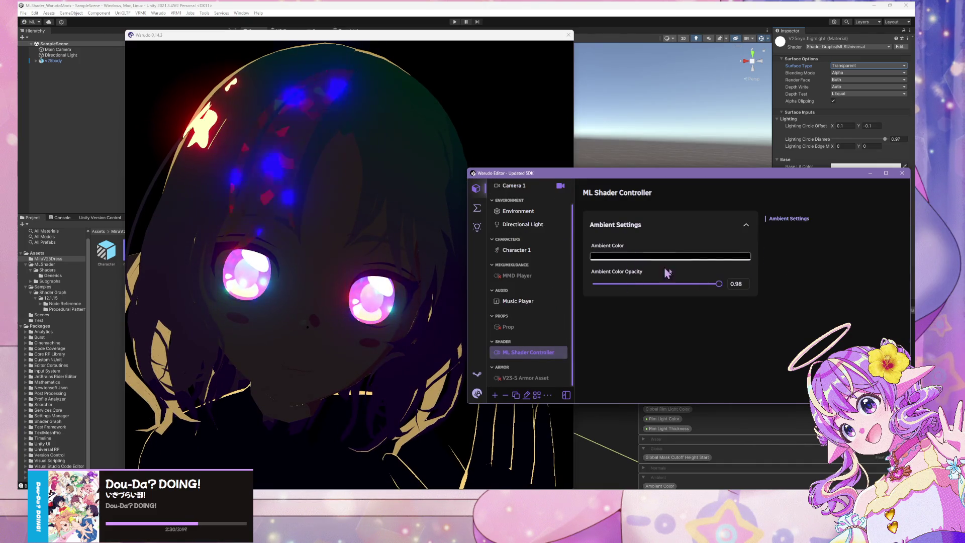
pyautogui.moveTo(720, 283)
pyautogui.mouseDown()
pyautogui.moveTo(631, 280)
pyautogui.moveTo(746, 288)
pyautogui.moveTo(718, 291)
pyautogui.mouseUp()
pyautogui.click(435, 262)
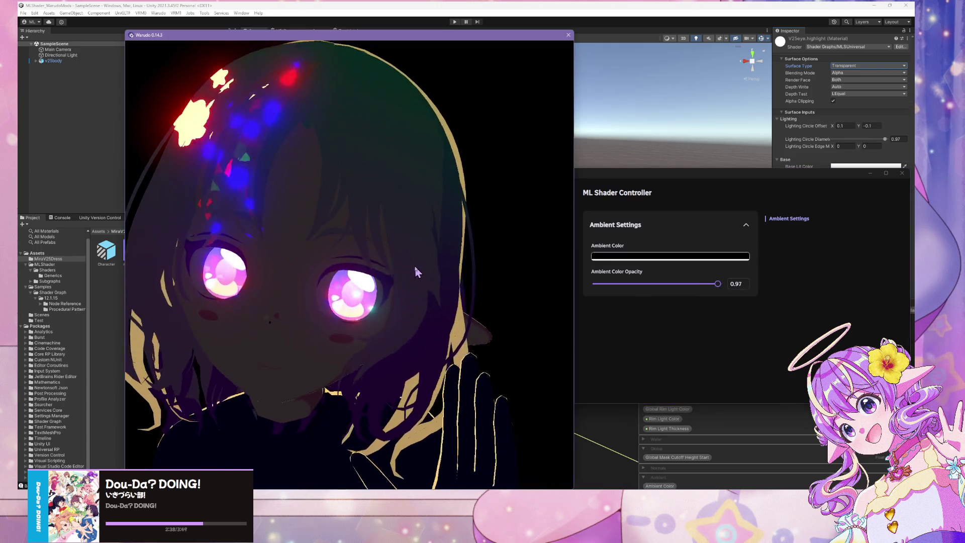
pyautogui.scroll(-5, 435, 262)
pyautogui.scroll(4, 462, 246)
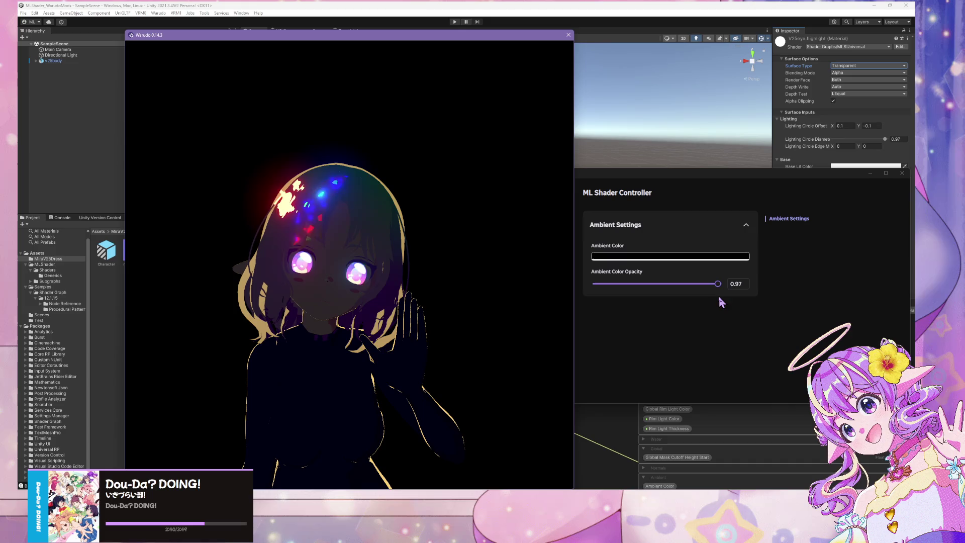
pyautogui.moveTo(716, 284); pyautogui.dragTo(717, 284)
pyautogui.click(435, 286)
pyautogui.scroll(4, 436, 291)
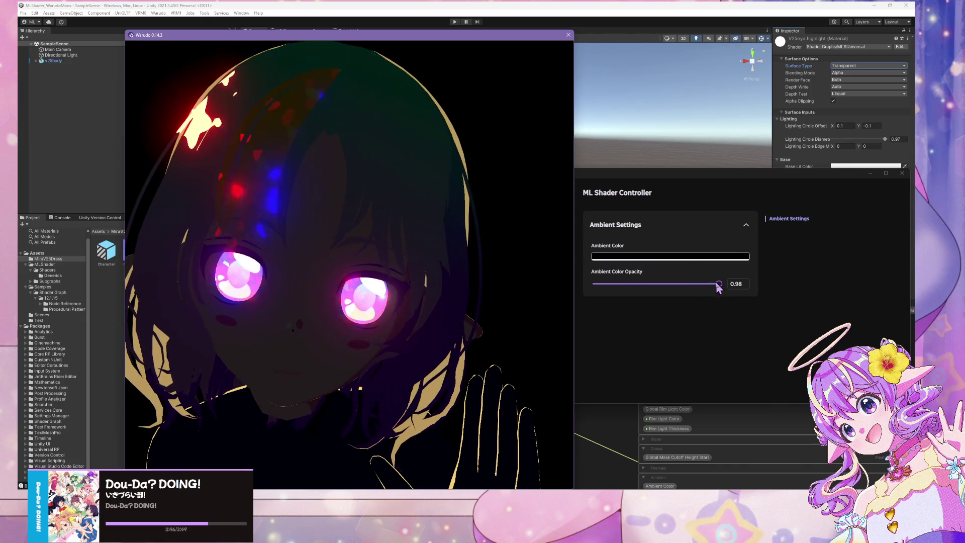
pyautogui.moveTo(718, 283)
pyautogui.mouseDown()
pyautogui.moveTo(674, 282)
pyautogui.moveTo(762, 296)
pyautogui.moveTo(683, 279)
pyautogui.moveTo(726, 282)
pyautogui.moveTo(668, 281)
pyautogui.moveTo(725, 285)
pyautogui.mouseUp()
pyautogui.click(319, 259)
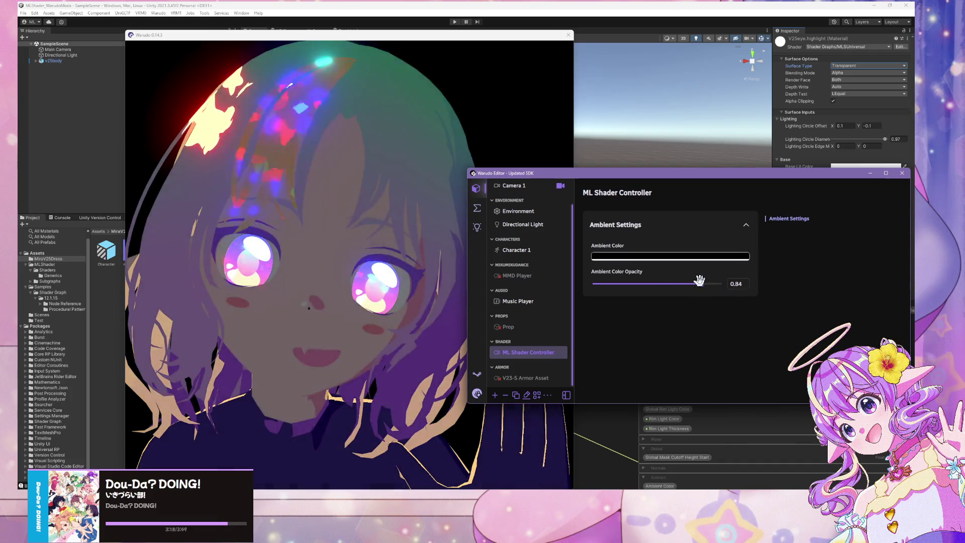
pyautogui.moveTo(712, 283); pyautogui.dragTo(707, 283)
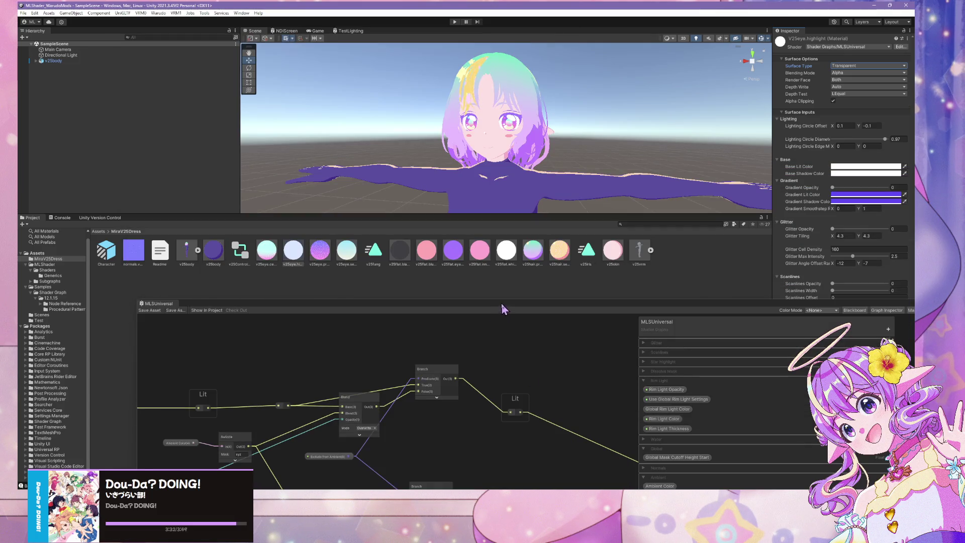
# - Raise the Shader Graph window and pan to the output node's Branch and Add inputs
pyautogui.moveTo(504, 309); pyautogui.dragTo(525, 161)
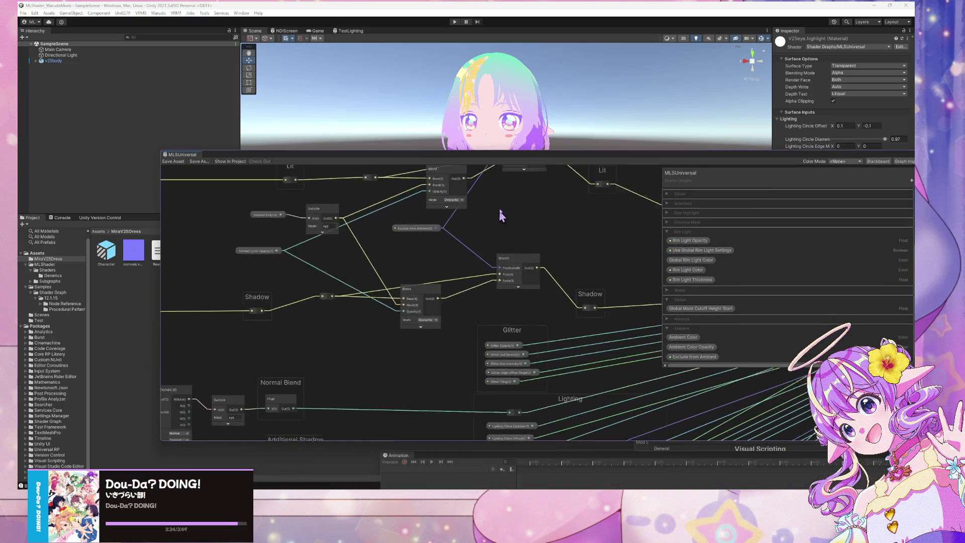
pyautogui.scroll(-5, 505, 211)
pyautogui.scroll(3, 518, 224)
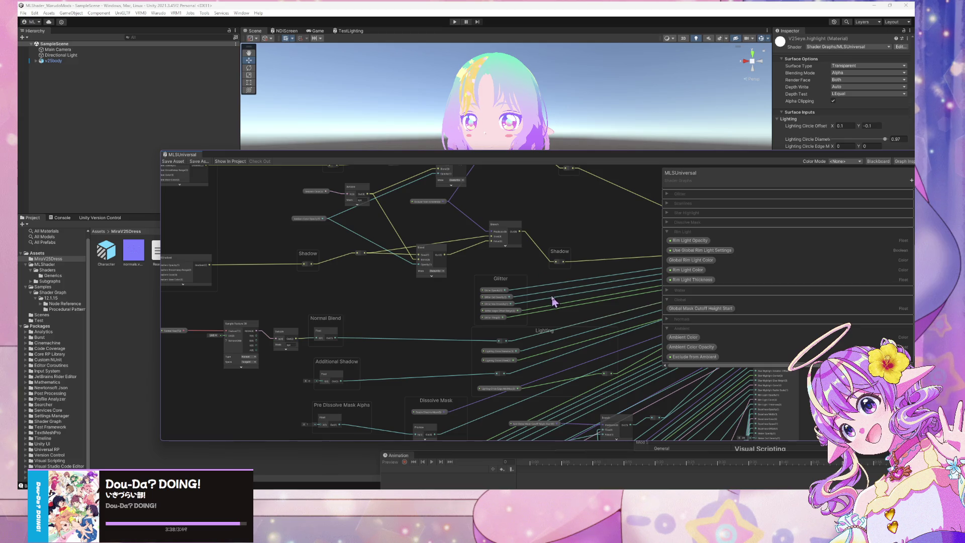
pyautogui.moveTo(553, 301)
pyautogui.mouseDown()
pyautogui.moveTo(442, 274)
pyautogui.moveTo(465, 318)
pyautogui.moveTo(466, 305)
pyautogui.mouseUp()
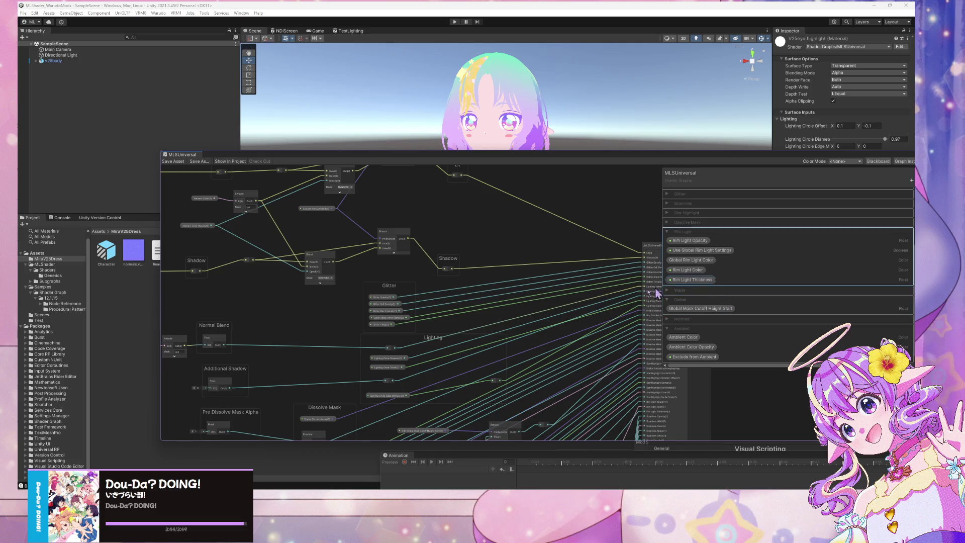
pyautogui.moveTo(545, 325); pyautogui.dragTo(514, 243)
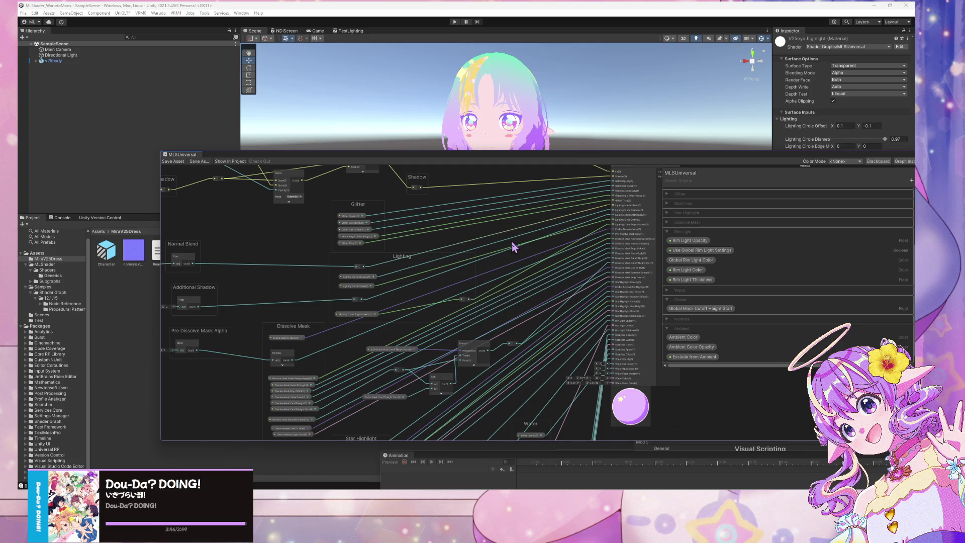
pyautogui.scroll(6, 508, 316)
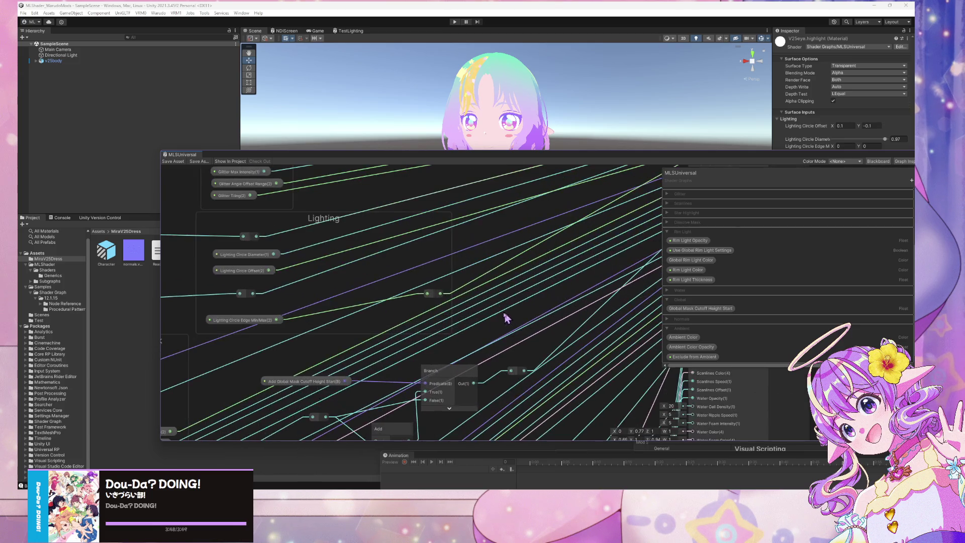
pyautogui.moveTo(398, 225); pyautogui.dragTo(513, 281)
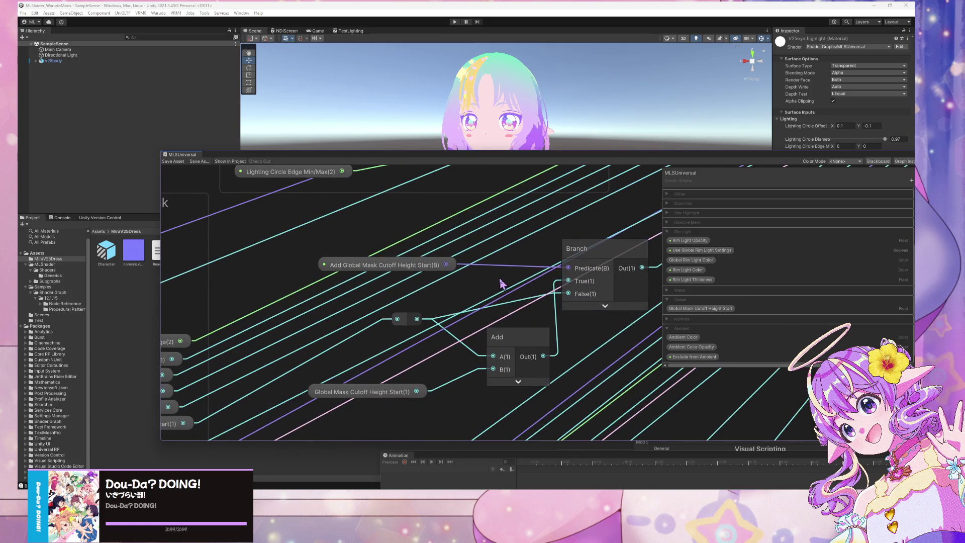
pyautogui.scroll(-5, 501, 283)
pyautogui.scroll(2, 500, 267)
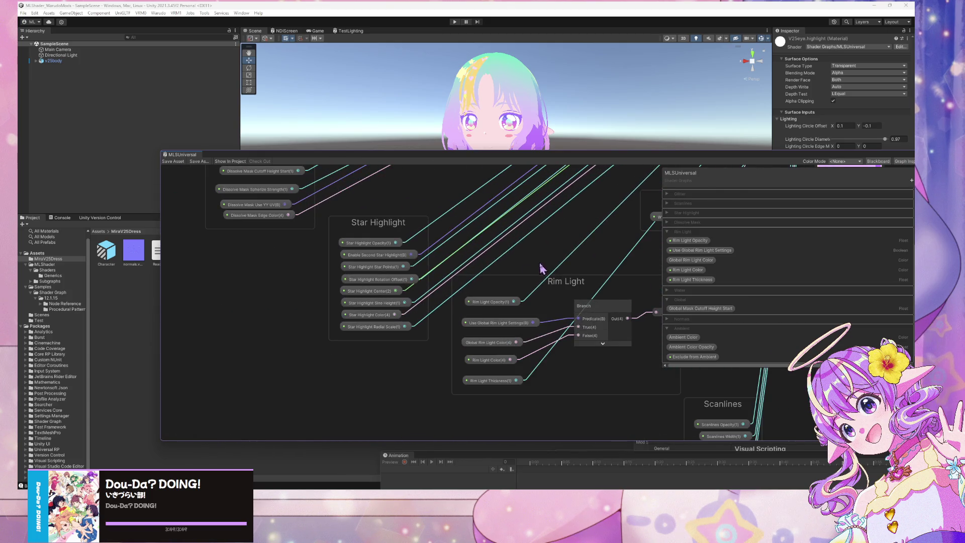
# - Pan past the Water group to the Rim Light group and connect Rim Light Color to the output
pyautogui.moveTo(541, 269)
pyautogui.mouseDown()
pyautogui.moveTo(442, 224)
pyautogui.moveTo(373, 333)
pyautogui.mouseUp()
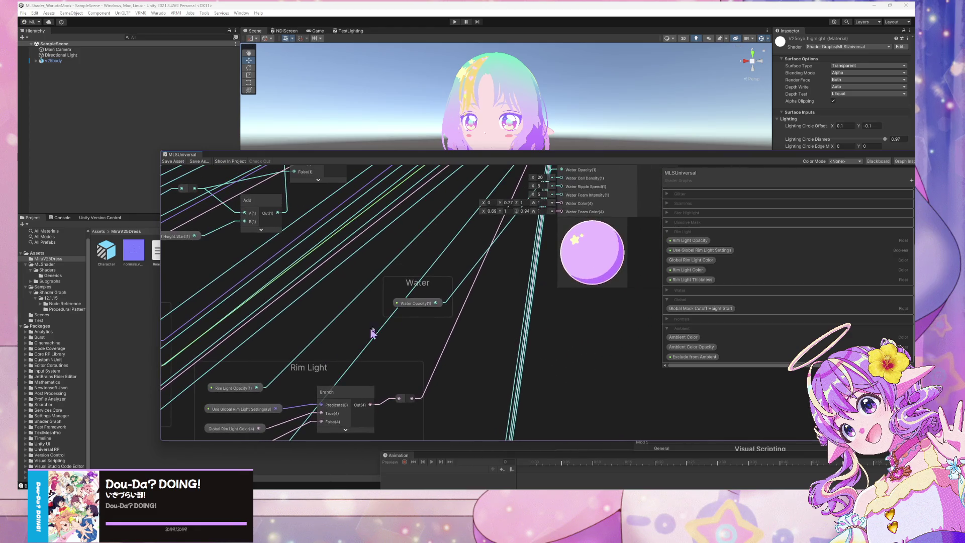
pyautogui.scroll(-1, 452, 318)
pyautogui.moveTo(453, 318); pyautogui.dragTo(467, 253)
pyautogui.scroll(2, 465, 275)
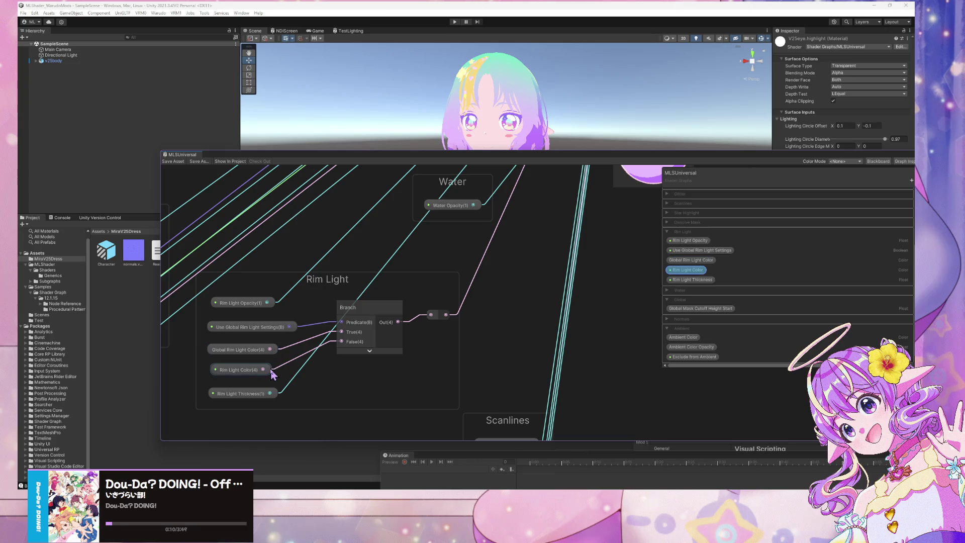
pyautogui.moveTo(269, 370); pyautogui.dragTo(434, 319)
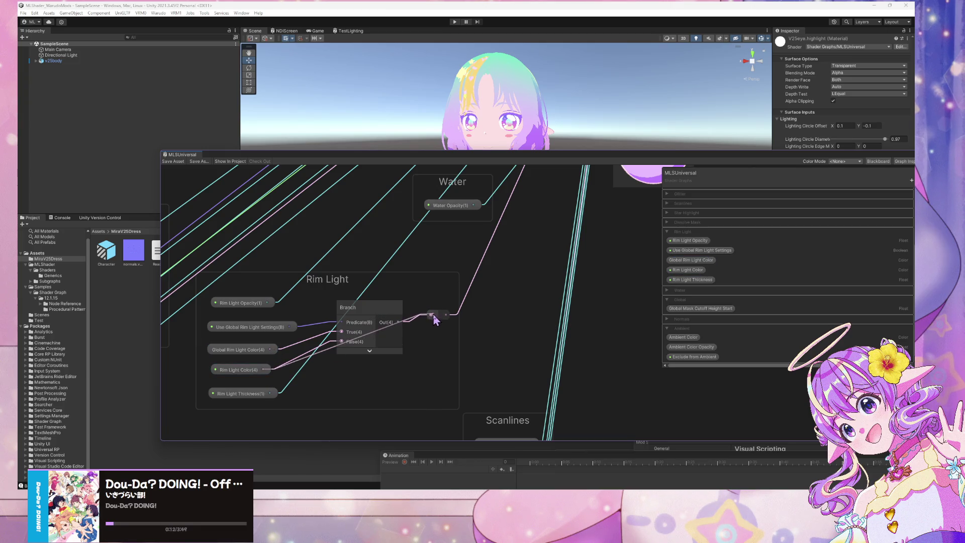
# - Delete the Rim Light Branch node and the Use Global Rim Light Settings and Global Rim Light Color nodes
pyautogui.click(386, 310)
pyautogui.press('Delete')
pyautogui.click(262, 330)
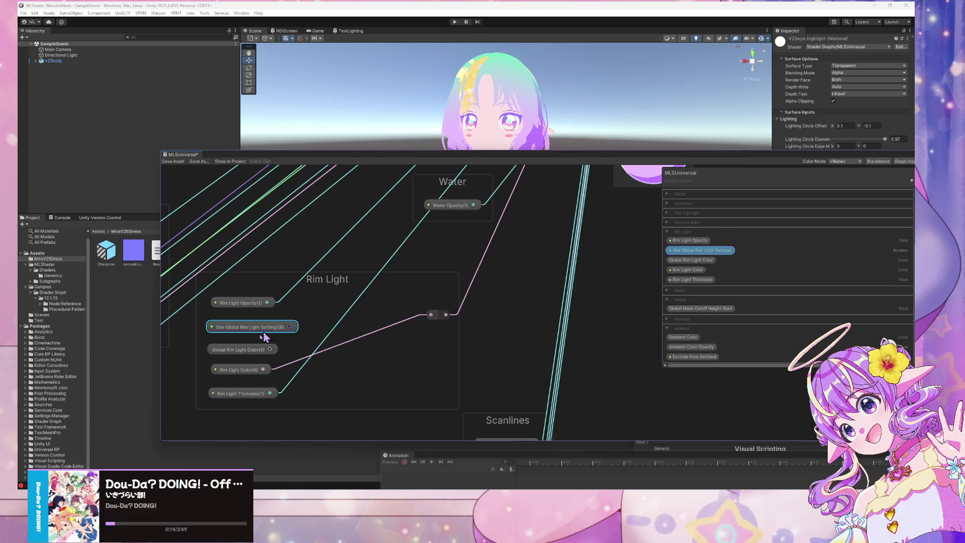
pyautogui.press('Delete')
pyautogui.click(241, 349)
pyautogui.press('Delete')
# - Delete the Use Global Rim Light Settings and Global Rim Light Color properties from the Blackboard
pyautogui.click(714, 250)
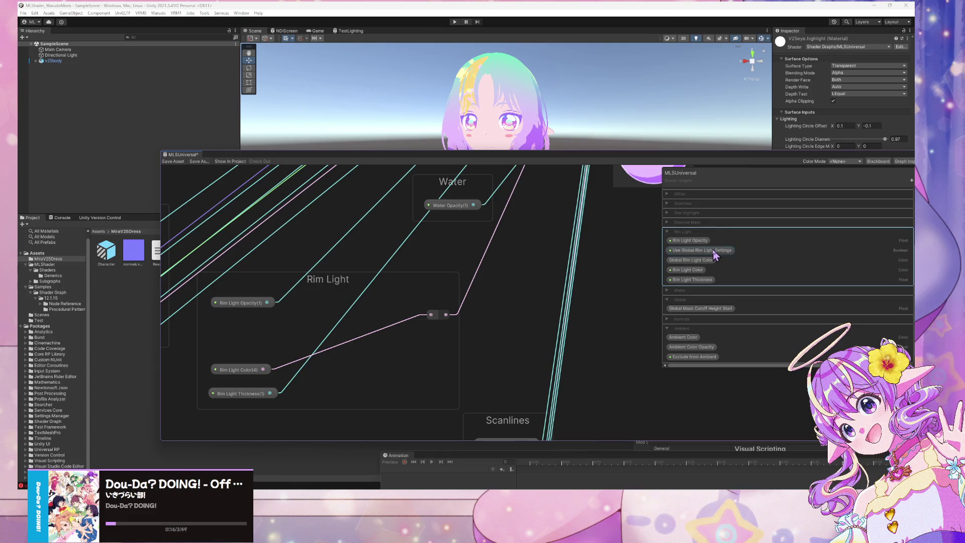
pyautogui.rightClick(713, 250)
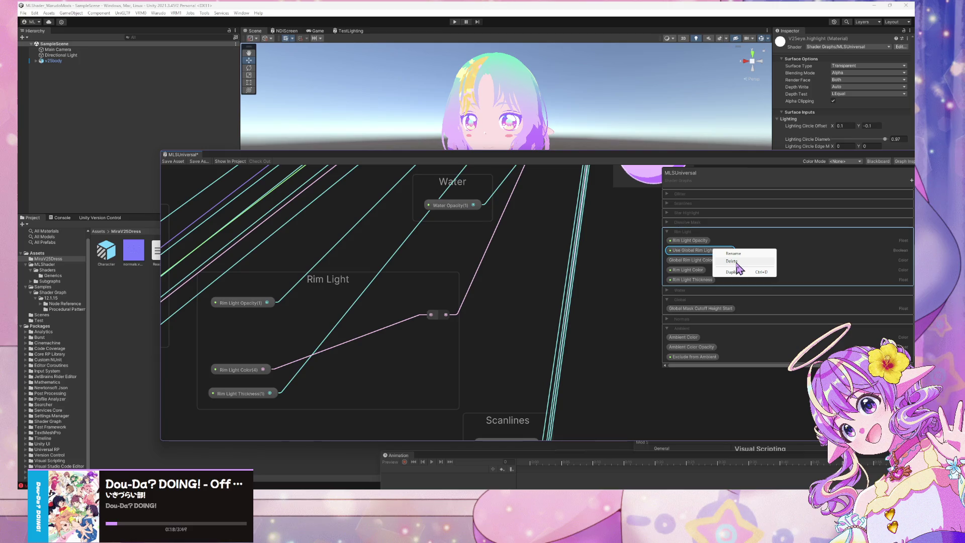
pyautogui.click(732, 261)
pyautogui.rightClick(701, 267)
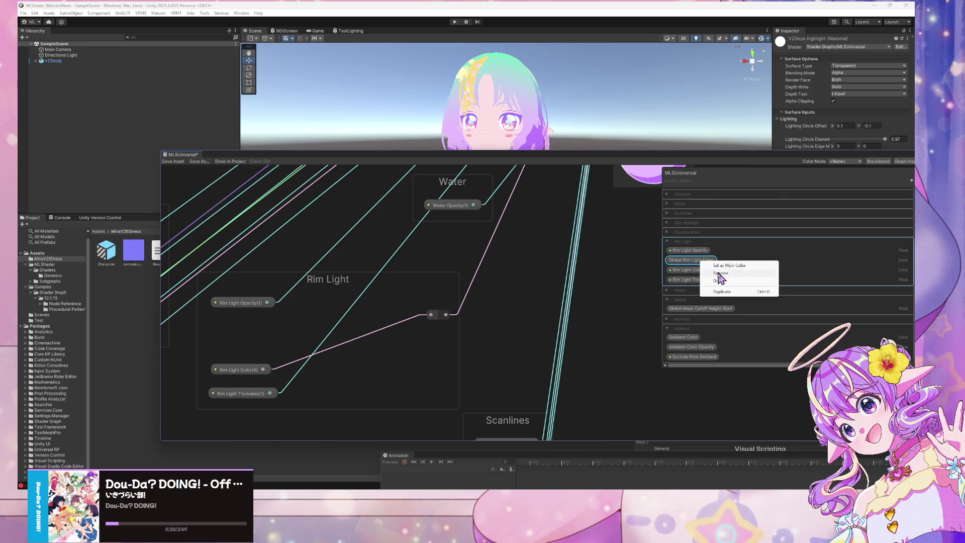
pyautogui.click(721, 279)
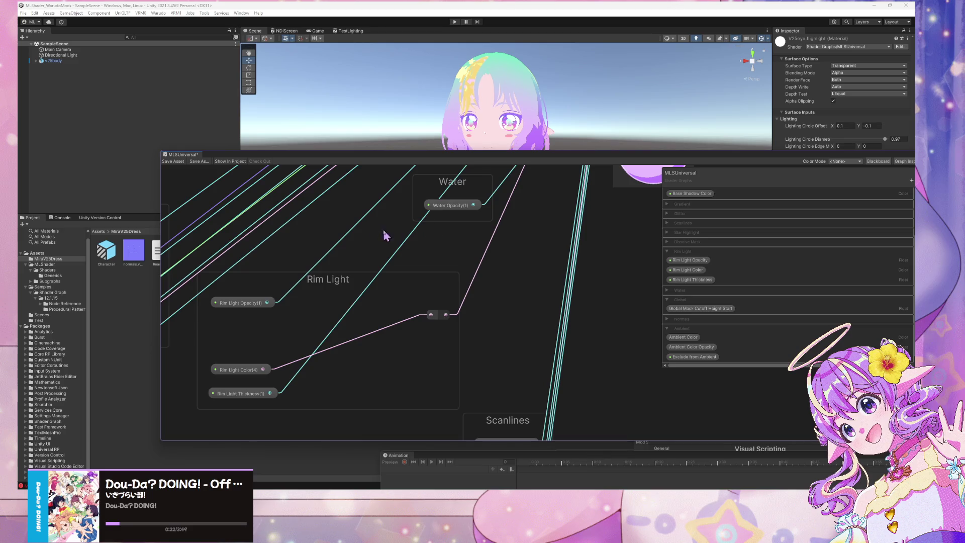
# - Stack the Rim Light Opacity, Color and Thickness nodes neatly and save the shader graph asset
pyautogui.moveTo(242, 371); pyautogui.dragTo(245, 336)
pyautogui.moveTo(257, 401)
pyautogui.mouseDown()
pyautogui.moveTo(269, 368)
pyautogui.moveTo(262, 356)
pyautogui.mouseUp()
pyautogui.click(237, 304)
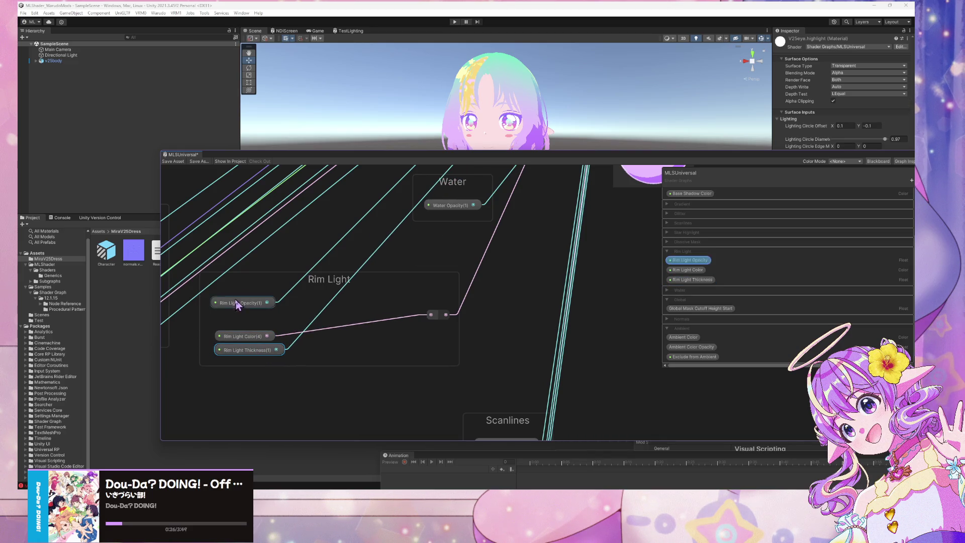
pyautogui.moveTo(237, 304); pyautogui.dragTo(242, 324)
pyautogui.click(176, 165)
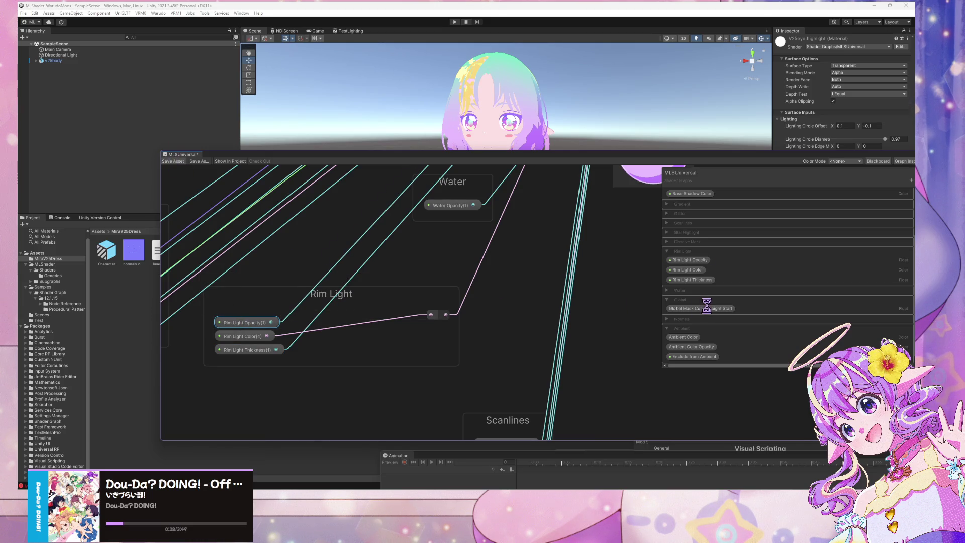
pyautogui.hotkey('alt', 'Tab')
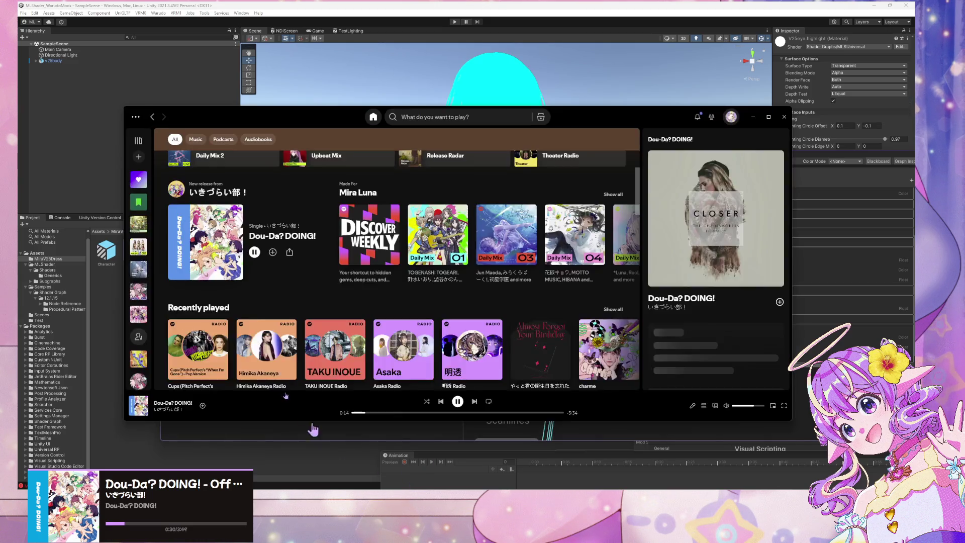
# - Skip Spotify ahead to REGAIN AGAIN LLLLOVE and minimize the player
pyautogui.click(473, 401)
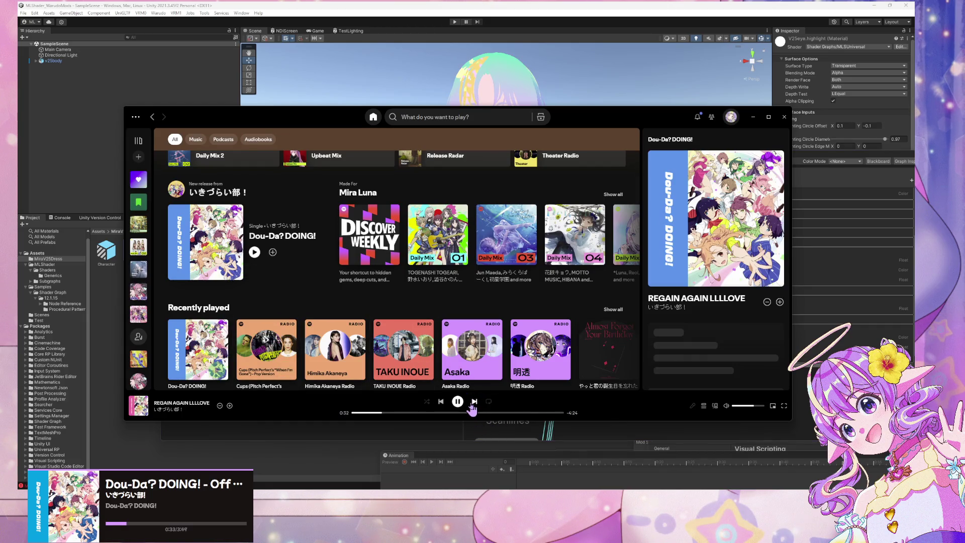
pyautogui.click(753, 120)
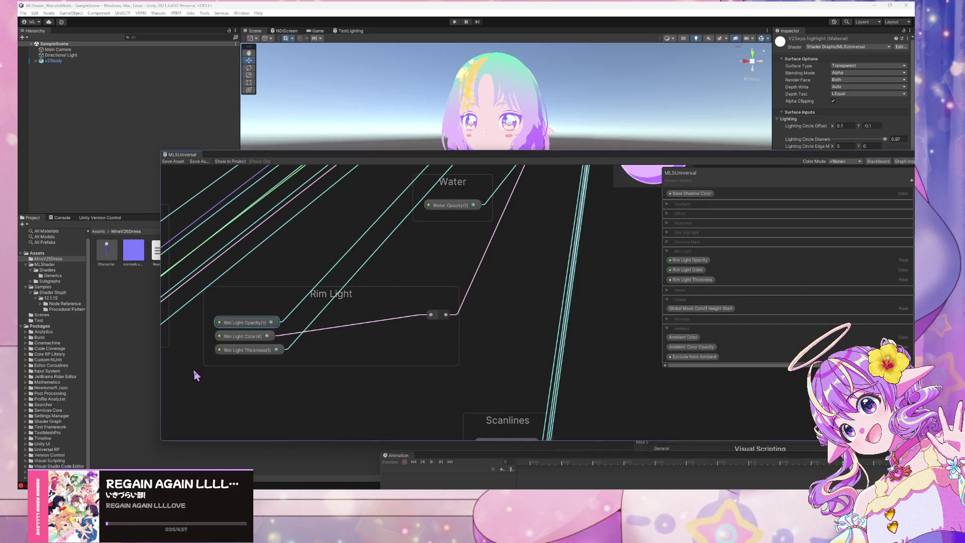
# - Show and clear the Console, then pan the graph to the Lit, Shadow, Blend and Branch nodes
pyautogui.click(61, 220)
pyautogui.click(24, 224)
pyautogui.scroll(-3, 467, 229)
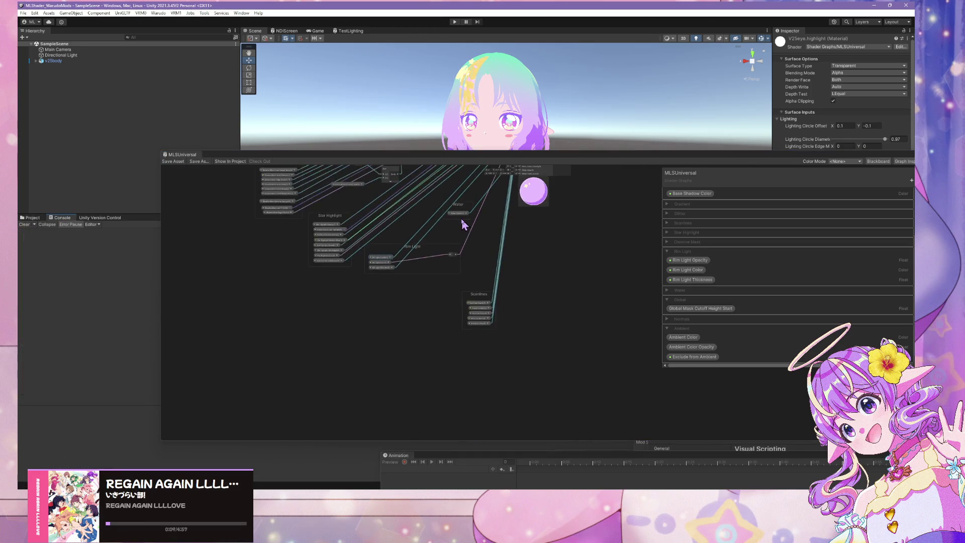
pyautogui.scroll(3, 523, 264)
pyautogui.scroll(-3, 506, 296)
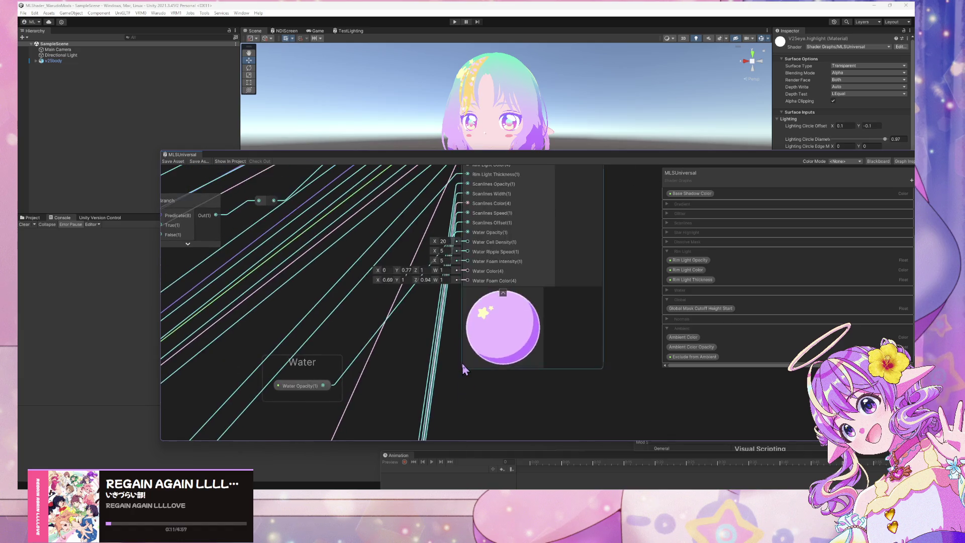
pyautogui.scroll(1, 463, 366)
pyautogui.moveTo(338, 293)
pyautogui.mouseDown()
pyautogui.moveTo(414, 344)
pyautogui.moveTo(433, 329)
pyautogui.moveTo(472, 360)
pyautogui.mouseUp()
pyautogui.scroll(1, 491, 351)
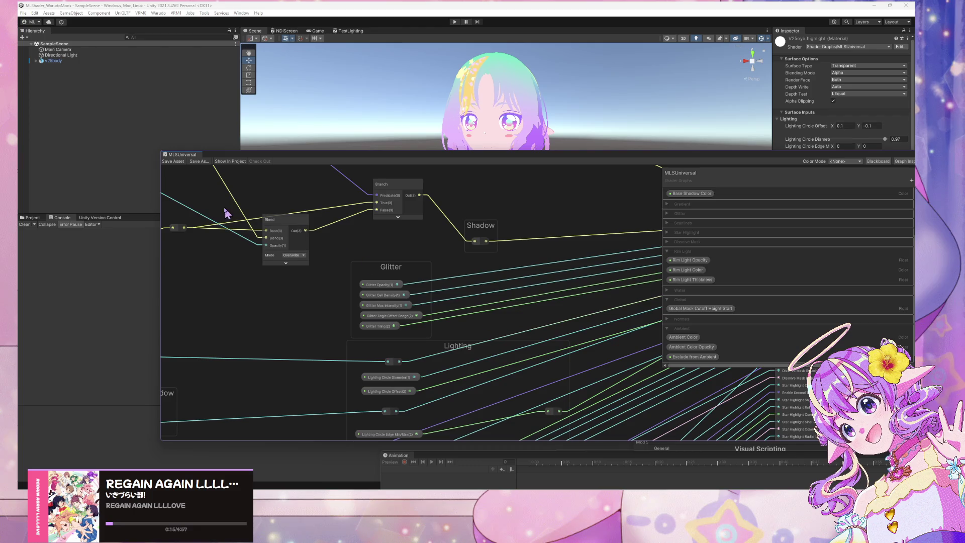
pyautogui.moveTo(226, 213); pyautogui.dragTo(358, 351)
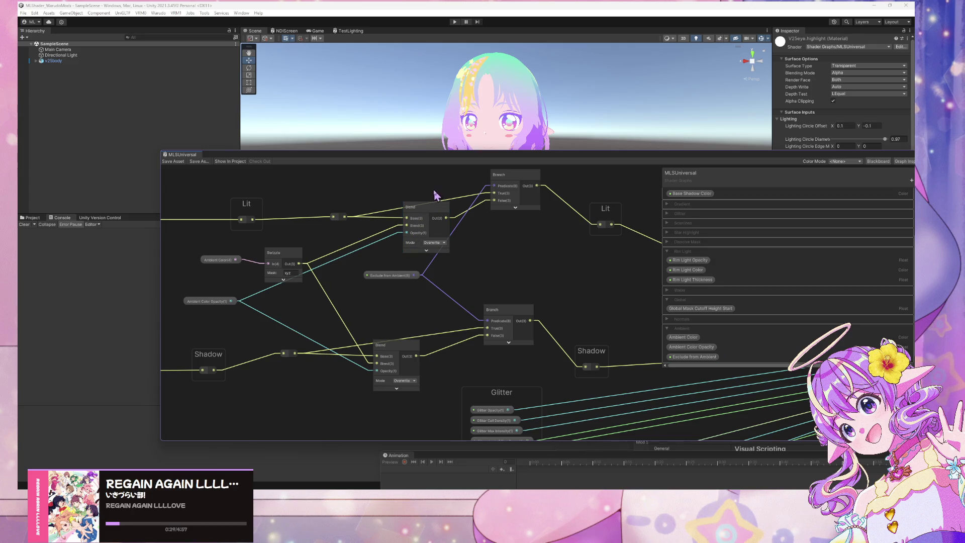
# - Check the avatar render in Warudo, then move Global Mask Cutoff Height Start toward Ambient
pyautogui.moveTo(561, 156)
pyautogui.mouseDown()
pyautogui.moveTo(643, 344)
pyautogui.moveTo(589, 271)
pyautogui.moveTo(554, 155)
pyautogui.mouseUp()
pyautogui.hotkey('alt', 'Tab')
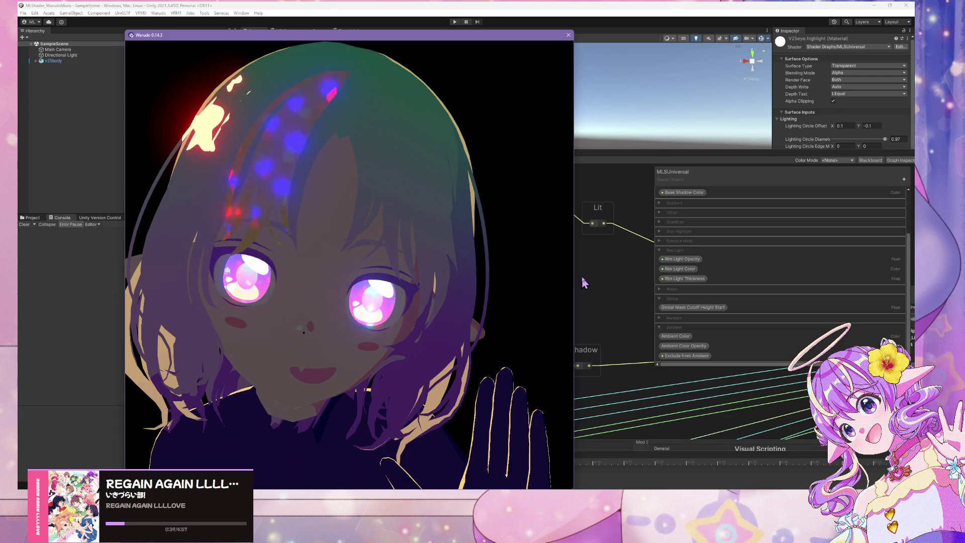
pyautogui.click(661, 302)
pyautogui.moveTo(660, 302)
pyautogui.mouseDown()
pyautogui.moveTo(668, 312)
pyautogui.moveTo(663, 335)
pyautogui.mouseUp()
pyautogui.scroll(2, 684, 276)
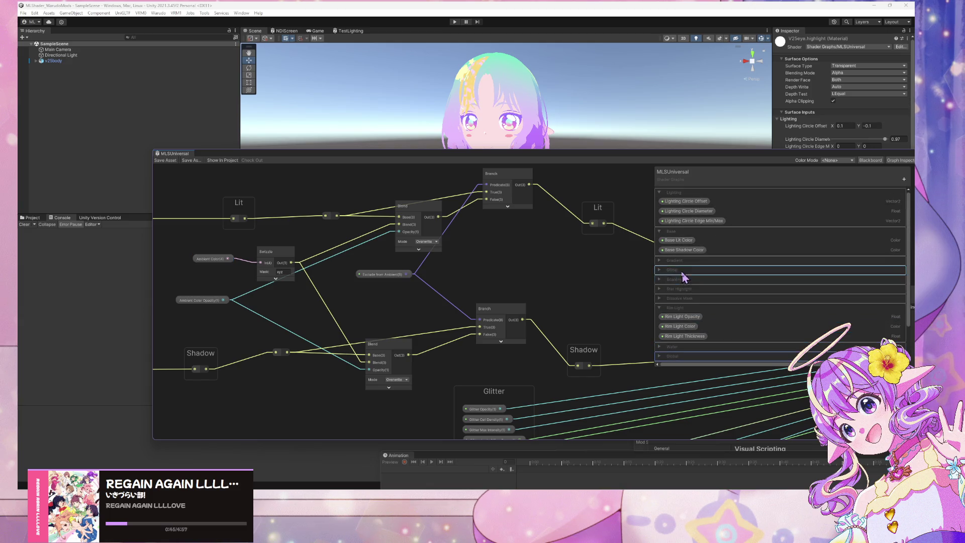
# - Add a new Vector 2 property to the Blackboard and move it down toward Ambient
pyautogui.moveTo(553, 224); pyautogui.dragTo(477, 266)
pyautogui.scroll(4, 477, 262)
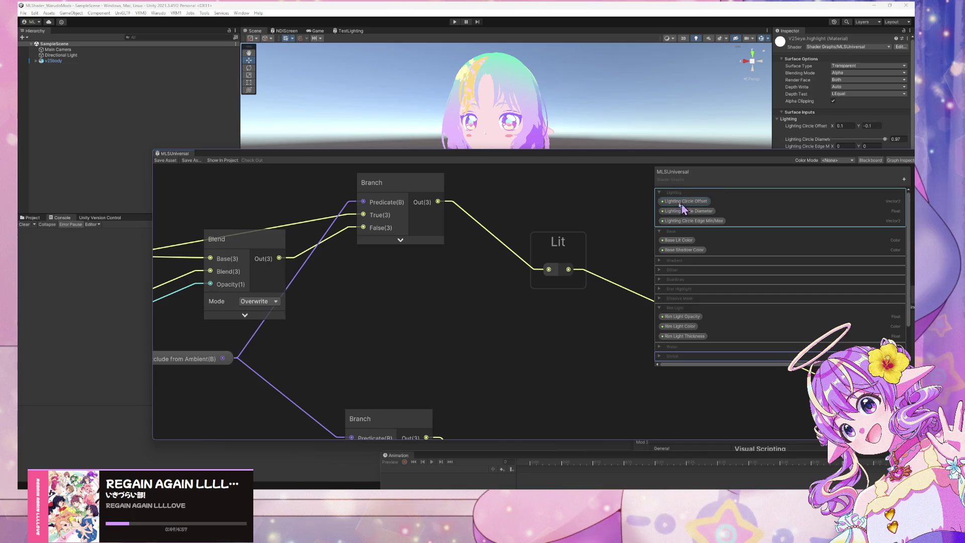
pyautogui.moveTo(582, 196); pyautogui.dragTo(528, 216)
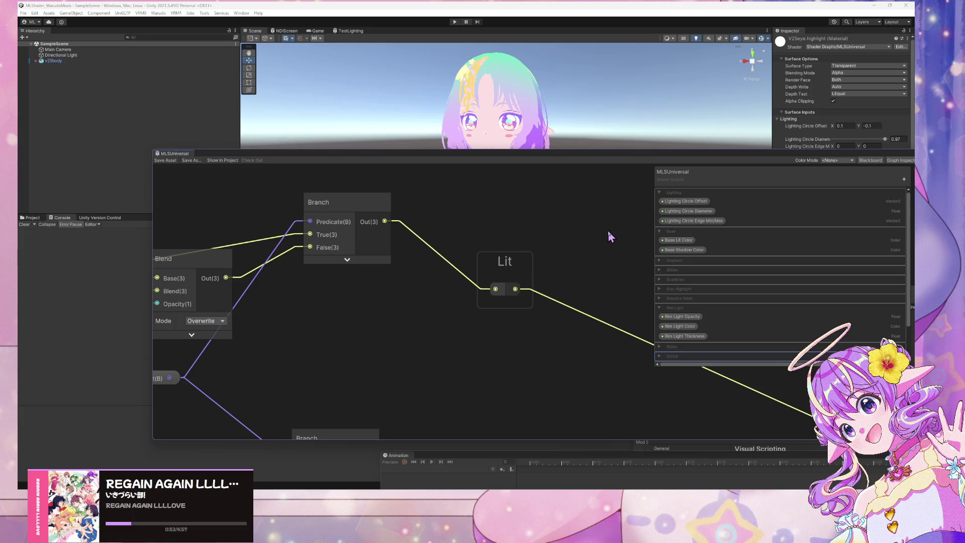
pyautogui.click(904, 179)
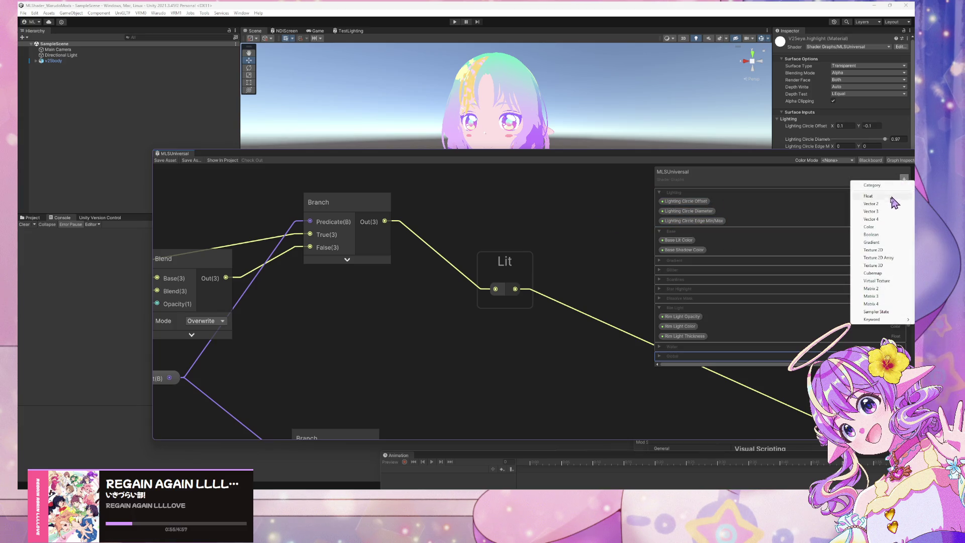
pyautogui.click(890, 210)
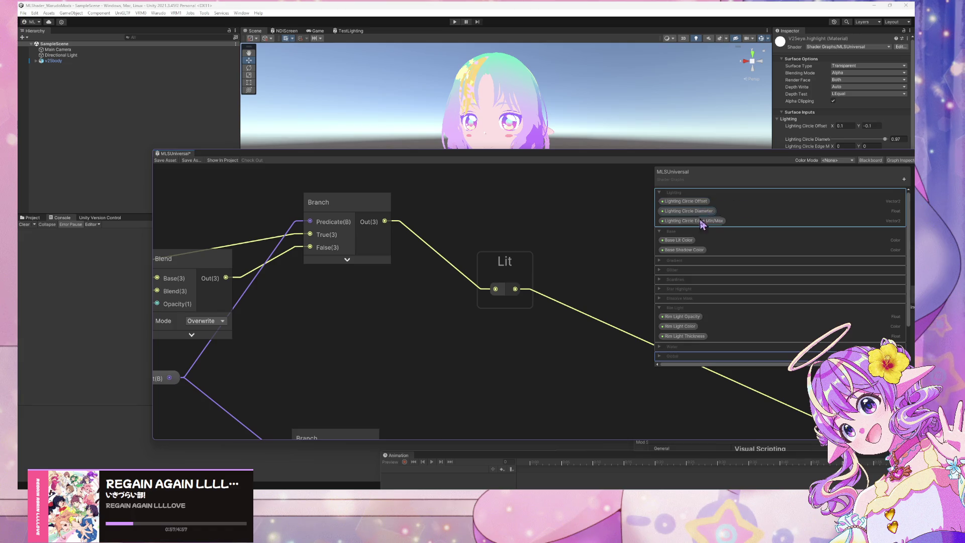
pyautogui.click(740, 246)
pyautogui.moveTo(739, 246)
pyautogui.mouseDown()
pyautogui.moveTo(685, 252)
pyautogui.moveTo(650, 345)
pyautogui.moveTo(716, 327)
pyautogui.moveTo(709, 342)
pyautogui.moveTo(735, 254)
pyautogui.moveTo(684, 318)
pyautogui.moveTo(665, 325)
pyautogui.mouseUp()
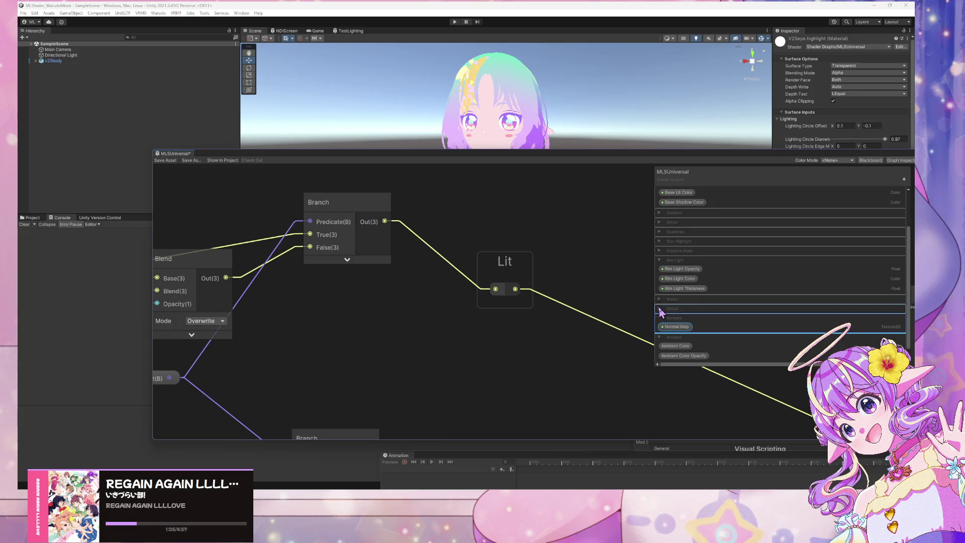
# - Expand the Global, Water, Scanlines, Star Highlight and Dissolve Mask categories, briefly checking Gradient and Glitter
pyautogui.click(659, 308)
pyautogui.click(660, 300)
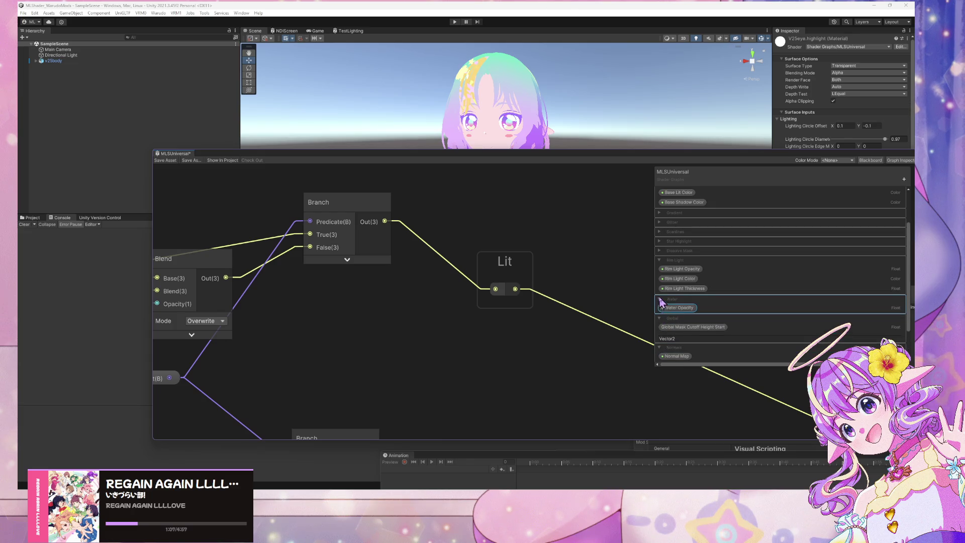
pyautogui.click(660, 213)
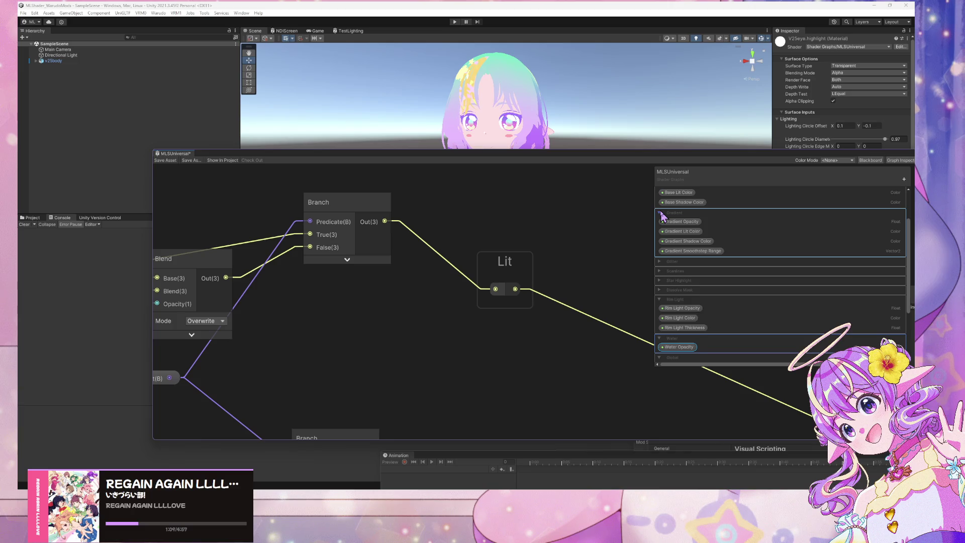
pyautogui.click(661, 216)
pyautogui.scroll(2, 664, 216)
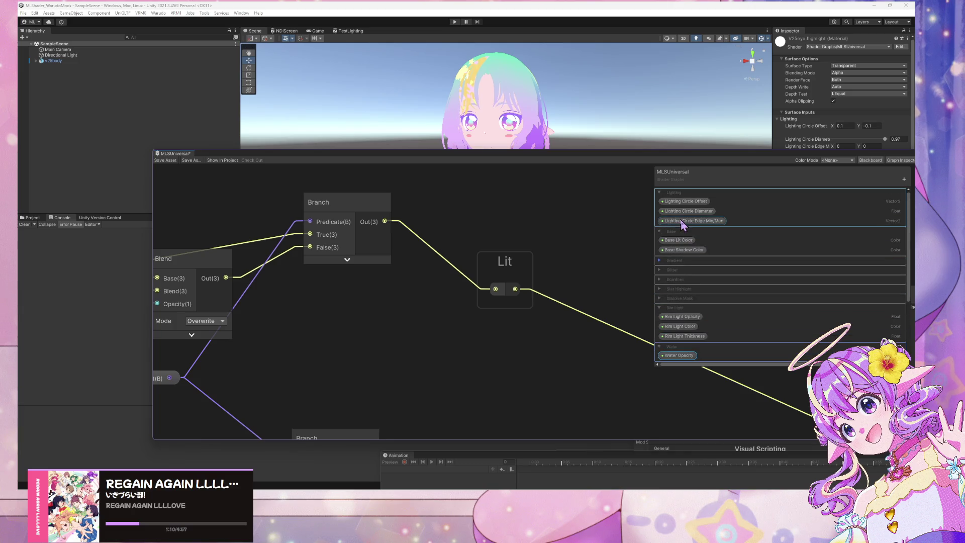
pyautogui.click(660, 271)
pyautogui.click(659, 271)
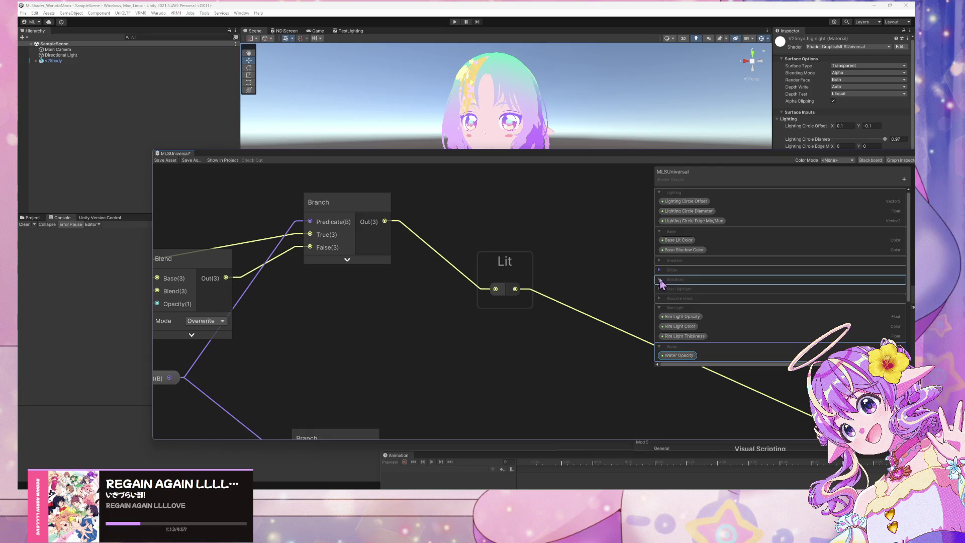
pyautogui.click(659, 279)
pyautogui.click(659, 279)
pyautogui.click(661, 288)
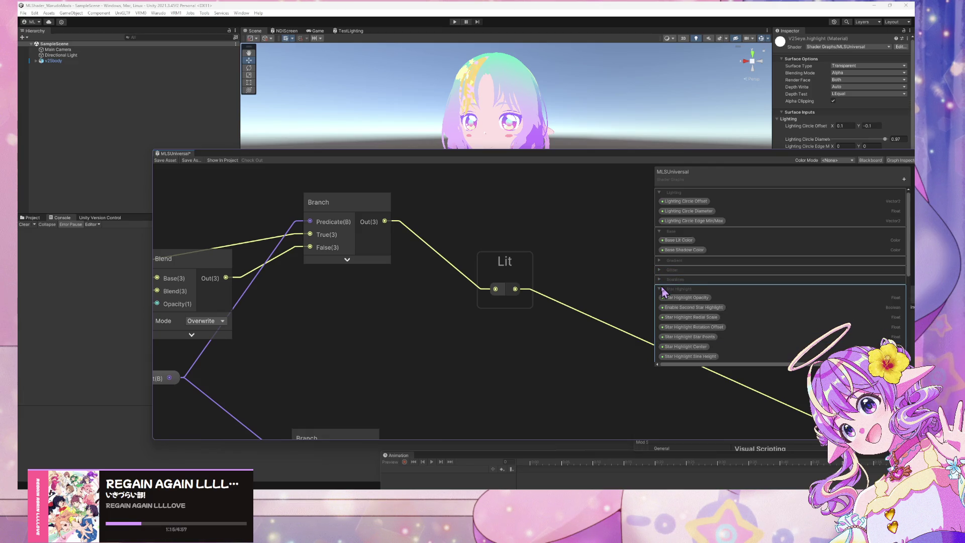
pyautogui.click(660, 289)
pyautogui.click(661, 298)
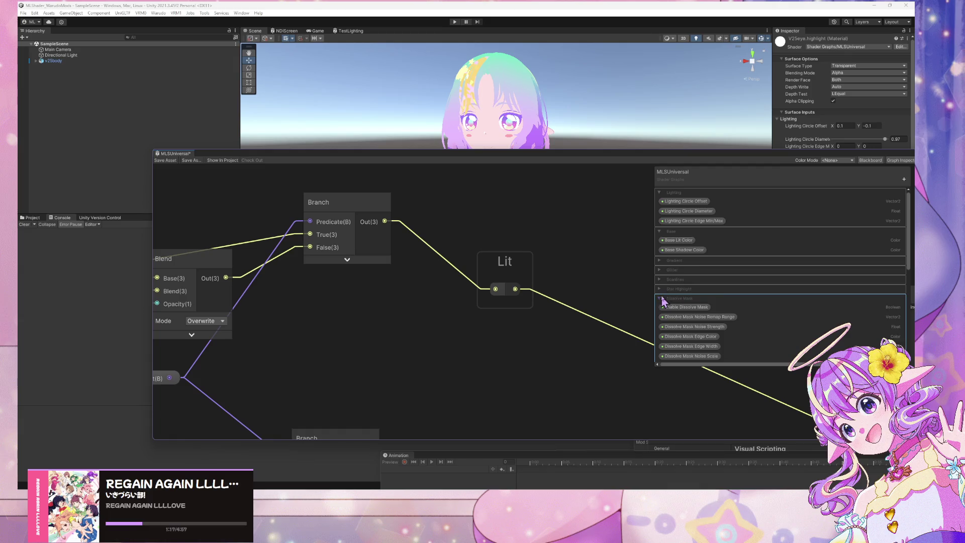
pyautogui.scroll(-4, 739, 292)
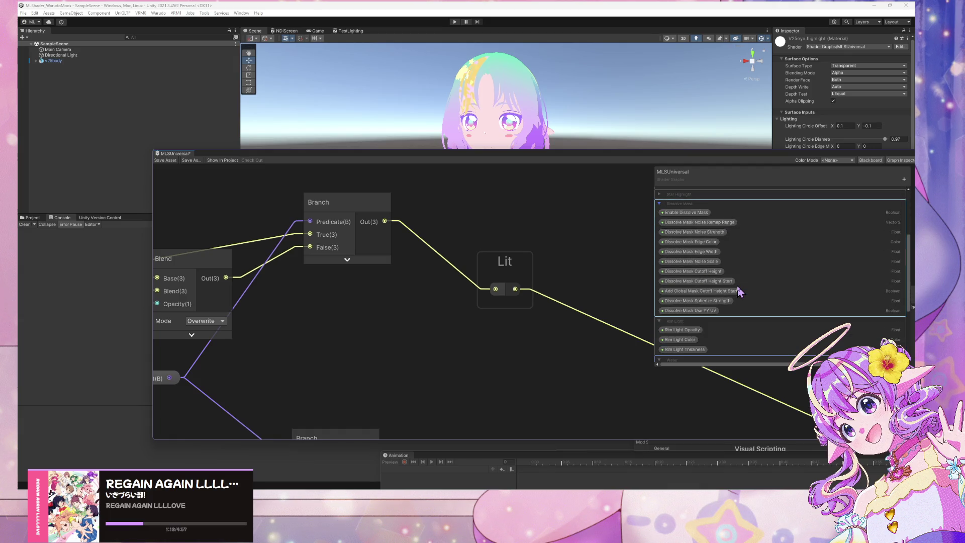
pyautogui.scroll(3, 739, 292)
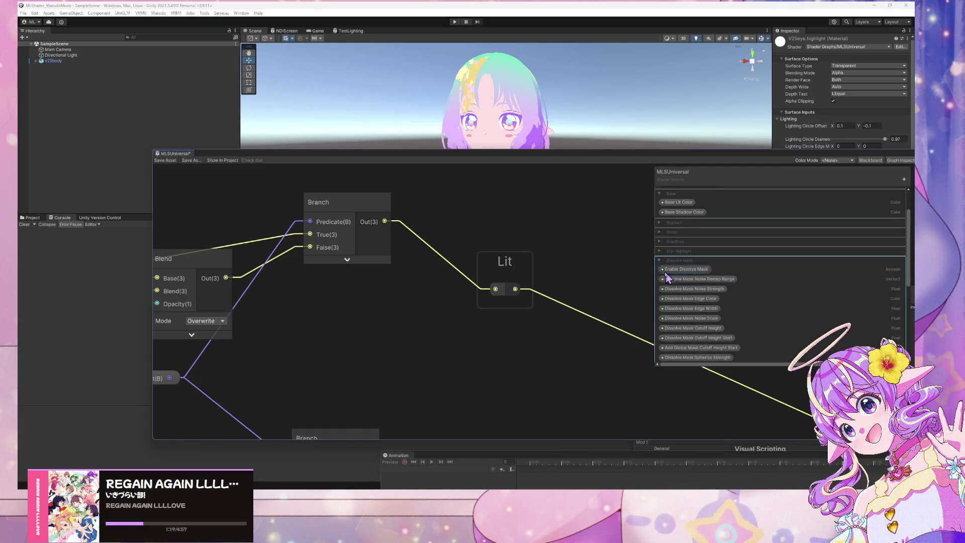
# - Collapse the Dissolve Mask, Normals, Global and Ambient property groups
pyautogui.click(659, 261)
pyautogui.scroll(-2, 709, 283)
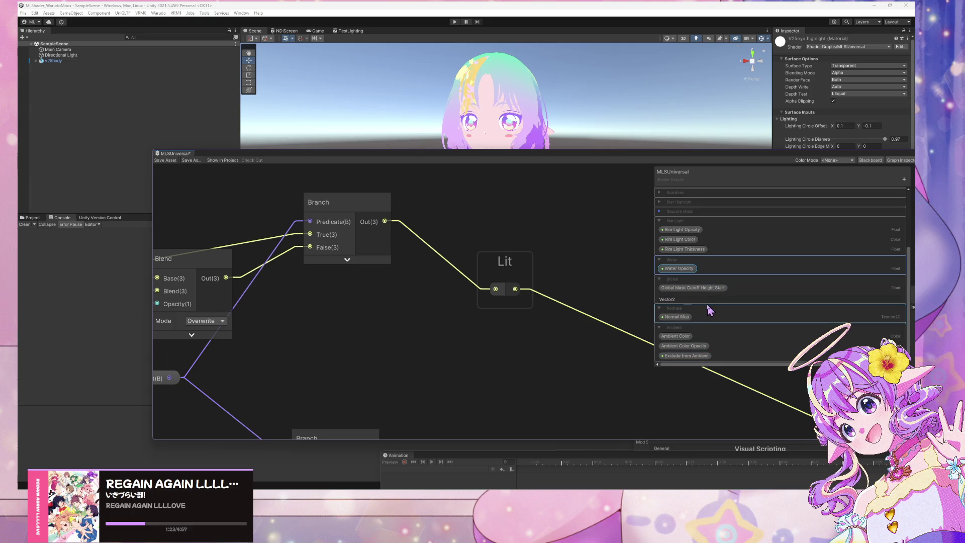
pyautogui.moveTo(710, 311); pyautogui.dragTo(684, 318)
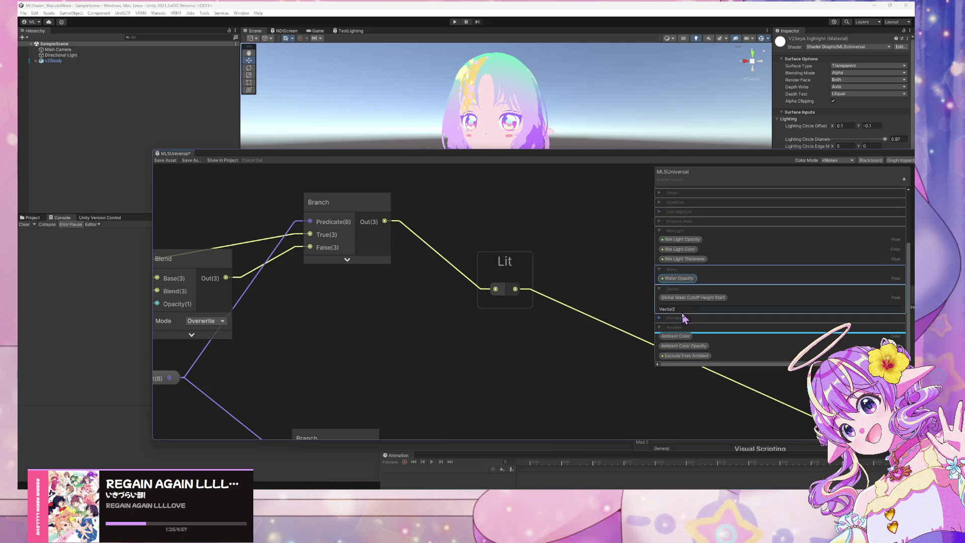
pyautogui.click(660, 291)
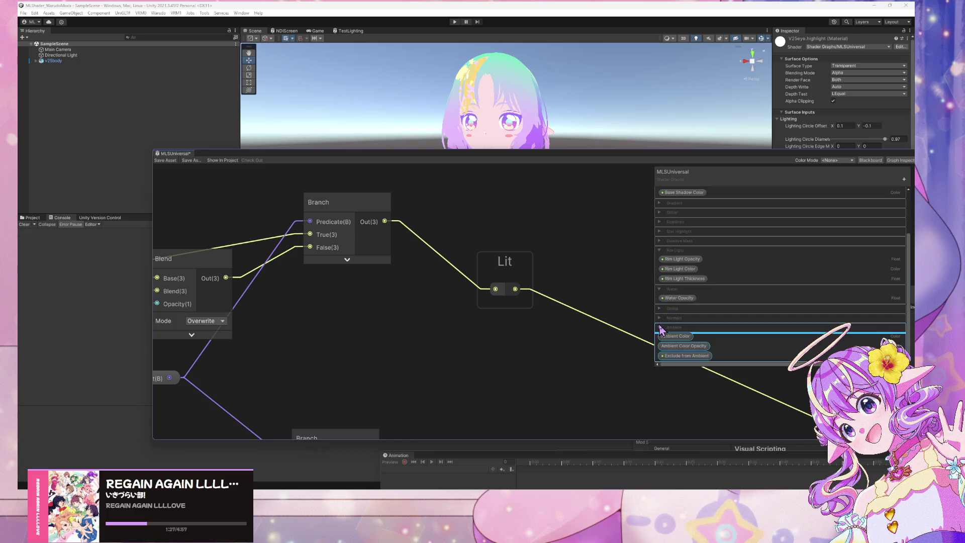
pyautogui.click(660, 328)
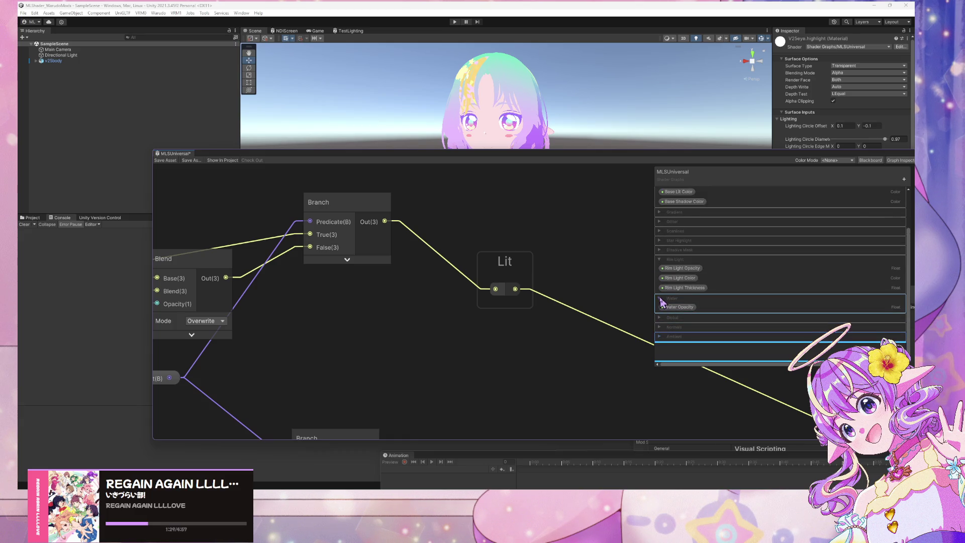
pyautogui.scroll(5, 729, 211)
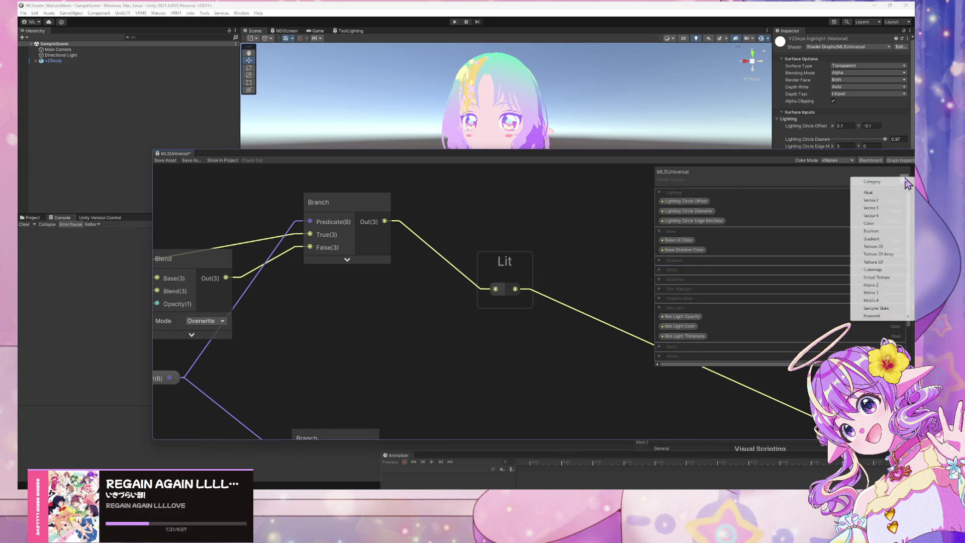
# - Add a Vector 2 property named 'Global Lightning Circle Offset' and move it to the top of the Lighting category
pyautogui.click(892, 201)
pyautogui.click(893, 207)
pyautogui.moveTo(894, 208)
pyautogui.mouseDown()
pyautogui.moveTo(734, 267)
pyautogui.moveTo(724, 353)
pyautogui.moveTo(689, 347)
pyautogui.moveTo(703, 372)
pyautogui.mouseUp()
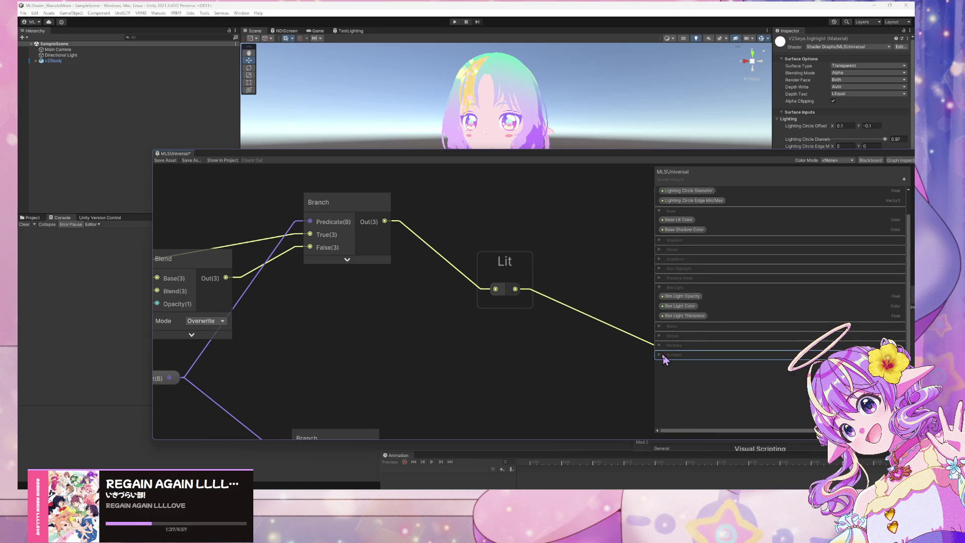
pyautogui.click(660, 355)
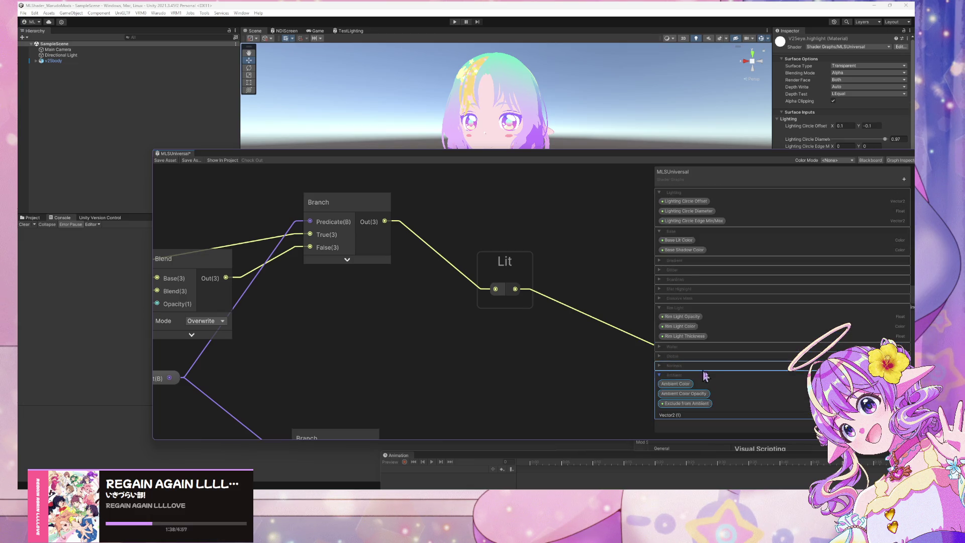
pyautogui.doubleClick(689, 415)
pyautogui.press('BackSpace')
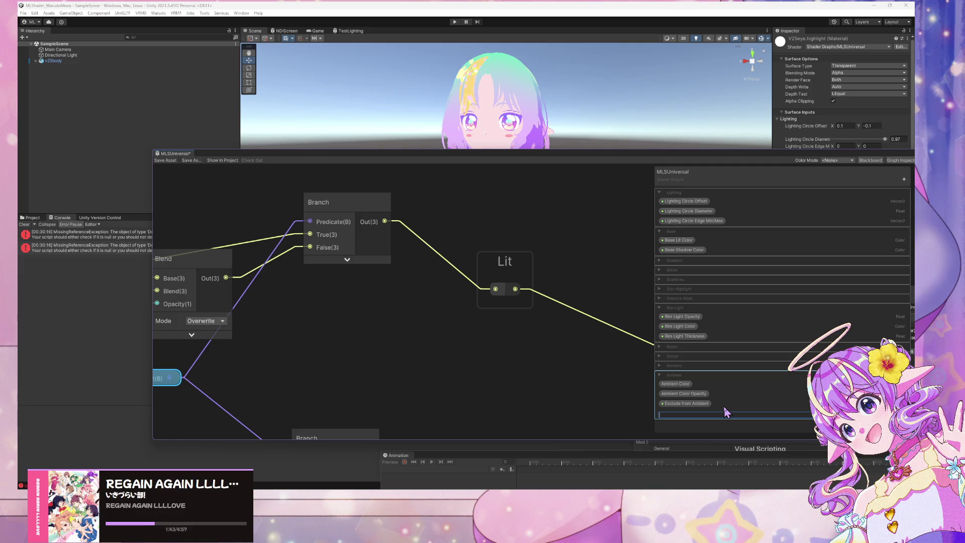
pyautogui.write('Global ')
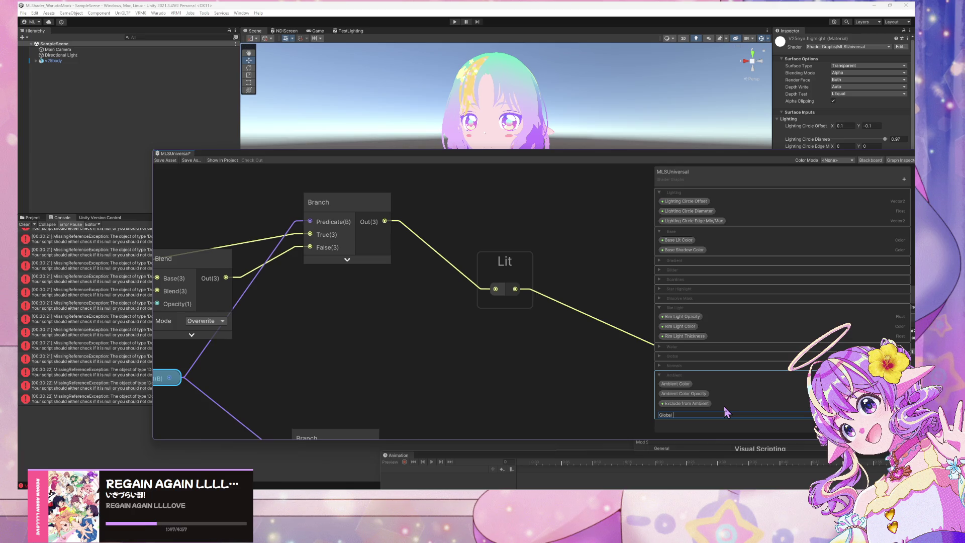
pyautogui.write('Lightni')
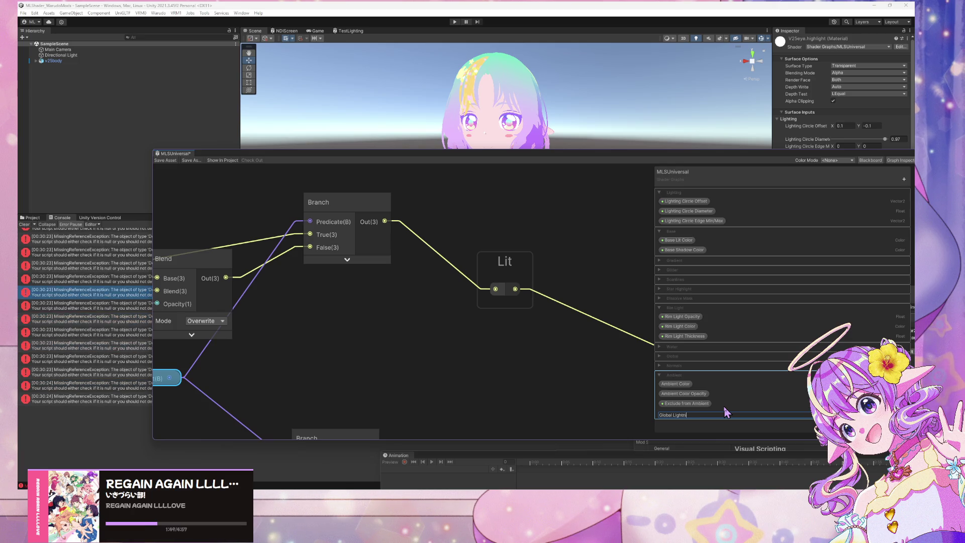
pyautogui.write('ng Circle Offset')
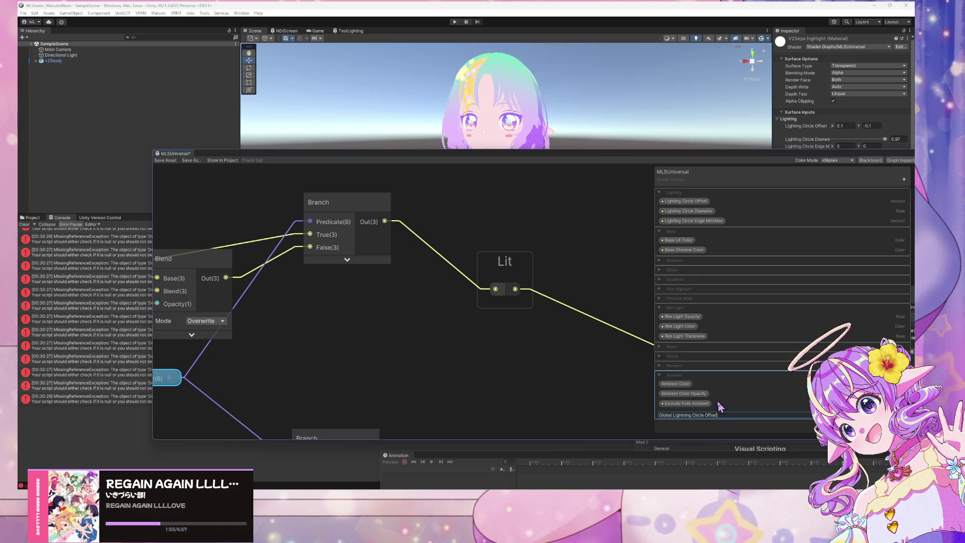
pyautogui.press('Return')
pyautogui.moveTo(717, 413)
pyautogui.mouseDown()
pyautogui.moveTo(713, 222)
pyautogui.moveTo(692, 197)
pyautogui.mouseUp()
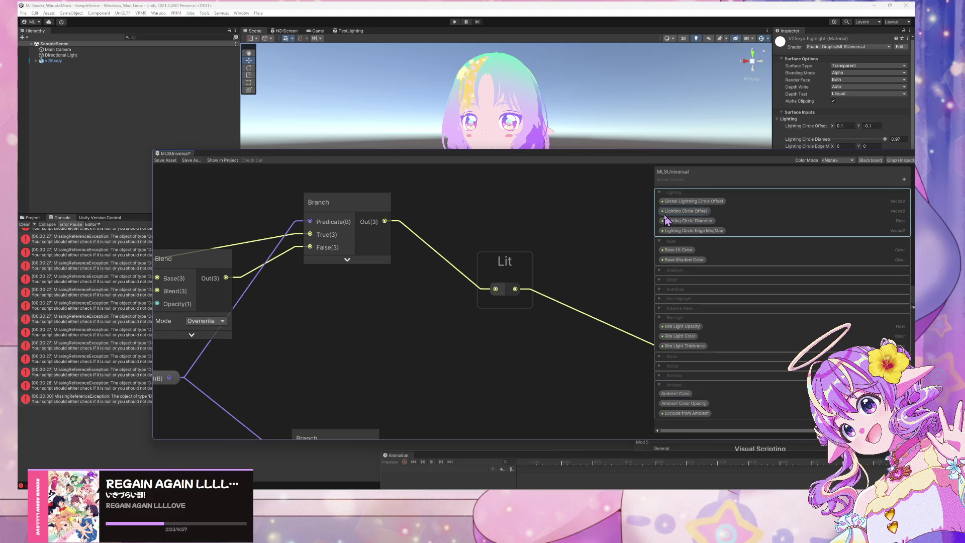
# - Override Global Lightning Circle Offset's declaration, untick Exposed, and set Shader Declaration to Global
pyautogui.click(718, 201)
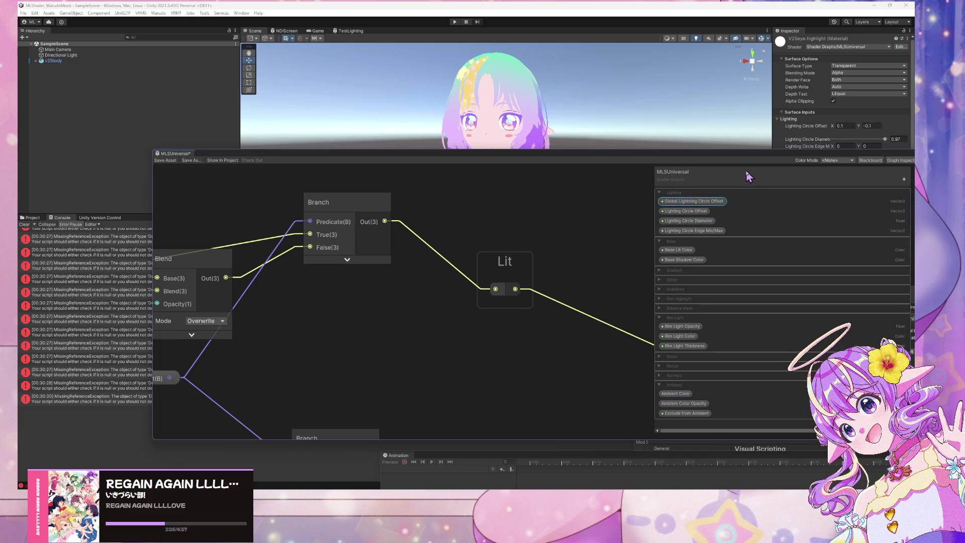
pyautogui.moveTo(749, 177); pyautogui.dragTo(584, 166)
pyautogui.moveTo(885, 299); pyautogui.dragTo(824, 233)
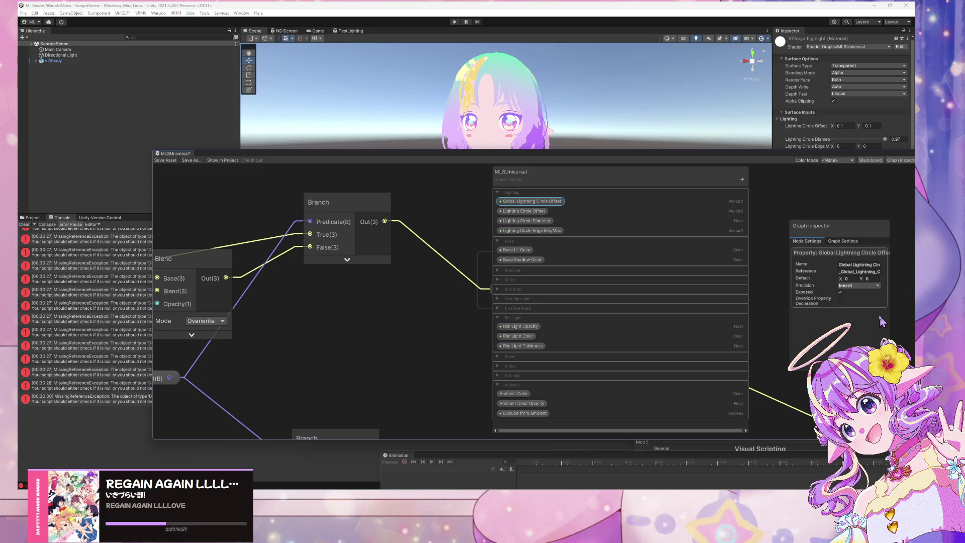
pyautogui.click(840, 301)
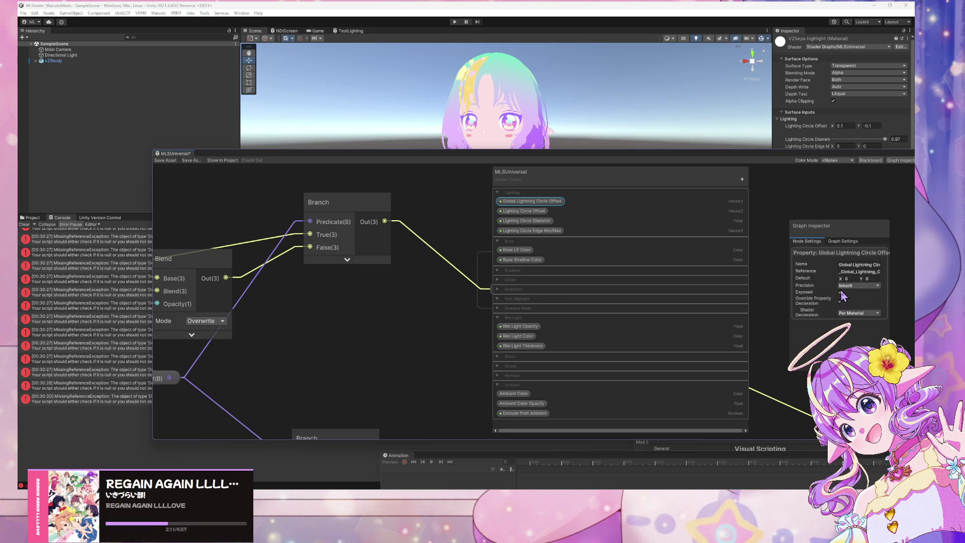
pyautogui.click(839, 292)
pyautogui.click(858, 314)
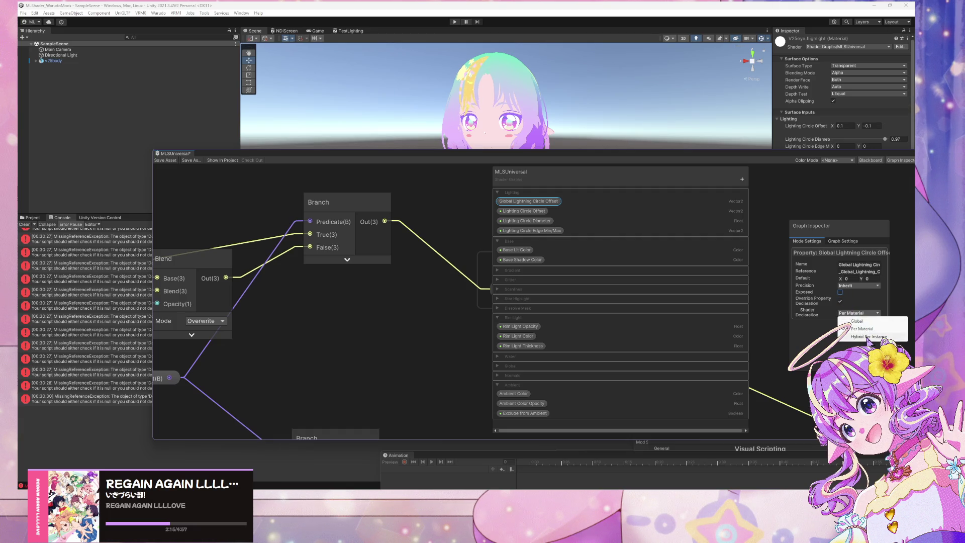
pyautogui.click(865, 323)
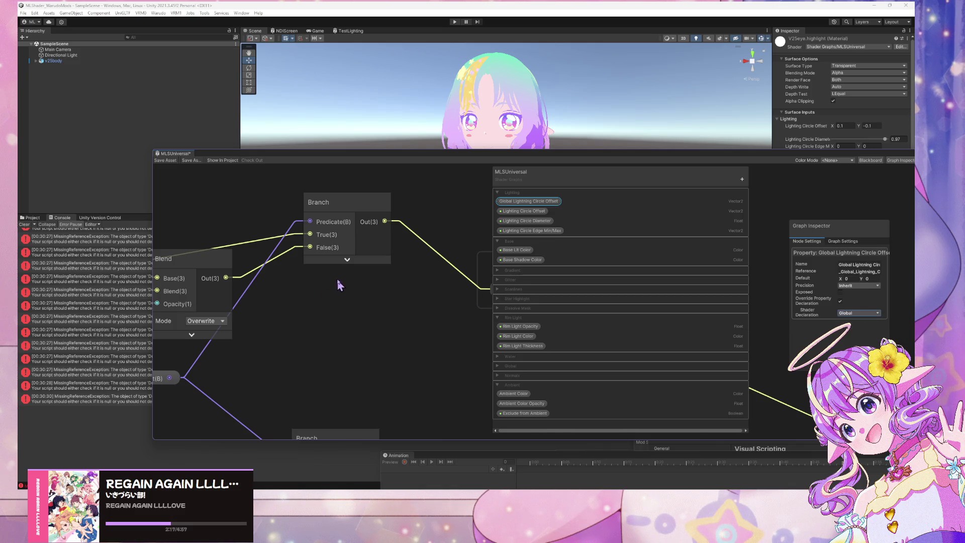
pyautogui.scroll(-5, 337, 279)
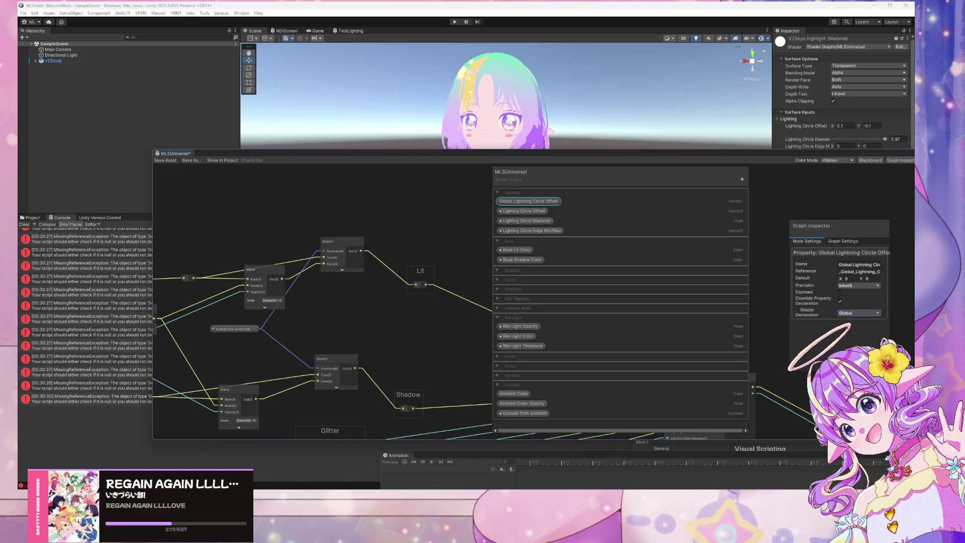
pyautogui.click(26, 224)
pyautogui.moveTo(442, 219); pyautogui.dragTo(360, 252)
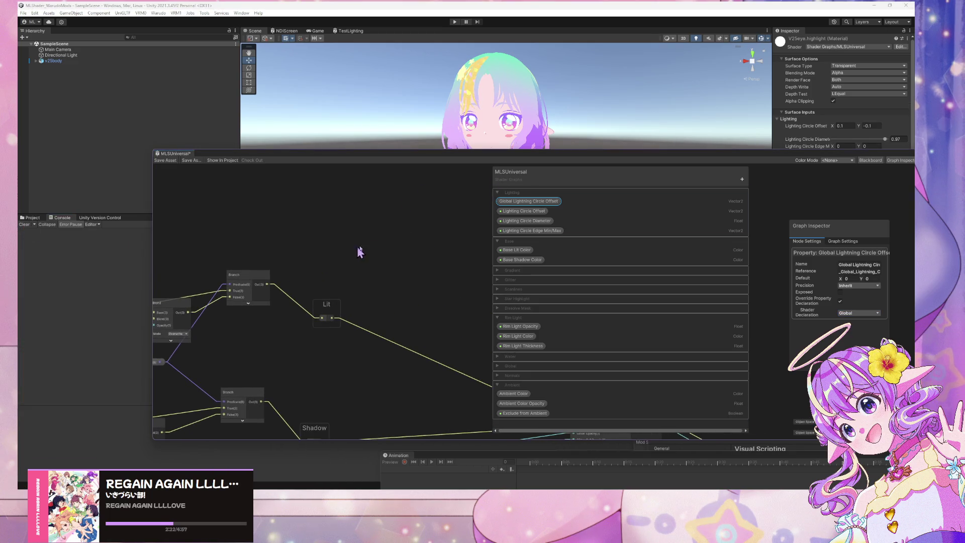
# - Add a Vector 2 property named 'Exclude from Global Lightning Circle Offset'
pyautogui.click(739, 180)
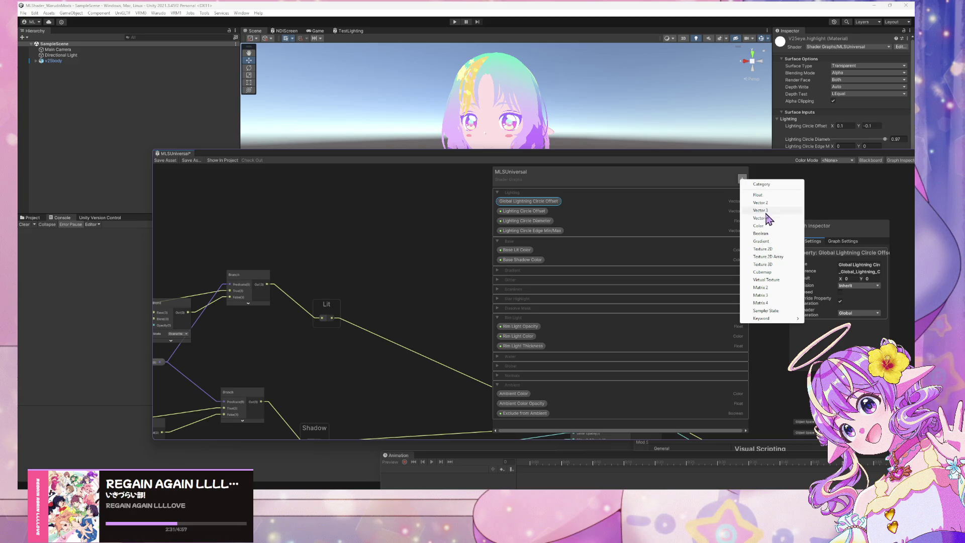
pyautogui.click(769, 203)
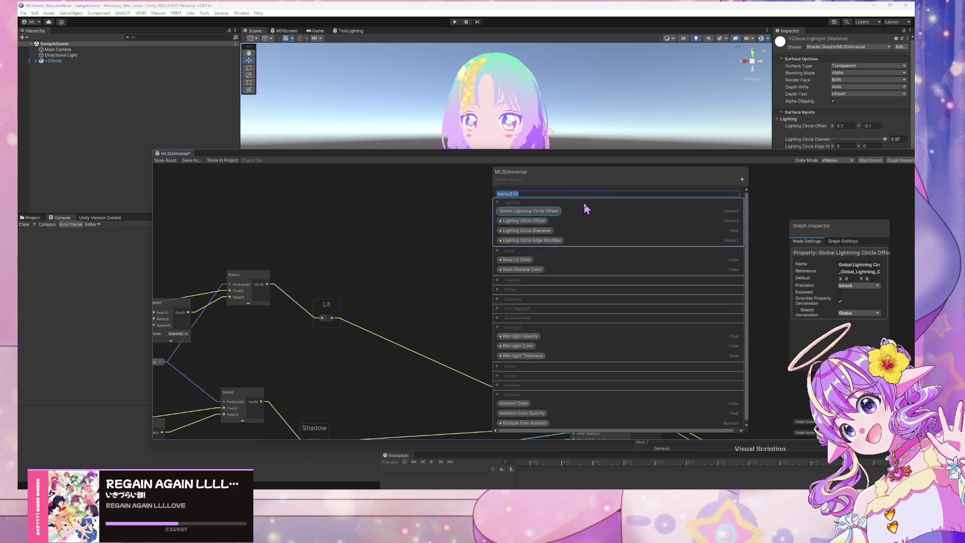
pyautogui.write('Exclude F')
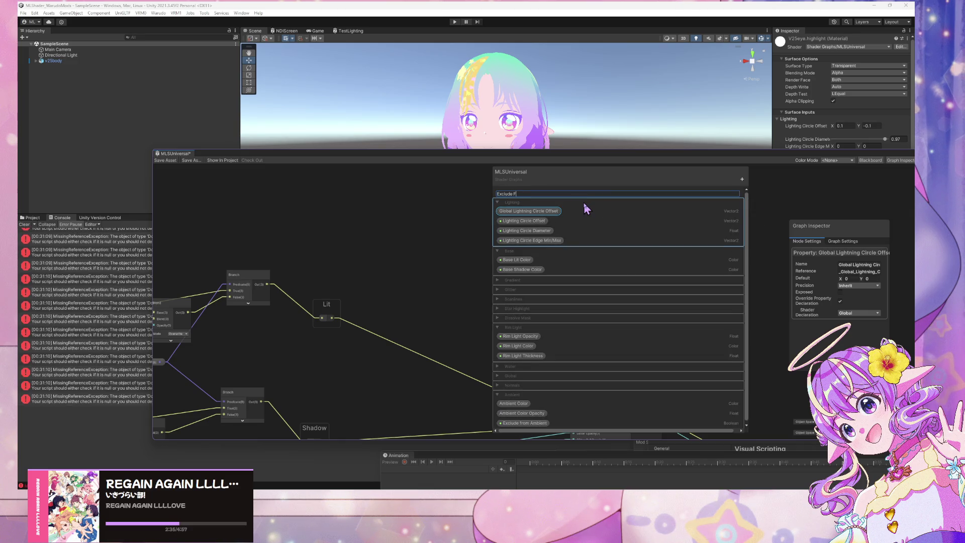
pyautogui.press('BackSpace')
pyautogui.write('from ')
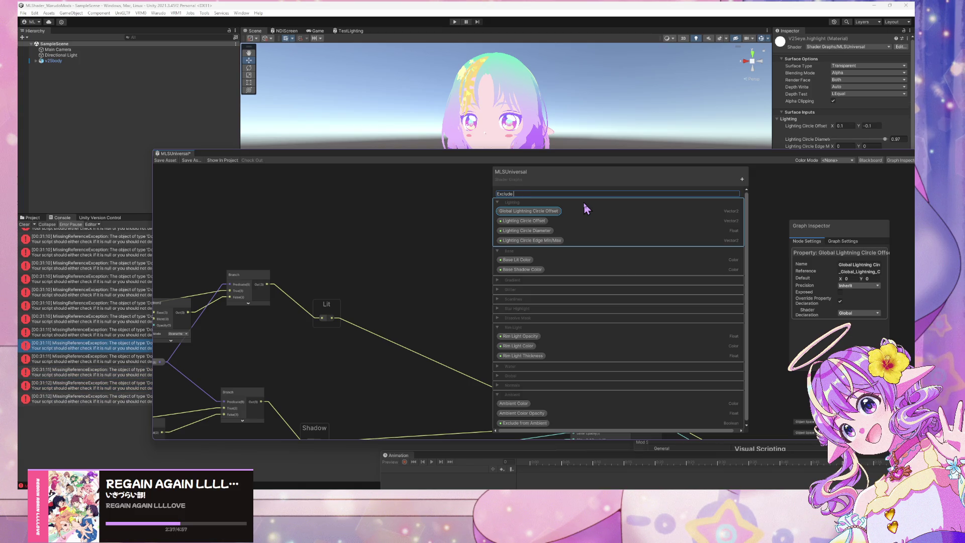
pyautogui.write('Global')
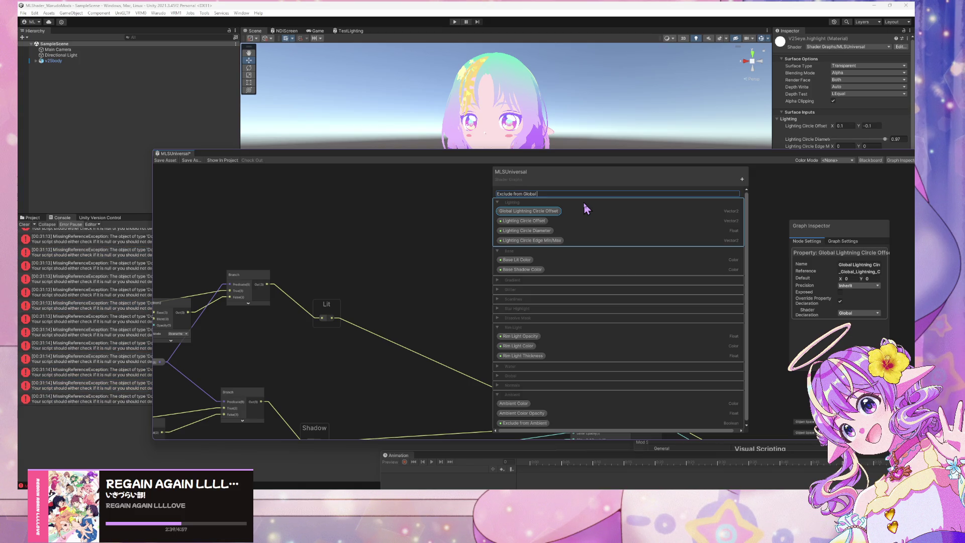
pyautogui.write(' Lightn')
pyautogui.write('ing')
pyautogui.write(' Circle Offset')
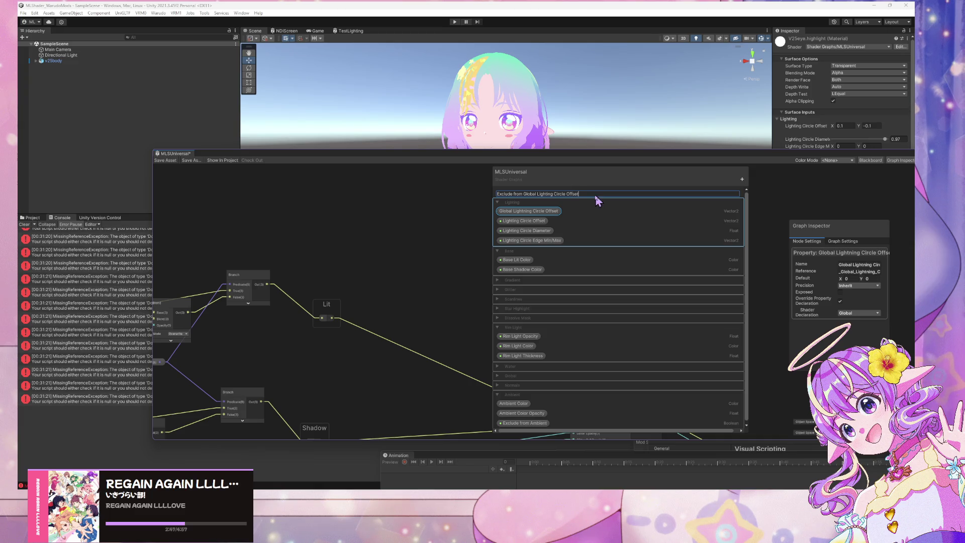
pyautogui.press('Return')
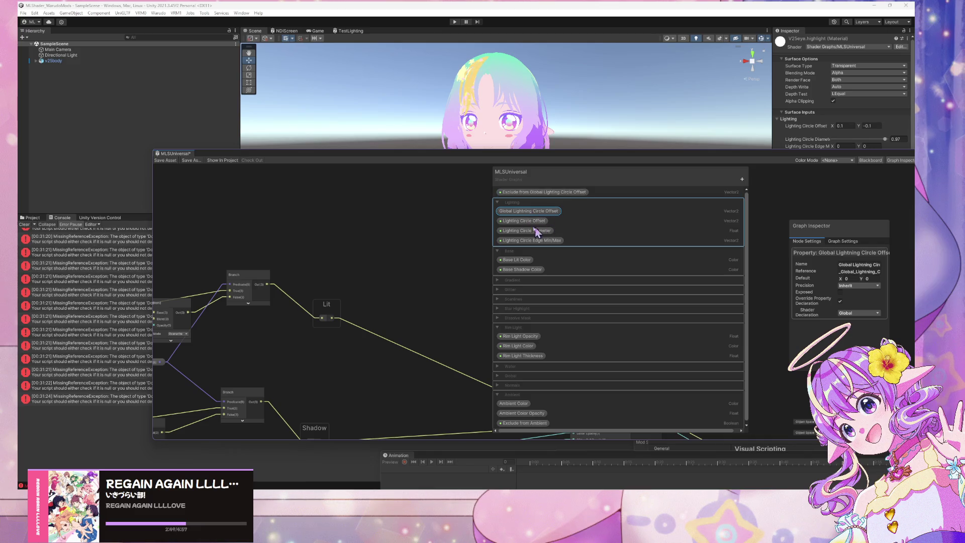
# - Rename 'Global Lightning Circle Offset' to 'Global Lighting Circle Offset'
pyautogui.doubleClick(530, 223)
pyautogui.doubleClick(534, 211)
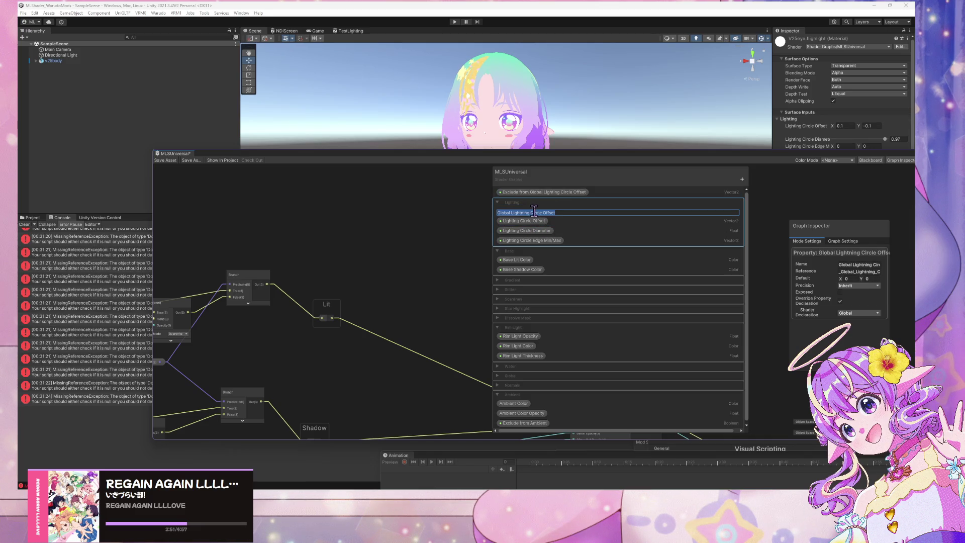
pyautogui.press('Left')
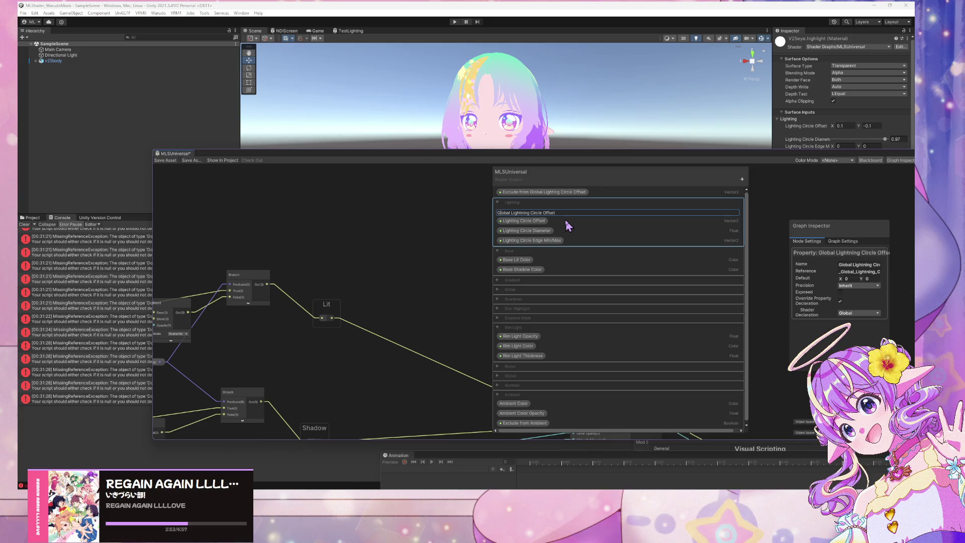
pyautogui.press('Right')
pyautogui.press('Right')
pyautogui.press('Right')
pyautogui.press('Delete')
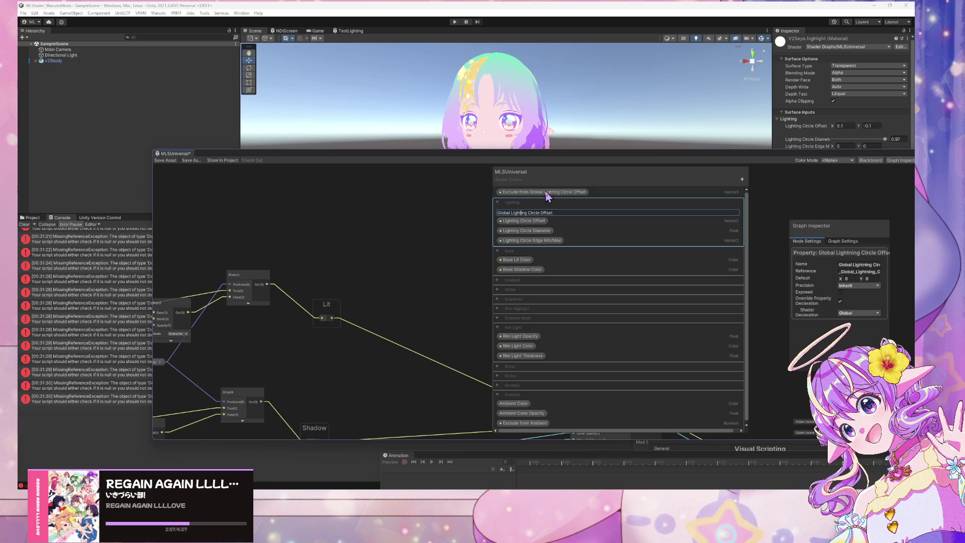
pyautogui.press('Return')
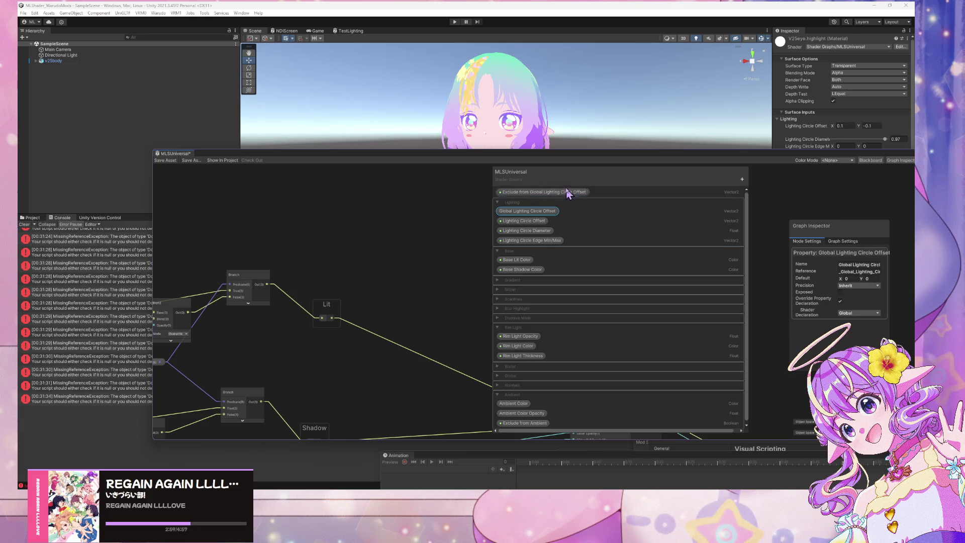
# - Move the Vector 2 Exclude property into the Lighting category, then delete it
pyautogui.moveTo(568, 193)
pyautogui.mouseDown()
pyautogui.moveTo(532, 195)
pyautogui.moveTo(532, 225)
pyautogui.moveTo(536, 218)
pyautogui.mouseUp()
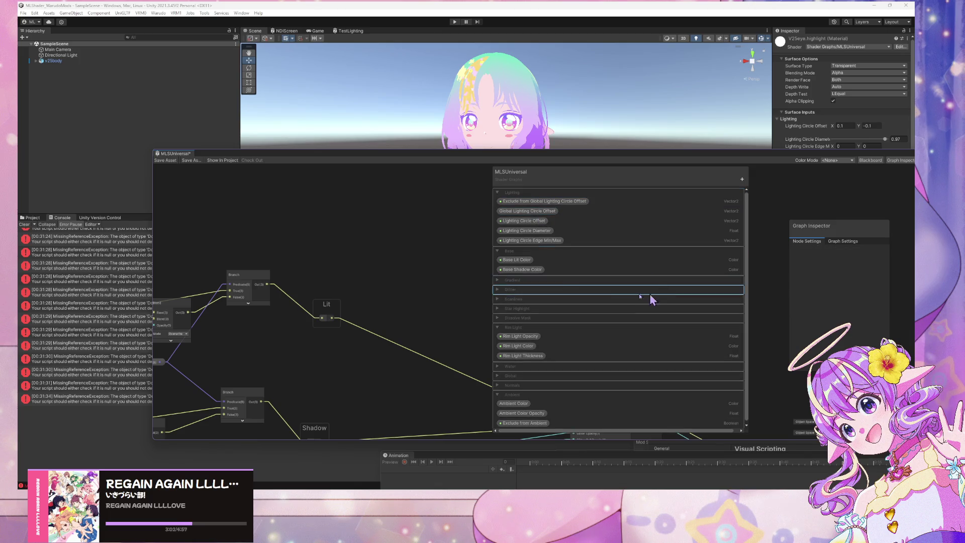
pyautogui.click(558, 201)
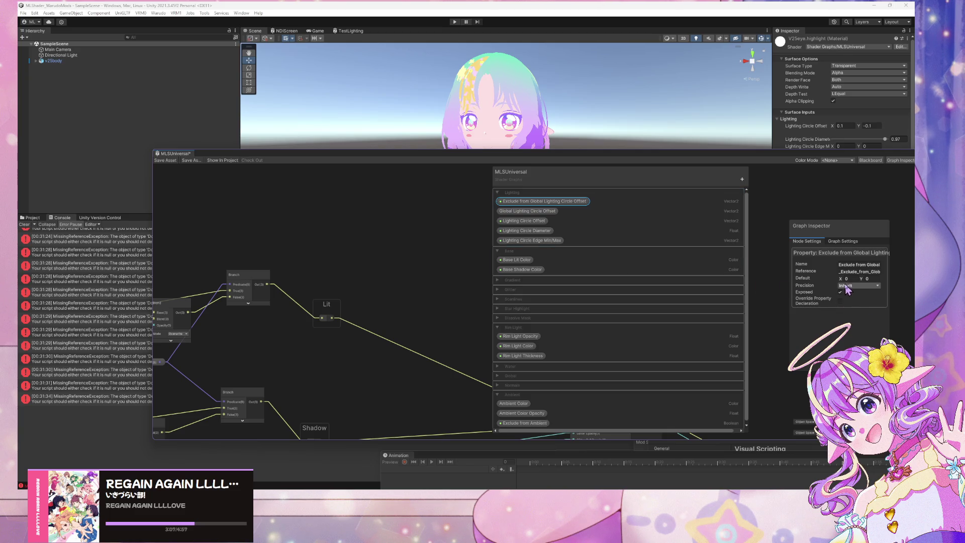
pyautogui.rightClick(562, 201)
pyautogui.click(596, 224)
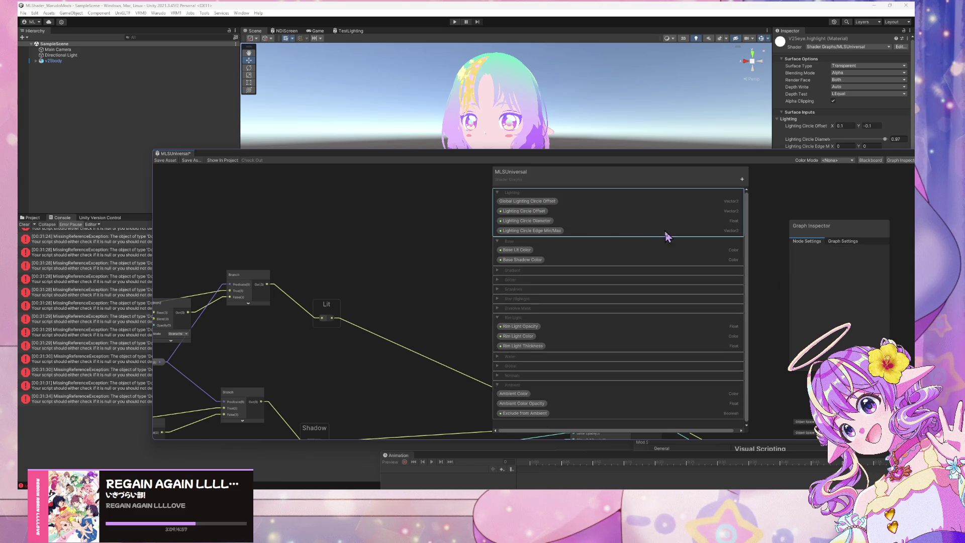
# - Add a Boolean property named 'Exclude from Global Lighting Circle Offset'
pyautogui.click(842, 241)
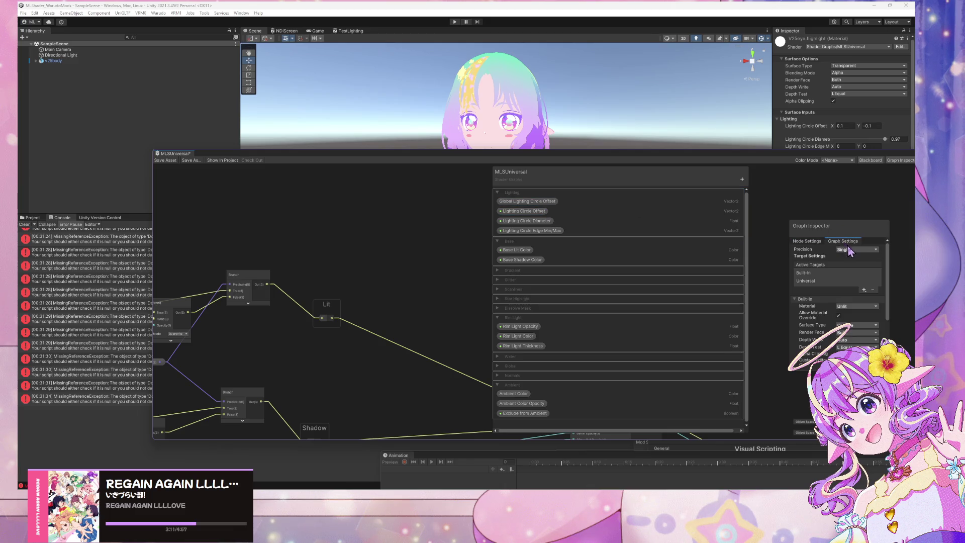
pyautogui.click(741, 179)
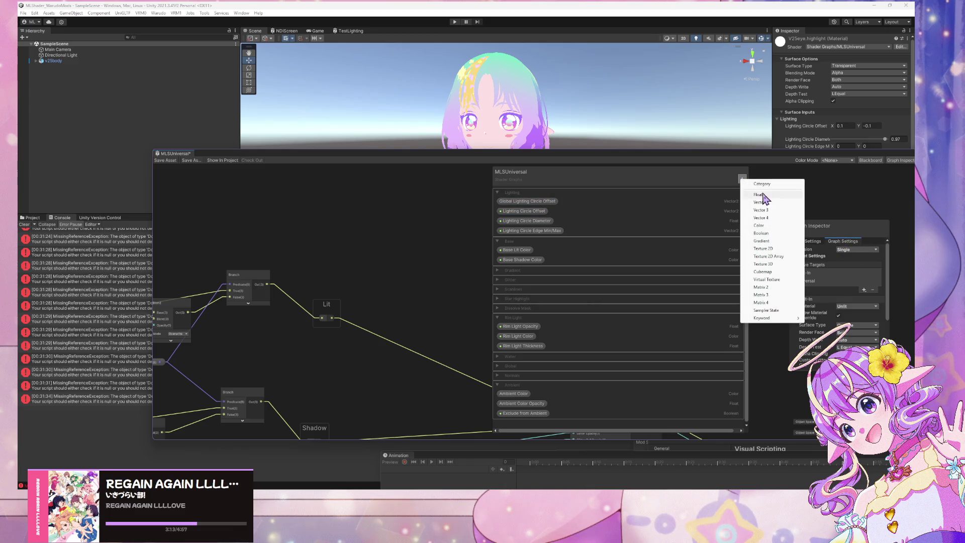
pyautogui.click(760, 233)
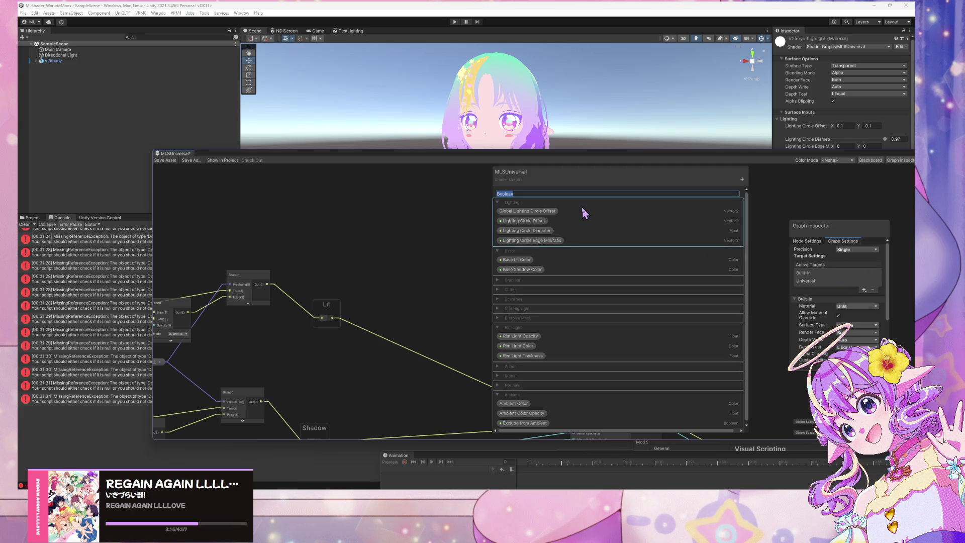
pyautogui.write('Exclude fr')
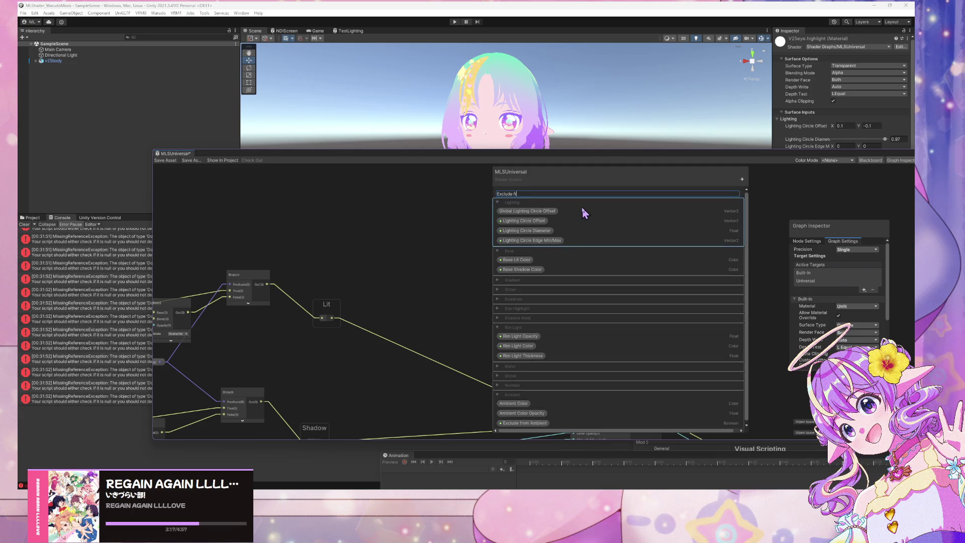
pyautogui.write('om Global Lighting Circle Offs')
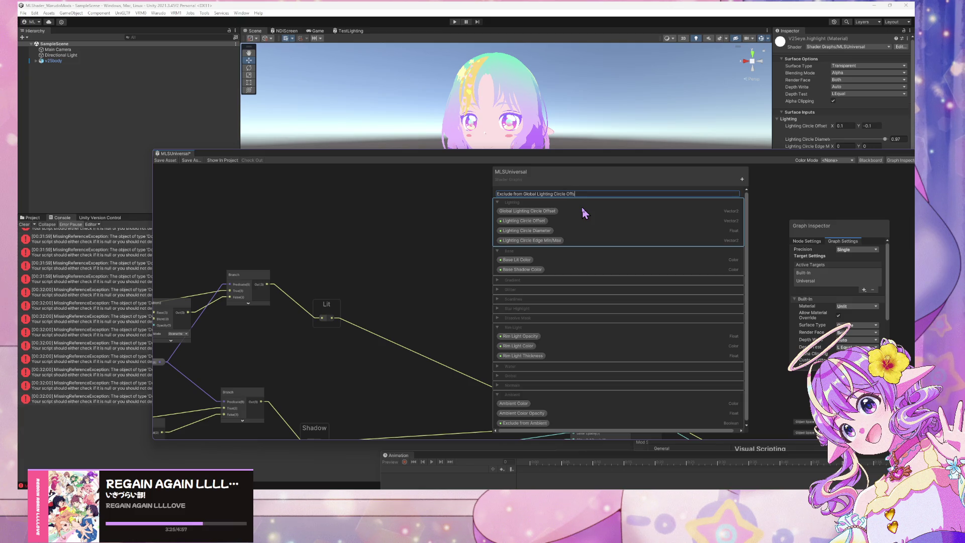
pyautogui.write('et')
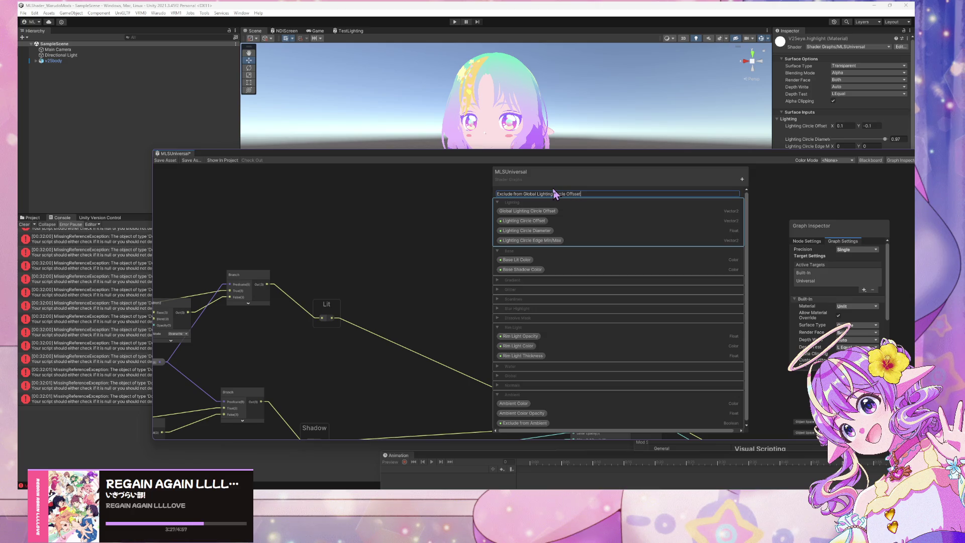
pyautogui.press('Return')
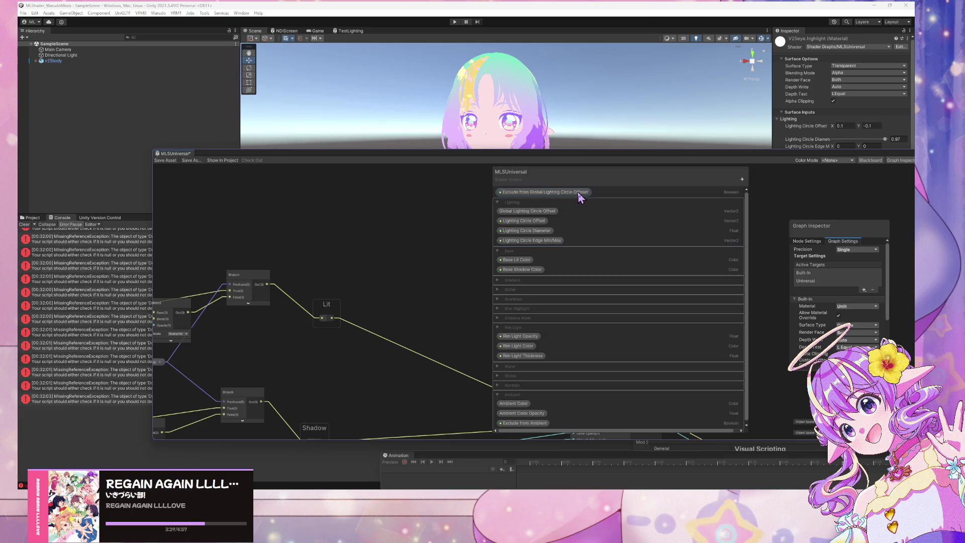
# - Move the Boolean Exclude property to the top of the Lighting category
pyautogui.doubleClick(580, 194)
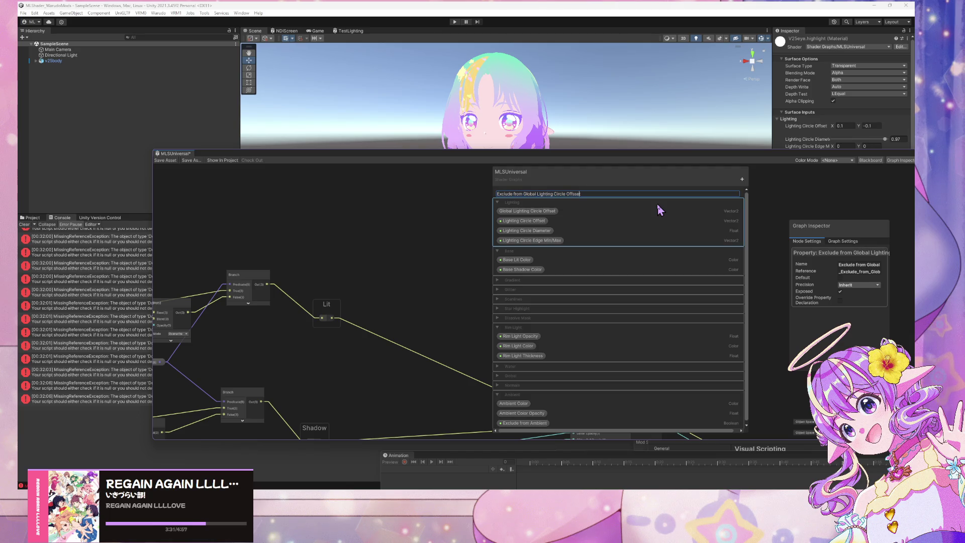
pyautogui.press('Left')
pyautogui.press('Left')
pyautogui.press('Left')
pyautogui.press('Return')
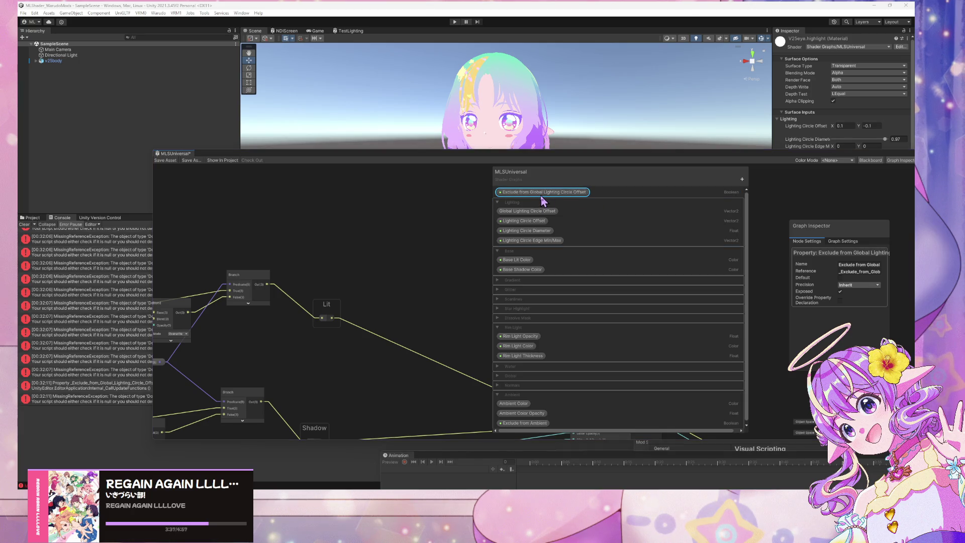
pyautogui.moveTo(541, 193); pyautogui.dragTo(540, 213)
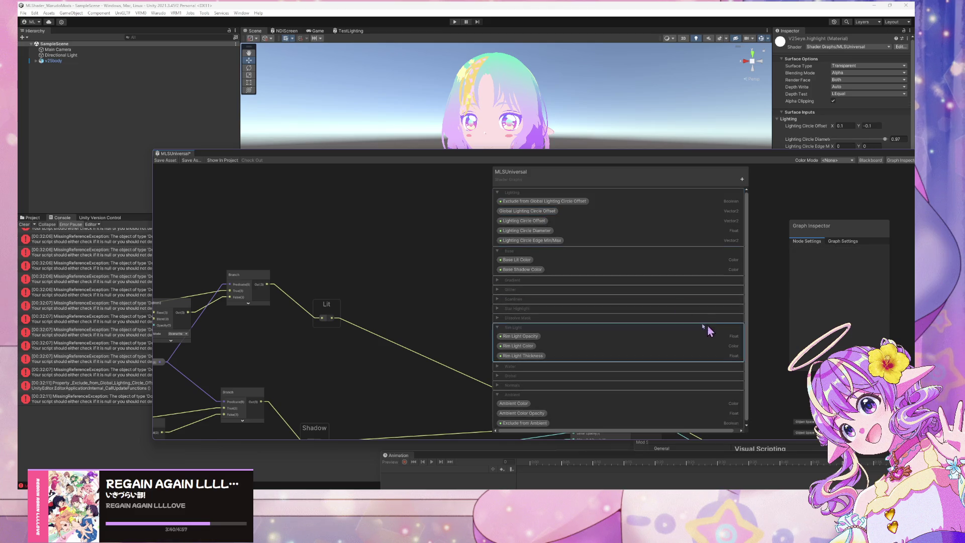
pyautogui.click(547, 205)
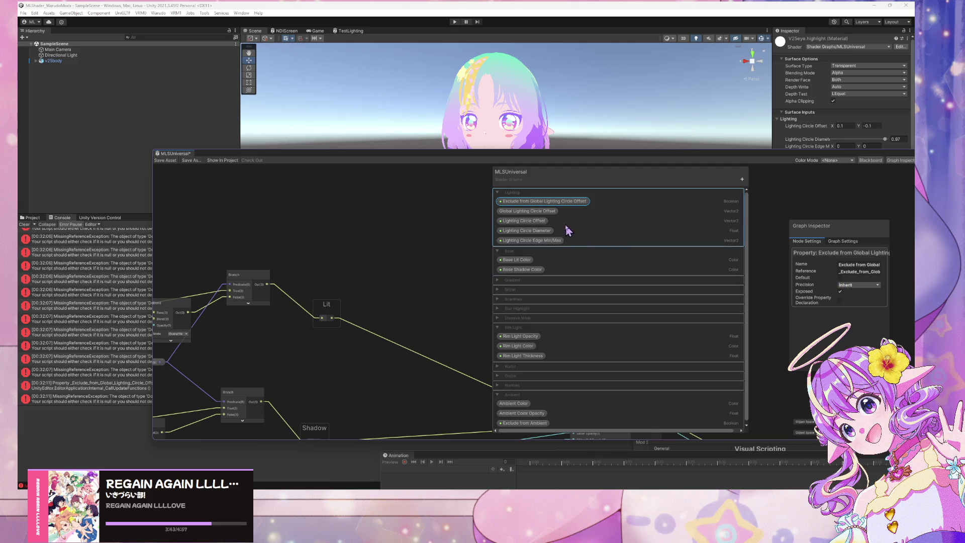
pyautogui.moveTo(403, 294); pyautogui.dragTo(278, 194)
pyautogui.scroll(-2, 407, 247)
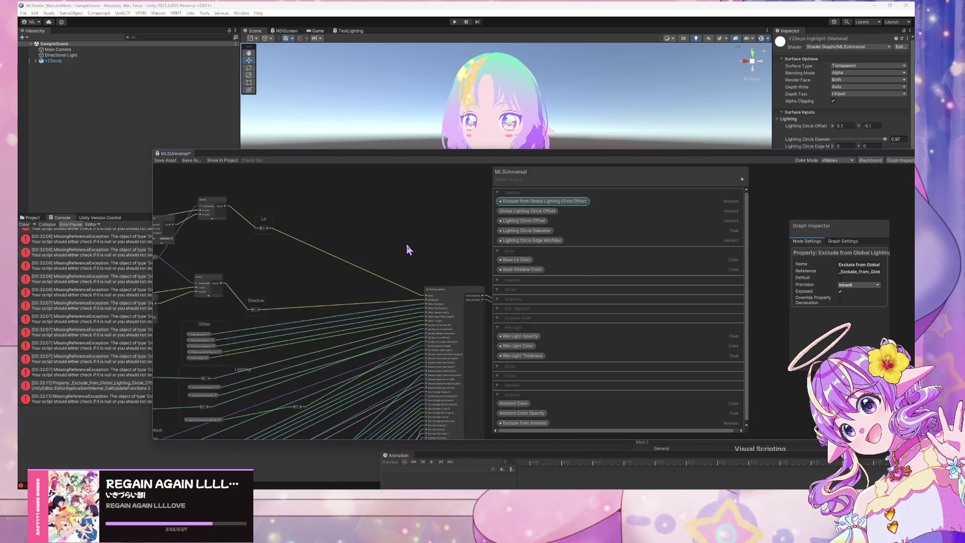
# - Create an Add node in the Lighting group fed by Lighting Circle Offset
pyautogui.scroll(3, 303, 227)
pyautogui.scroll(2, 348, 265)
pyautogui.moveTo(345, 273); pyautogui.dragTo(430, 201)
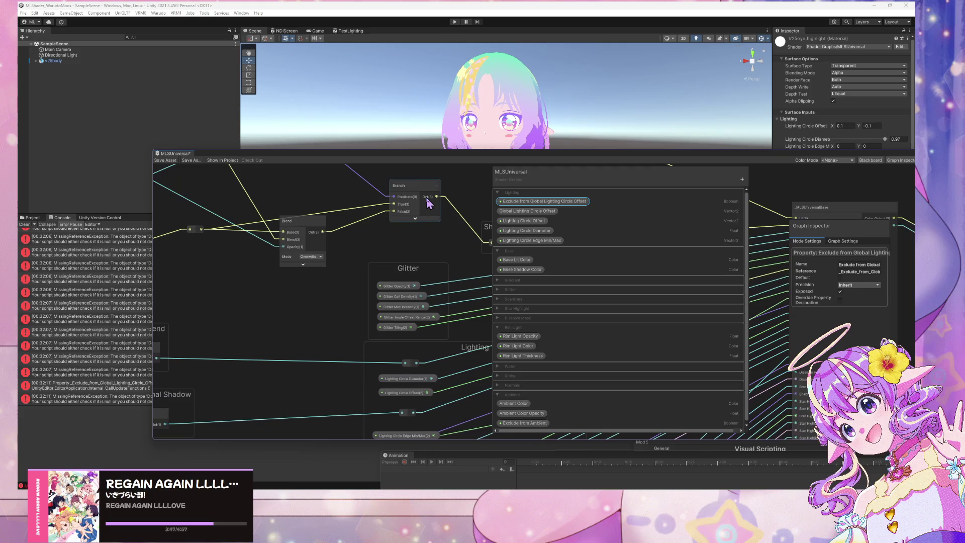
pyautogui.moveTo(421, 299); pyautogui.dragTo(405, 234)
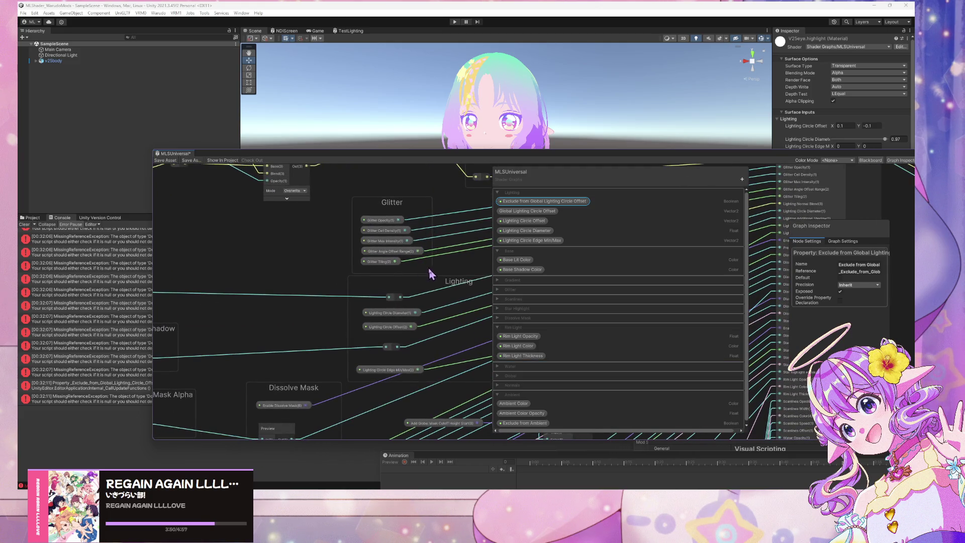
pyautogui.scroll(-3, 424, 241)
pyautogui.scroll(3, 381, 273)
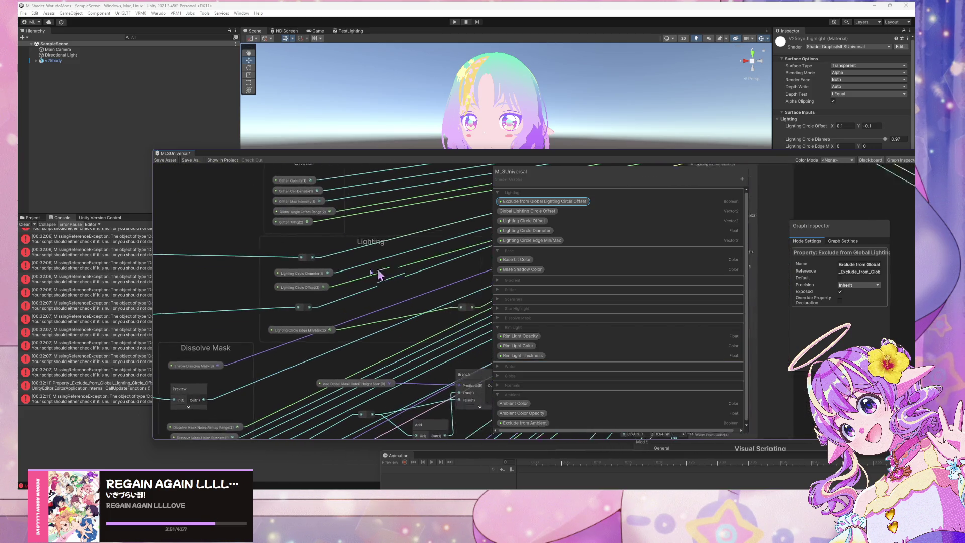
pyautogui.scroll(-2, 431, 261)
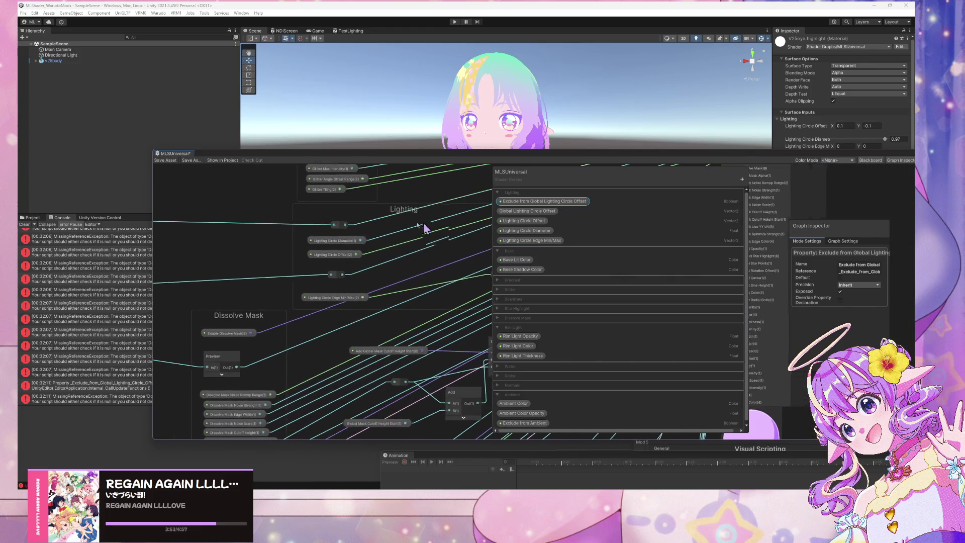
pyautogui.scroll(2, 424, 224)
pyautogui.moveTo(447, 256); pyautogui.dragTo(419, 265)
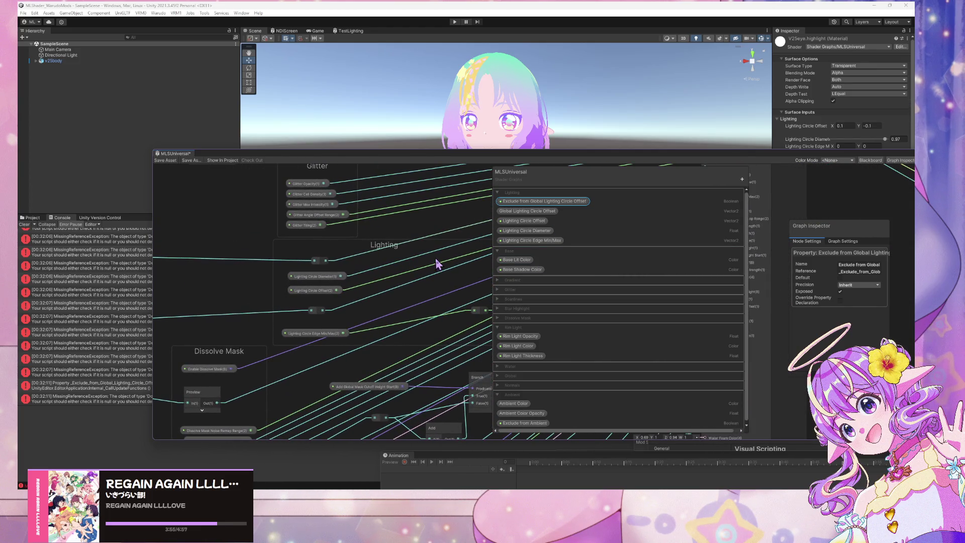
pyautogui.moveTo(312, 290)
pyautogui.mouseDown()
pyautogui.moveTo(314, 276)
pyautogui.moveTo(314, 293)
pyautogui.mouseUp()
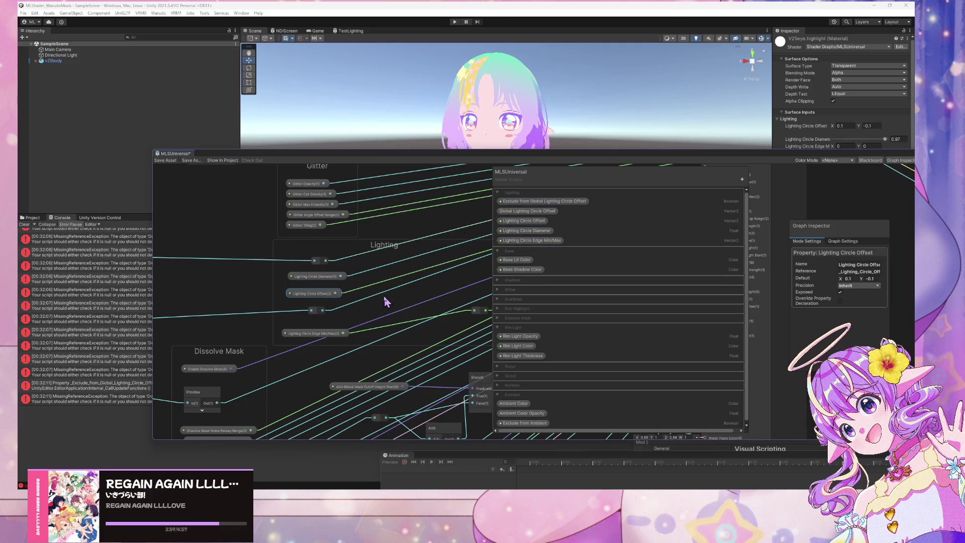
pyautogui.press('space')
pyautogui.write('add')
pyautogui.press('Return')
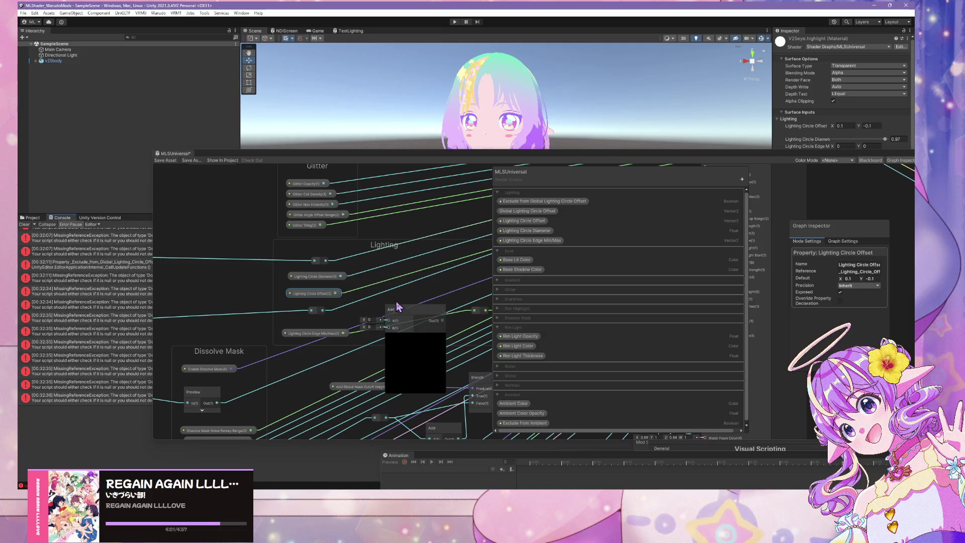
pyautogui.moveTo(390, 314)
pyautogui.mouseDown()
pyautogui.moveTo(384, 296)
pyautogui.moveTo(372, 304)
pyautogui.moveTo(399, 299)
pyautogui.mouseUp()
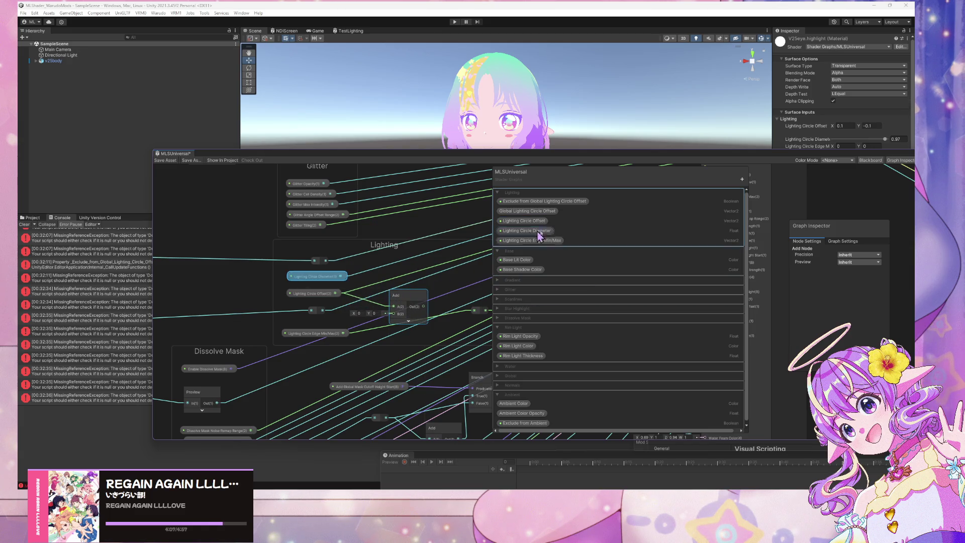
# - Add a reroute point and bring the Global Lighting Circle Offset node in beside the Add node
pyautogui.moveTo(419, 257); pyautogui.dragTo(371, 260)
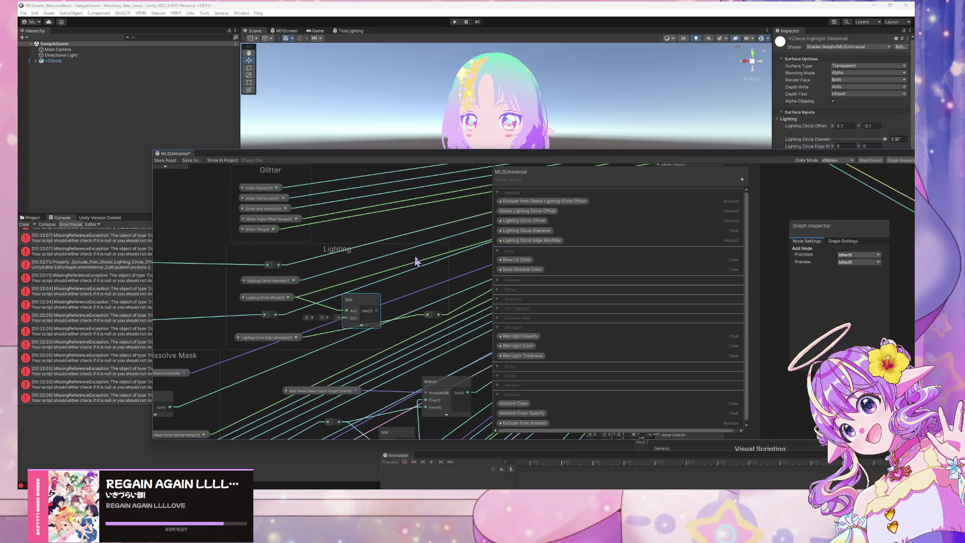
pyautogui.doubleClick(428, 257)
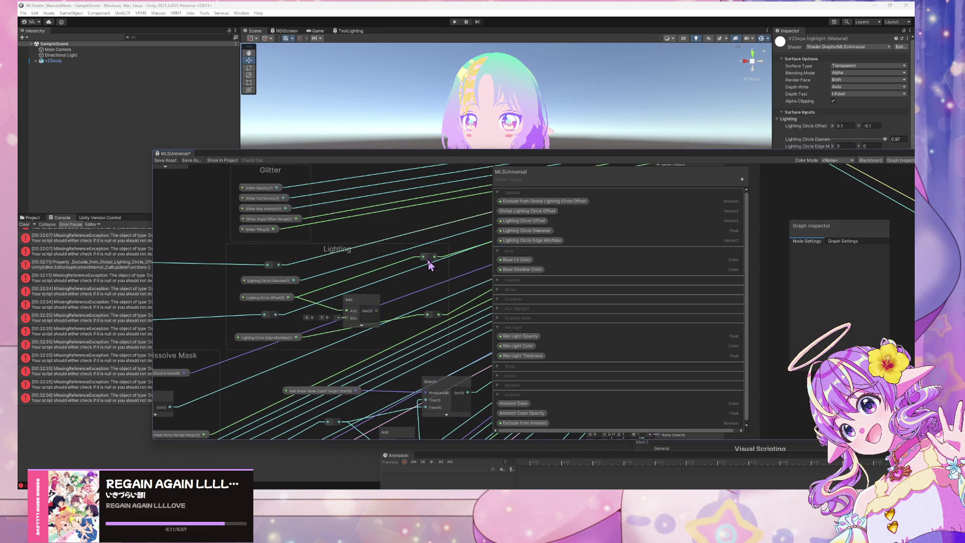
pyautogui.moveTo(431, 260); pyautogui.dragTo(440, 260)
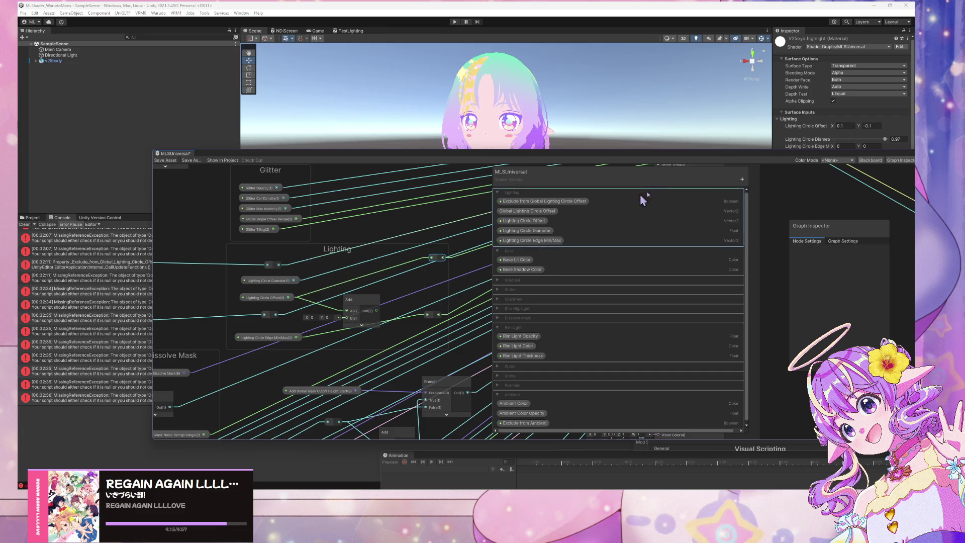
pyautogui.moveTo(539, 214)
pyautogui.mouseDown()
pyautogui.moveTo(301, 289)
pyautogui.moveTo(271, 331)
pyautogui.moveTo(347, 317)
pyautogui.moveTo(288, 332)
pyautogui.mouseUp()
pyautogui.moveTo(362, 303)
pyautogui.mouseDown()
pyautogui.moveTo(346, 305)
pyautogui.moveTo(355, 304)
pyautogui.mouseUp()
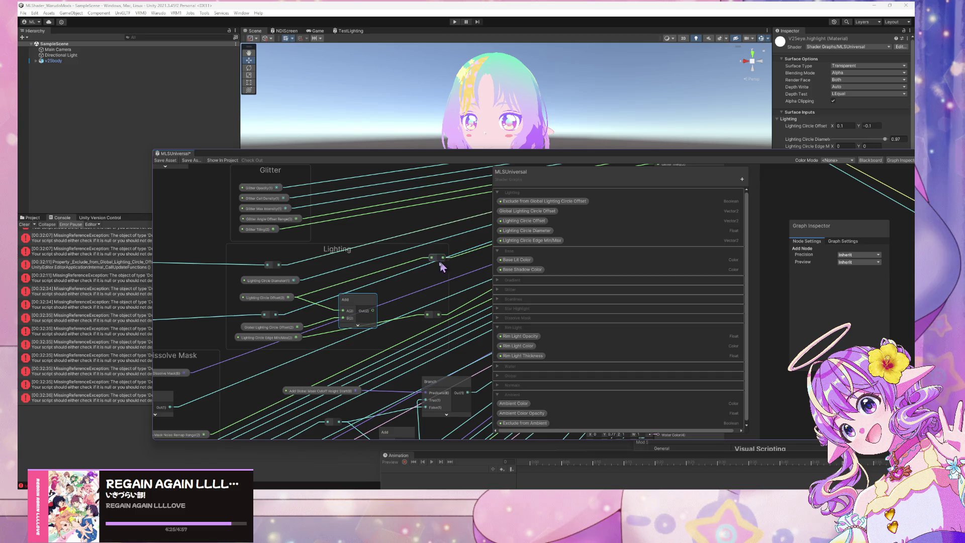
pyautogui.press('space')
# - Create a Branch node with the Add result into False and Lighting Circle Offset into True
pyautogui.write('if')
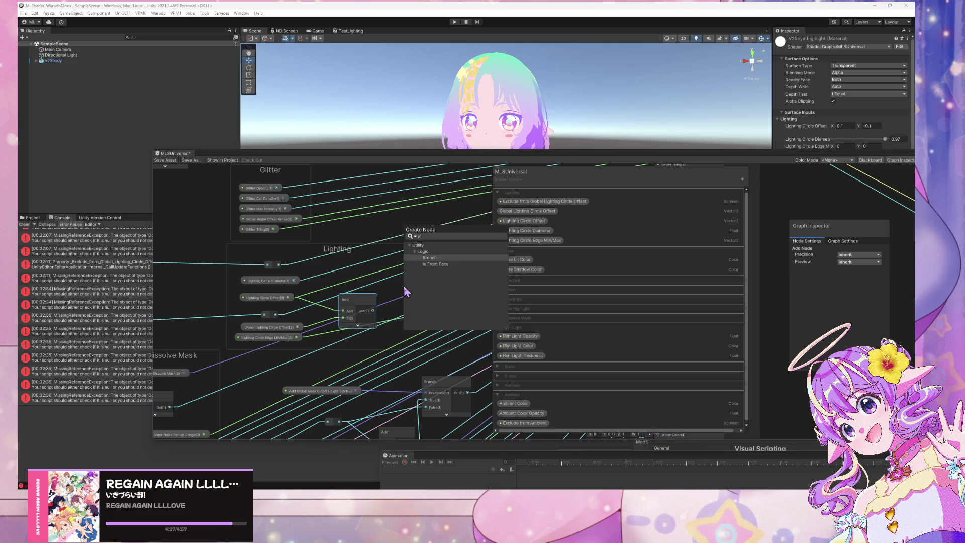
pyautogui.press('Return')
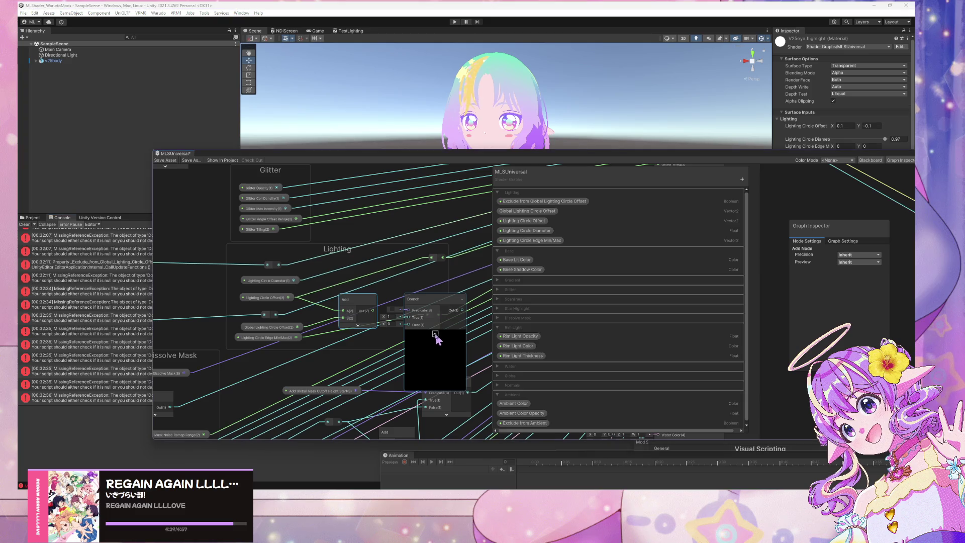
pyautogui.moveTo(440, 310)
pyautogui.mouseDown()
pyautogui.moveTo(427, 284)
pyautogui.moveTo(459, 284)
pyautogui.moveTo(438, 284)
pyautogui.moveTo(449, 262)
pyautogui.moveTo(466, 267)
pyautogui.mouseUp()
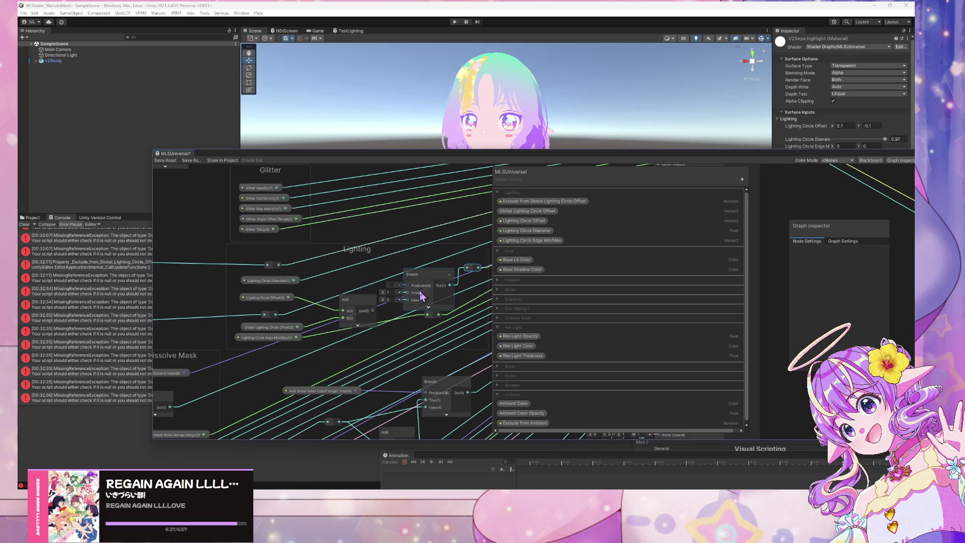
pyautogui.moveTo(372, 311); pyautogui.dragTo(406, 300)
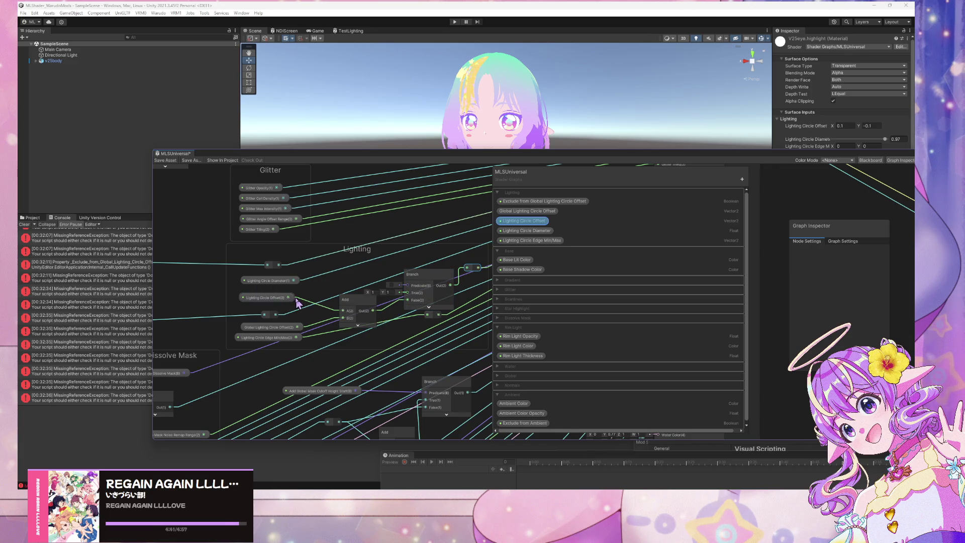
pyautogui.moveTo(290, 297)
pyautogui.mouseDown()
pyautogui.moveTo(407, 292)
pyautogui.moveTo(362, 311)
pyautogui.mouseUp()
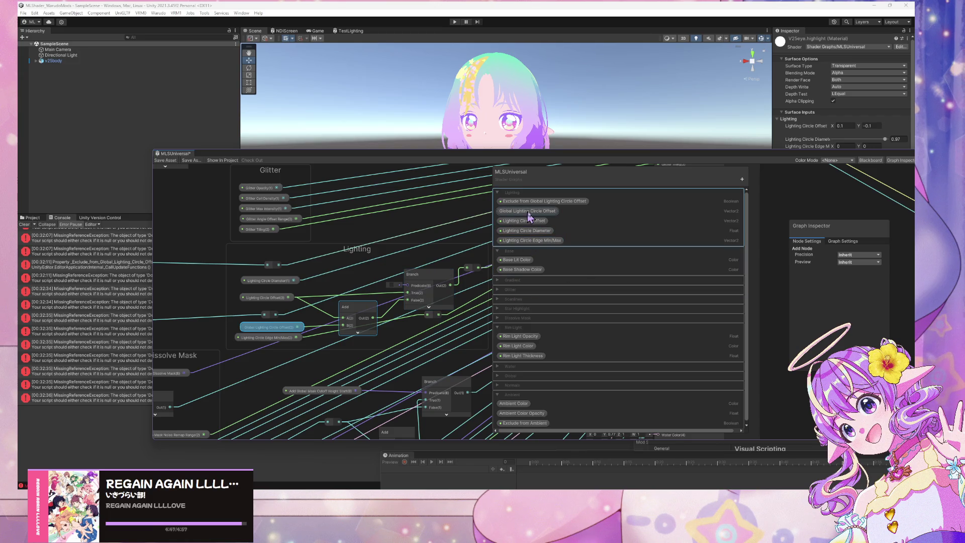
# - Feed the Exclude from Global Lighting Circle Offset toggle into the Branch predicate and save the graph
pyautogui.moveTo(532, 201)
pyautogui.mouseDown()
pyautogui.moveTo(356, 262)
pyautogui.moveTo(334, 287)
pyautogui.moveTo(345, 291)
pyautogui.mouseUp()
pyautogui.click(396, 291)
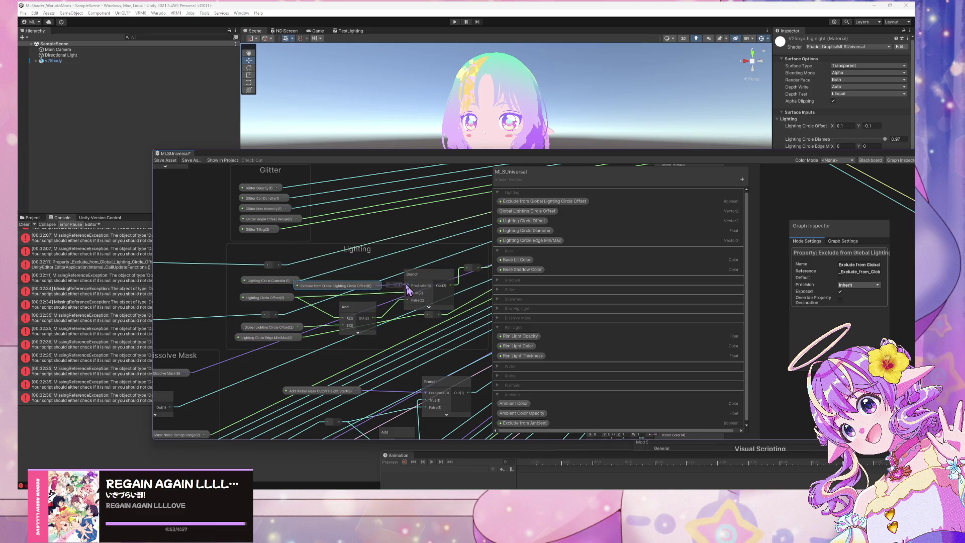
pyautogui.moveTo(363, 285); pyautogui.dragTo(370, 286)
pyautogui.click(180, 85)
pyautogui.click(281, 327)
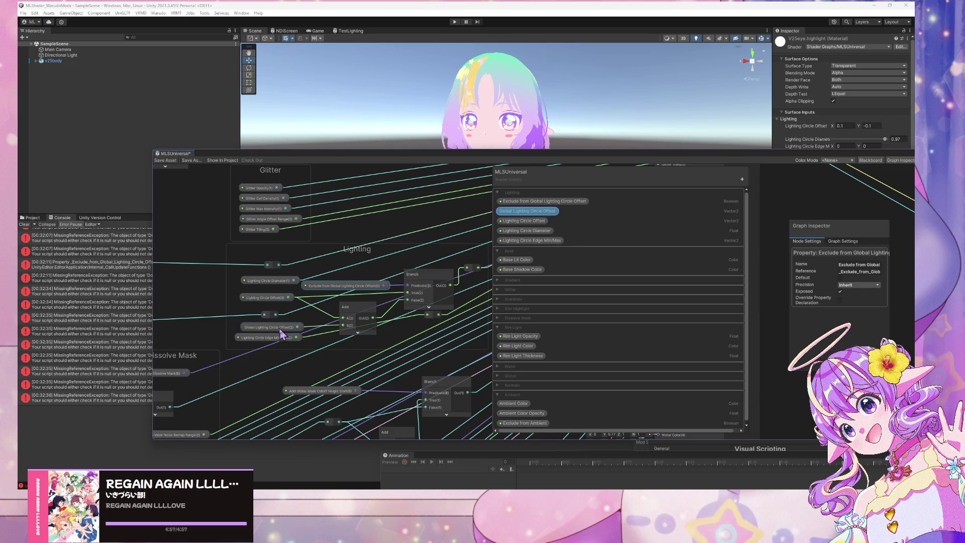
pyautogui.keyDown('shift'); pyautogui.click(282, 337); pyautogui.keyUp('shift')
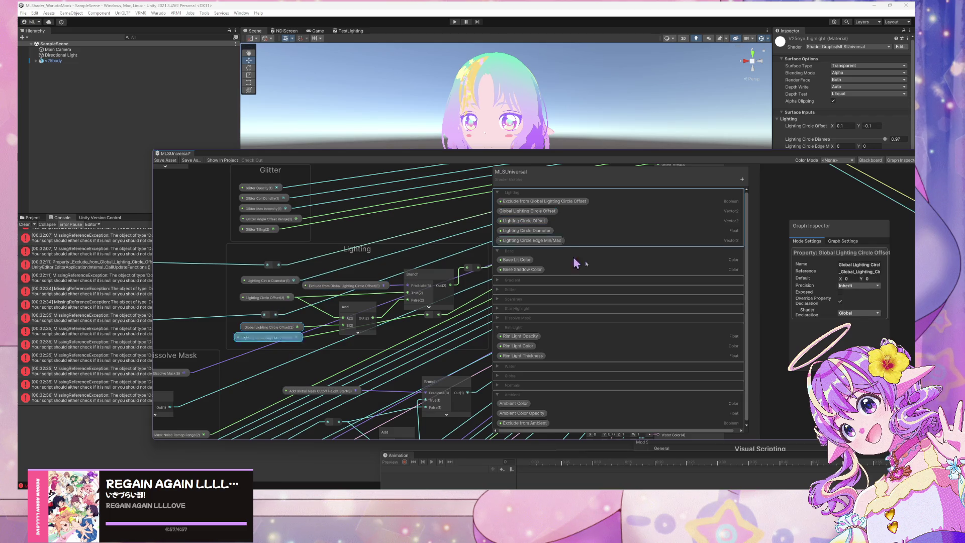
pyautogui.click(872, 271)
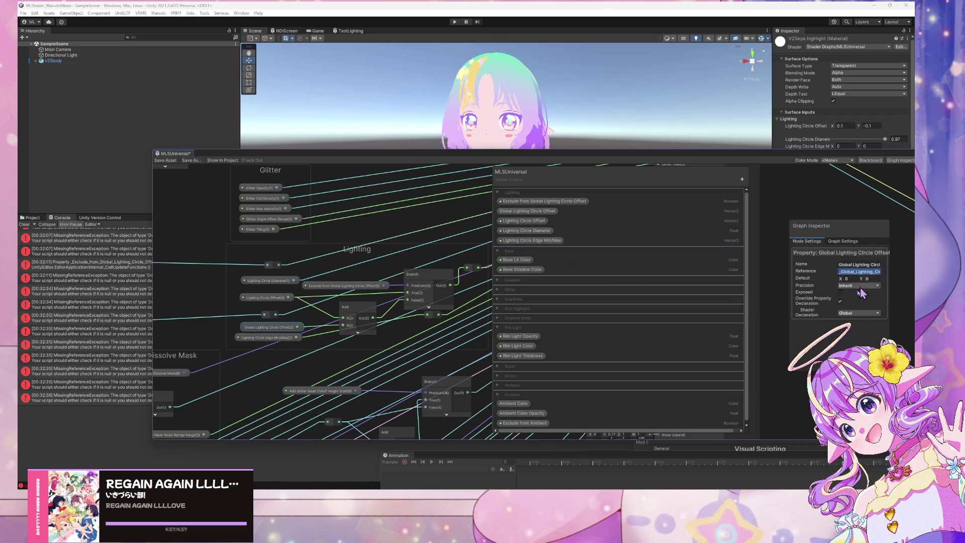
pyautogui.click(160, 161)
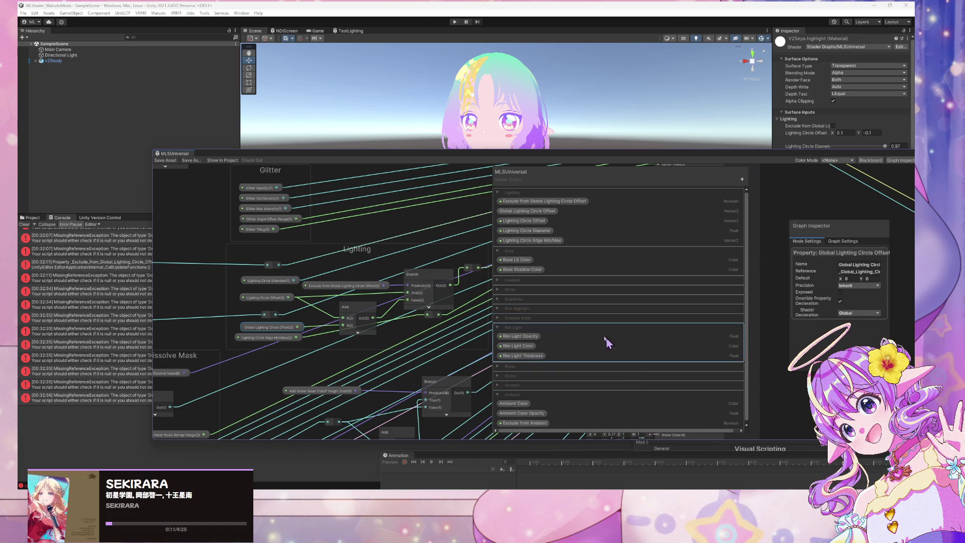
# - Save the shader graph with Ctrl+S, check Warudo, then switch to MLS_ShaderController.cs in VS Code
pyautogui.scroll(-5, 383, 263)
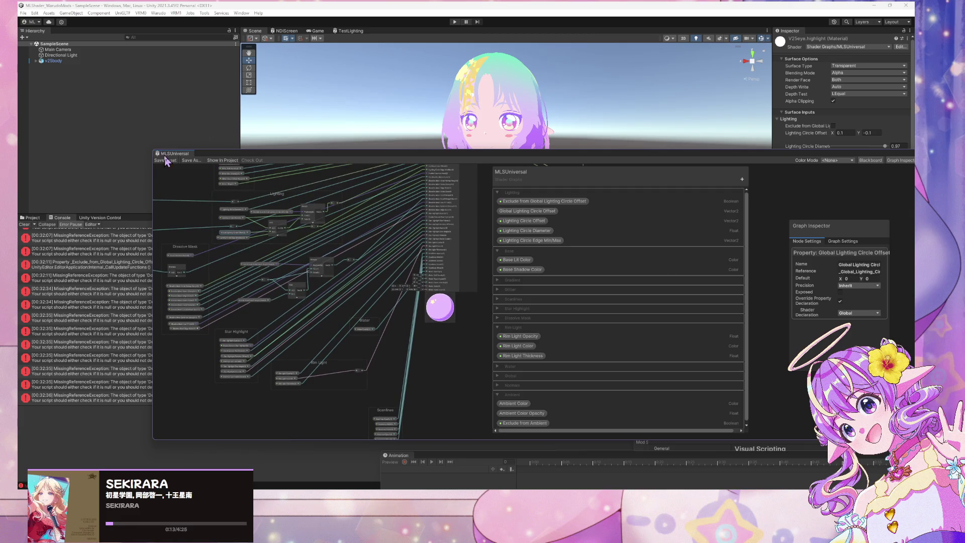
pyautogui.hotkey('ctrl', 's')
pyautogui.moveTo(636, 490)
pyautogui.moveTo(606, 490)
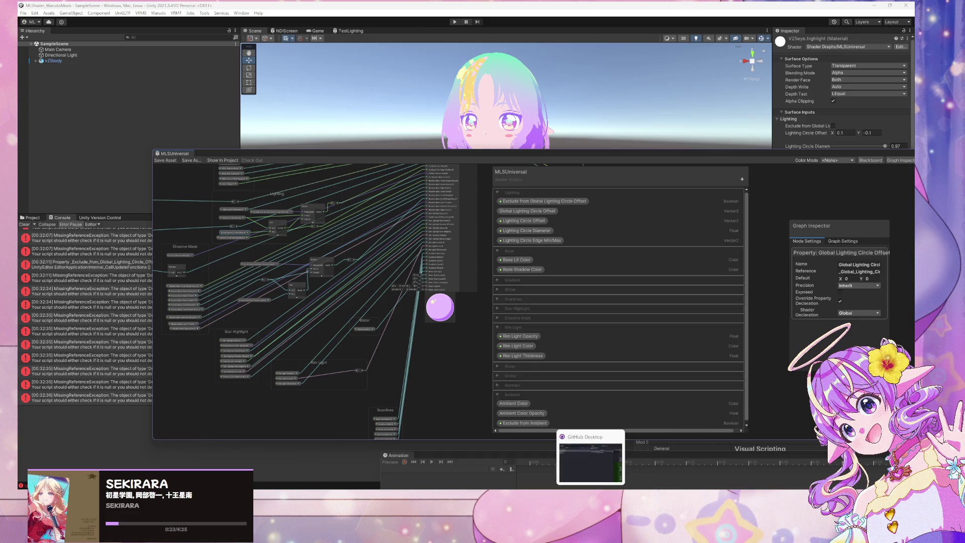
pyautogui.moveTo(544, 490)
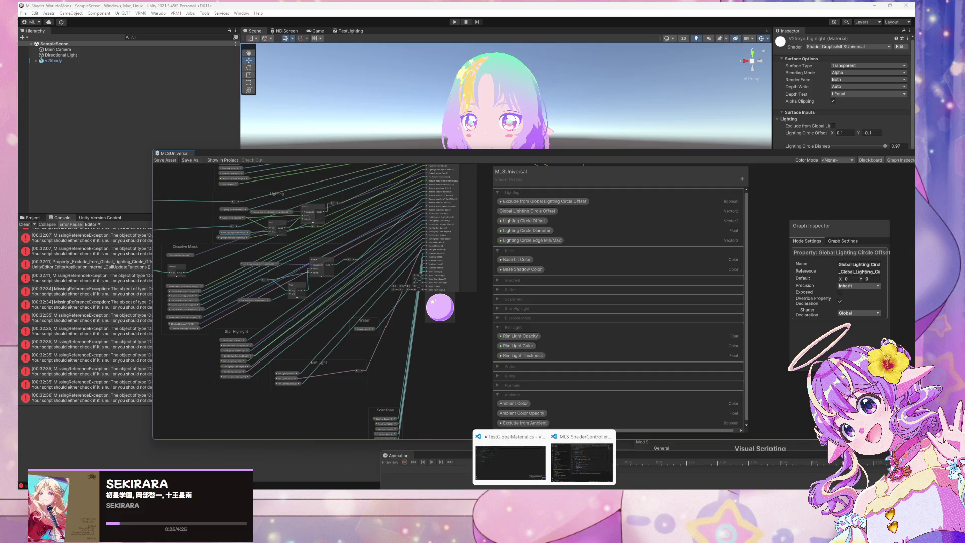
pyautogui.hotkey('alt', 'Tab')
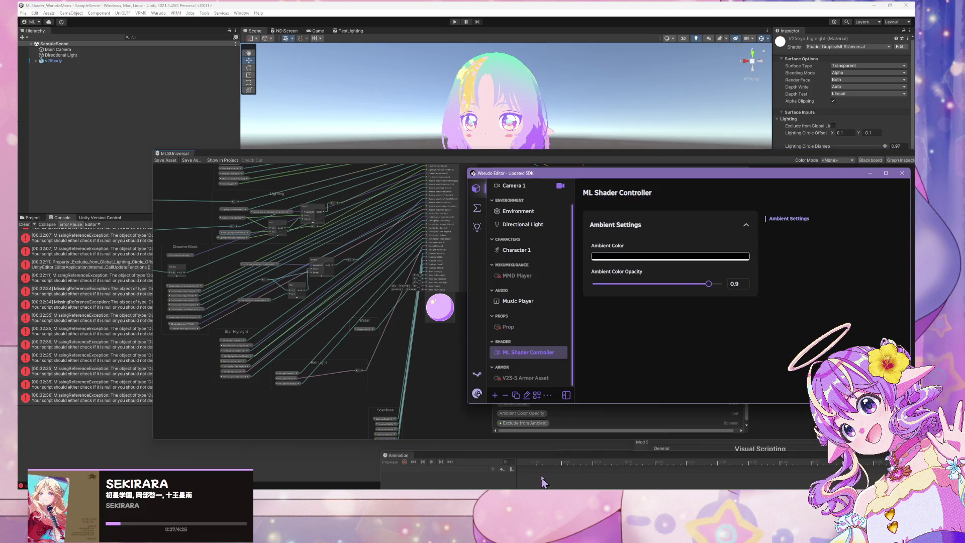
pyautogui.moveTo(513, 503)
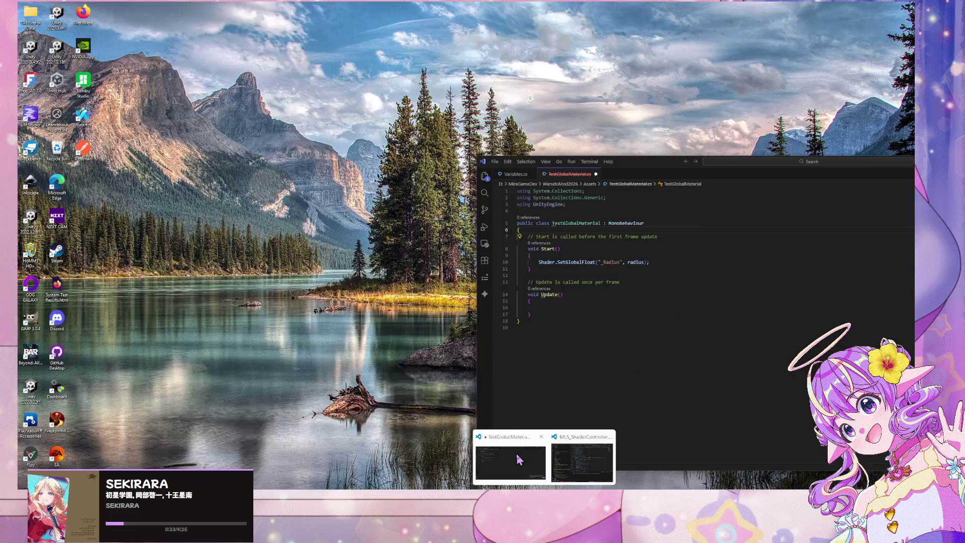
pyautogui.click(483, 427)
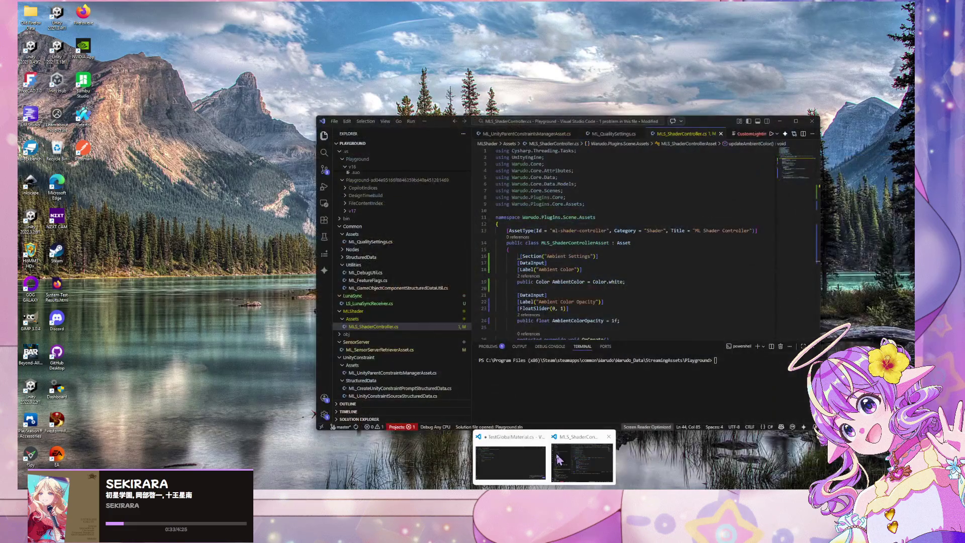
# - Add a [Section("Lighting Settings")] attribute below the AmbientColorOpacity field
pyautogui.scroll(-3, 562, 266)
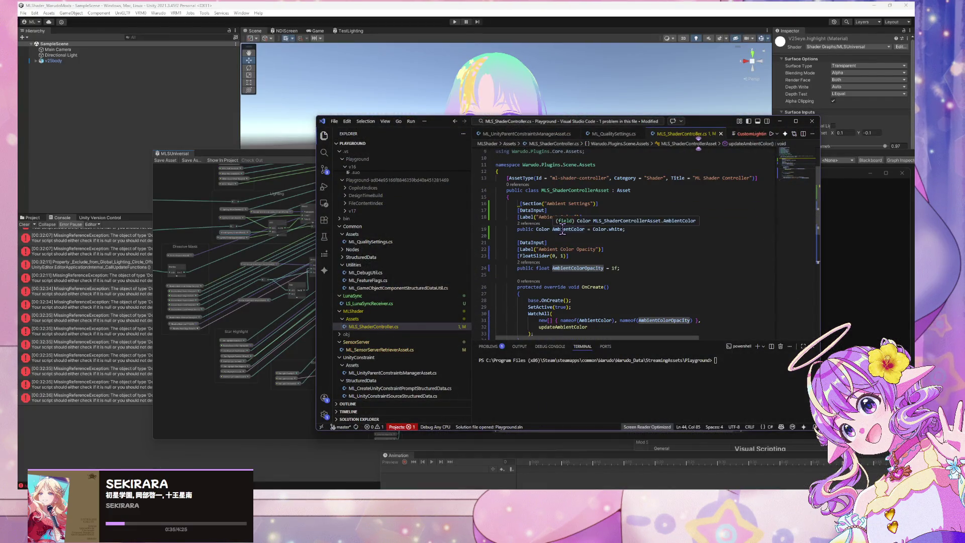
pyautogui.click(559, 233)
pyautogui.scroll(-3, 568, 241)
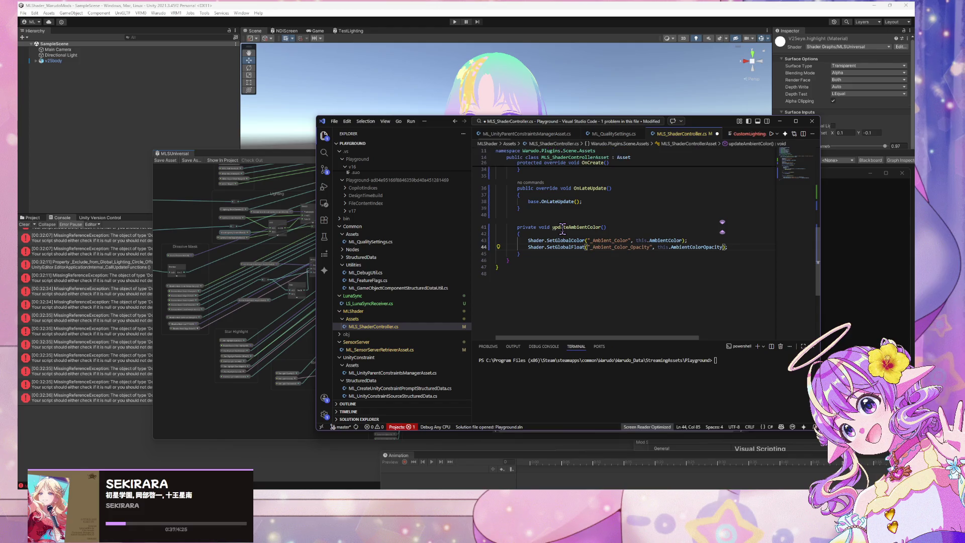
pyautogui.scroll(2, 548, 286)
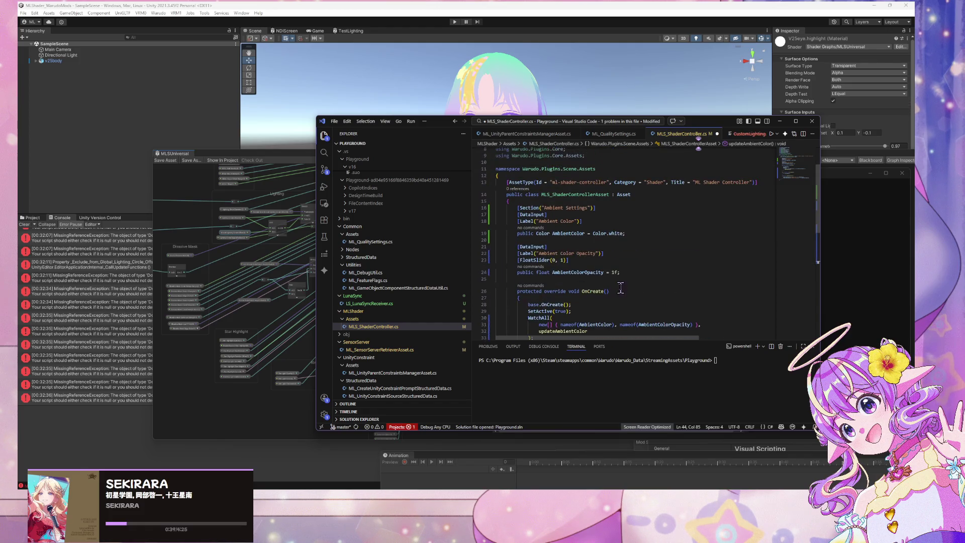
pyautogui.click(627, 271)
pyautogui.press('Return')
pyautogui.press('Return')
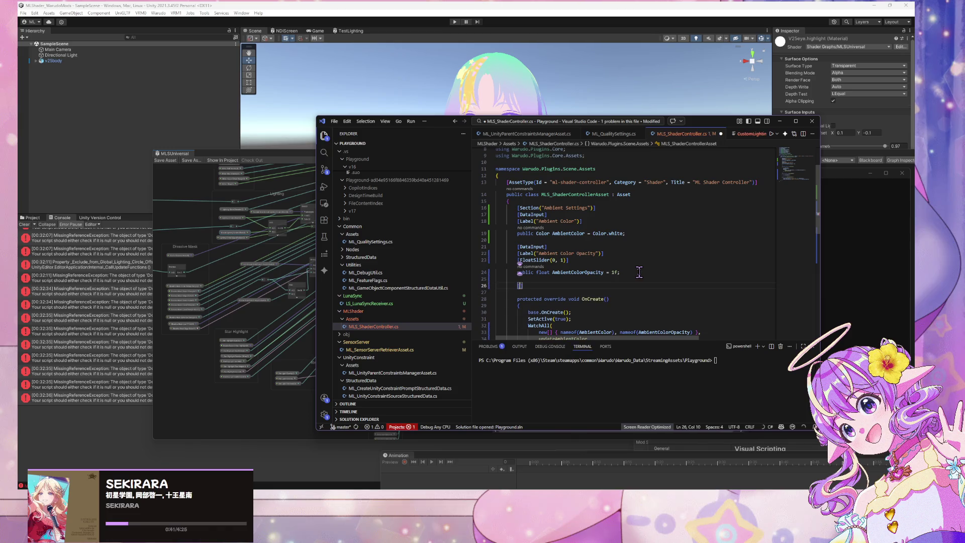
pyautogui.write('[Sect')
pyautogui.write('urityPermission(')
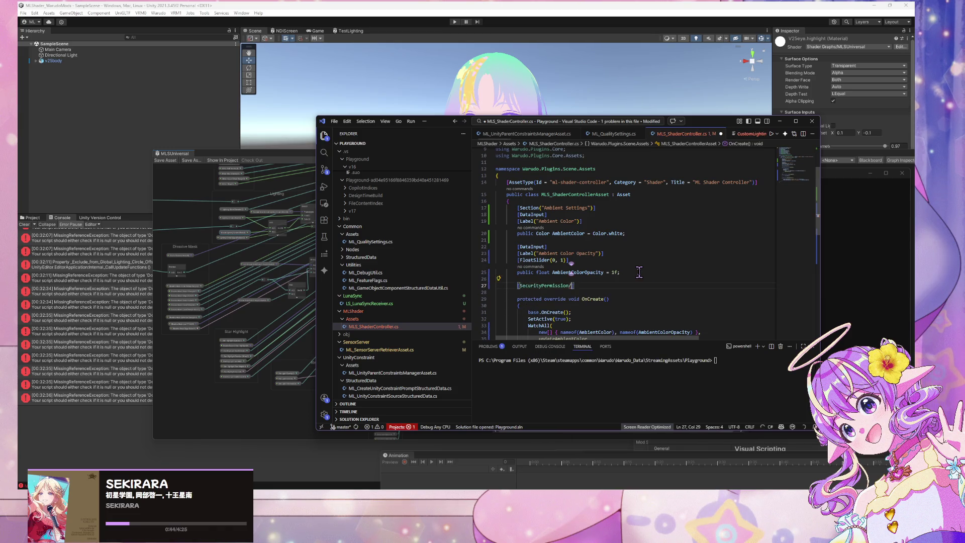
pyautogui.press('Return')
pyautogui.hotkey('ctrl', 'z')
pyautogui.write('ion')
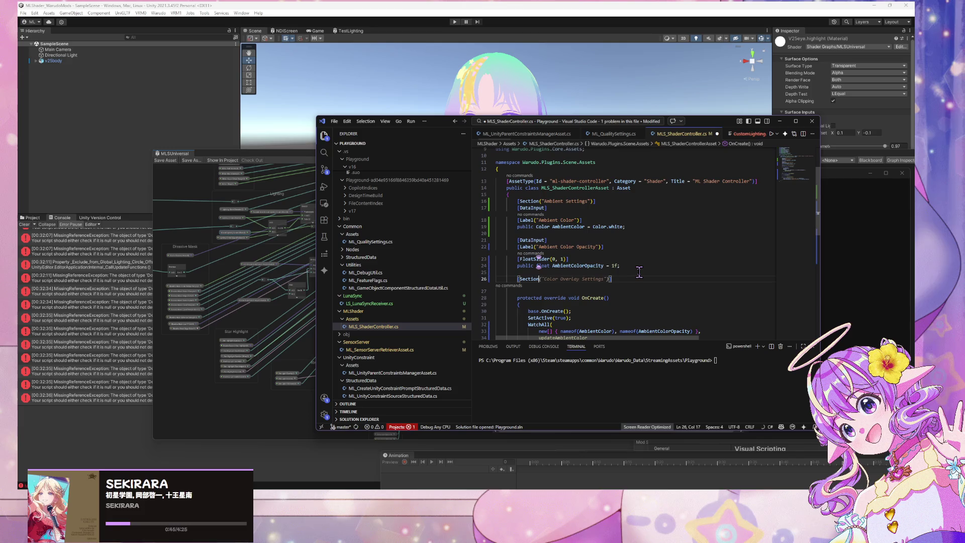
pyautogui.press('Tab')
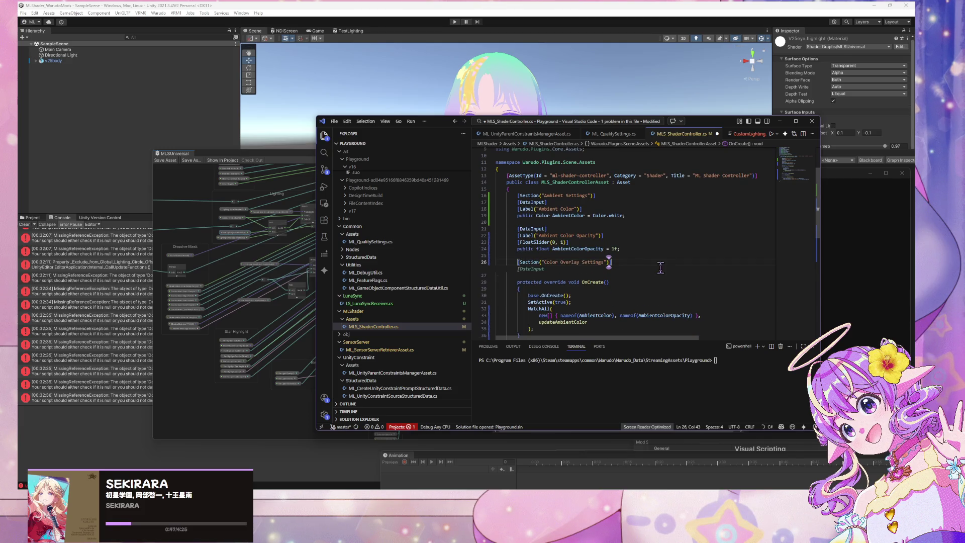
pyautogui.moveTo(604, 261); pyautogui.dragTo(545, 262)
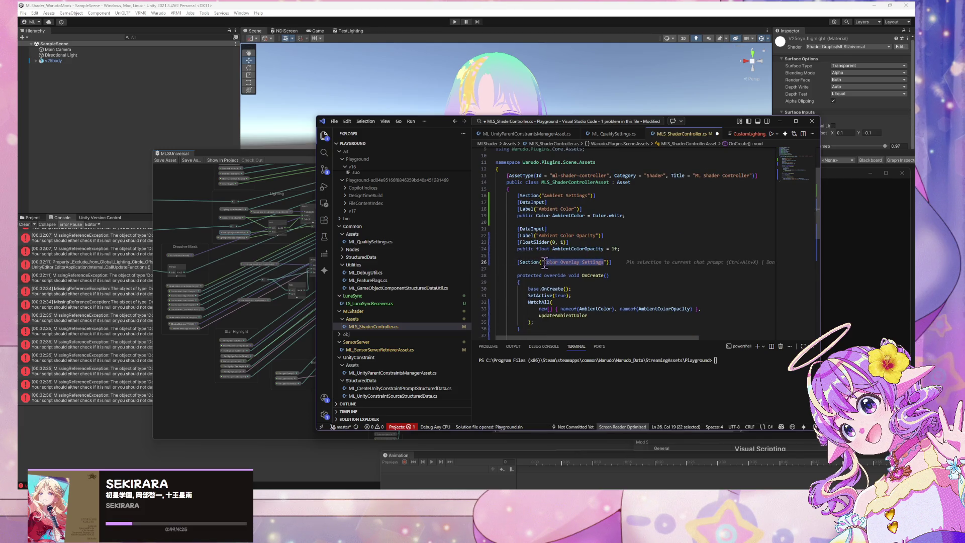
pyautogui.press('BackSpace')
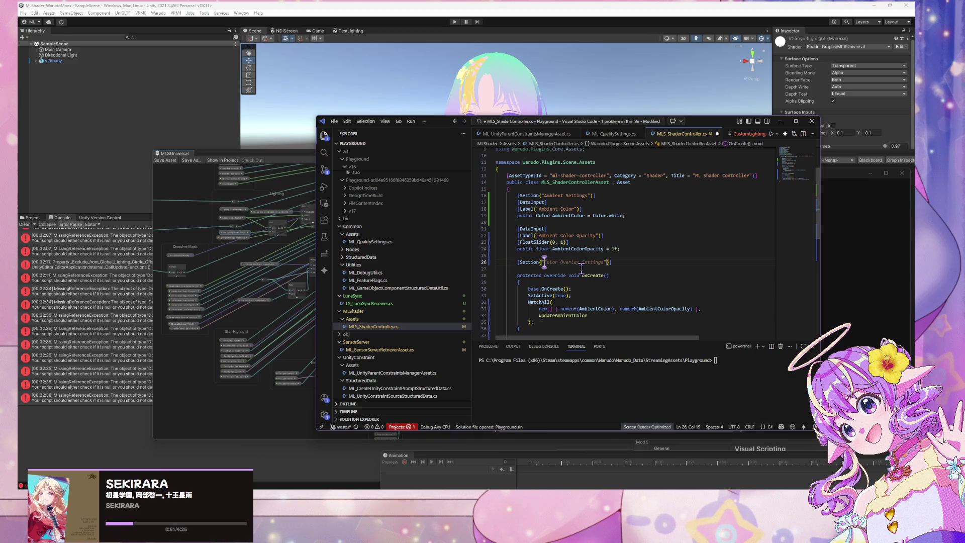
pyautogui.write('Li')
pyautogui.write('ghting')
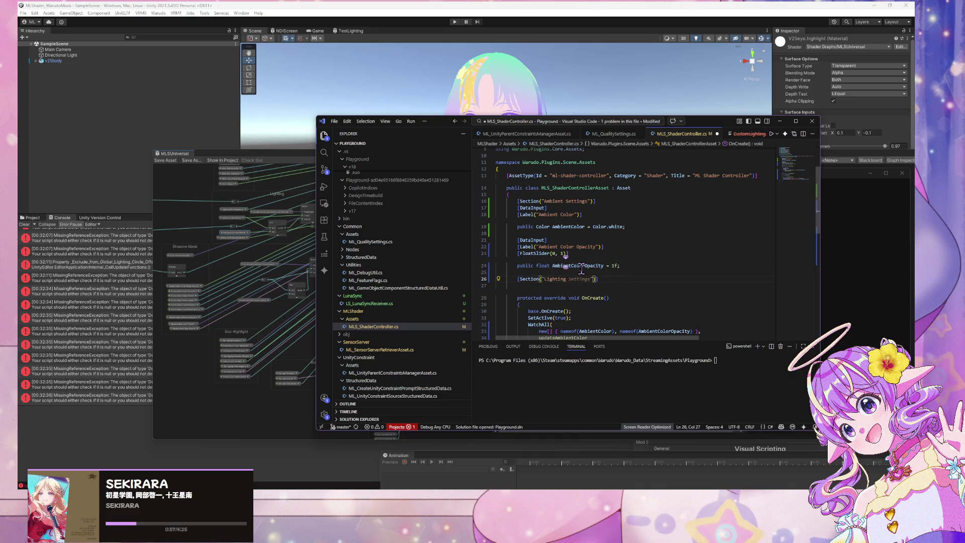
pyautogui.press('Tab')
# - Add a [DataInput] labelled 'Lighting Circle Offset' declaring Vector2 LightingCircleOffset = Vector2.zero
pyautogui.press('Return')
pyautogui.press('Tab')
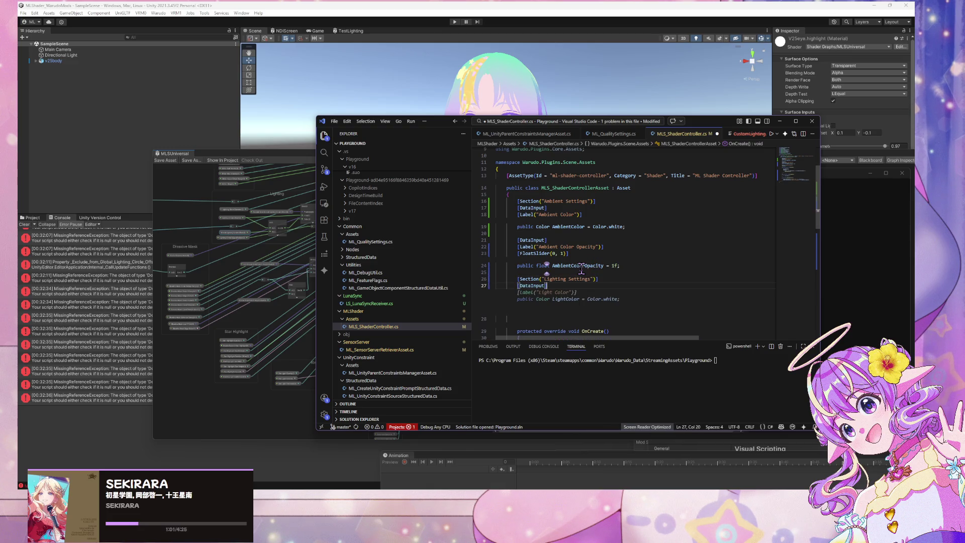
pyautogui.press('Tab')
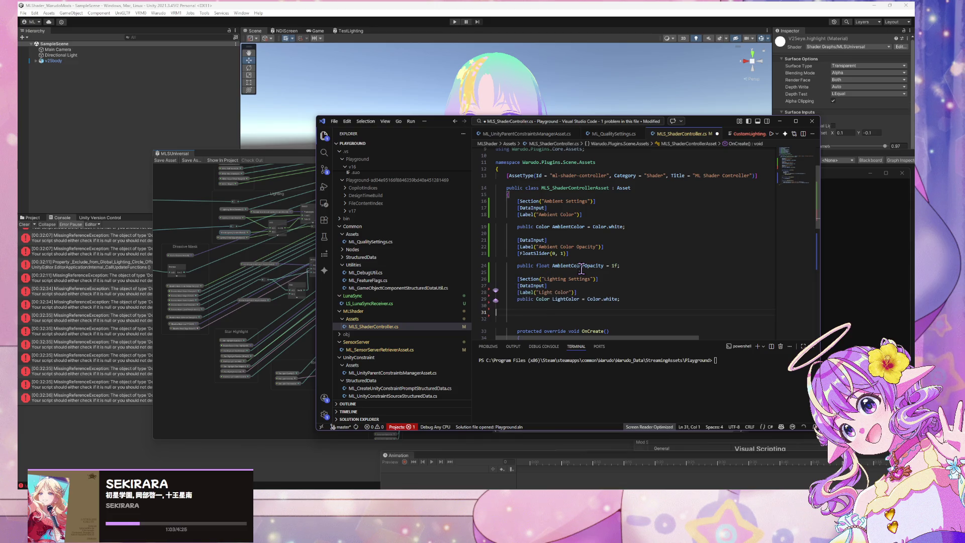
pyautogui.press('Return')
pyautogui.moveTo(568, 291); pyautogui.dragTo(537, 292)
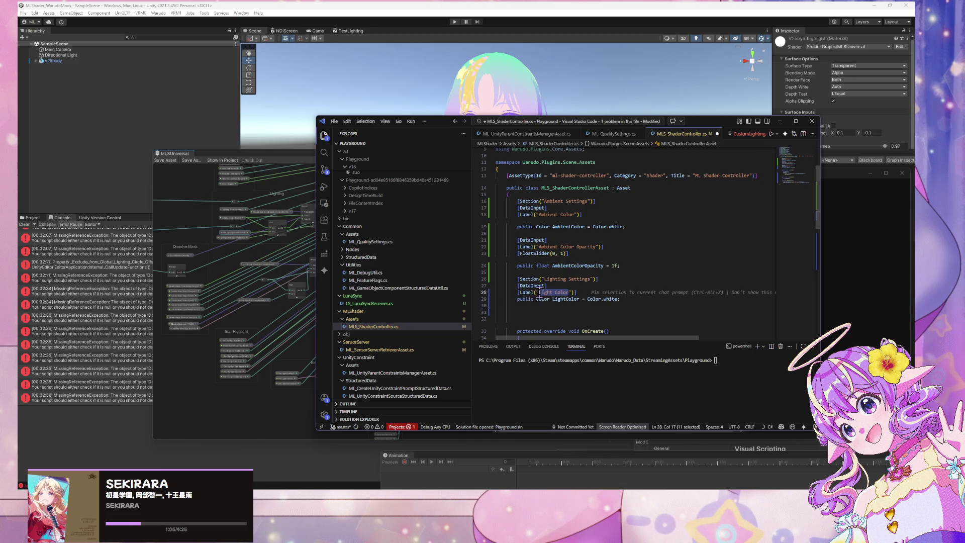
pyautogui.write('_Global_Lighting_Circle_Offset')
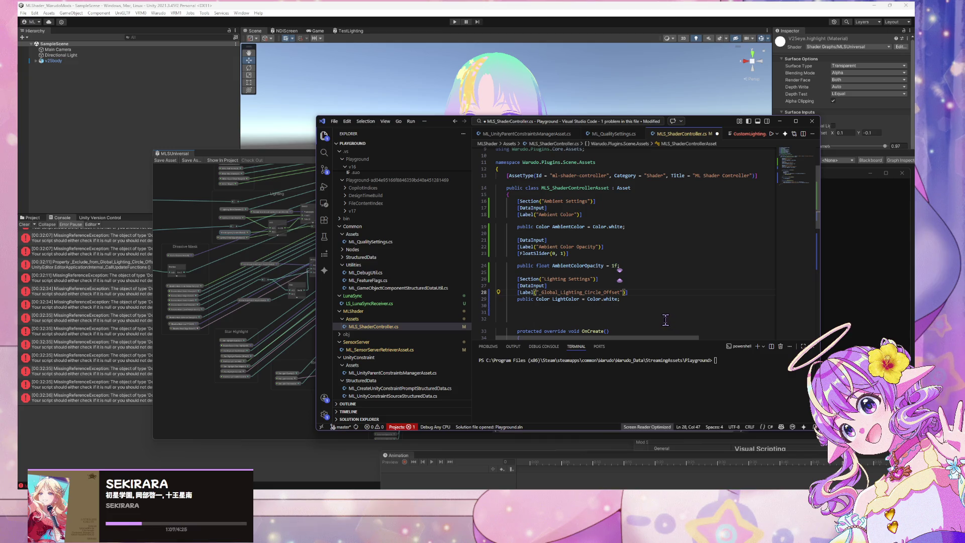
pyautogui.hotkey('ctrl', 'z')
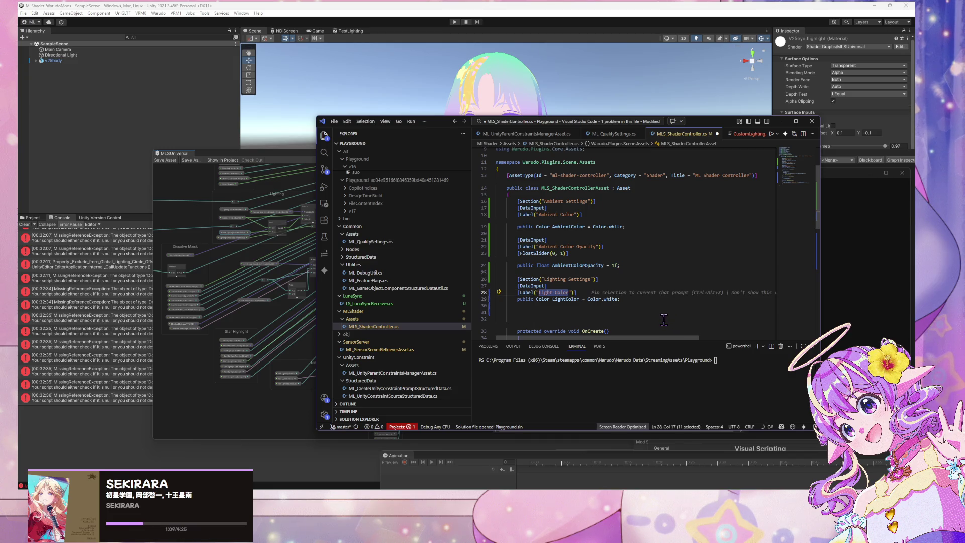
pyautogui.write('Lig')
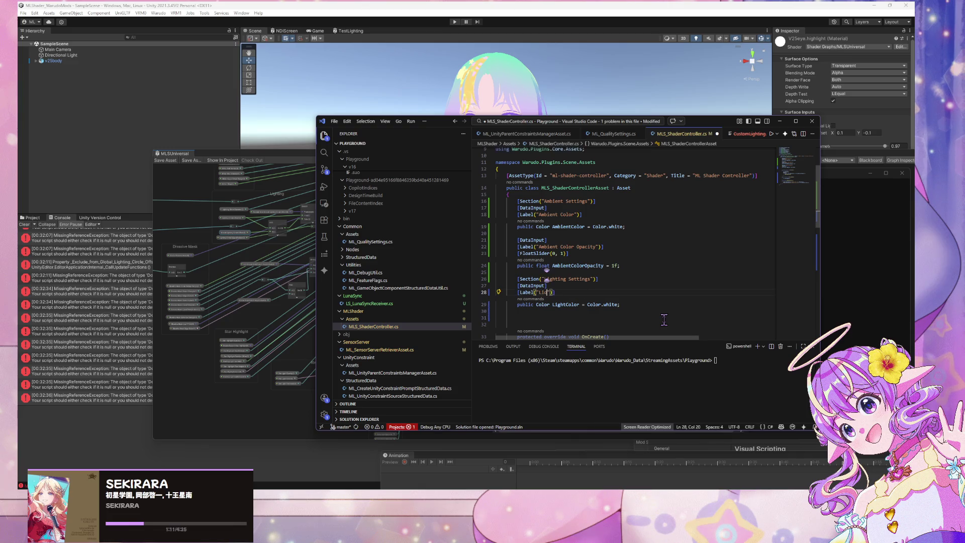
pyautogui.write('hting C')
pyautogui.write('ircle ')
pyautogui.write('Off')
pyautogui.write('fset')
pyautogui.moveTo(621, 304); pyautogui.dragTo(536, 305)
pyautogui.write('Vector2')
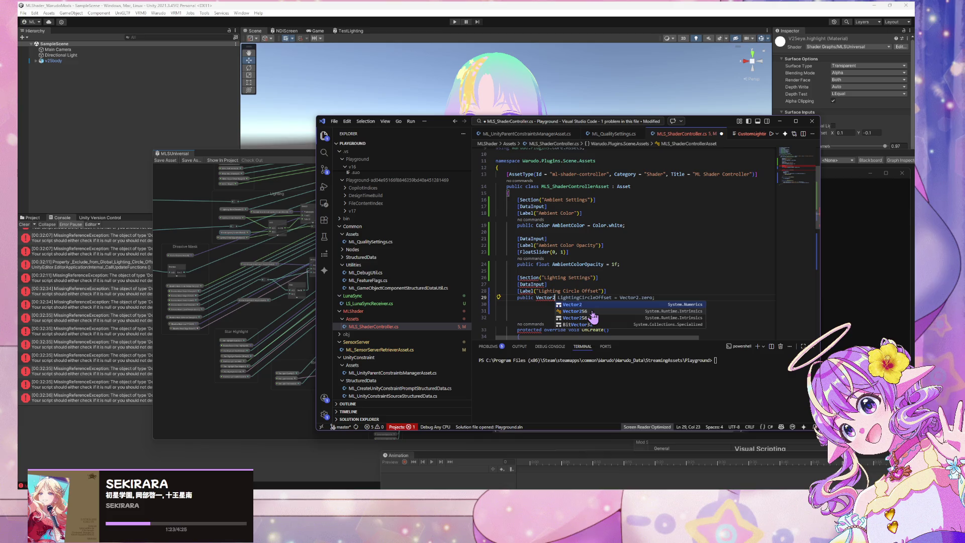
pyautogui.press('Tab')
pyautogui.scroll(-3, 616, 279)
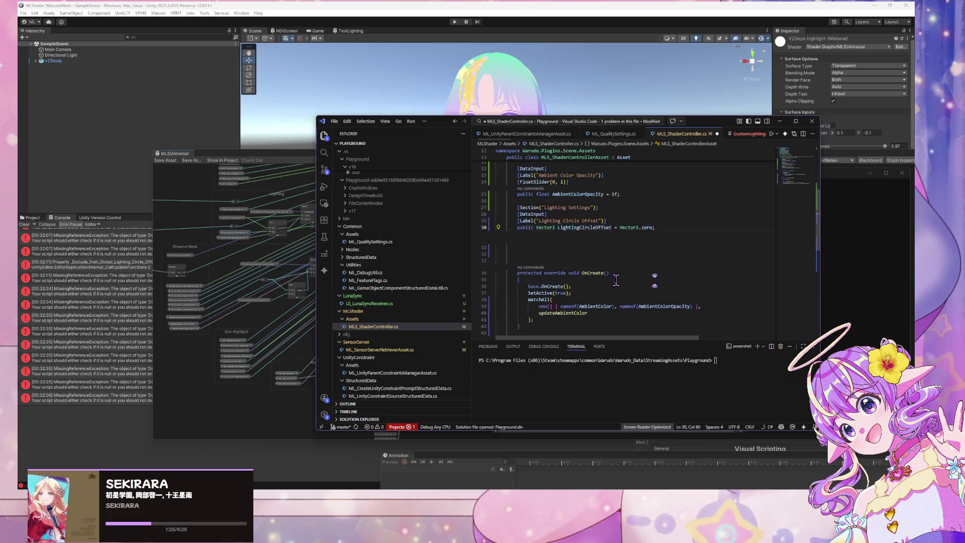
# - In OnCreate, add a WatchAll on LightingCircleOffset that calls updateLightingCircleOffset
pyautogui.scroll(-1, 615, 280)
pyautogui.click(530, 227)
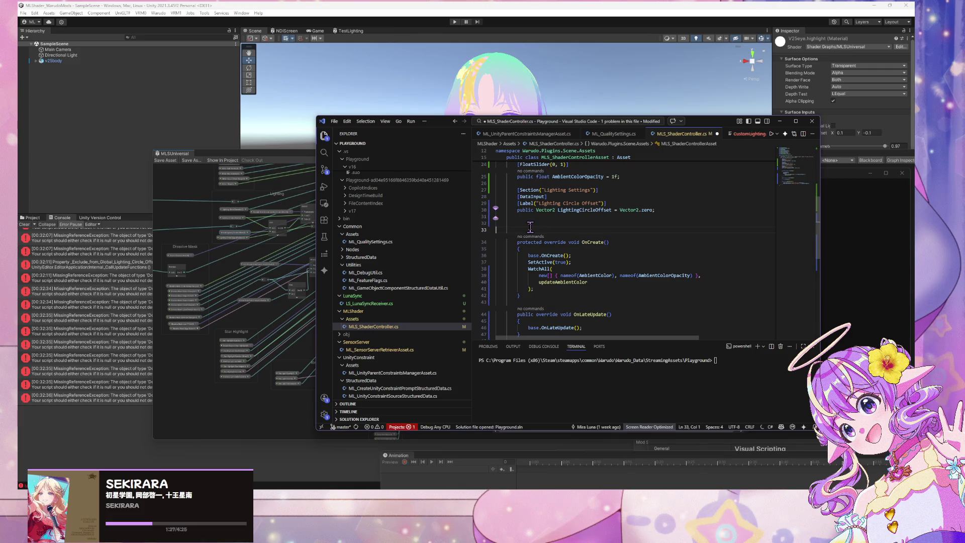
pyautogui.press('BackSpace')
pyautogui.press('BackSpace')
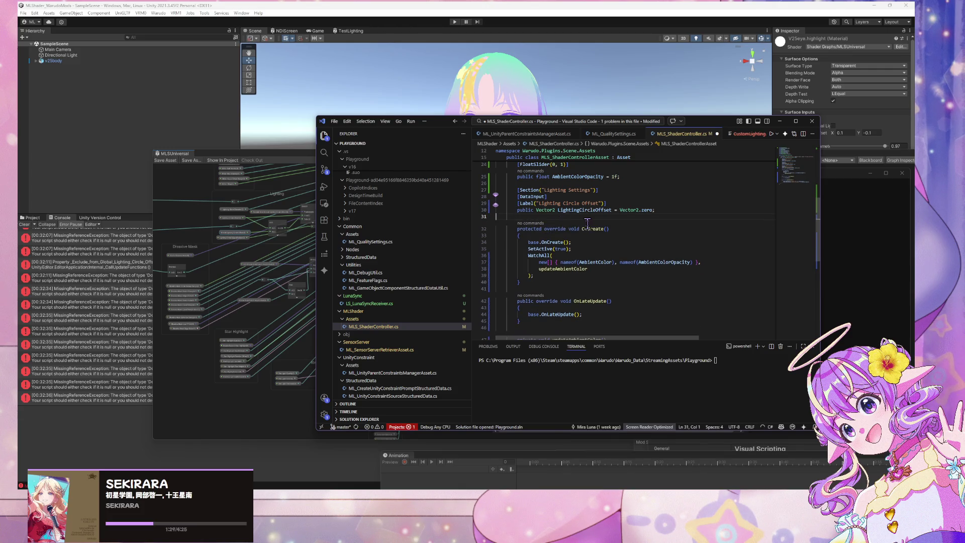
pyautogui.scroll(-3, 586, 223)
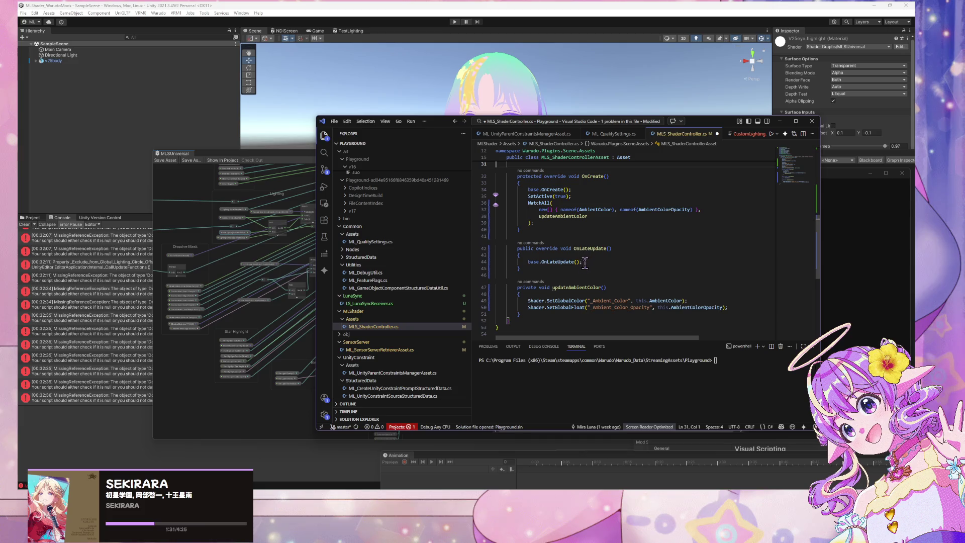
pyautogui.scroll(2, 586, 262)
pyautogui.click(551, 261)
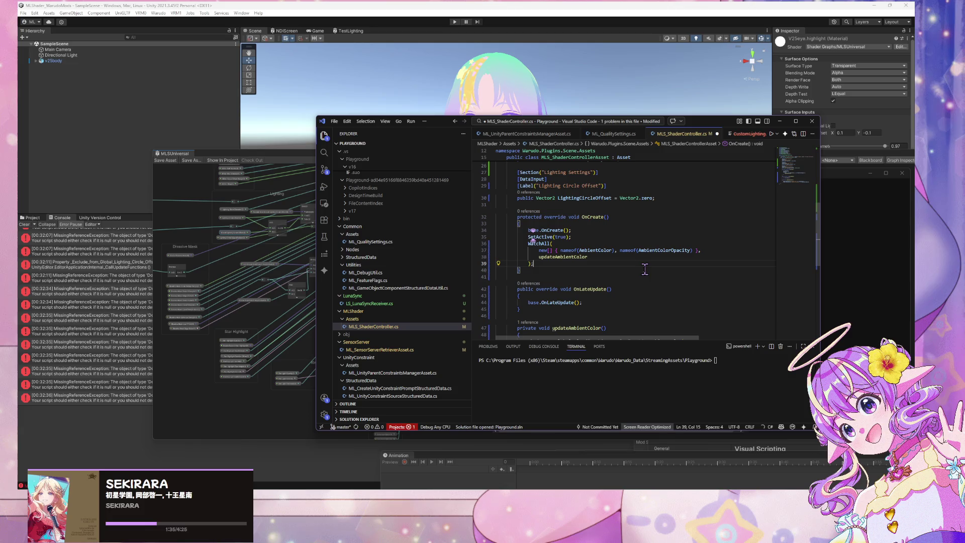
pyautogui.press('Return')
pyautogui.write('Wat')
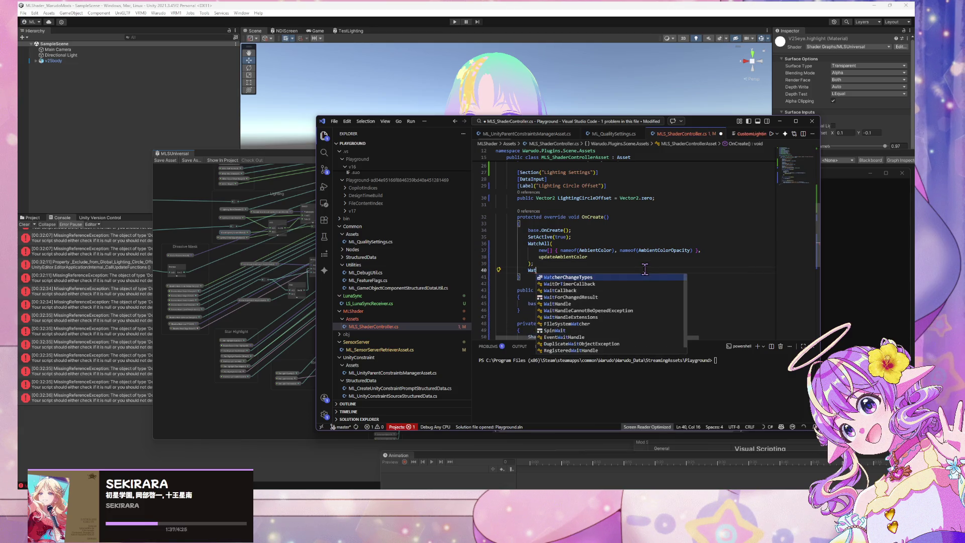
pyautogui.write('chAll(')
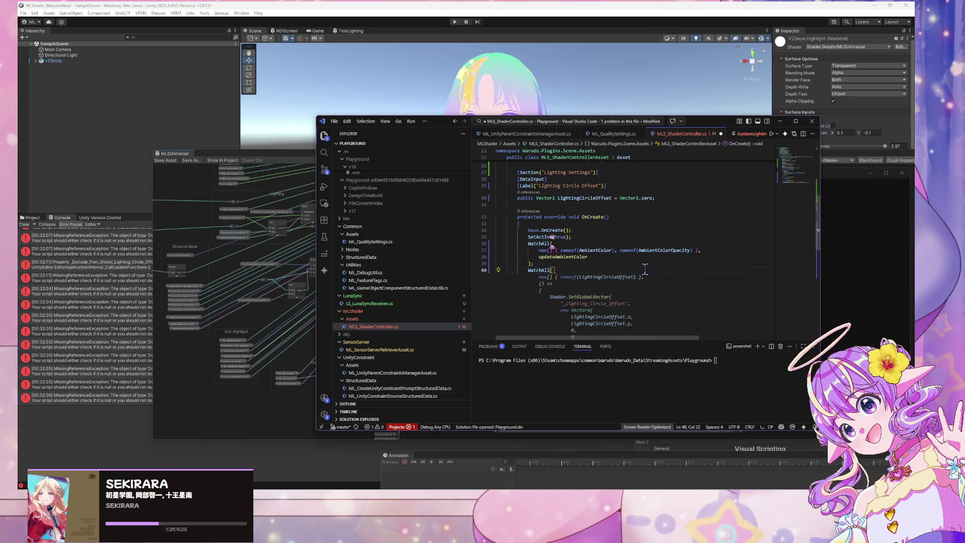
pyautogui.press('Return')
pyautogui.scroll(-3, 644, 268)
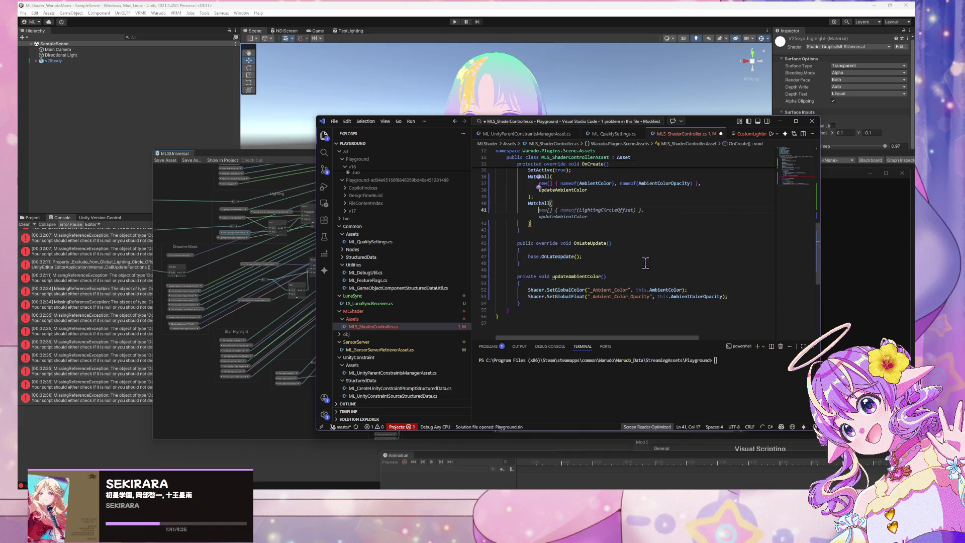
pyautogui.press('Tab')
pyautogui.scroll(1, 648, 257)
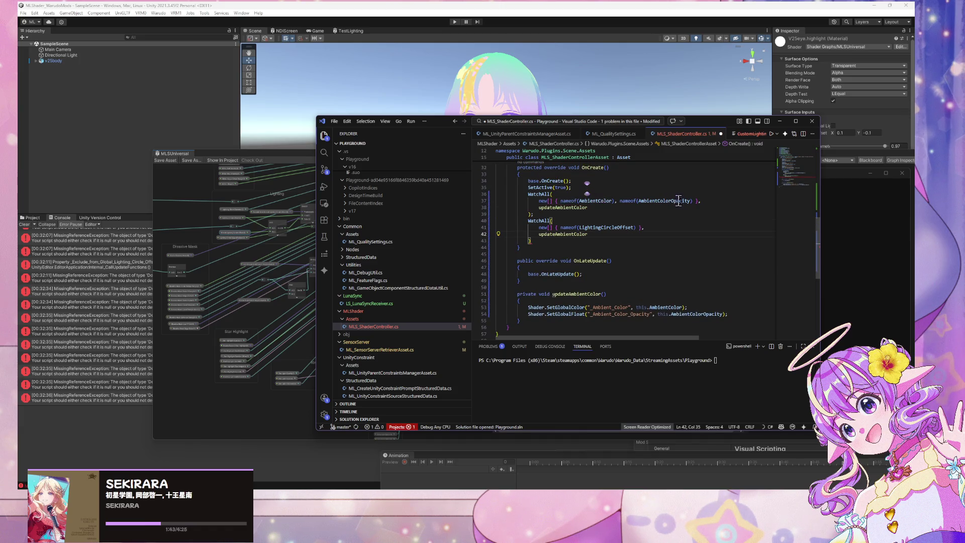
pyautogui.click(710, 201)
pyautogui.press('Tab')
pyautogui.press('Tab')
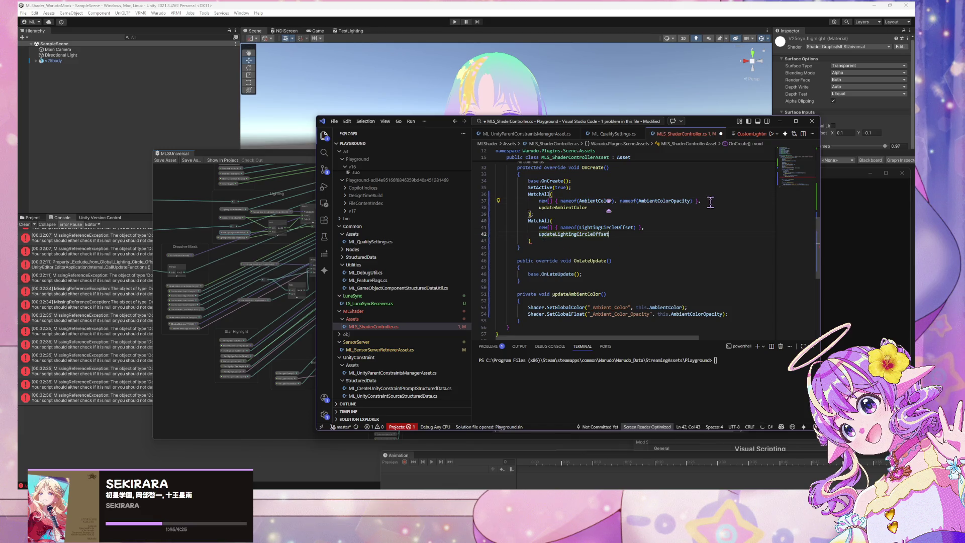
# - Add a private updateLightingCircleOffset method setting the _Global_Lighting_Circle_Offset global shader vector
pyautogui.click(549, 292)
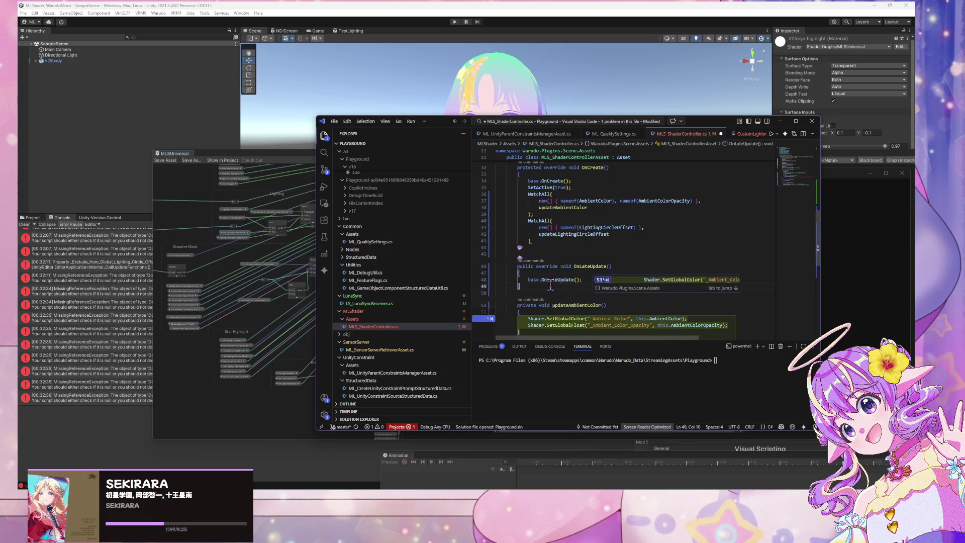
pyautogui.press('Return')
pyautogui.write('priuva')
pyautogui.press('BackSpace')
pyautogui.press('BackSpace')
pyautogui.press('BackSpace')
pyautogui.write('vate void updateLightingCircleOffset(')
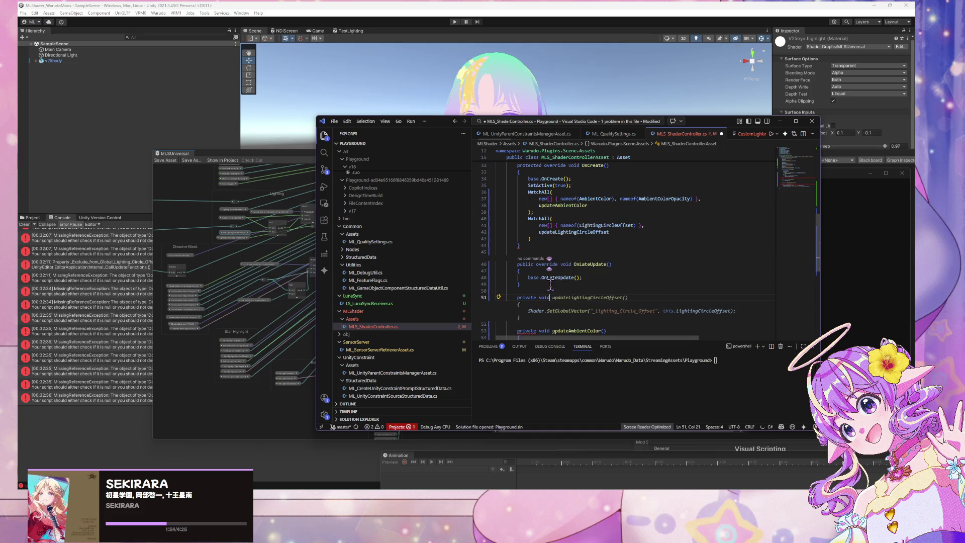
pyautogui.press('Tab')
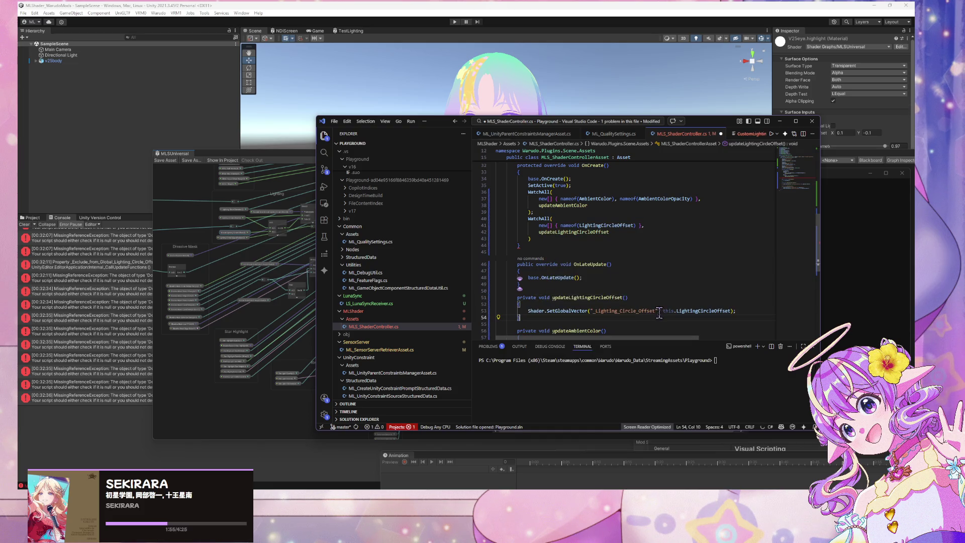
pyautogui.doubleClick(659, 310)
pyautogui.write('__Global_Lighting_Circle_Offset')
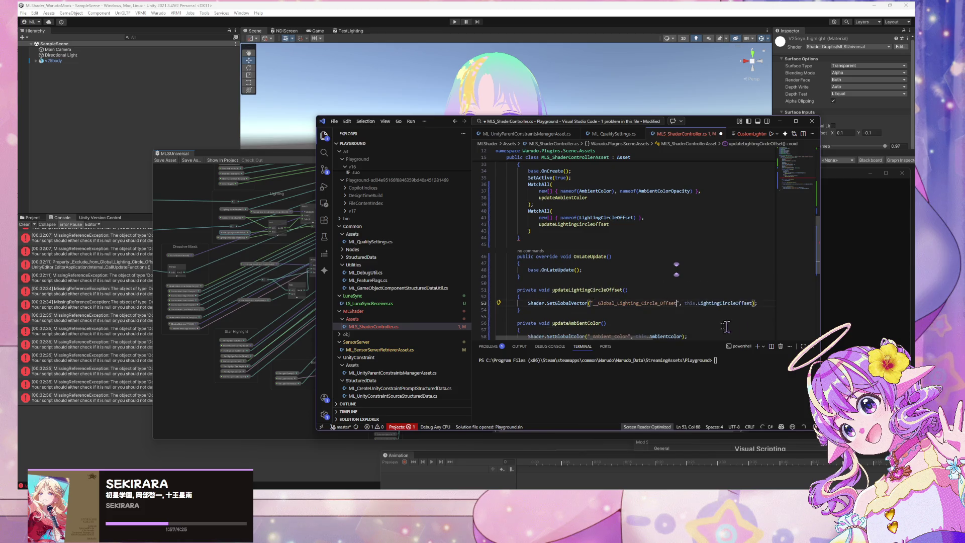
pyautogui.click(600, 303)
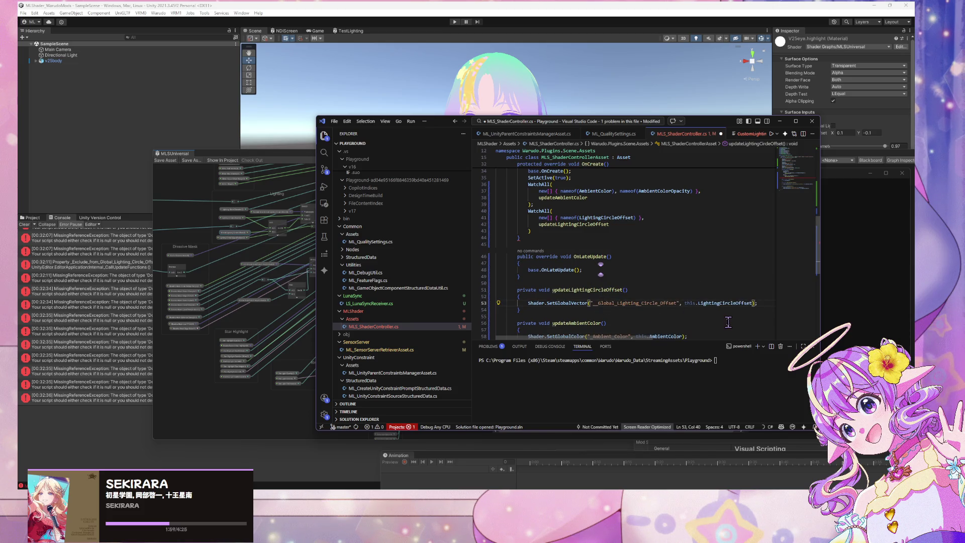
# - Prefix the Lighting Settings title, Circle Offset label and field name with 'Global'
pyautogui.press('BackSpace')
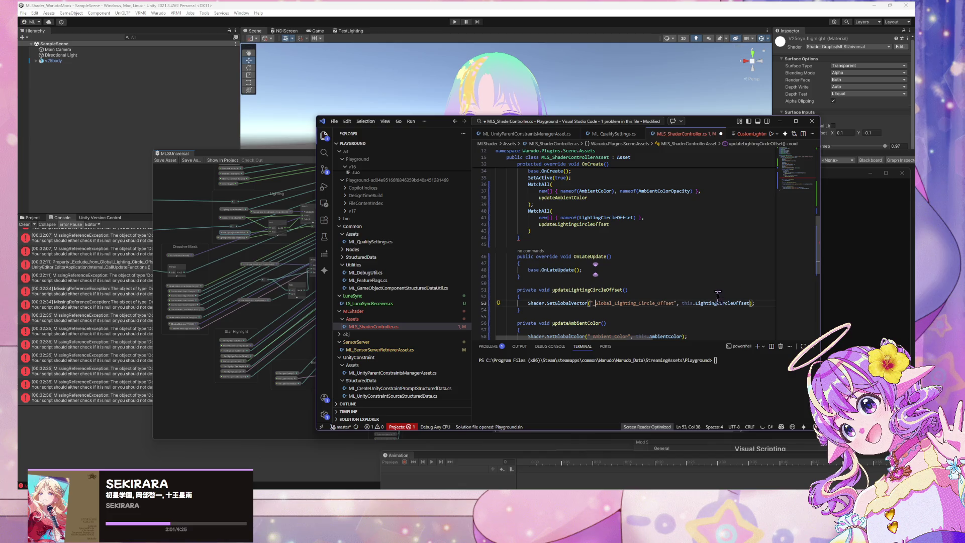
pyautogui.scroll(2, 596, 219)
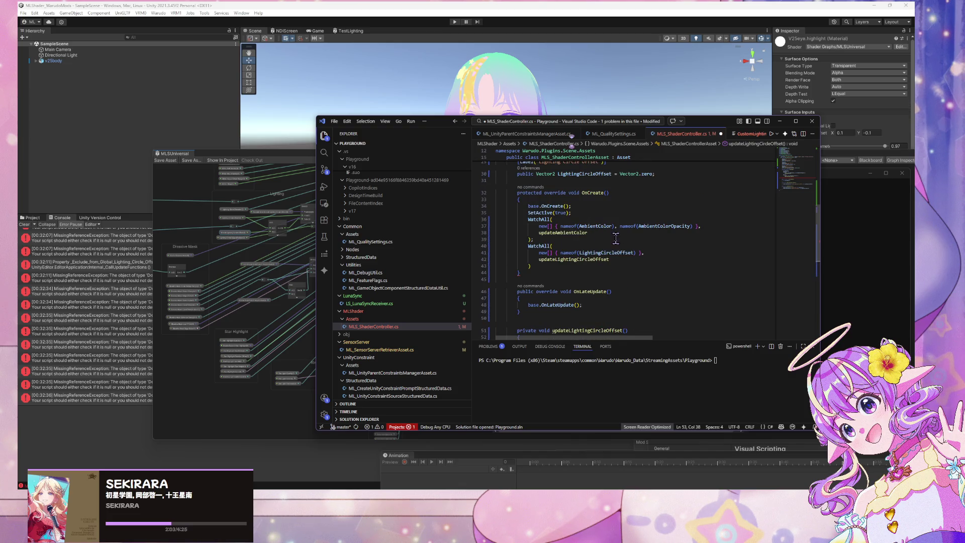
pyautogui.scroll(3, 615, 238)
pyautogui.scroll(1, 563, 237)
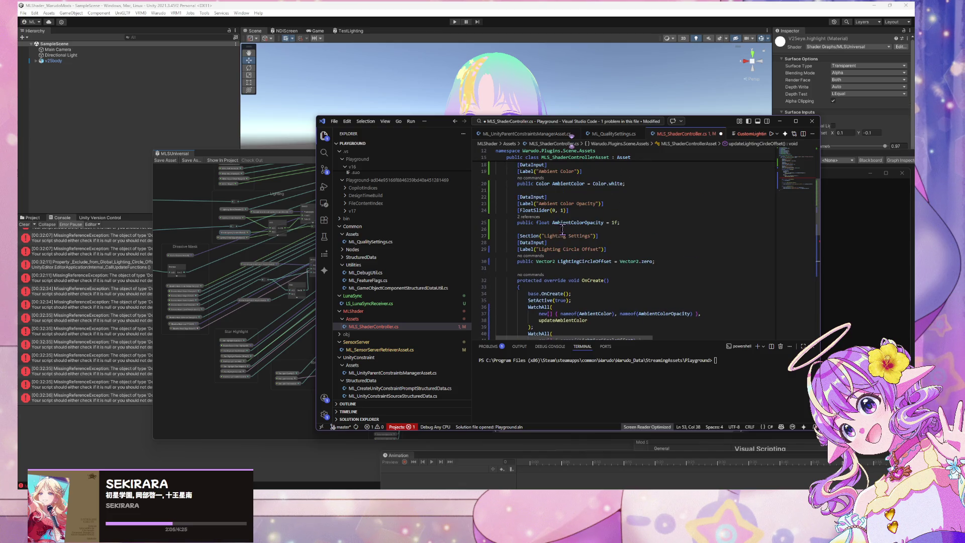
pyautogui.click(545, 234)
pyautogui.write('Global')
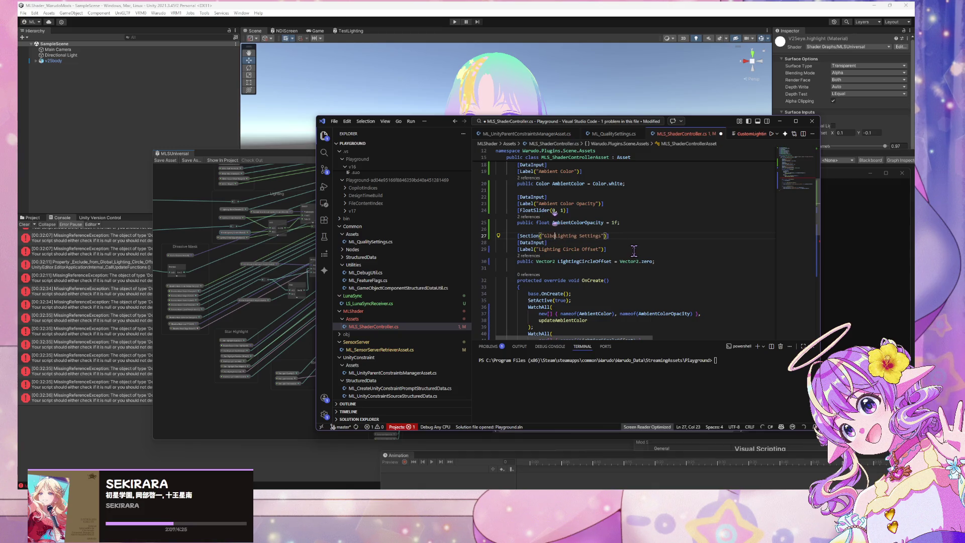
pyautogui.click(538, 249)
pyautogui.write('Global')
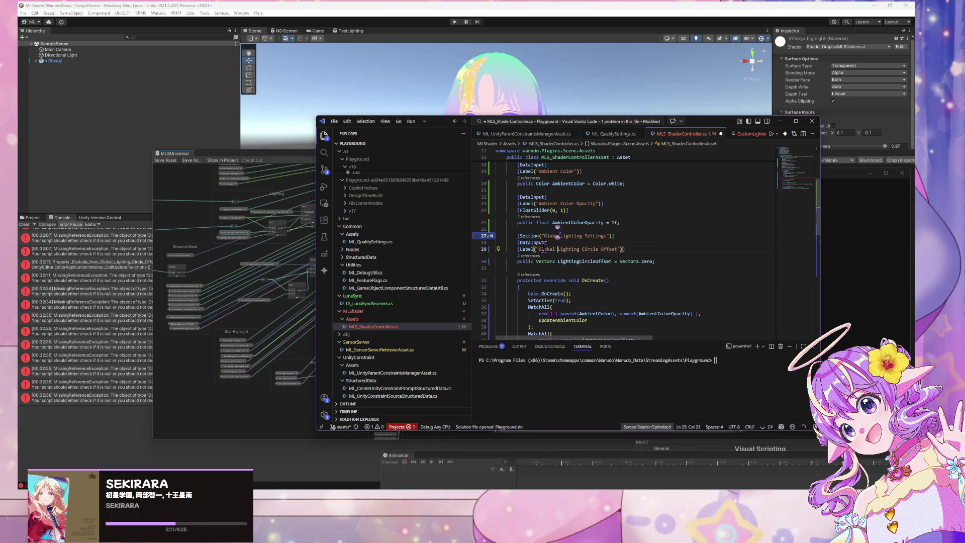
pyautogui.click(556, 260)
pyautogui.write('Glo')
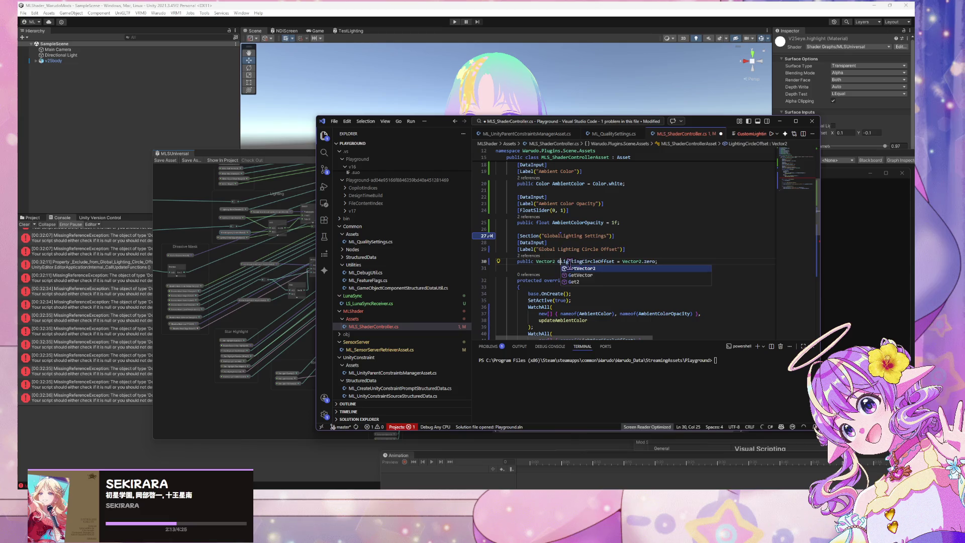
pyautogui.write('bal')
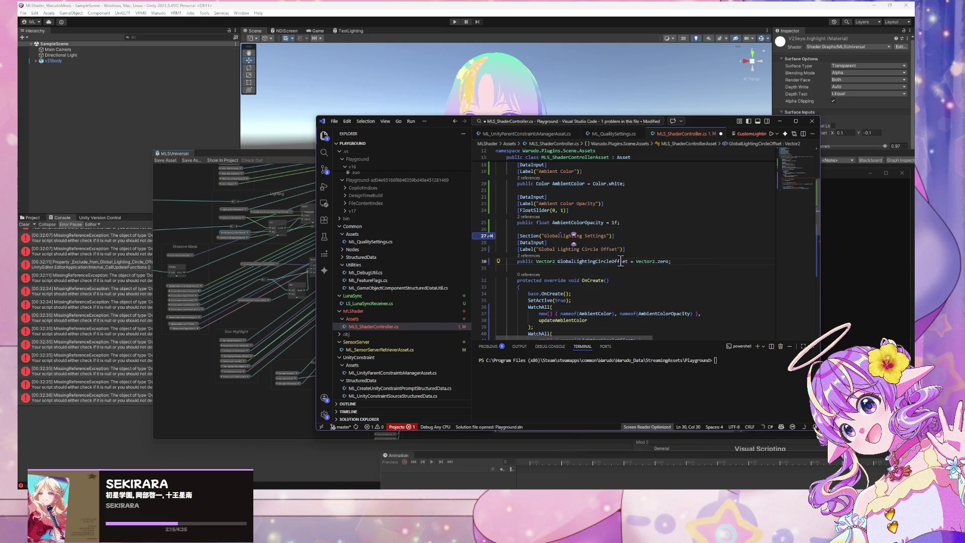
# - Rename the watched offset name to GlobalLightingCircleOffset and accept the suggested renames in the watch block
pyautogui.scroll(-5, 665, 248)
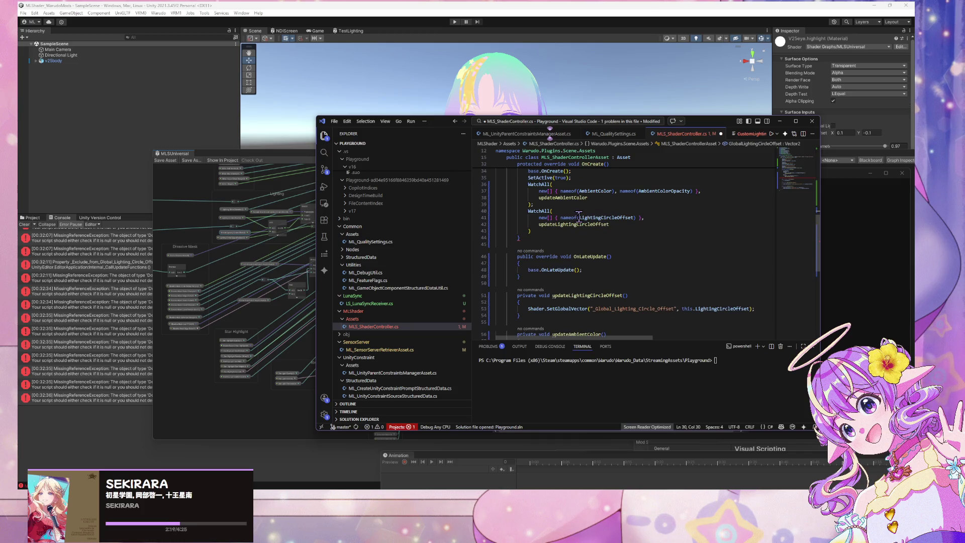
pyautogui.click(579, 217)
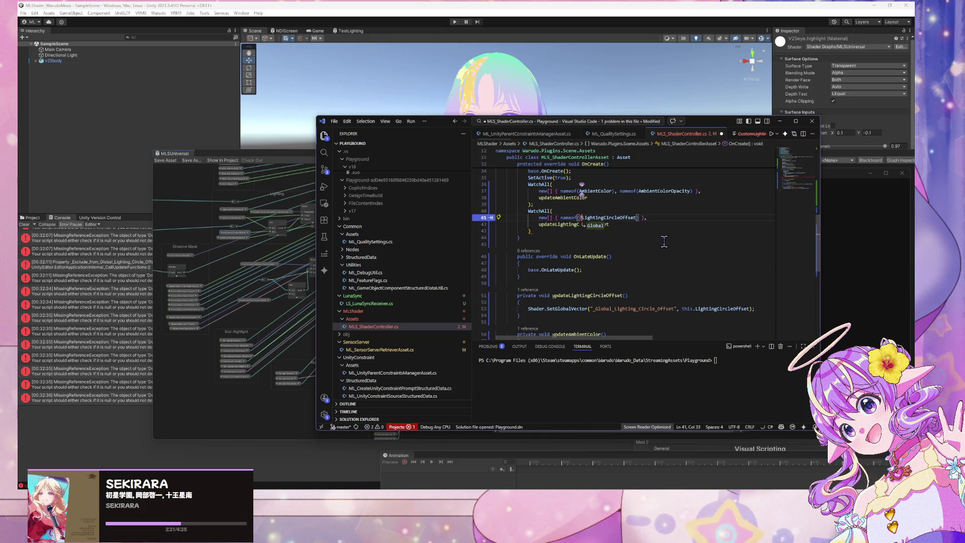
pyautogui.write('G')
pyautogui.press('BackSpace')
pyautogui.write('global')
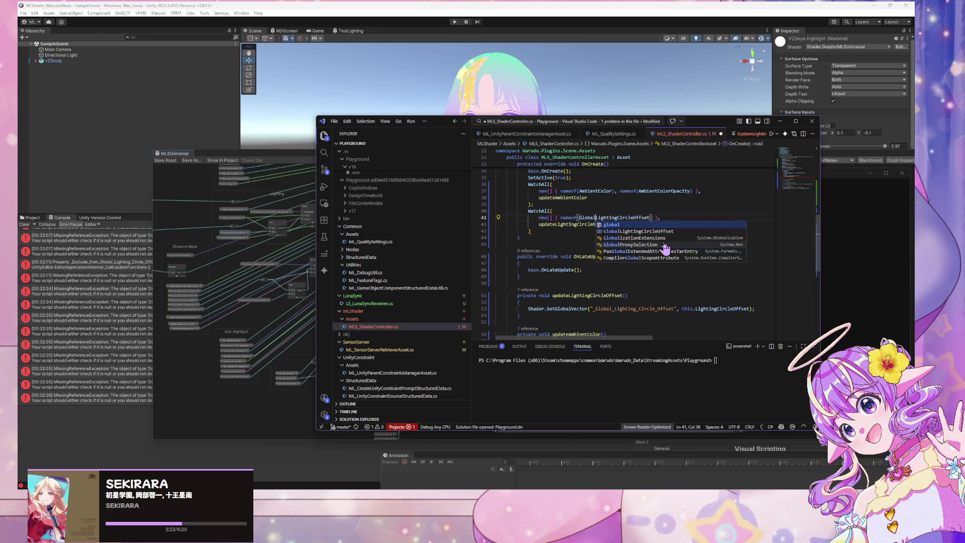
pyautogui.press('Escape')
pyautogui.press('BackSpace')
pyautogui.press('BackSpace')
pyautogui.press('BackSpace')
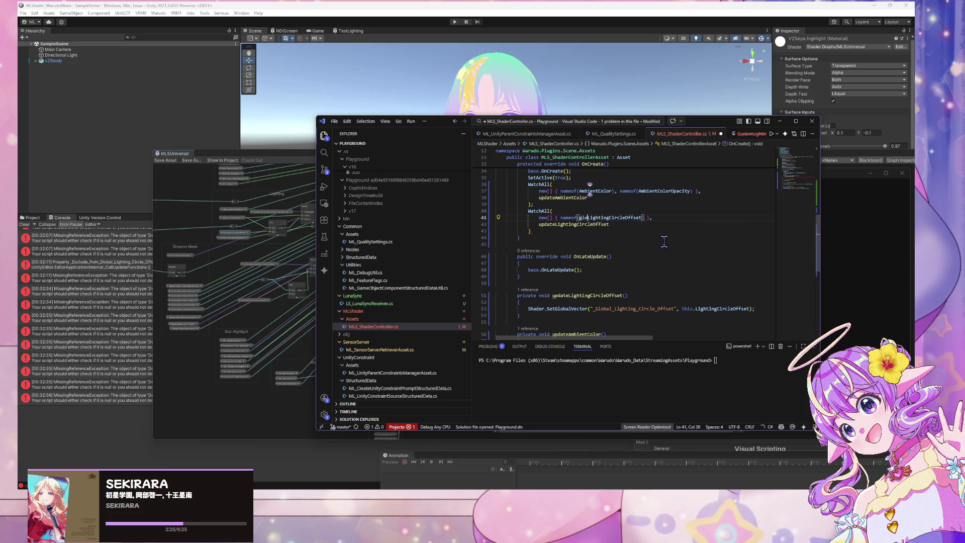
pyautogui.write('Glo')
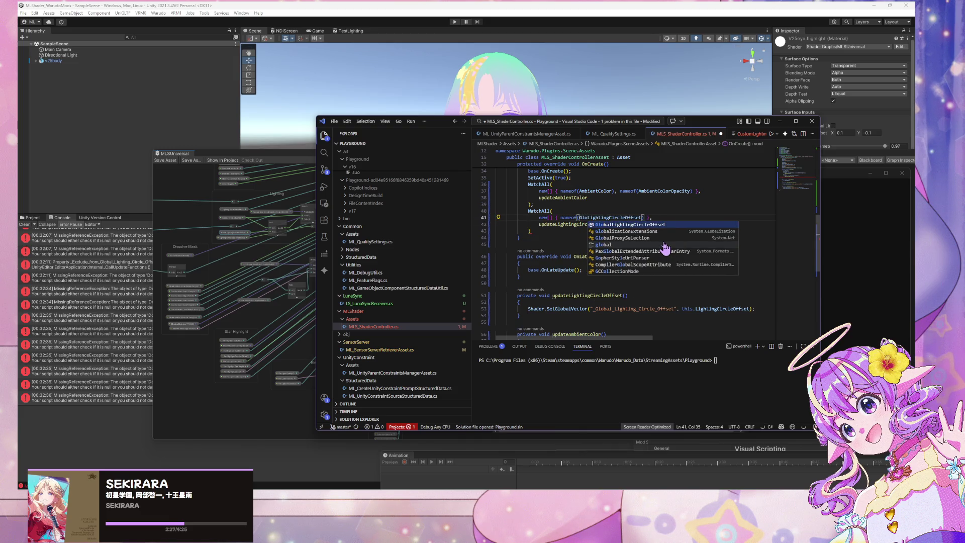
pyautogui.press('Tab')
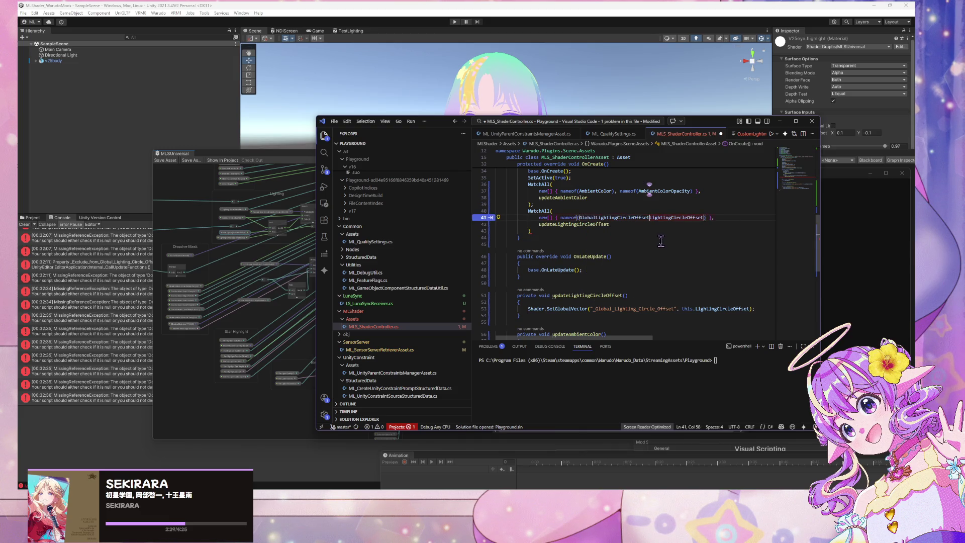
pyautogui.press('Tab')
pyautogui.press('Tab')
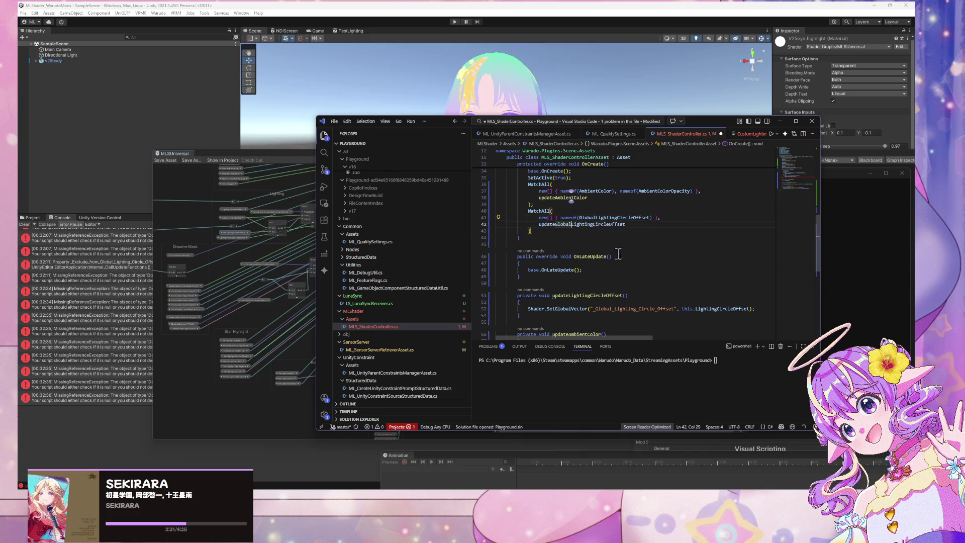
# - Rename the update method's field reference to GlobalLightingCircleOffset and save the script
pyautogui.press('Tab')
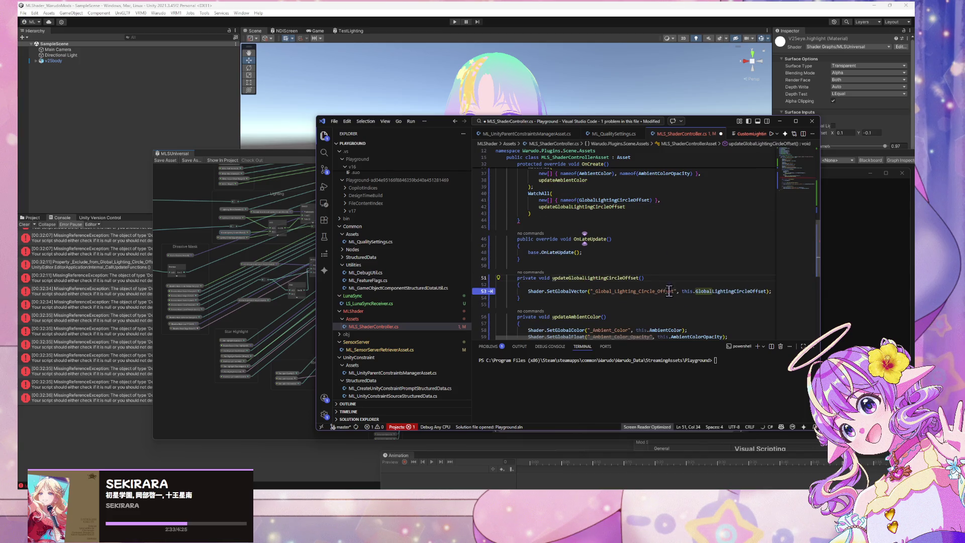
pyautogui.click(653, 291)
pyautogui.press('Tab')
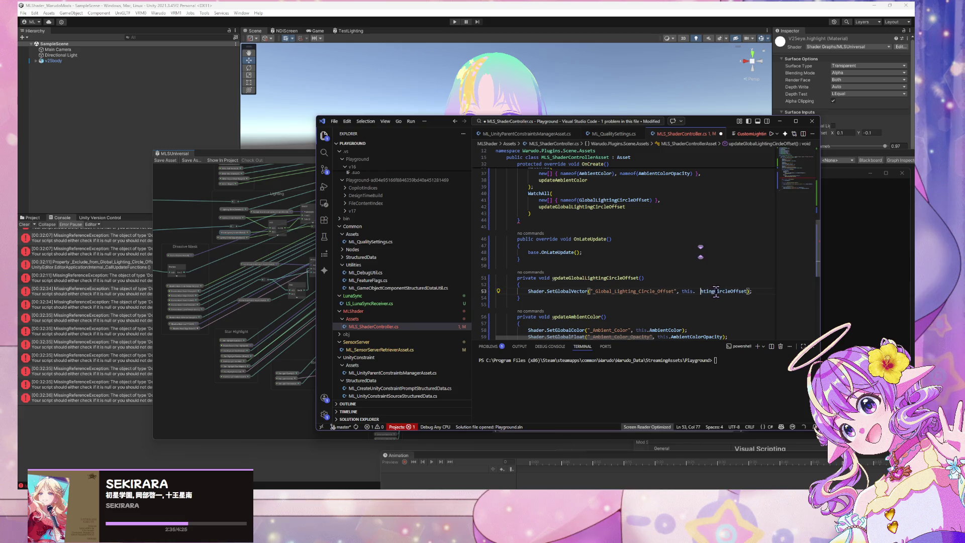
pyautogui.write('GlobalLig')
pyautogui.hotkey('ctrl', 's')
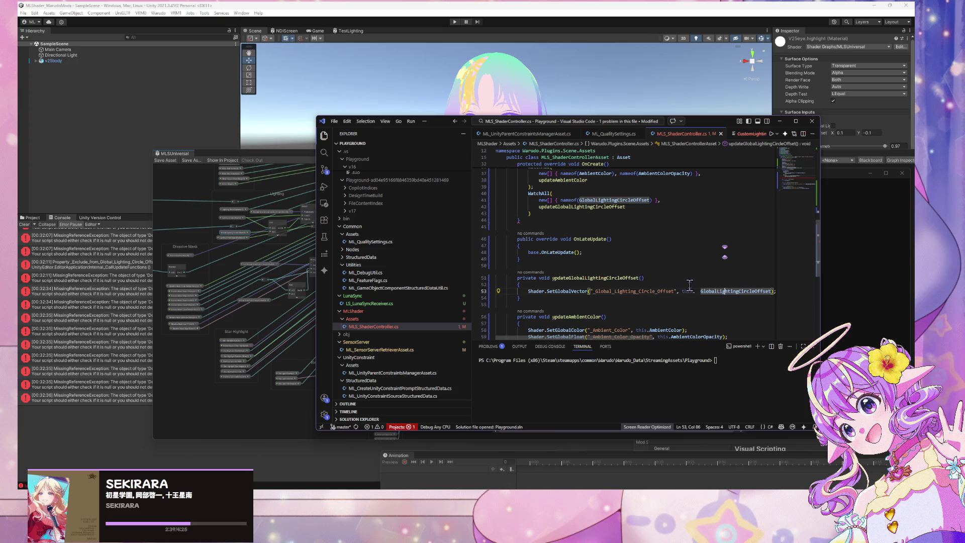
# - Delete the stray space before GlobalLightingCircleOffset on line 53
pyautogui.click(699, 289)
pyautogui.press('BackSpace')
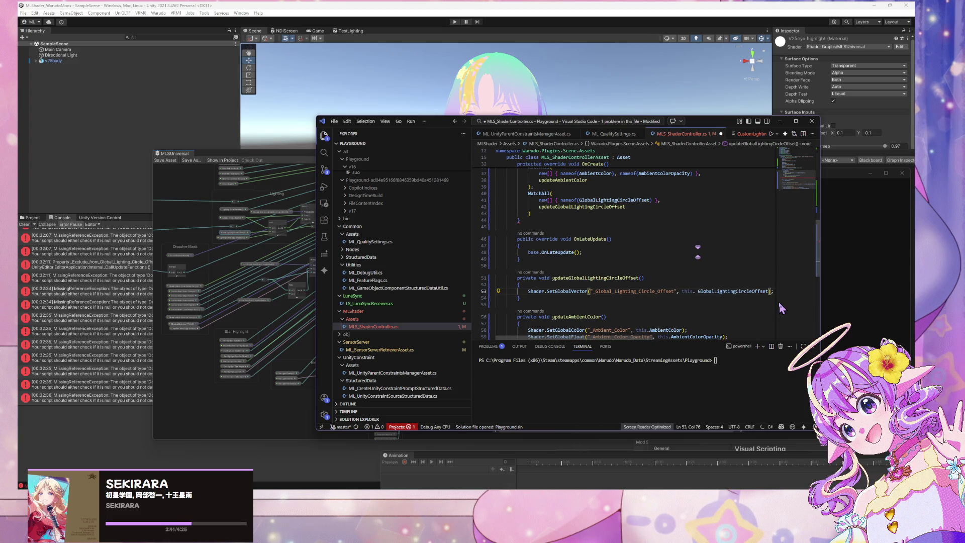
pyautogui.press('BackSpace')
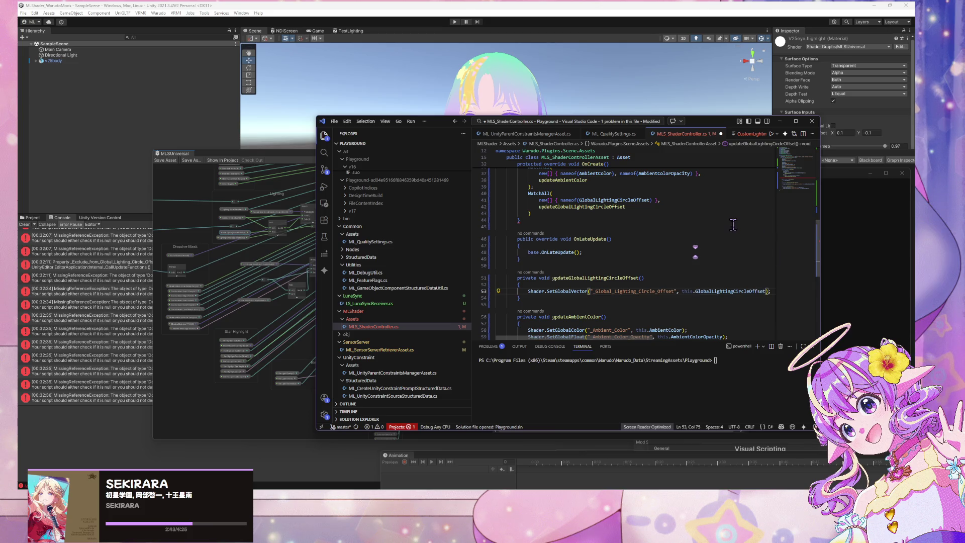
pyautogui.hotkey('ctrl', 'shift', 'p')
pyautogui.press('Return')
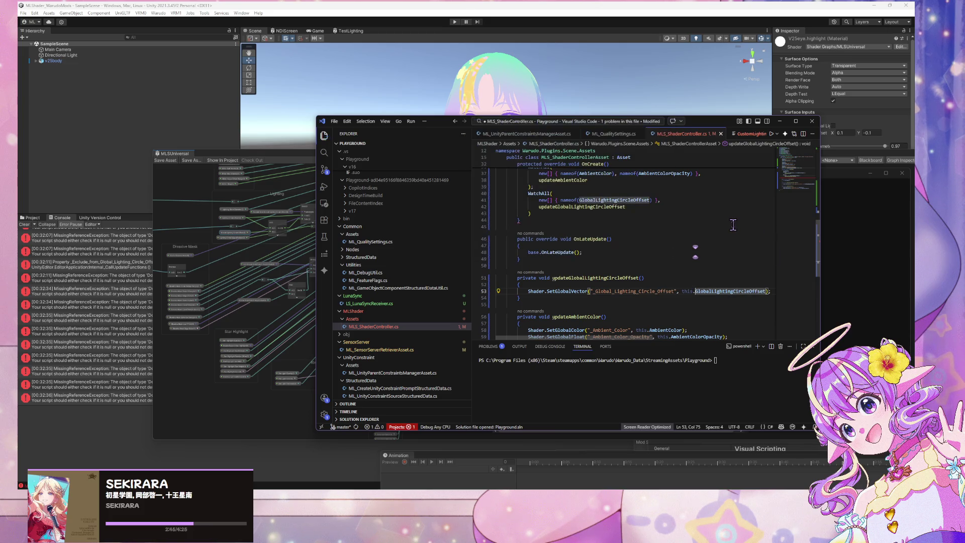
# - Add the missing semicolon at the end of line 43 after the WatchAll block
pyautogui.scroll(1, 578, 210)
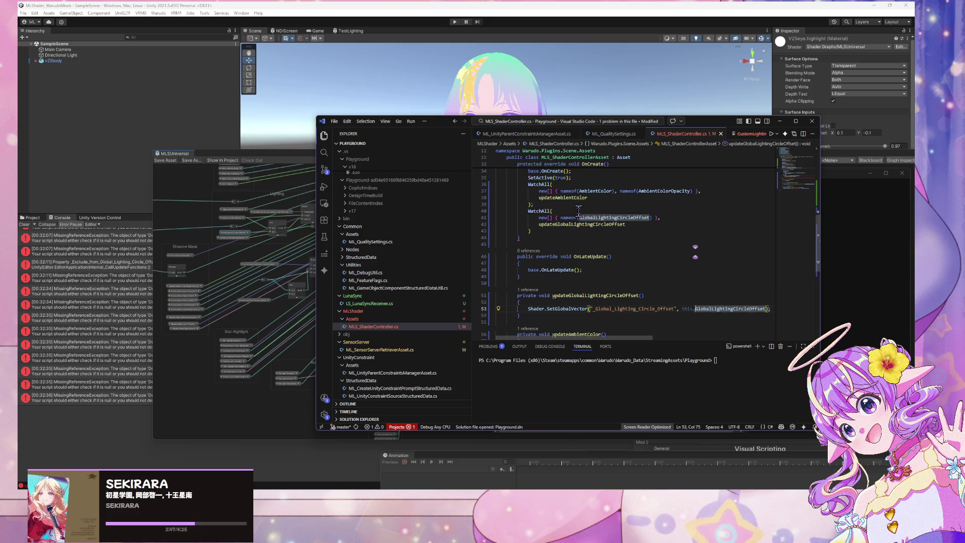
pyautogui.click(554, 229)
pyautogui.write(';')
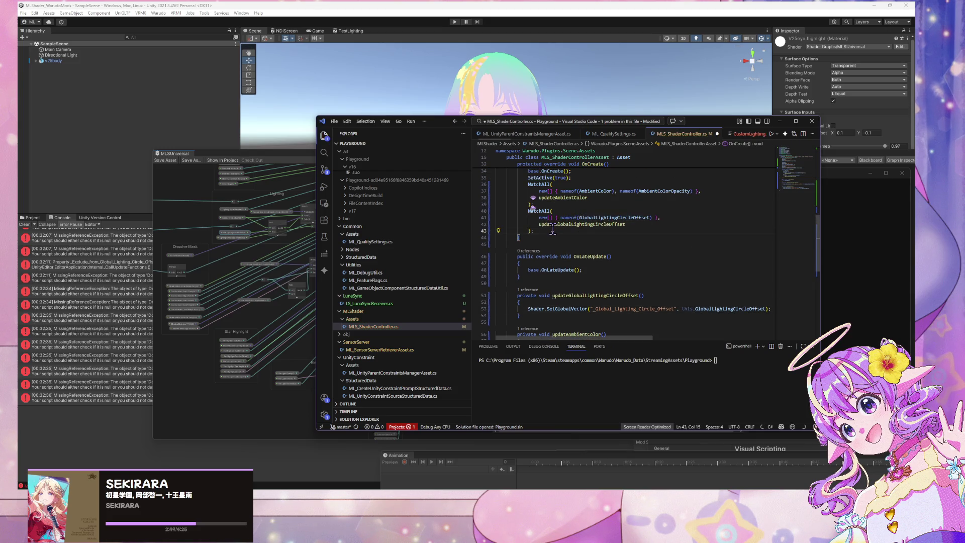
pyautogui.scroll(-3, 577, 226)
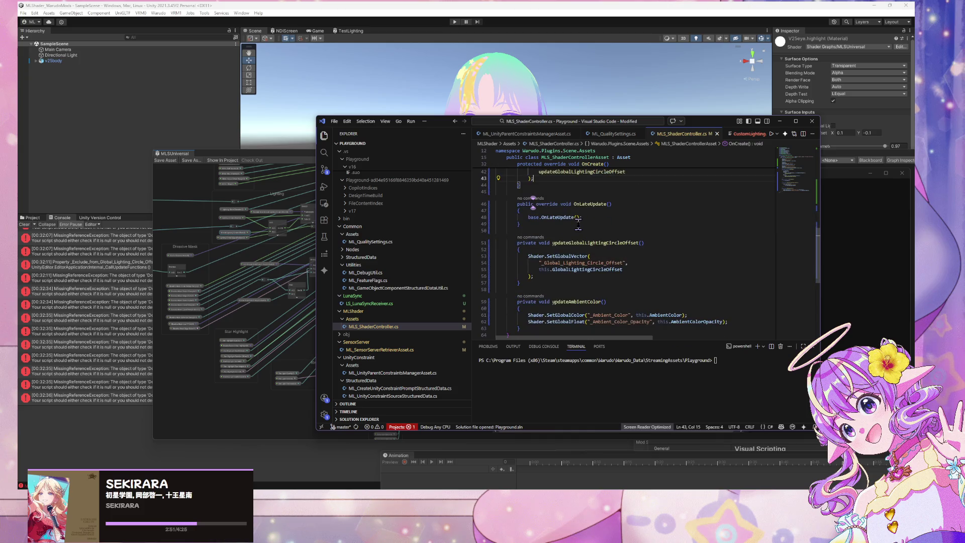
pyautogui.scroll(6, 590, 226)
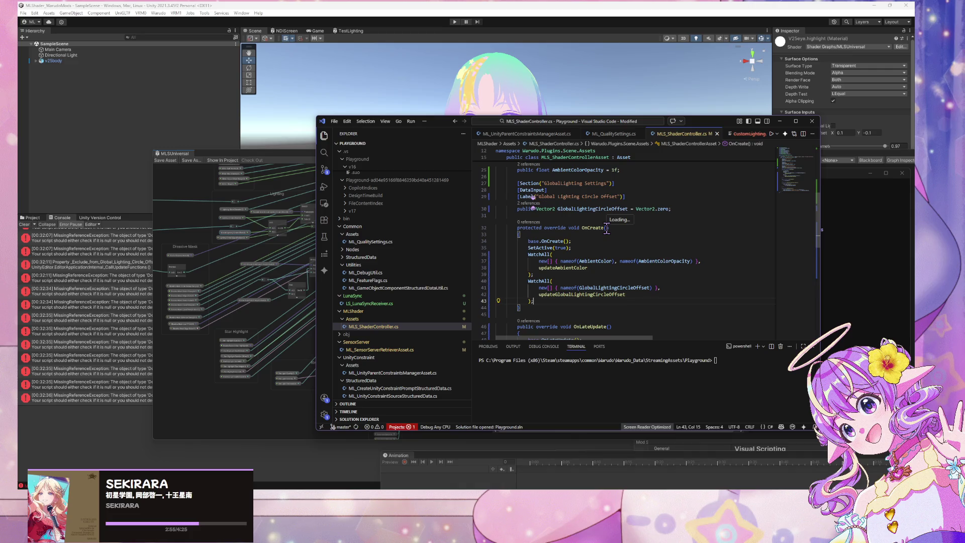
pyautogui.scroll(-6, 603, 234)
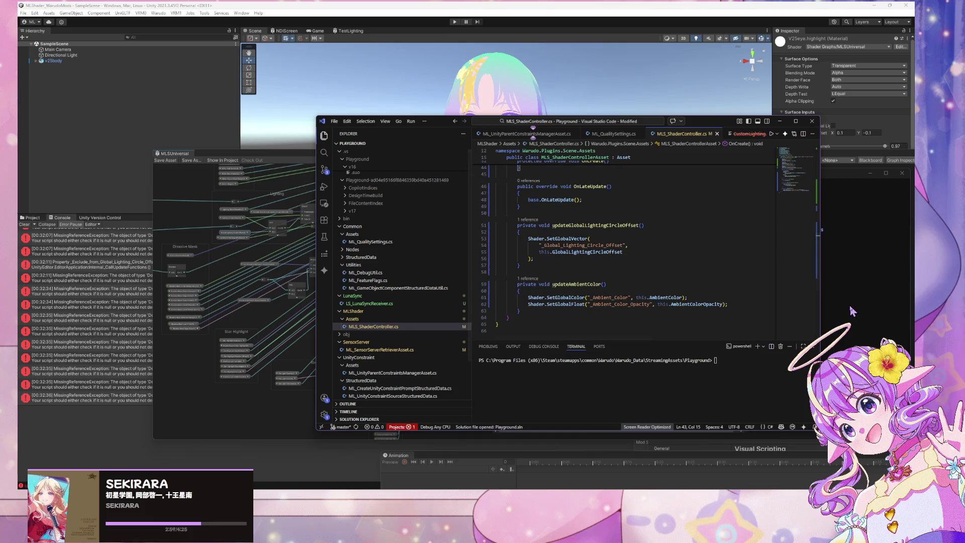
pyautogui.scroll(5, 691, 278)
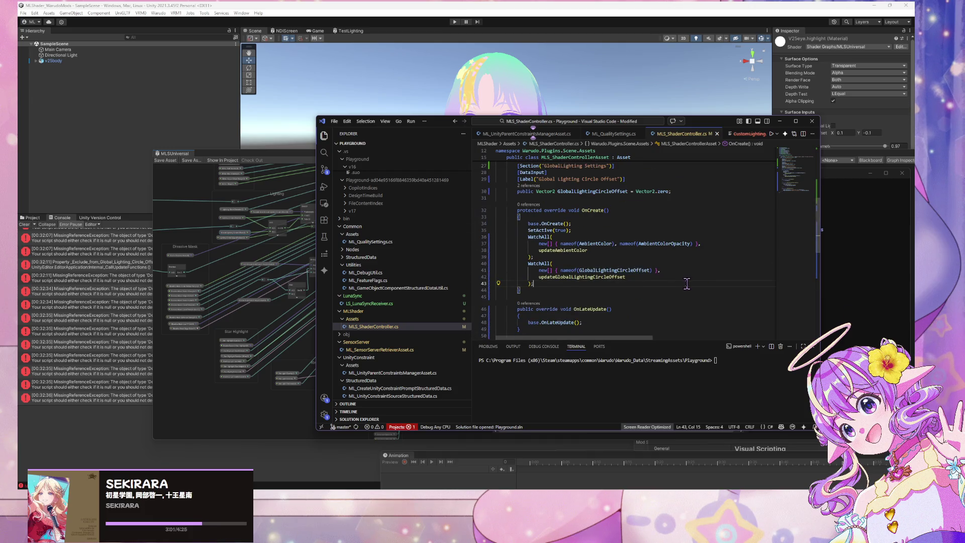
pyautogui.scroll(3, 687, 284)
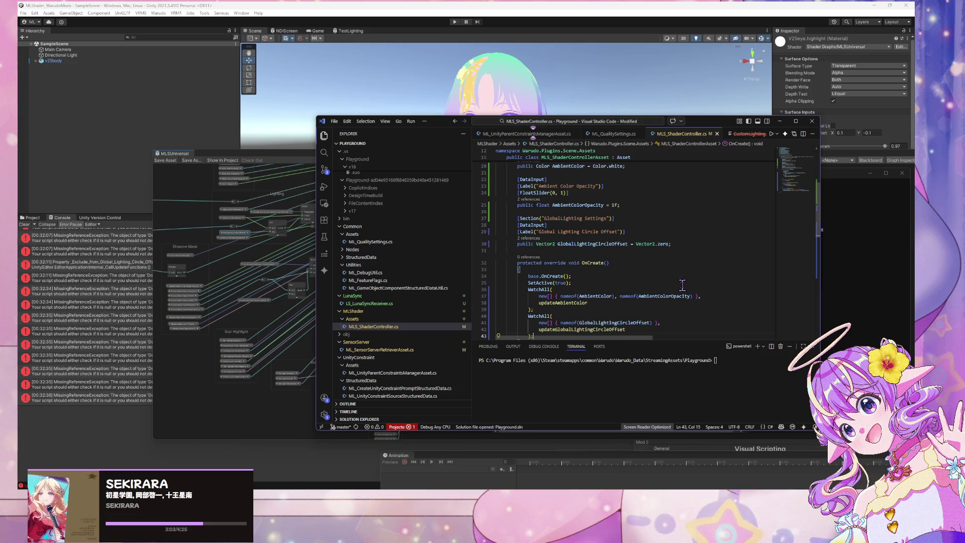
pyautogui.click(652, 498)
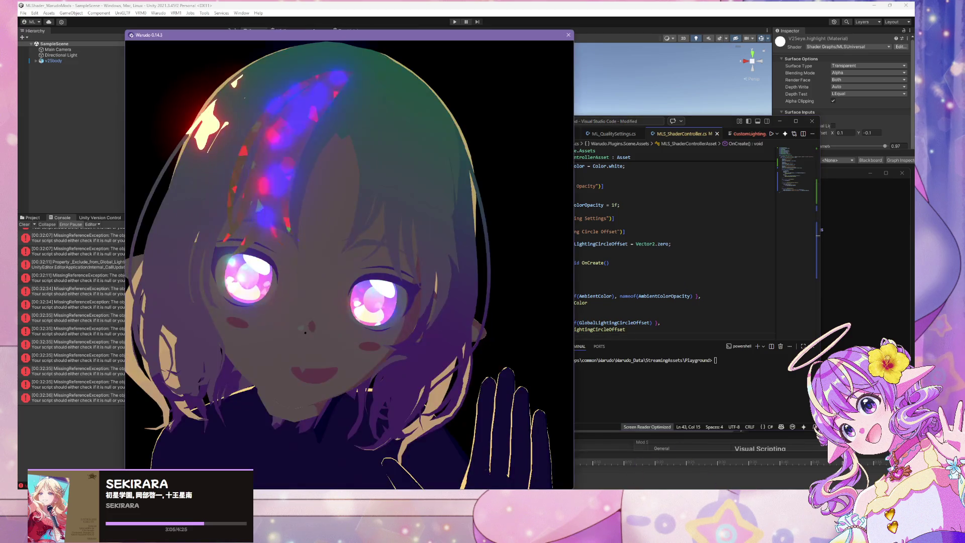
# - Drop Ambient Color Opacity to 0 and try Circle Offset X at 0.48, 0.06, then 0
pyautogui.click(651, 459)
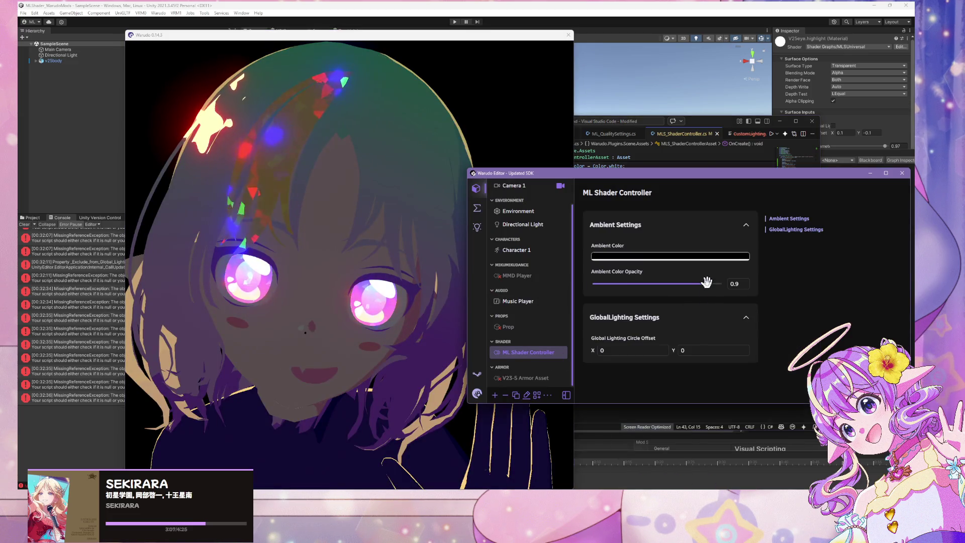
pyautogui.moveTo(709, 283); pyautogui.dragTo(592, 283)
pyautogui.doubleClick(632, 351)
pyautogui.write('0.48')
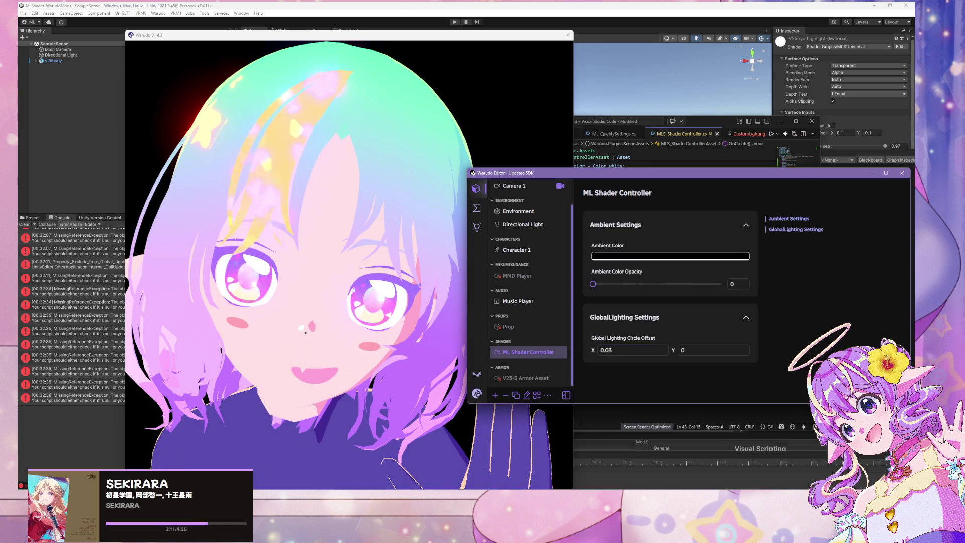
pyautogui.doubleClick(625, 350)
pyautogui.write('0.06')
pyautogui.doubleClick(625, 350)
pyautogui.write('0')
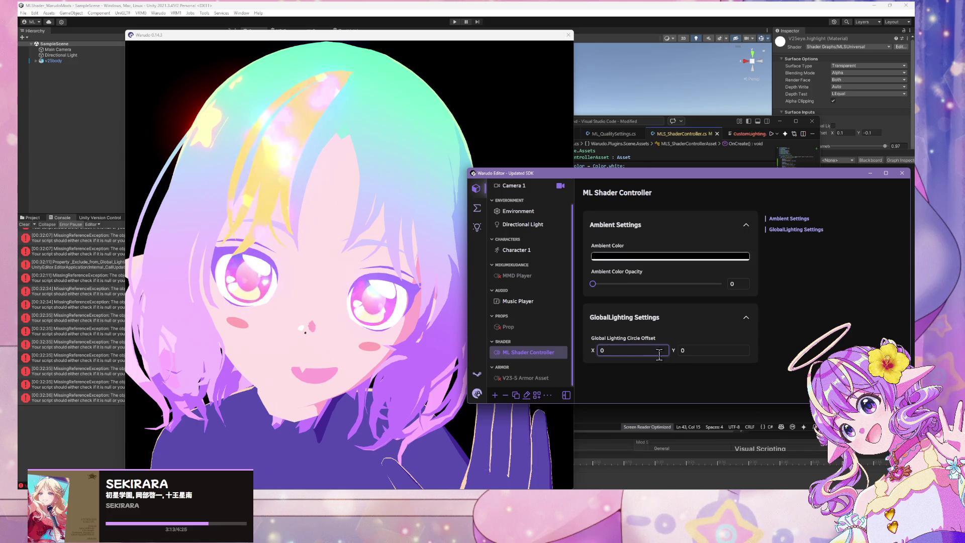
# - Set the Global Lighting Circle Offset Y value to -0.210
pyautogui.click(679, 350)
pyautogui.doubleClick(678, 350)
pyautogui.write('-0.21')
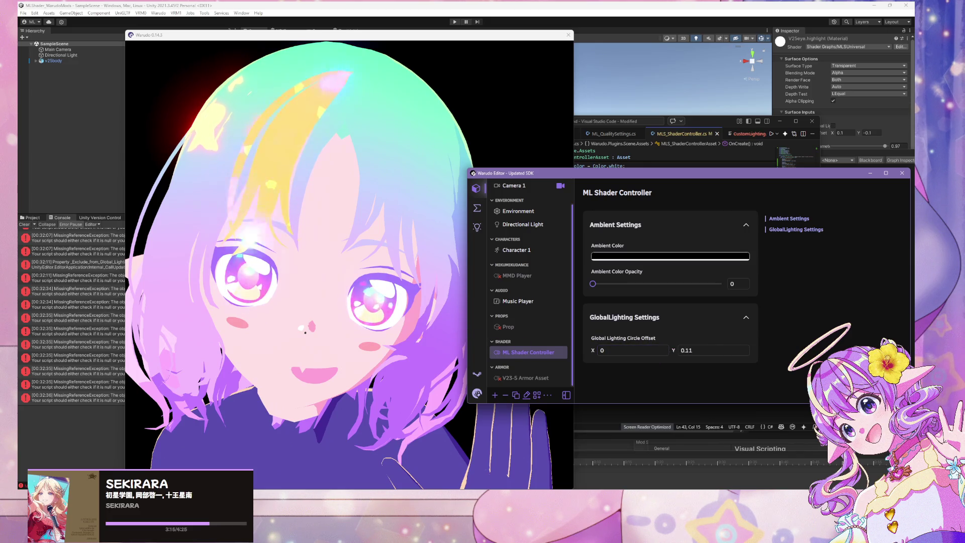
pyautogui.write('0')
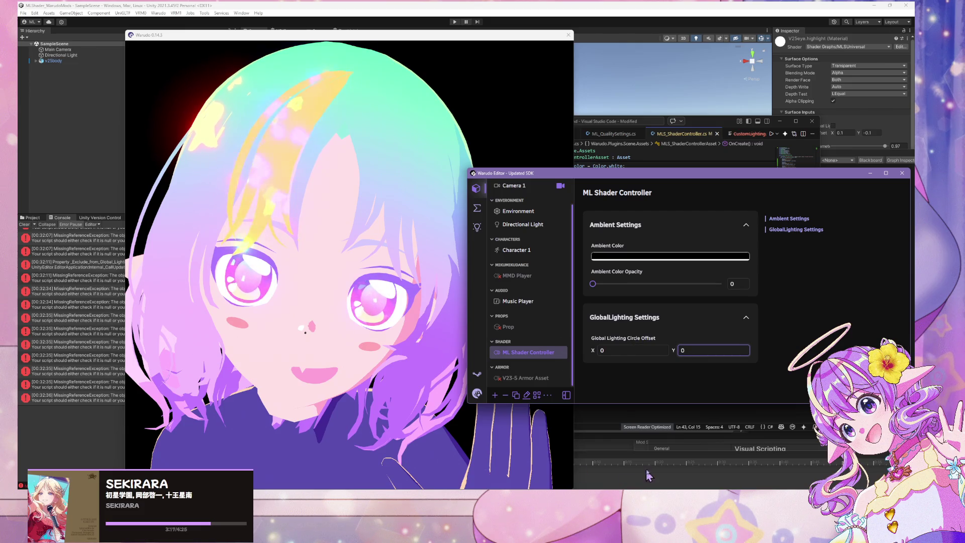
pyautogui.click(620, 470)
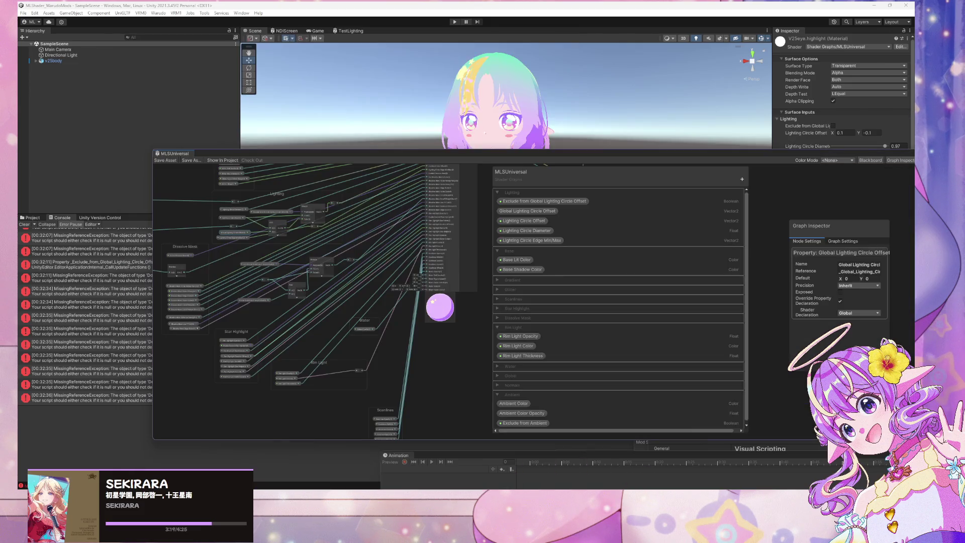
# - Reposition the Exclude from Global Lighting Circle Offset node in the shader graph
pyautogui.click(542, 211)
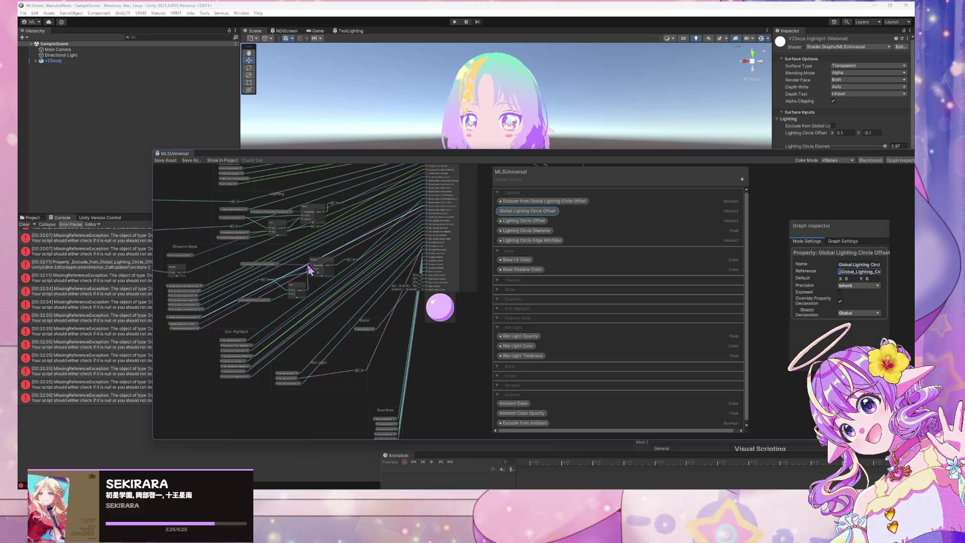
pyautogui.scroll(5, 409, 354)
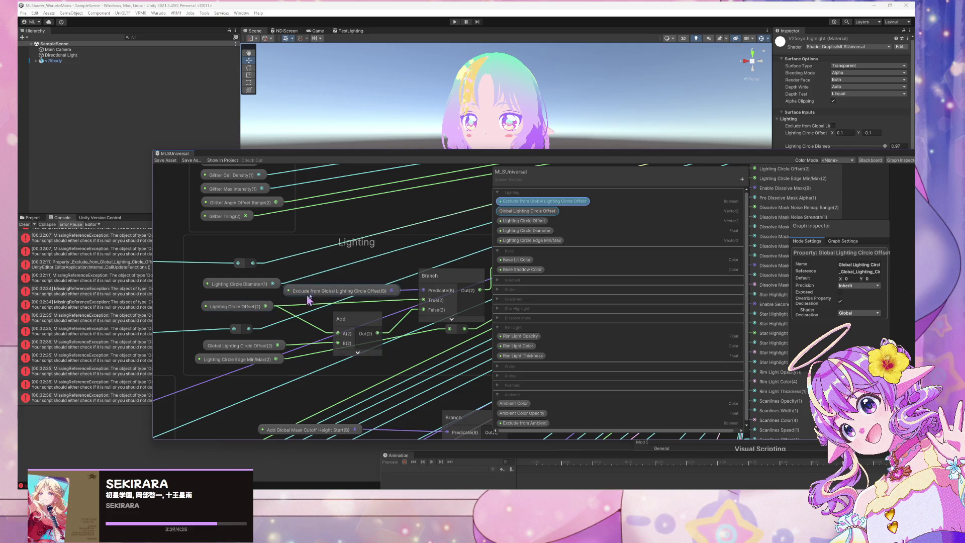
pyautogui.moveTo(355, 292); pyautogui.dragTo(357, 286)
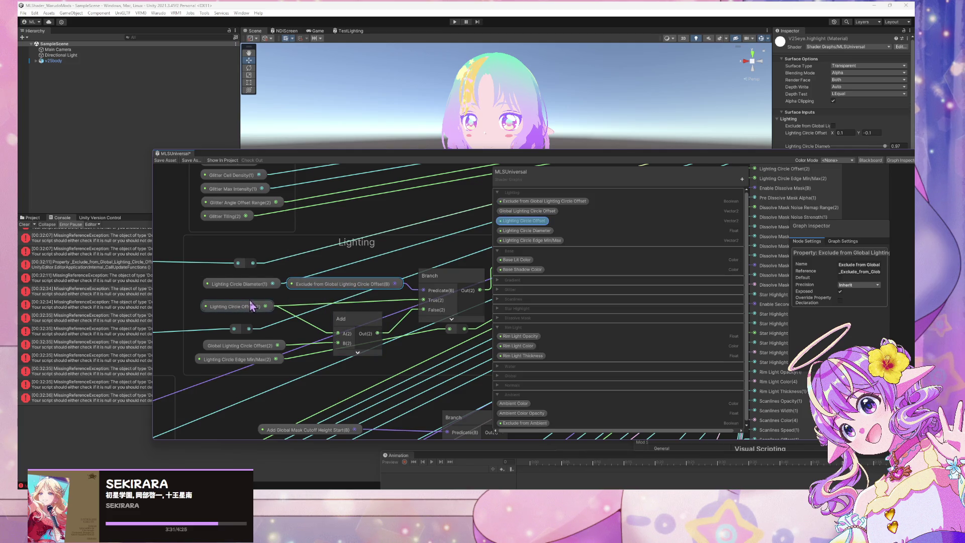
pyautogui.moveTo(357, 154); pyautogui.dragTo(384, 224)
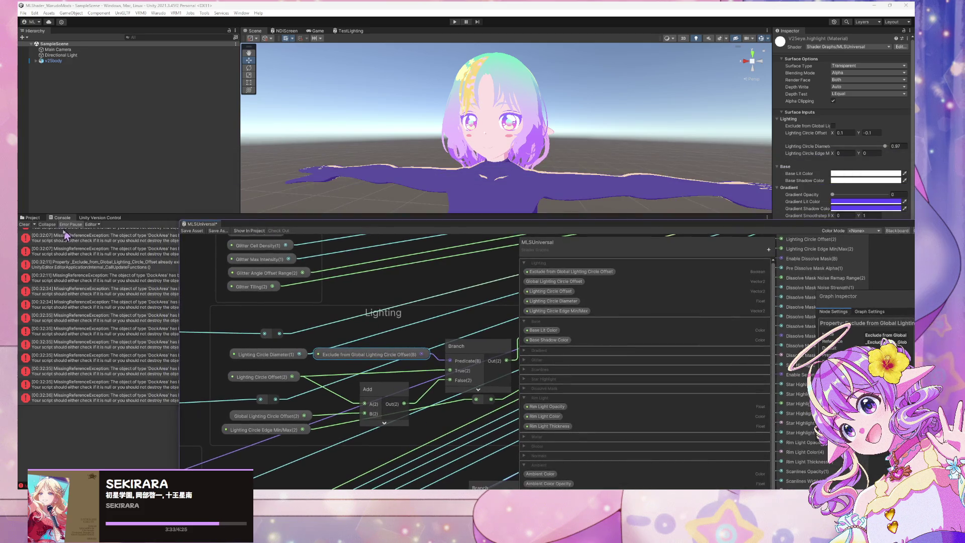
# - Clear the Console and build the Warudo mod
pyautogui.click(24, 225)
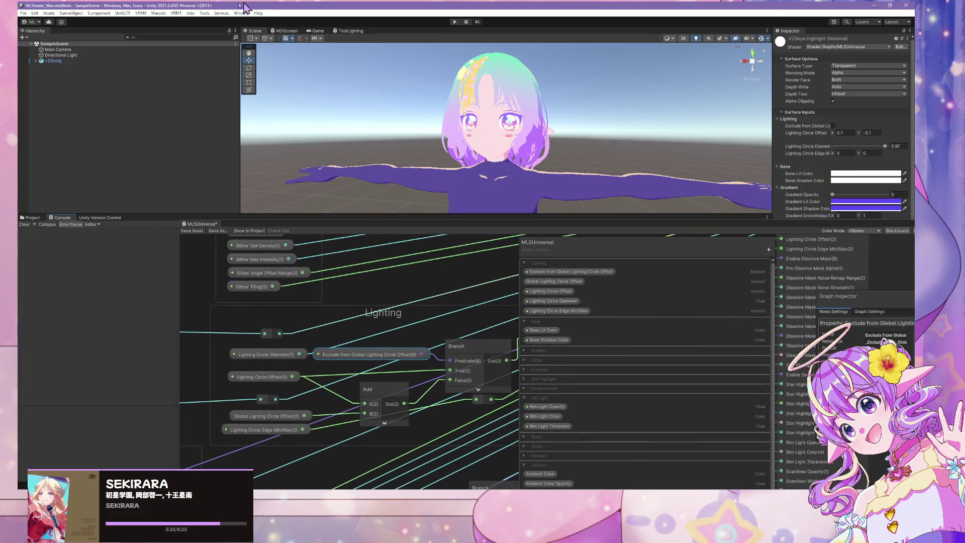
pyautogui.click(159, 13)
pyautogui.click(176, 60)
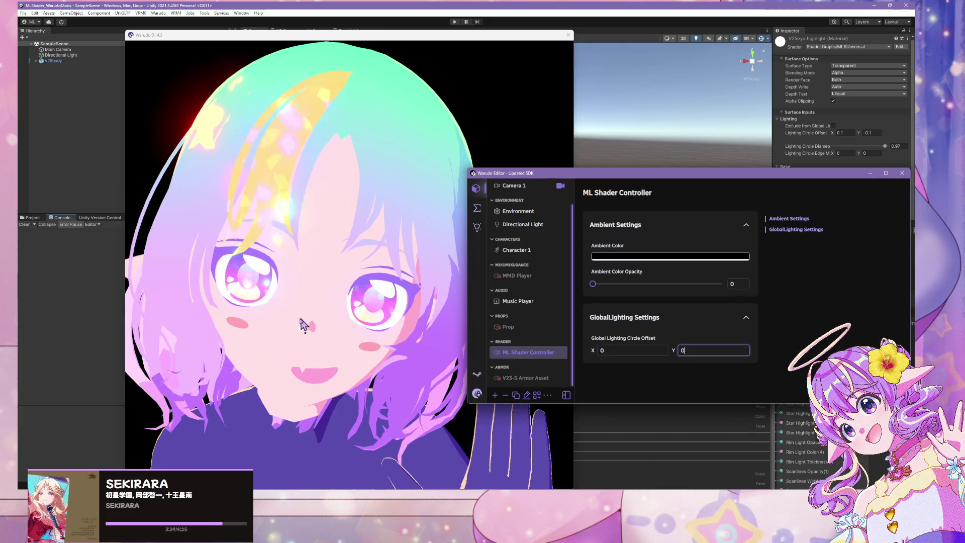
# - Raise Ambient Color Opacity to 0.77 in the Warudo Editor
pyautogui.click(258, 324)
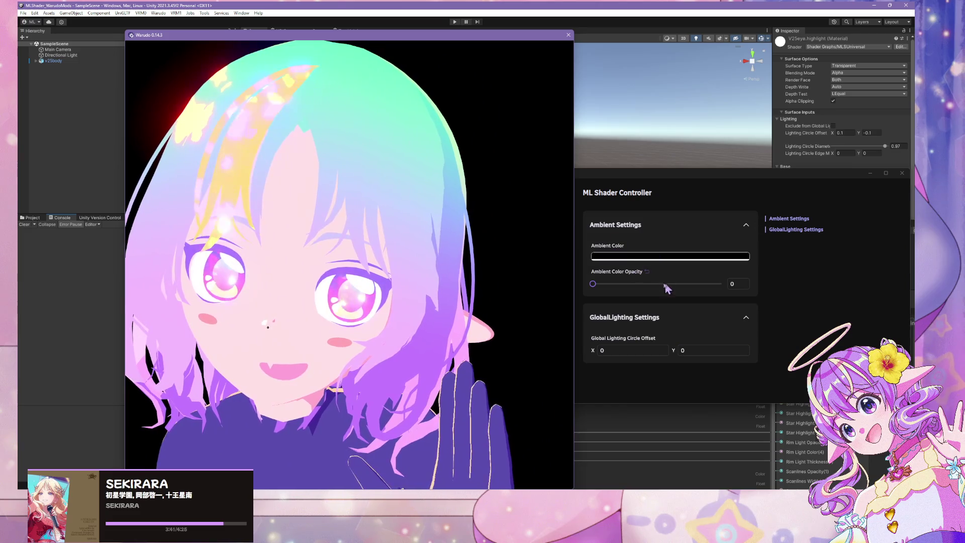
pyautogui.click(664, 283)
pyautogui.moveTo(663, 283); pyautogui.dragTo(692, 284)
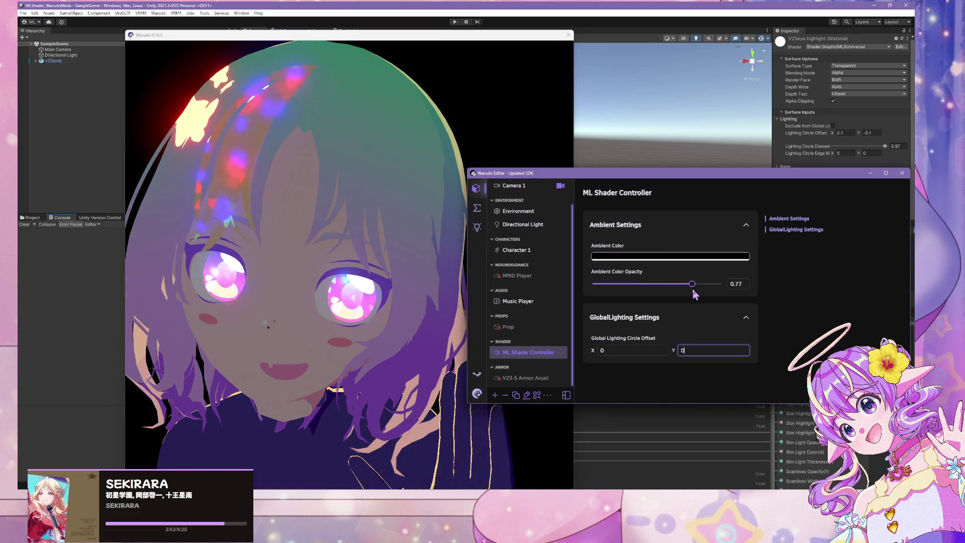
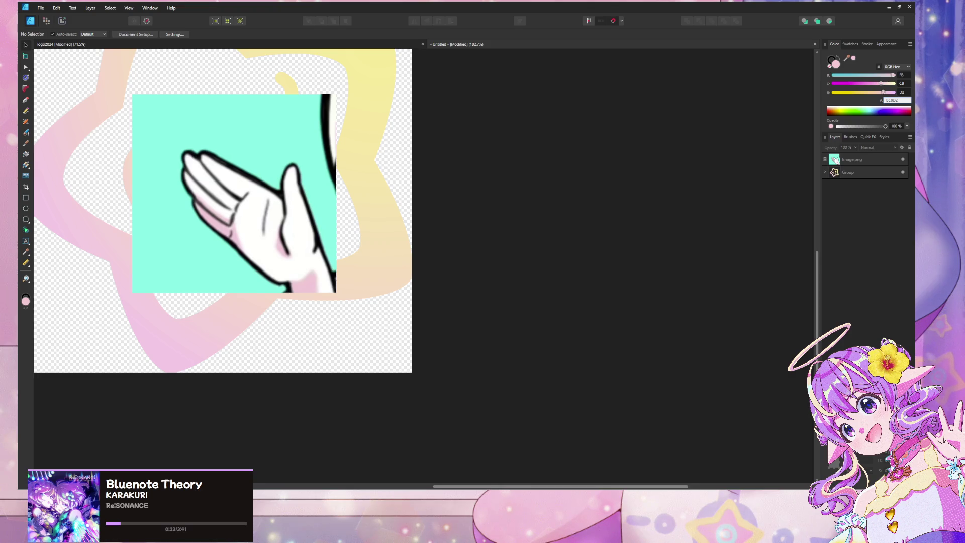
# - Bring the Warudo 0.14.3 render window to the front and zoom onto the avatar's face
pyautogui.hotkey('alt', 'Tab')
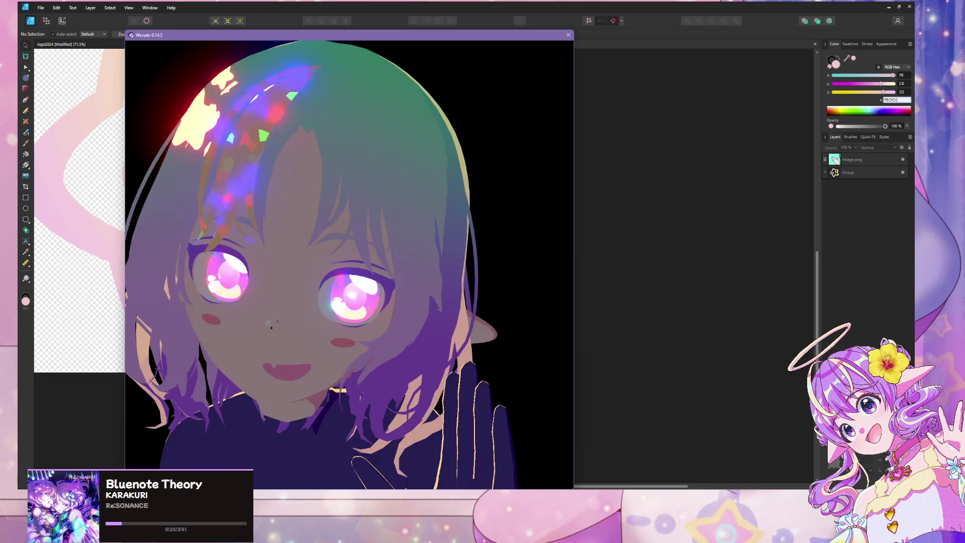
pyautogui.click(618, 456)
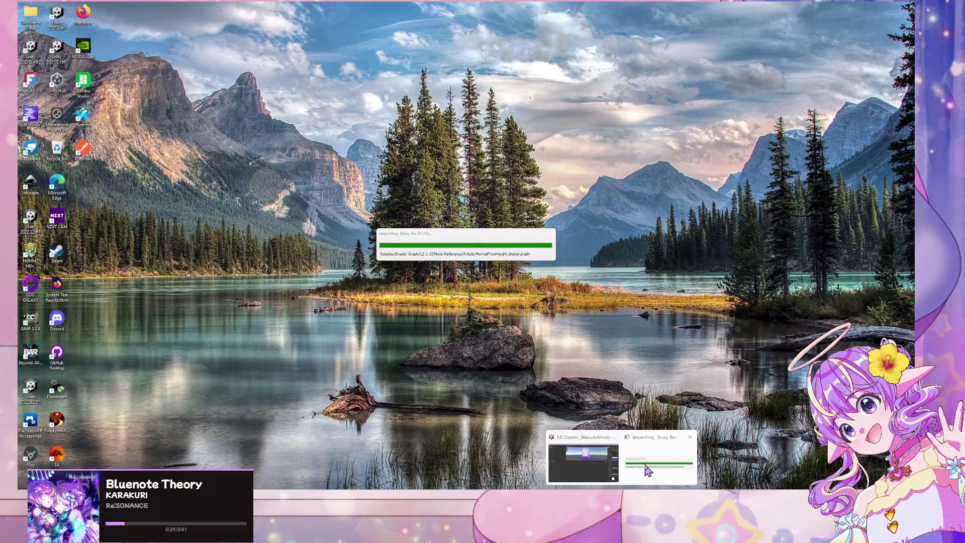
pyautogui.click(646, 465)
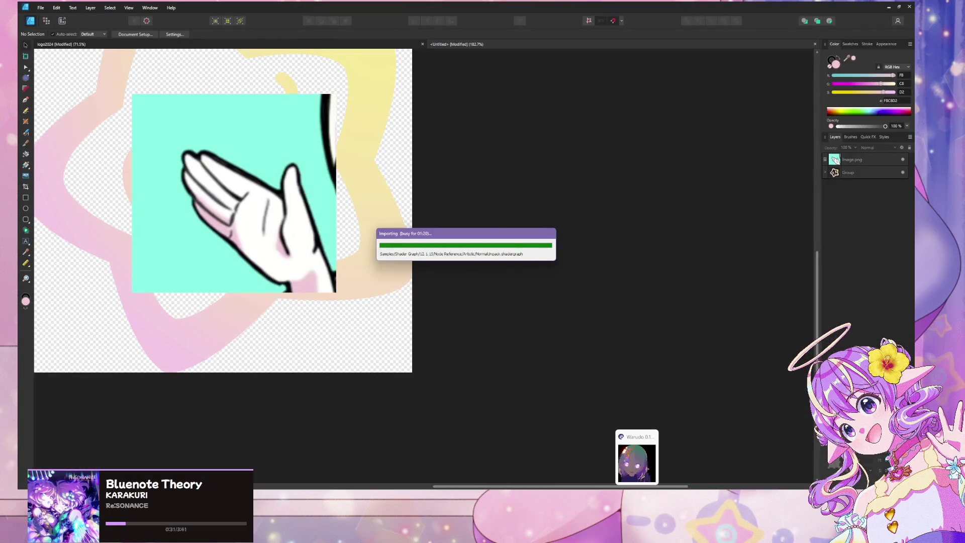
pyautogui.click(636, 457)
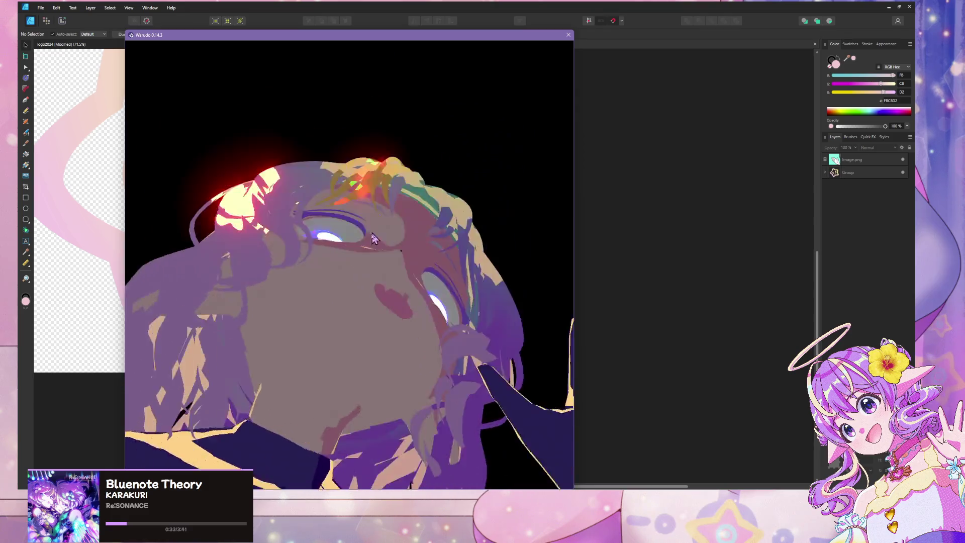
pyautogui.scroll(-10, 362, 280)
pyautogui.scroll(10, 393, 232)
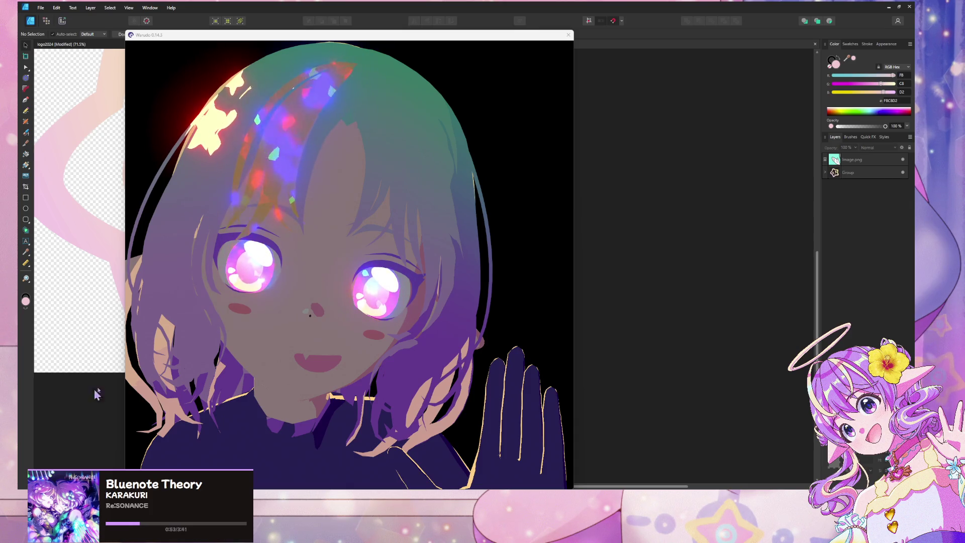
# - Orbit and zoom around the avatar's head, then bring up the editor showing ML Shader Controller
pyautogui.click(253, 336)
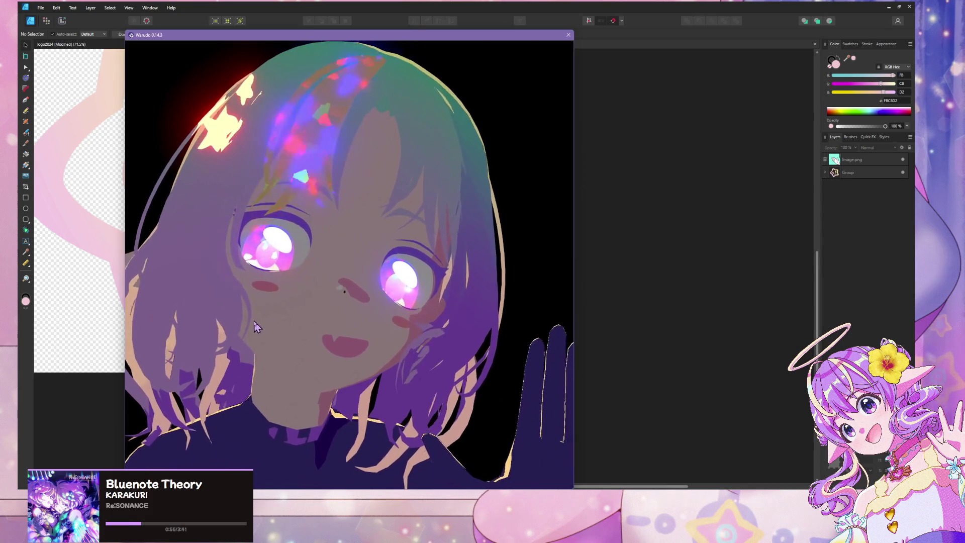
pyautogui.scroll(-10, 256, 327)
pyautogui.scroll(3, 452, 387)
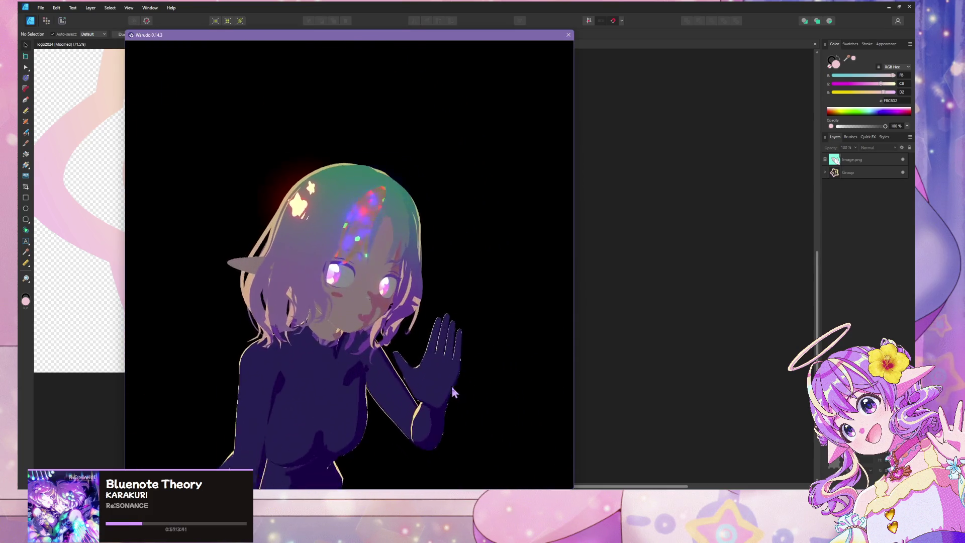
pyautogui.moveTo(389, 372)
pyautogui.mouseDown()
pyautogui.moveTo(157, 397)
pyautogui.moveTo(499, 392)
pyautogui.mouseUp()
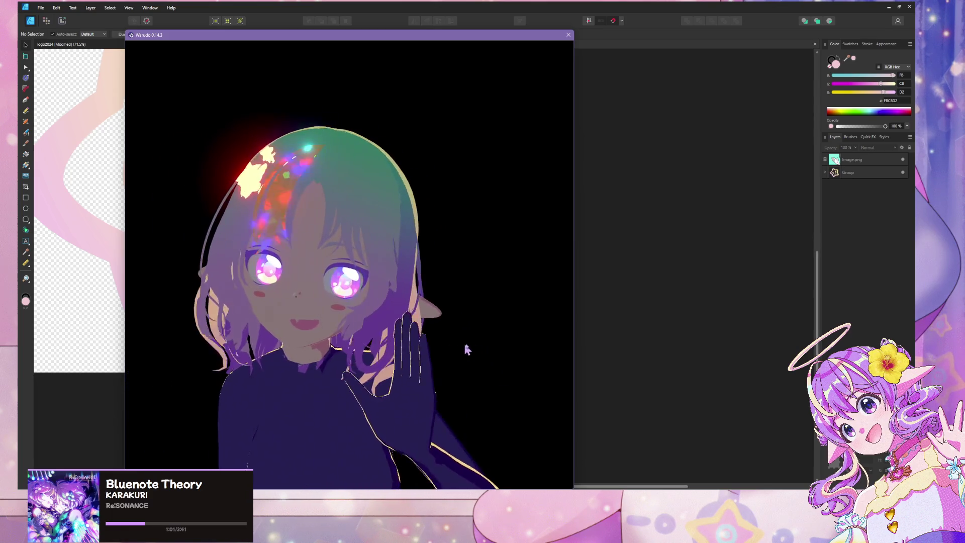
pyautogui.scroll(10, 453, 346)
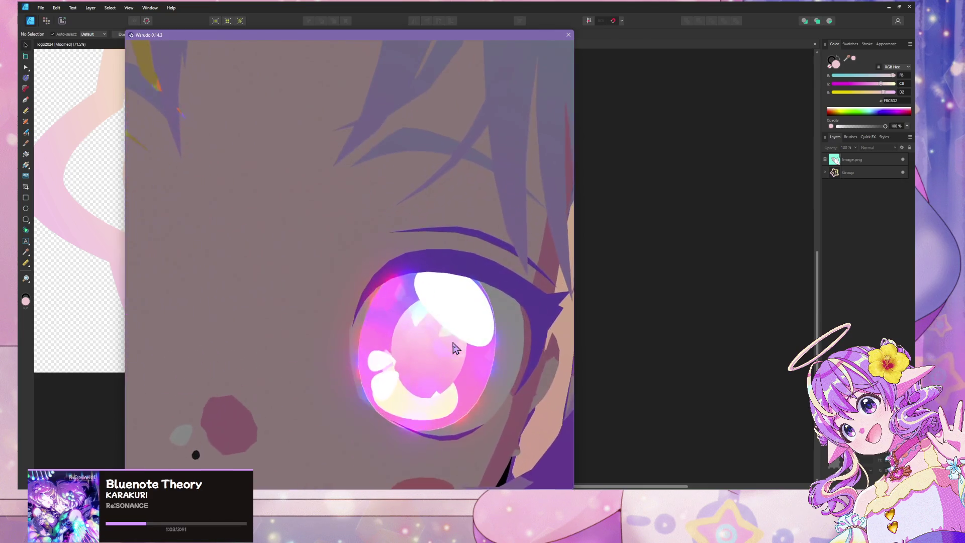
pyautogui.scroll(-10, 454, 347)
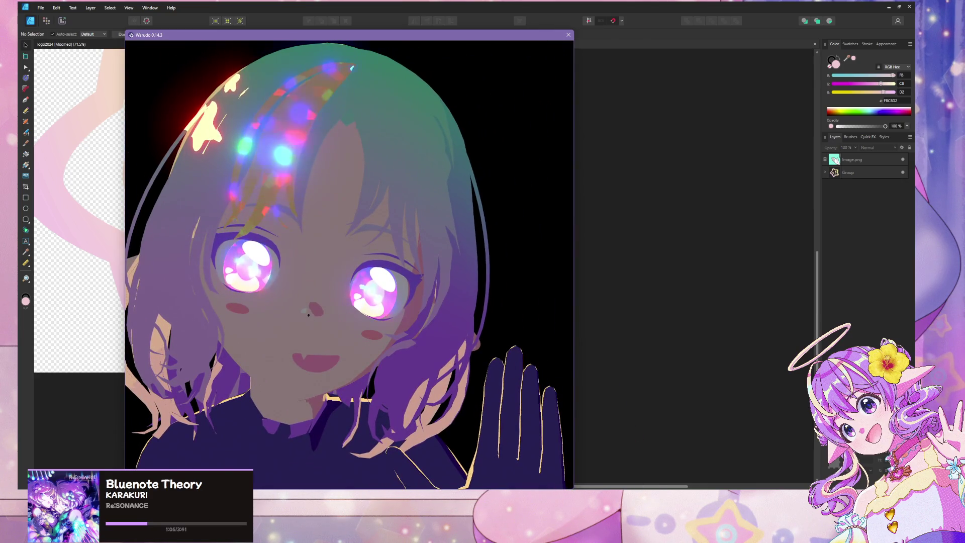
pyautogui.moveTo(652, 487)
pyautogui.click(652, 459)
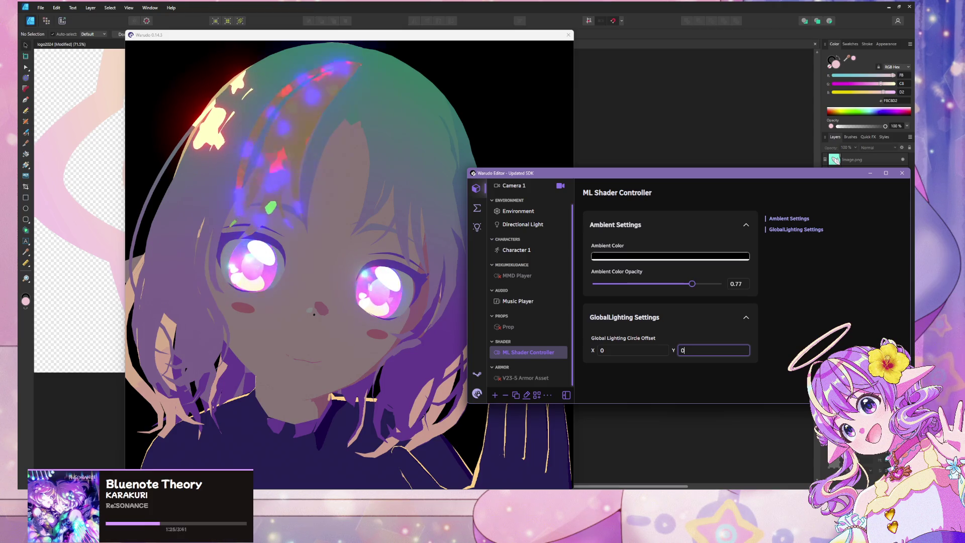
# - Try circle offset X values 0.15, -0.43, 0.19, -0.9, -1.2, 0.22, settling on -0.21
pyautogui.click(632, 350)
pyautogui.write('0.15')
pyautogui.press('Return')
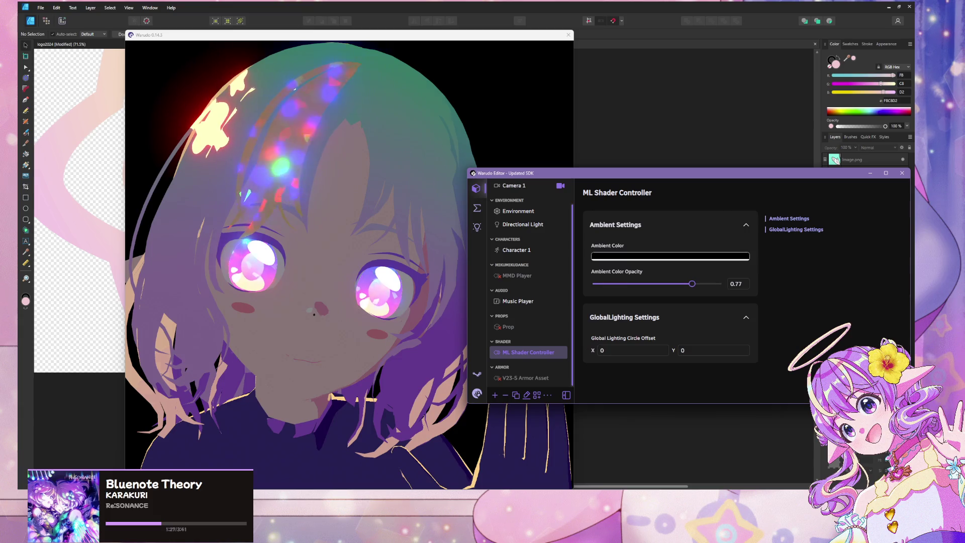
pyautogui.click(632, 350)
pyautogui.write('-0.43')
pyautogui.press('Return')
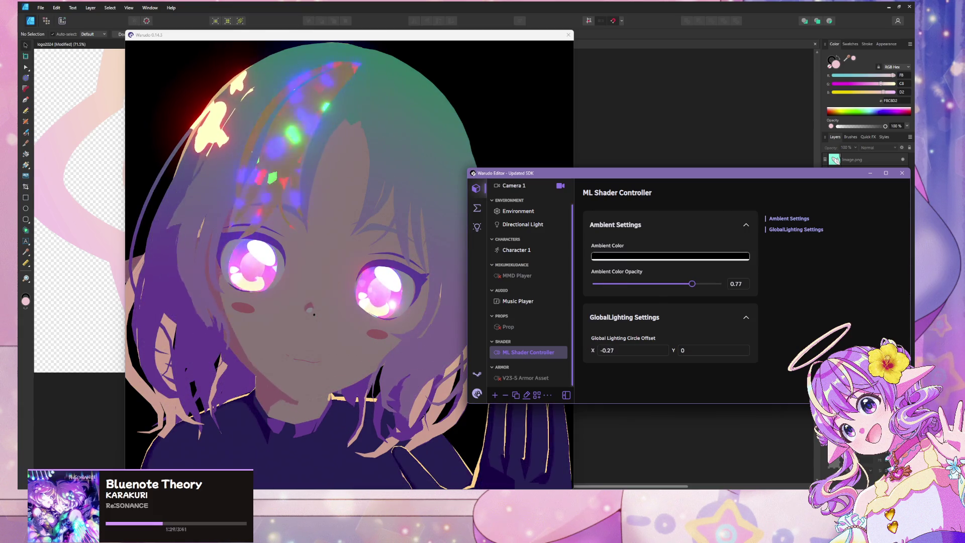
pyautogui.click(632, 350)
pyautogui.write('0.19')
pyautogui.press('Return')
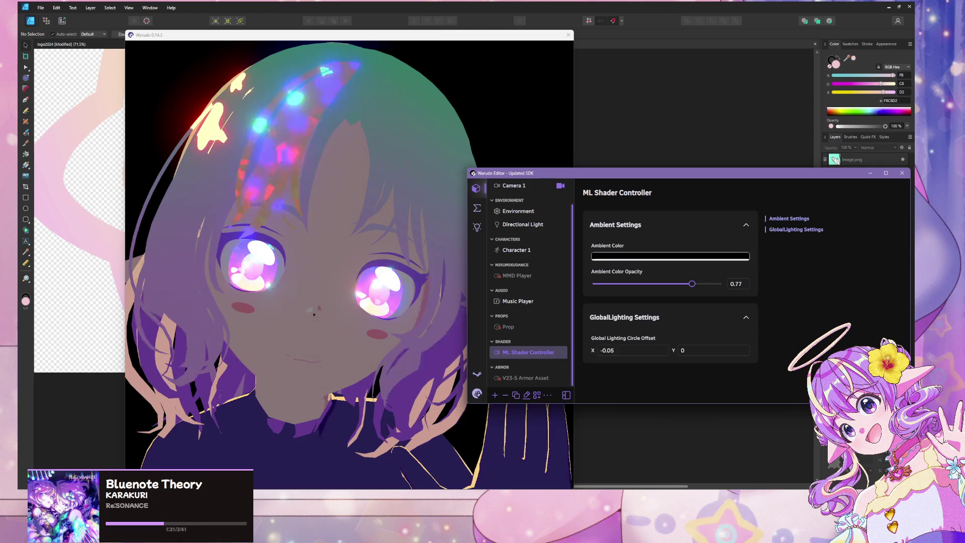
pyautogui.write('-0.26')
pyautogui.press('Return')
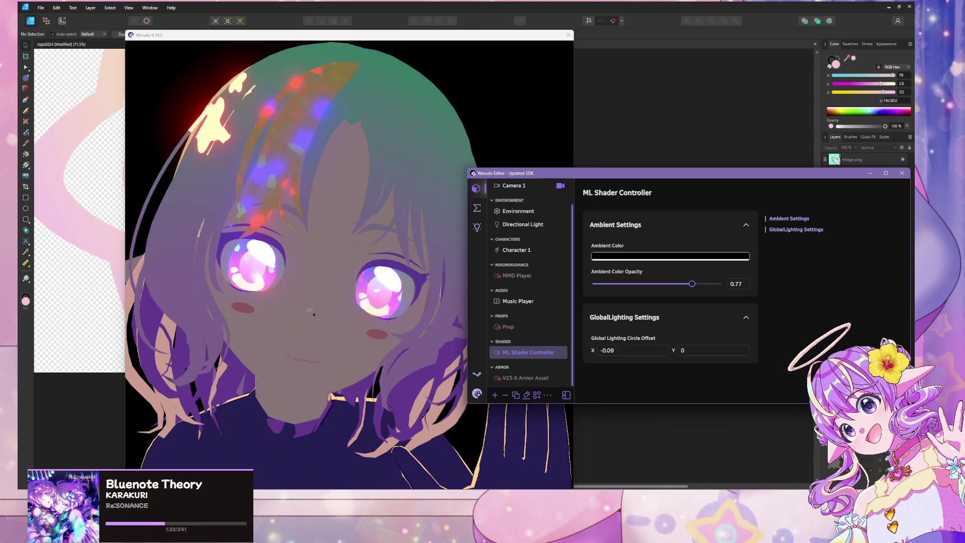
pyautogui.write('-0.9')
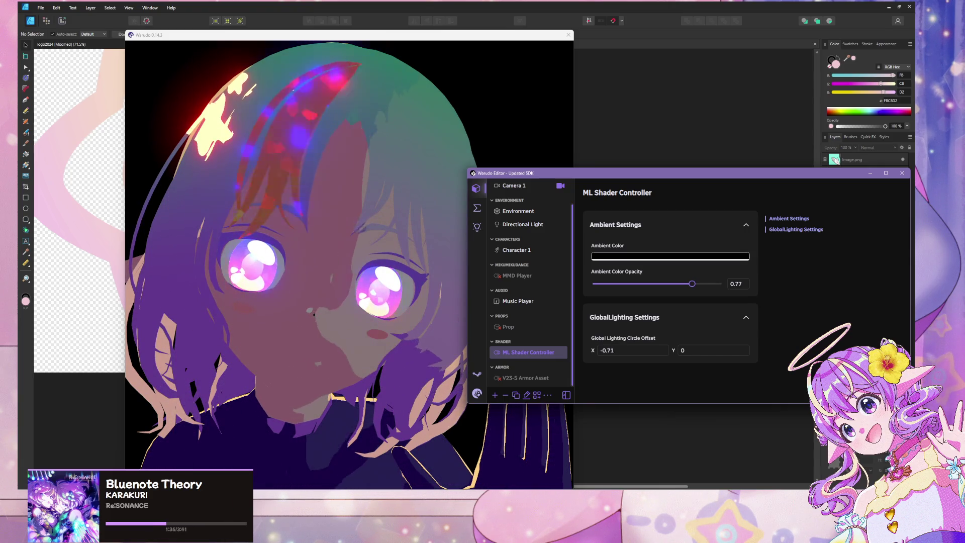
pyautogui.press('Return')
pyautogui.write('-1.2')
pyautogui.press('Return')
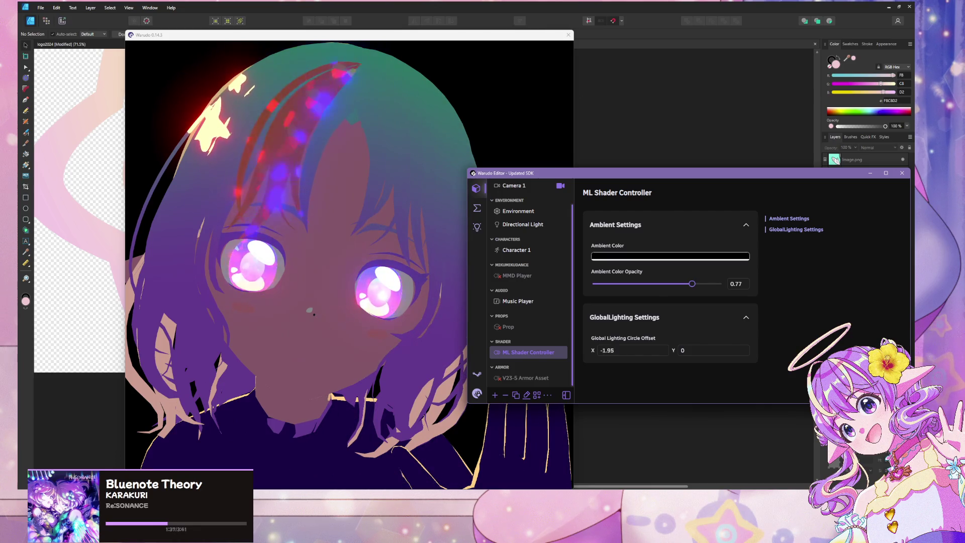
pyautogui.write('0.22')
pyautogui.press('Return')
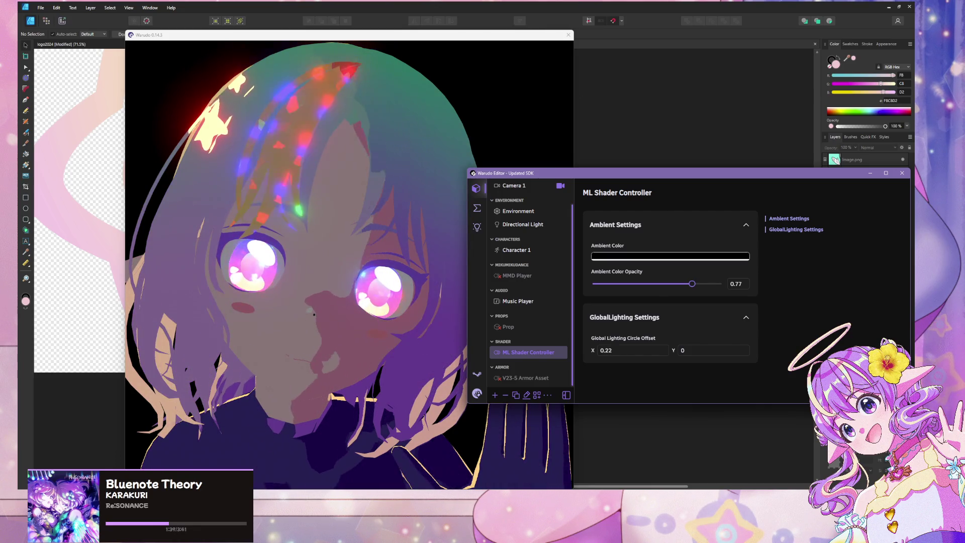
pyautogui.write('-0.26')
pyautogui.press('Return')
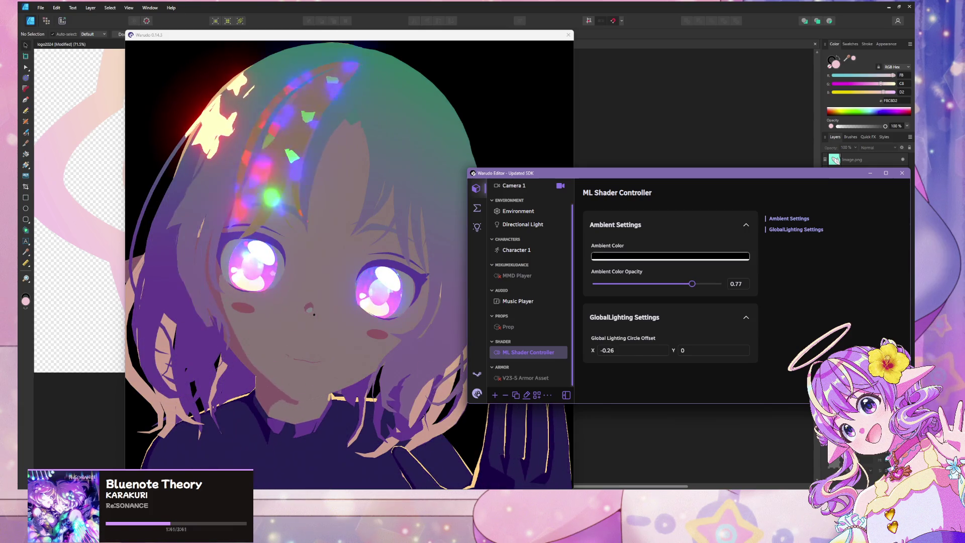
pyautogui.write('-0.21')
pyautogui.press('Tab')
# - Try Y offsets 0.14, -0.02, -0.75, -0.11, 0.58, -0.64, settle on -0.01, then adjust ambient opacity
pyautogui.write('0.14')
pyautogui.press('Return')
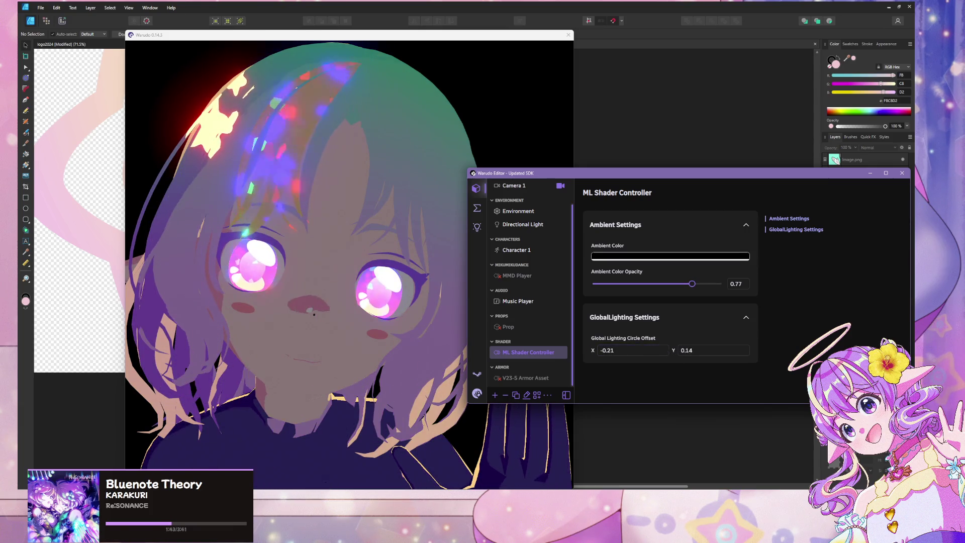
pyautogui.write('-0.02')
pyautogui.press('Return')
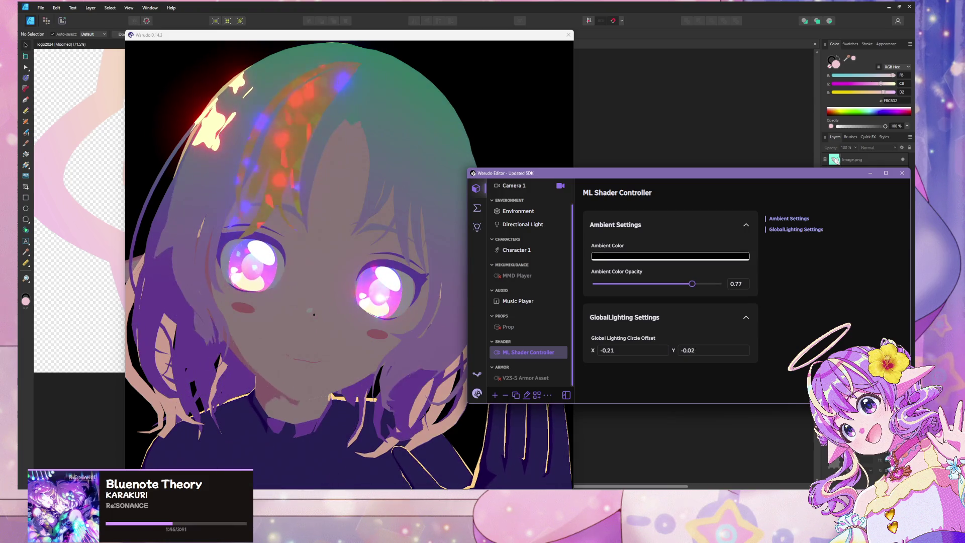
pyautogui.write('-0.75')
pyautogui.press('Return')
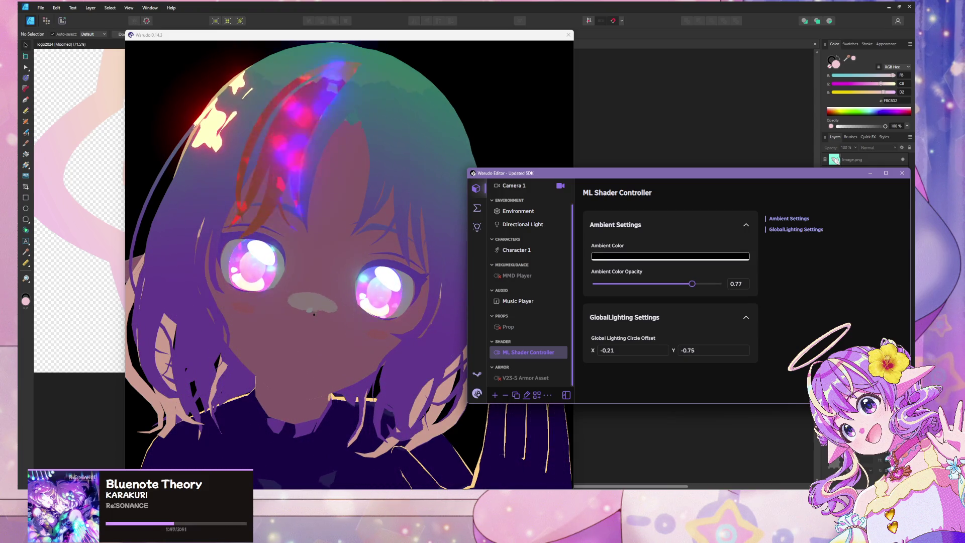
pyautogui.write('-0.11')
pyautogui.press('Return')
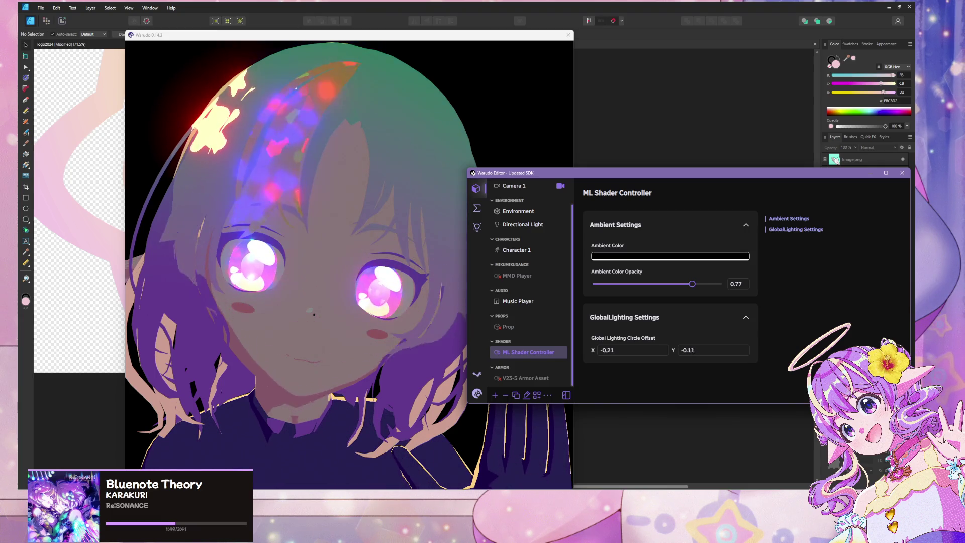
pyautogui.write('0.58')
pyautogui.press('Return')
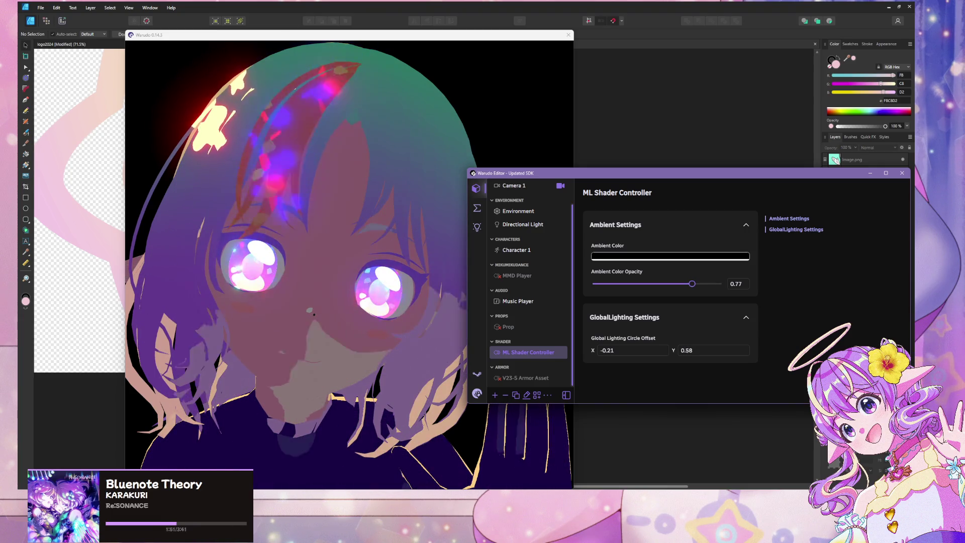
pyautogui.write('-0.64')
pyautogui.press('Return')
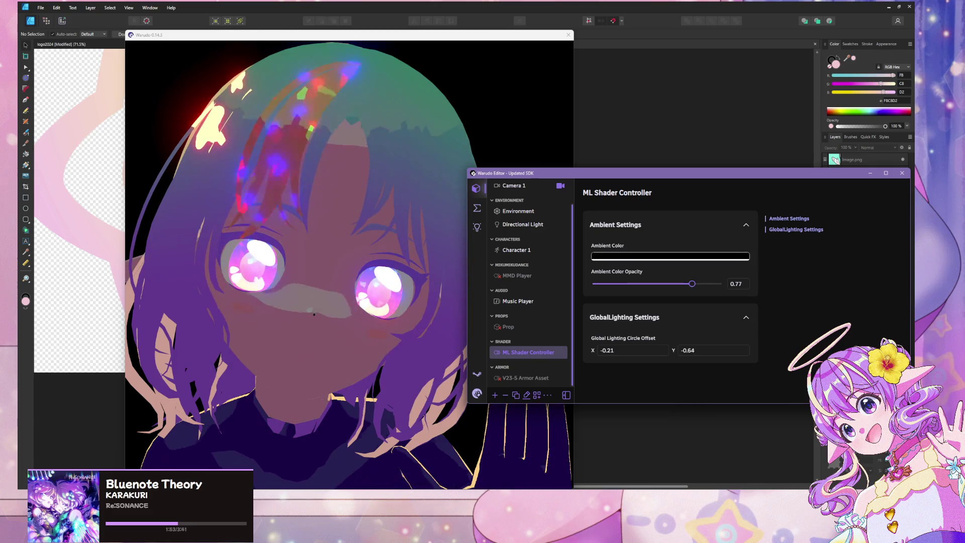
pyautogui.write('-0.01')
pyautogui.press('Return')
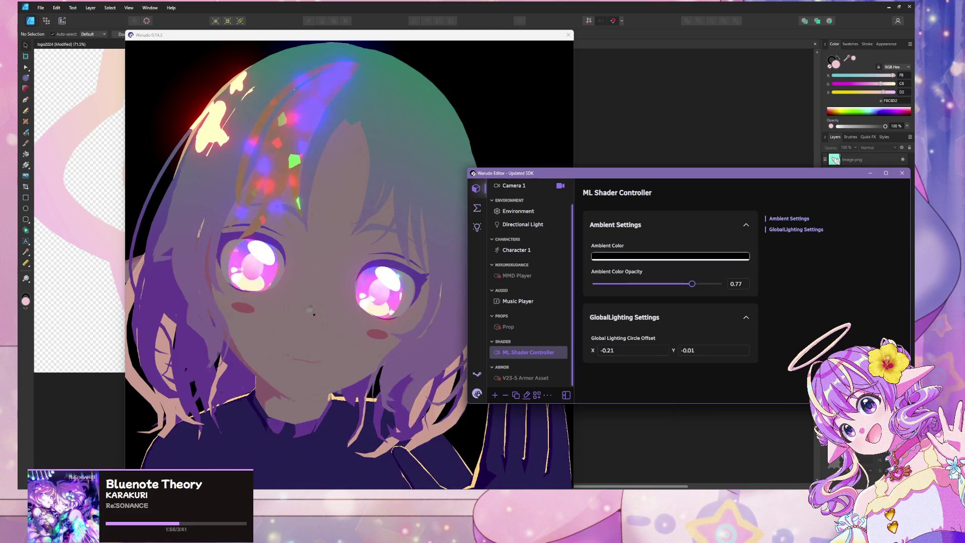
pyautogui.moveTo(695, 282); pyautogui.dragTo(591, 283)
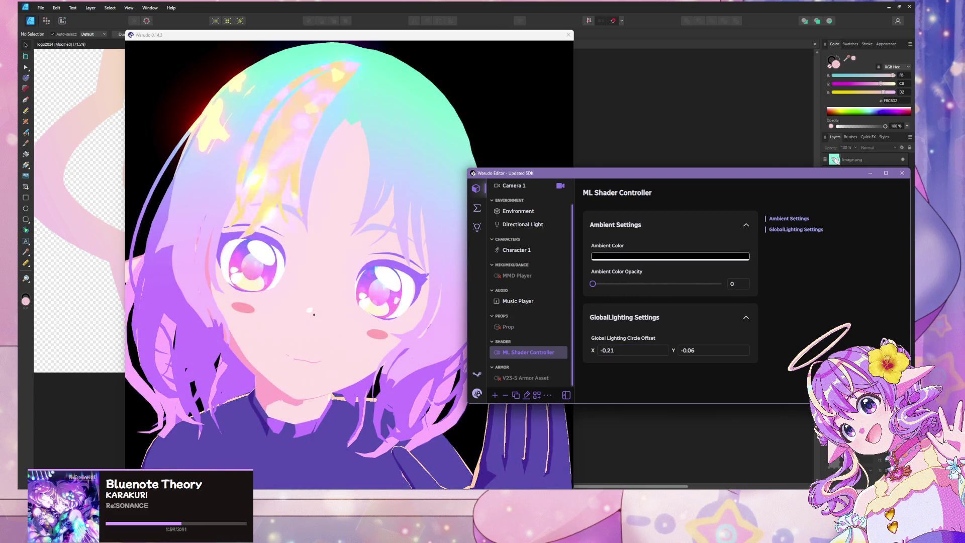
# - Try circle offset X values -0.15, -0.47, -0.38 and -0.4
pyautogui.write('-0.15')
pyautogui.press('Return')
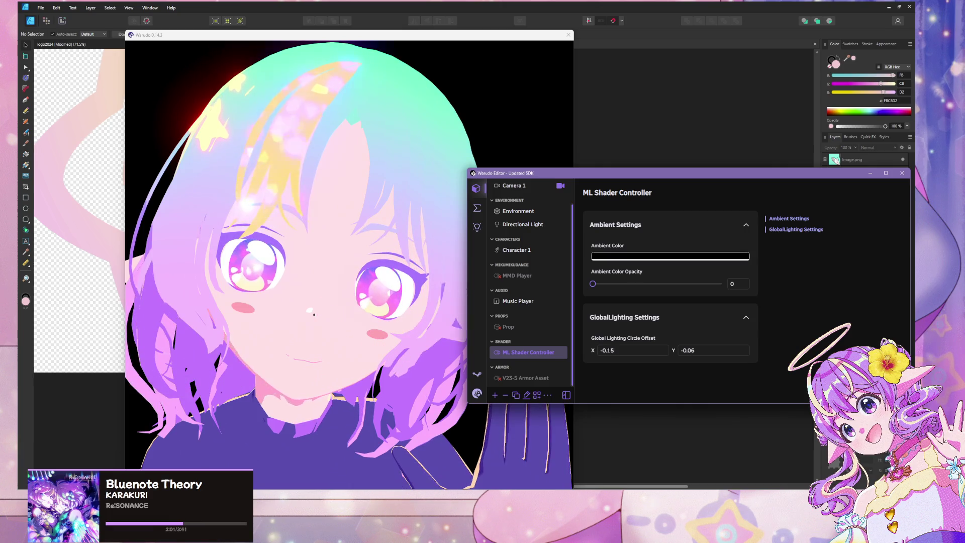
pyautogui.write('-0.47')
pyautogui.press('Return')
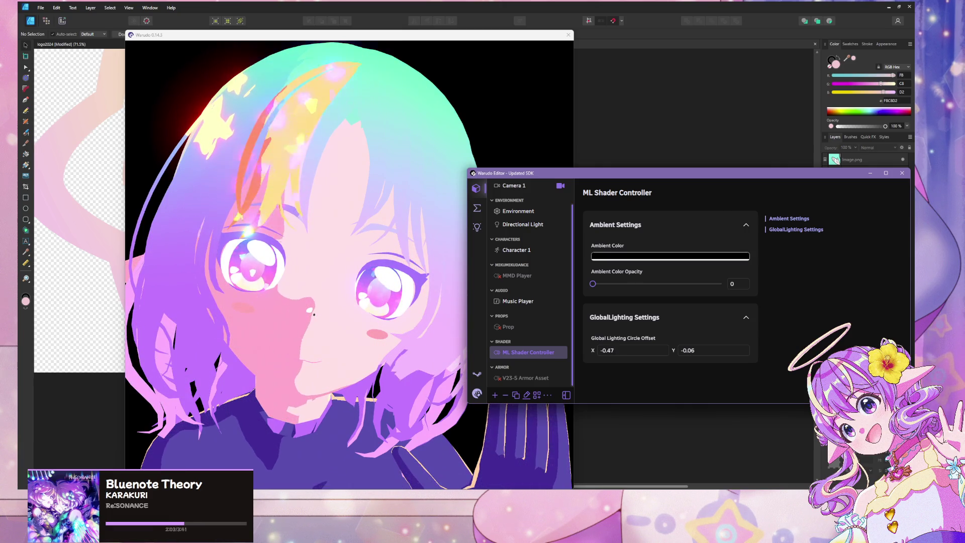
pyautogui.write('-0.38')
pyautogui.press('Return')
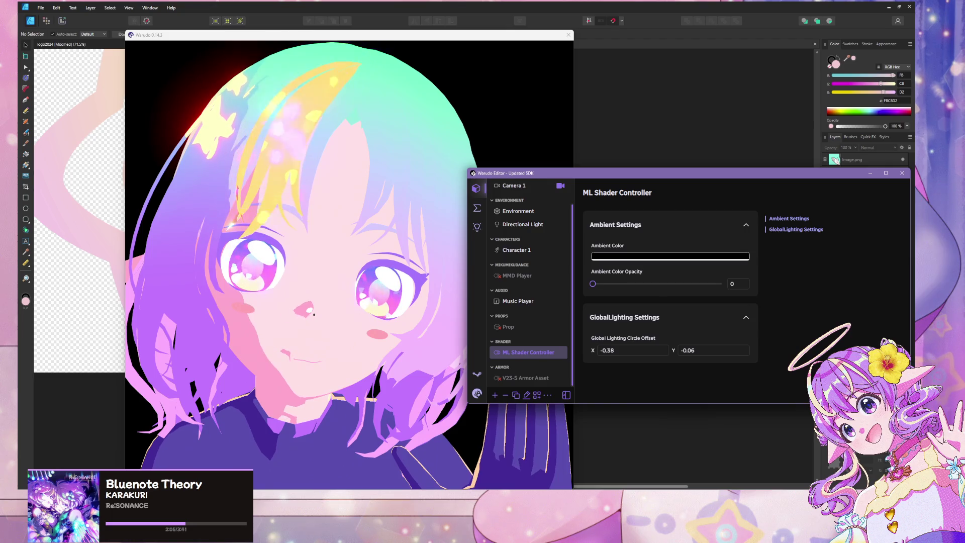
pyautogui.write('-0.4')
pyautogui.press('Return')
# - Check the avatar's shading, then try X offsets -0.67, -0.83, -0.13, 0.2 and -0.4
pyautogui.click(452, 356)
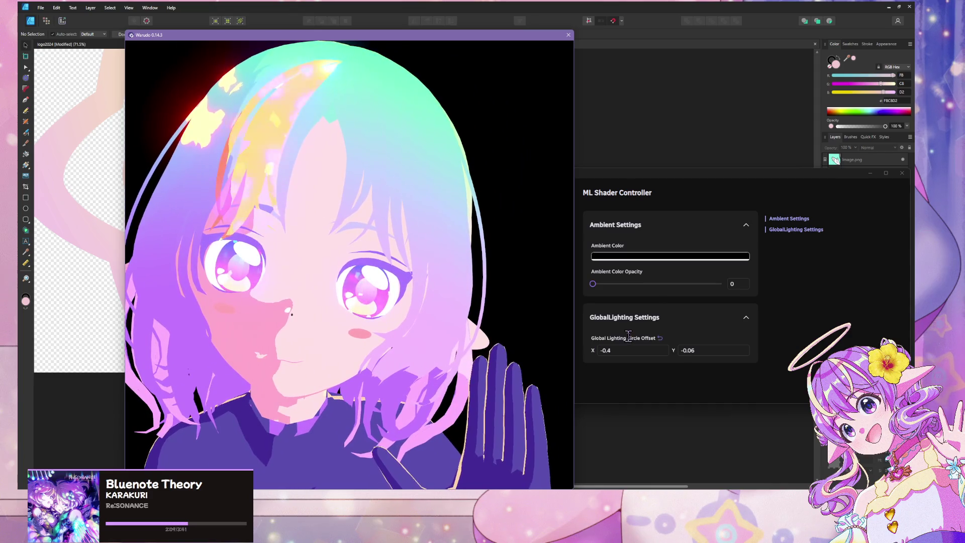
pyautogui.click(603, 350)
pyautogui.write('-0.67')
pyautogui.press('Return')
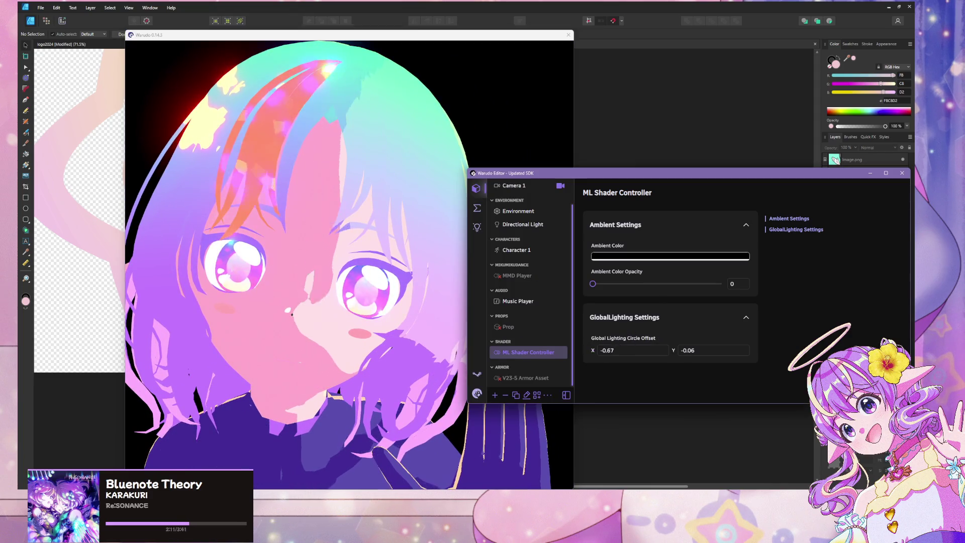
pyautogui.write('-0.83')
pyautogui.press('Return')
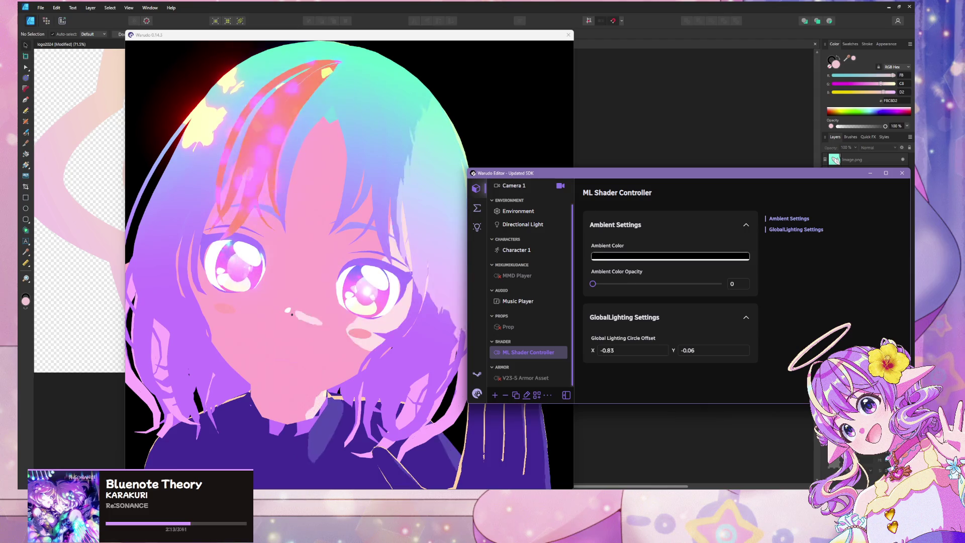
pyautogui.write('-0.13')
pyautogui.press('Return')
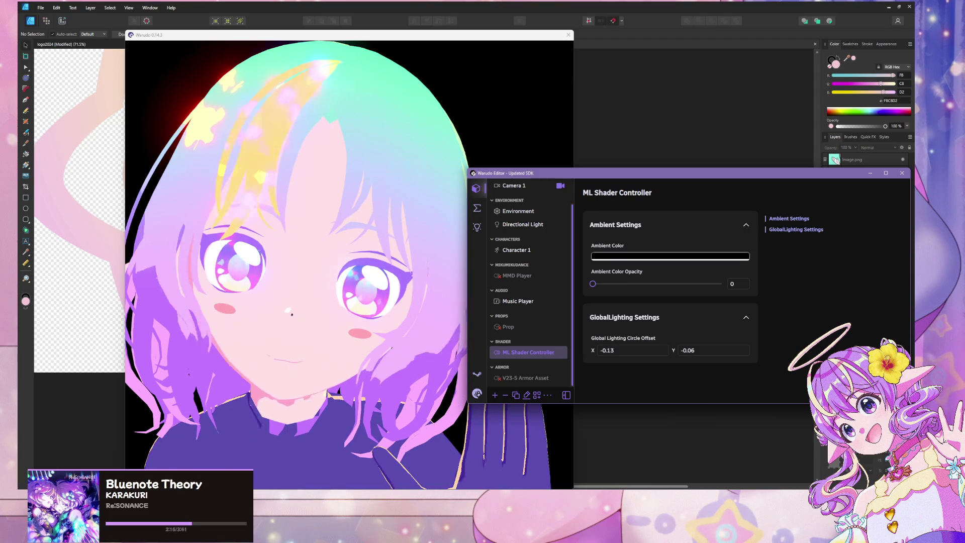
pyautogui.write('0.2')
pyautogui.press('Return')
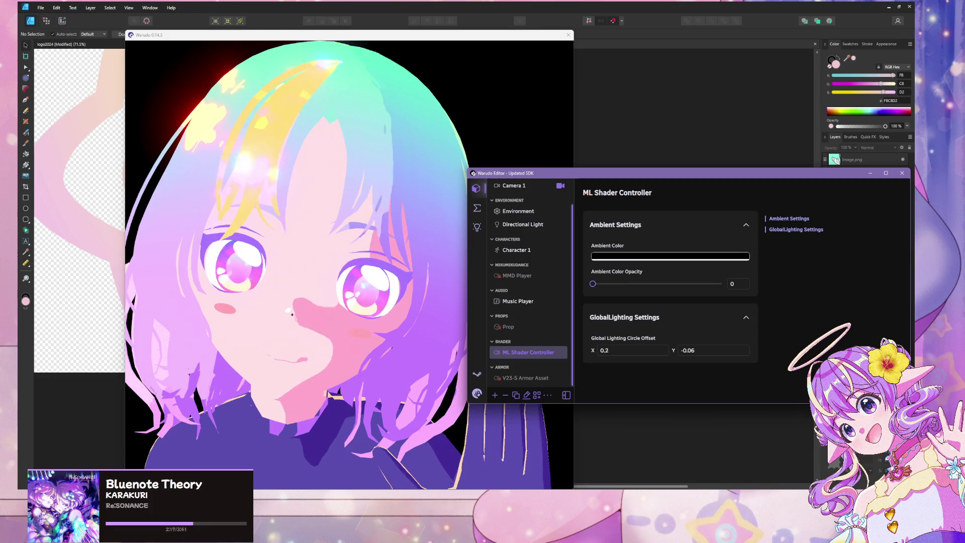
pyautogui.write('-0.4')
pyautogui.press('Return')
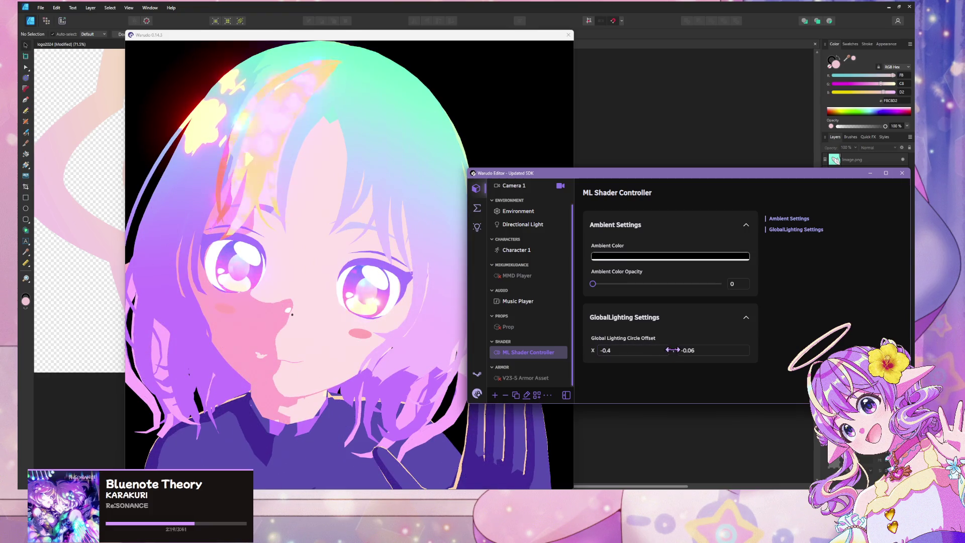
# - Reset the lighting circle offset to X 0, Y 0 and open the Prop's settings
pyautogui.moveTo(672, 350); pyautogui.dragTo(675, 350)
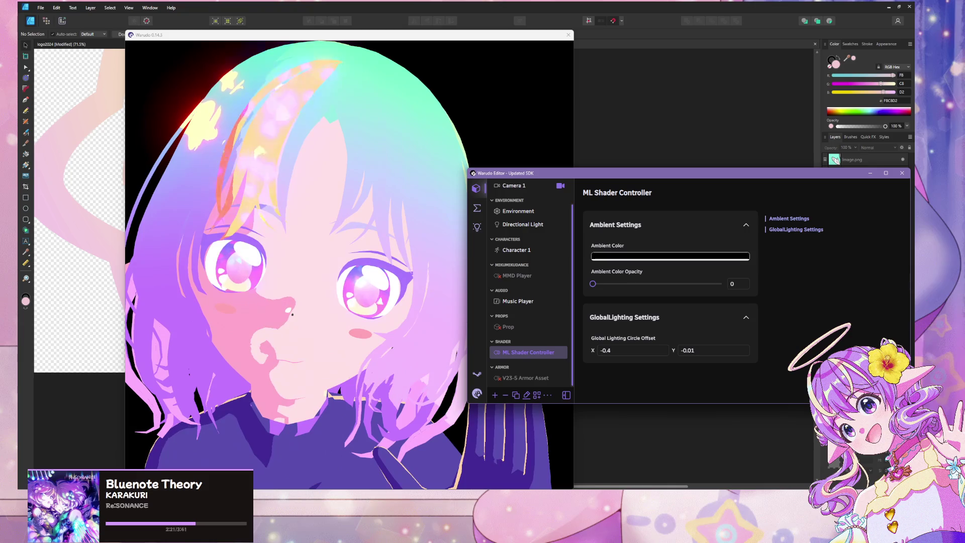
pyautogui.click(377, 343)
pyautogui.scroll(-10, 378, 343)
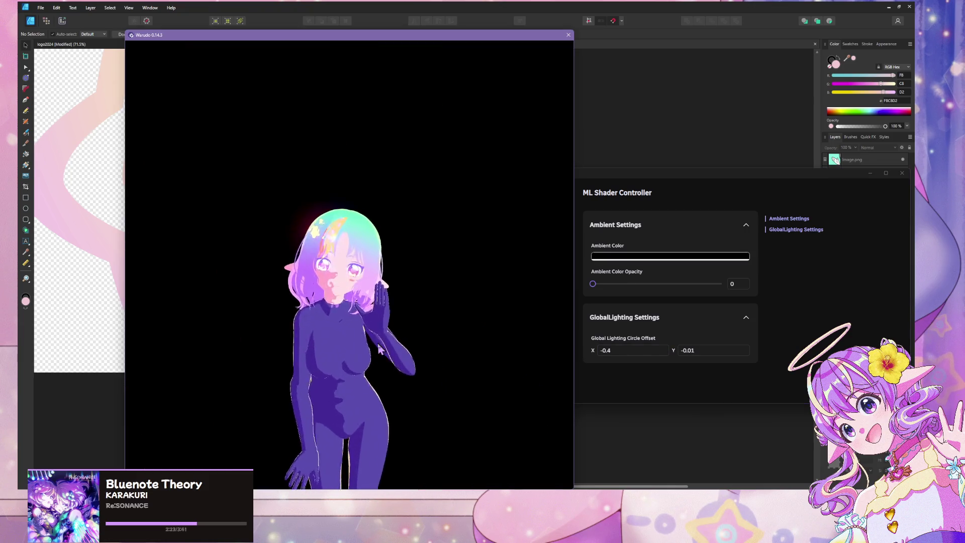
pyautogui.scroll(10, 377, 343)
pyautogui.doubleClick(632, 351)
pyautogui.write('0')
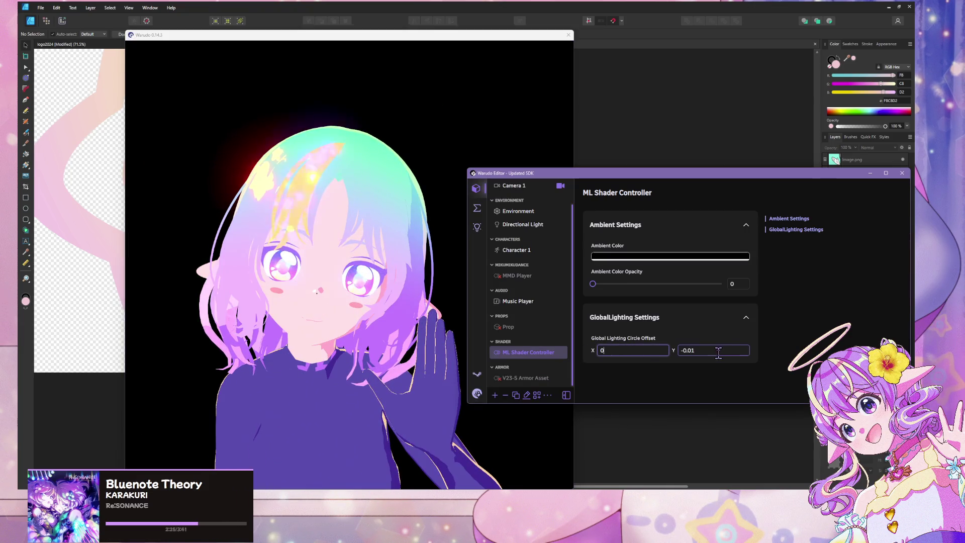
pyautogui.doubleClick(717, 350)
pyautogui.write('0')
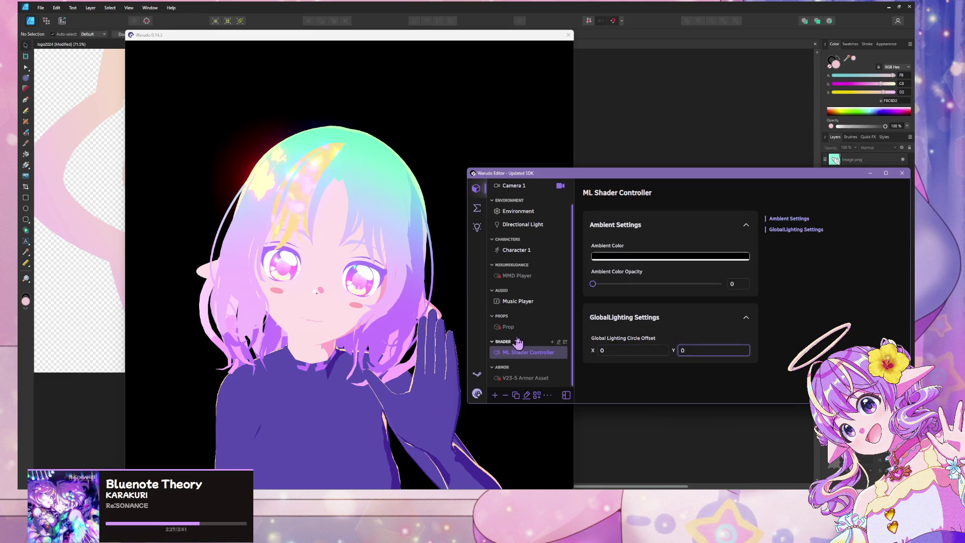
pyautogui.click(508, 327)
pyautogui.click(294, 277)
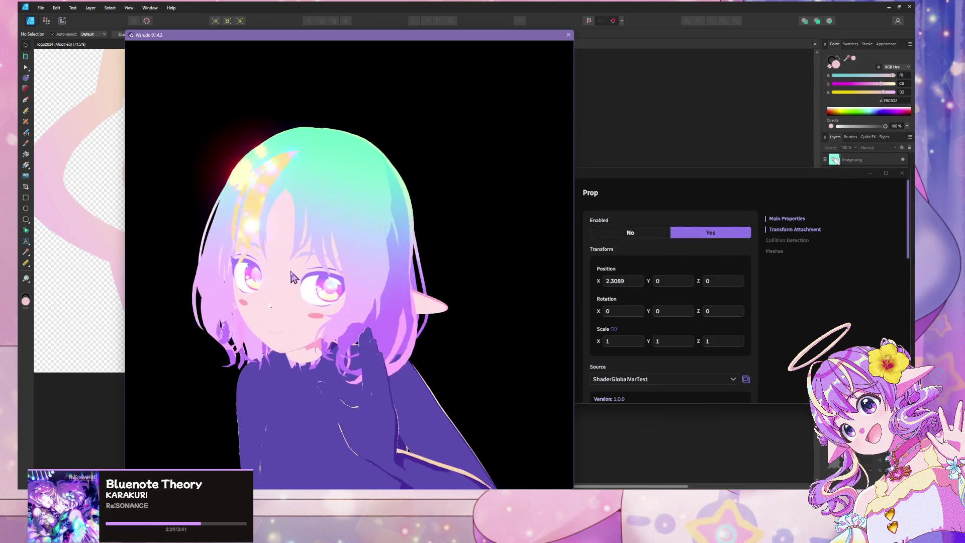
# - Set the Prop's Enabled to No, check the avatar, and reselect ML Shader Controller
pyautogui.scroll(-5, 294, 278)
pyautogui.scroll(3, 523, 274)
pyautogui.click(654, 201)
pyautogui.click(630, 232)
pyautogui.click(380, 298)
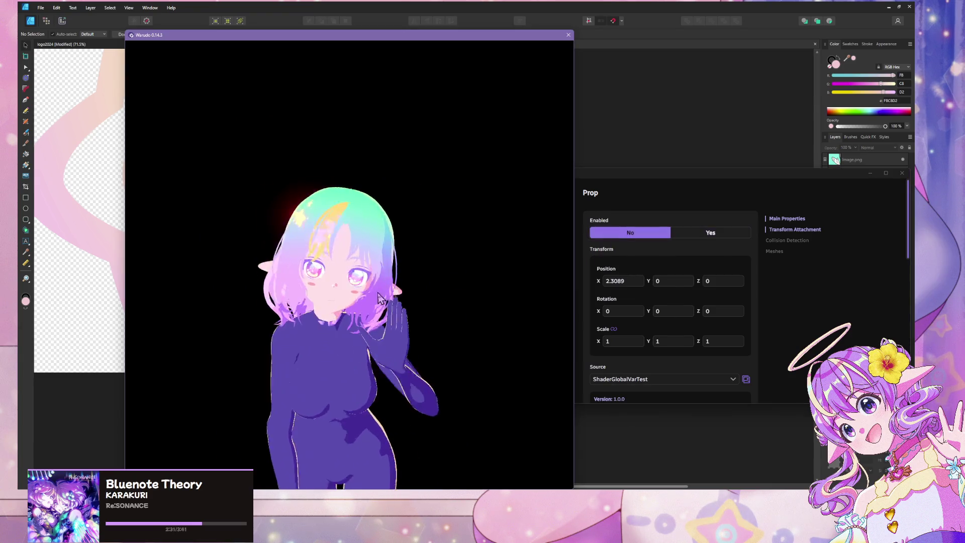
pyautogui.scroll(5, 380, 297)
pyautogui.scroll(-3, 397, 297)
pyautogui.click(533, 327)
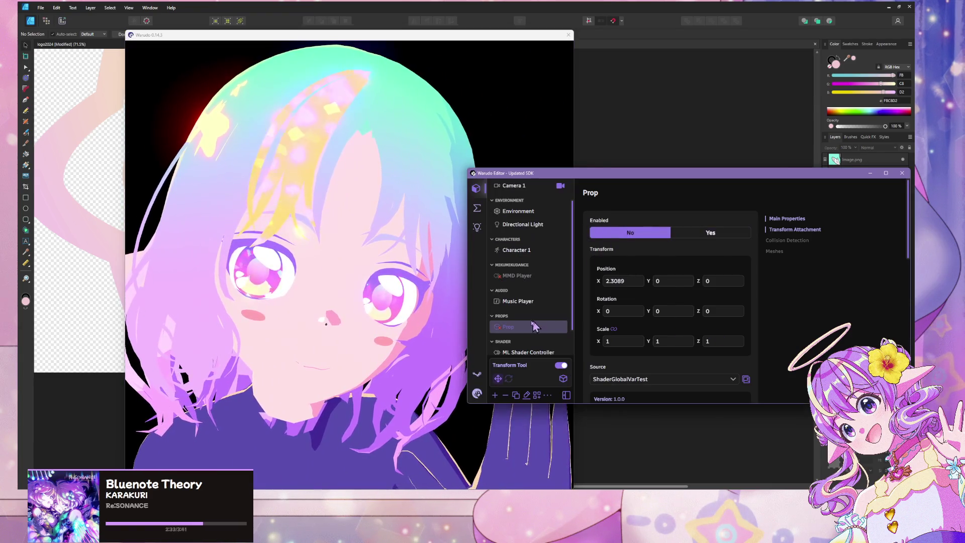
pyautogui.scroll(-1, 534, 327)
pyautogui.click(527, 326)
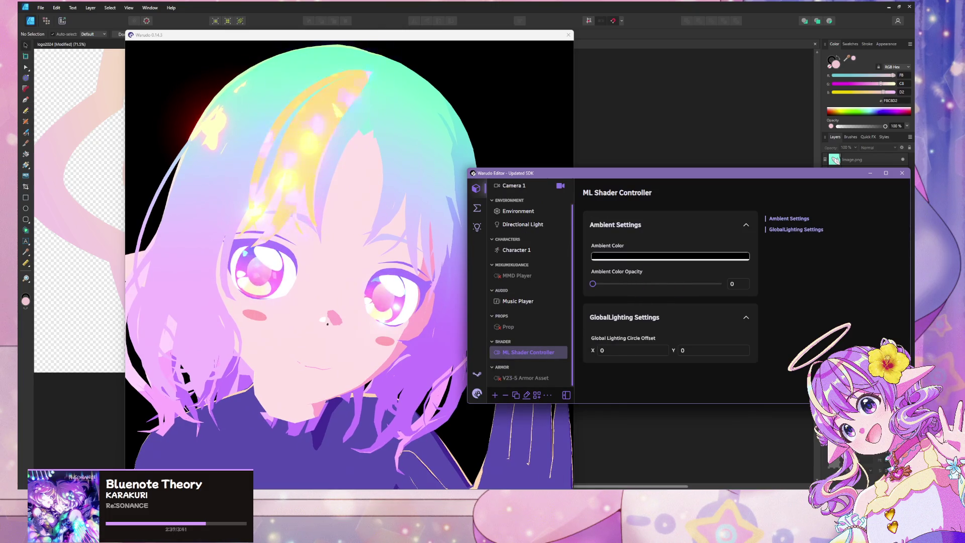
# - Browse the GlobalLighting code and other asset scripts, returning to MLS_ShaderController.cs
pyautogui.moveTo(545, 488)
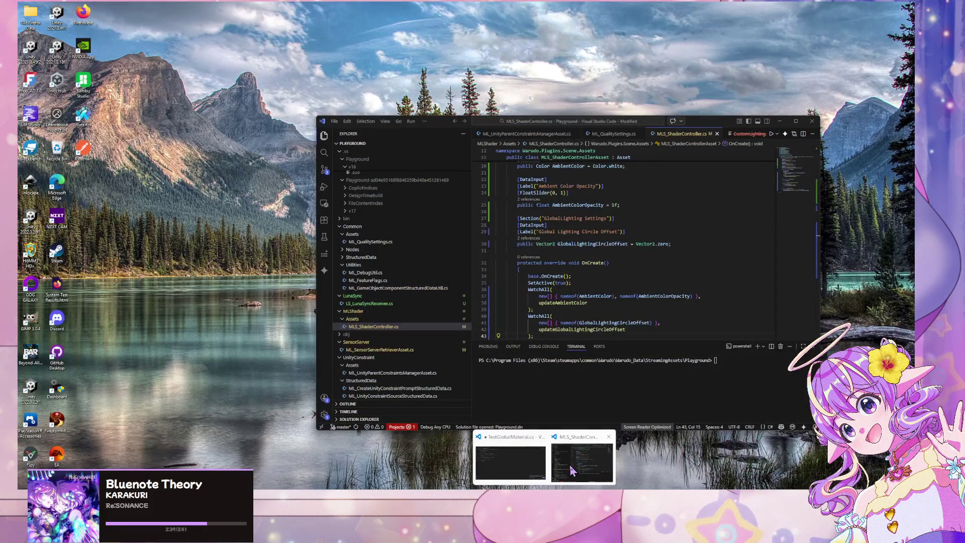
pyautogui.click(569, 464)
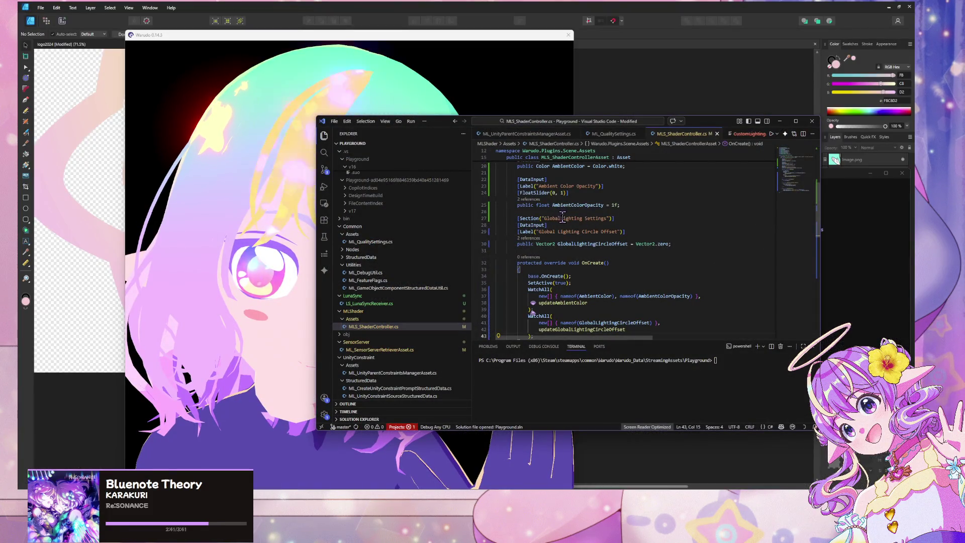
pyautogui.click(562, 218)
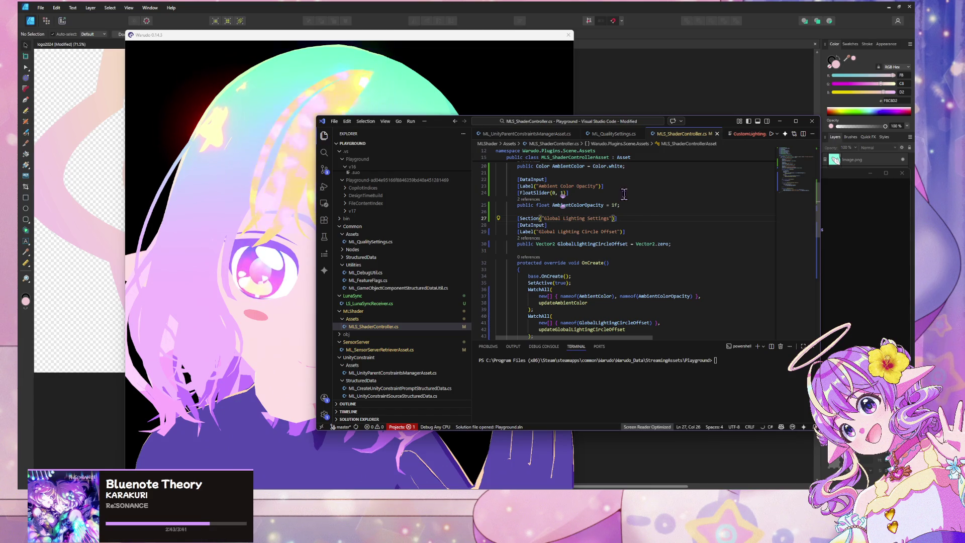
pyautogui.click(252, 230)
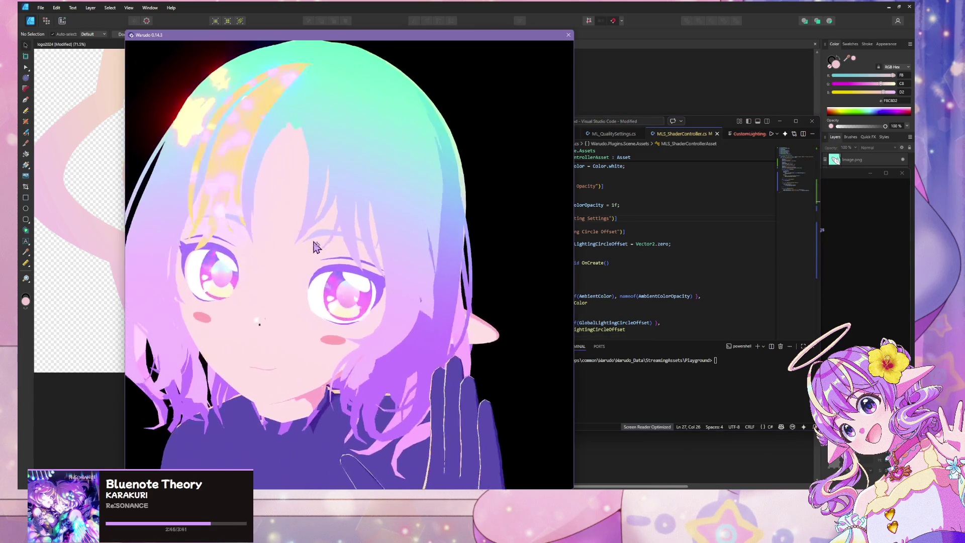
pyautogui.scroll(5, 652, 240)
pyautogui.click(651, 240)
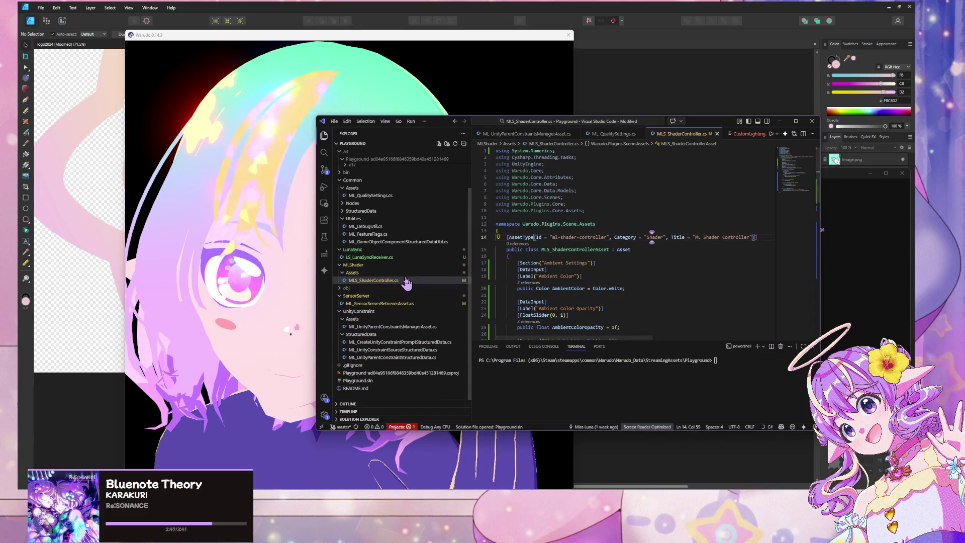
pyautogui.click(425, 327)
pyautogui.scroll(7, 544, 227)
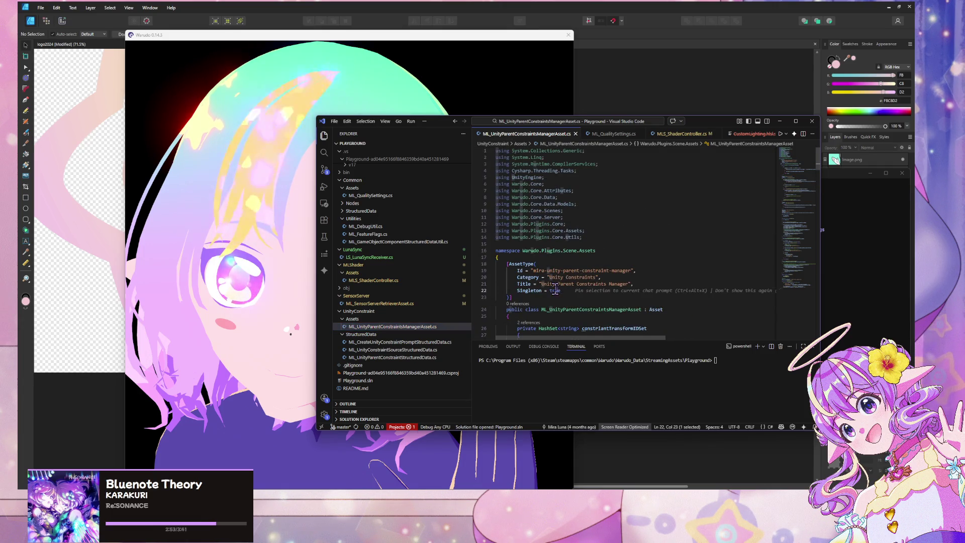
pyautogui.click(396, 303)
pyautogui.click(410, 279)
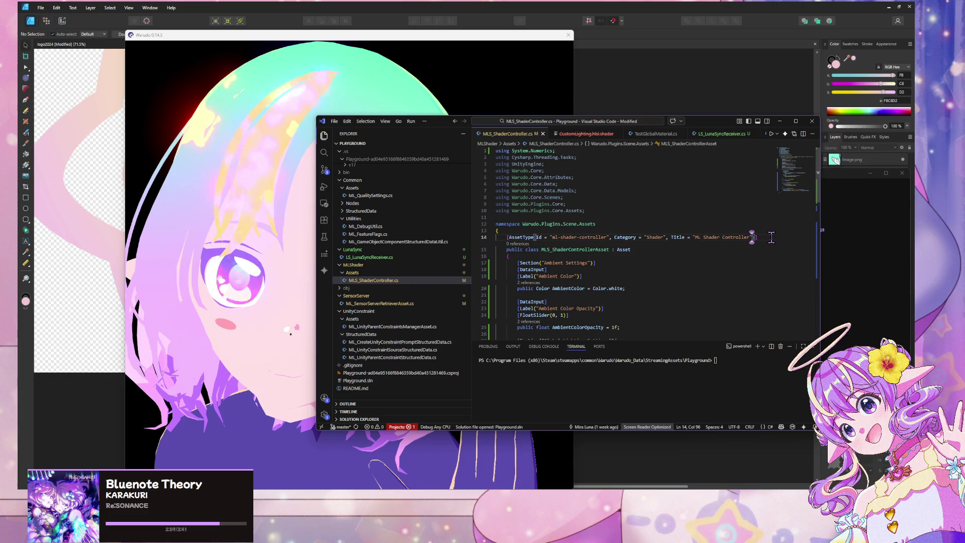
# - Add Singleton = true to the AssetType attribute, save the script, and return to Warudo
pyautogui.write('Sing')
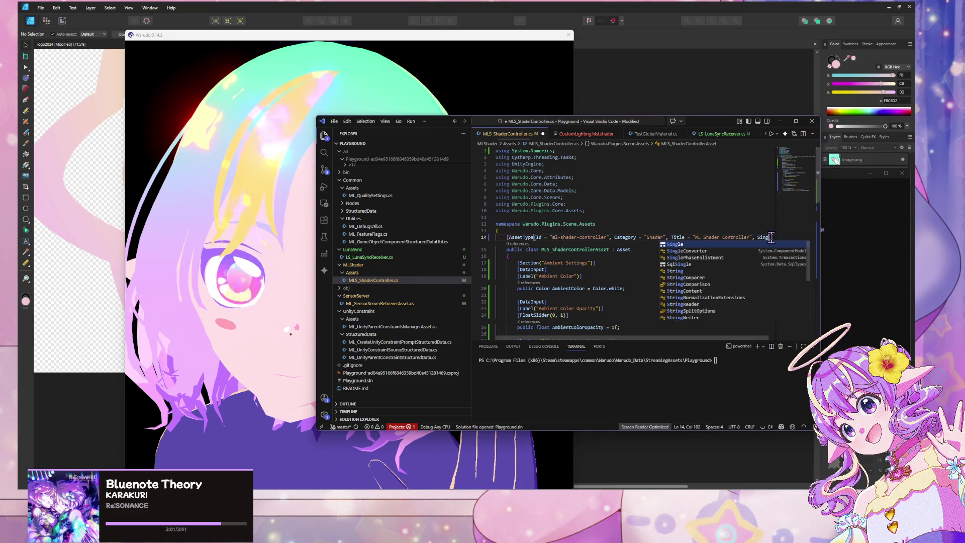
pyautogui.write('le')
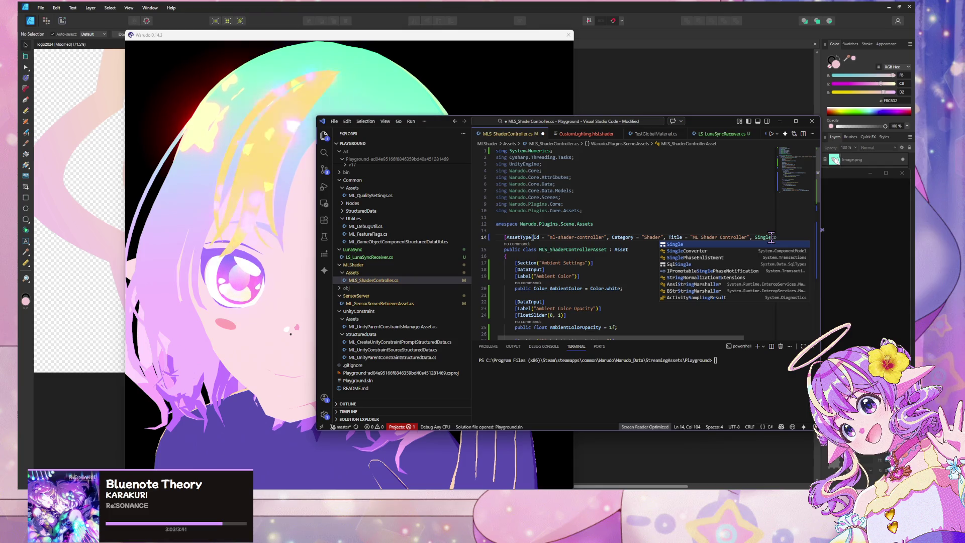
pyautogui.write('In =')
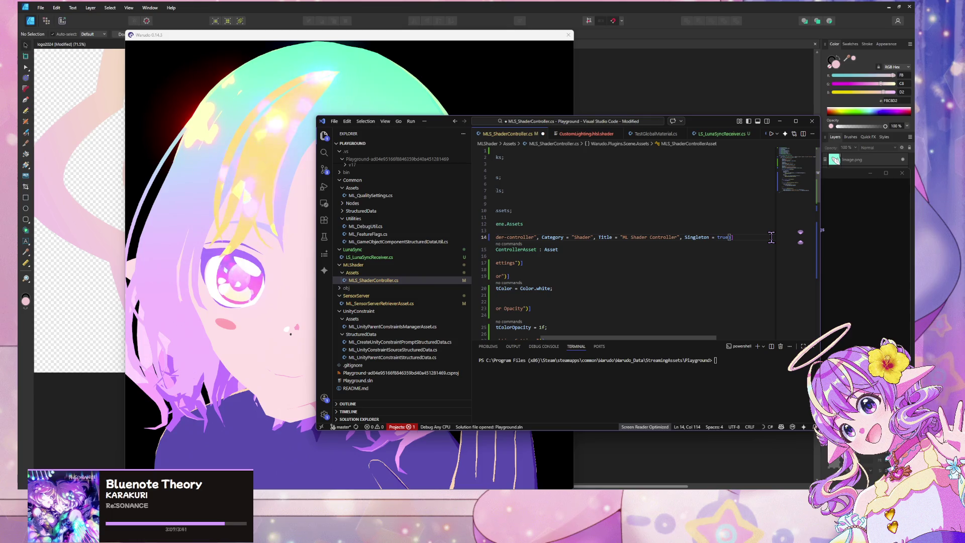
pyautogui.hotkey('ctrl', 's')
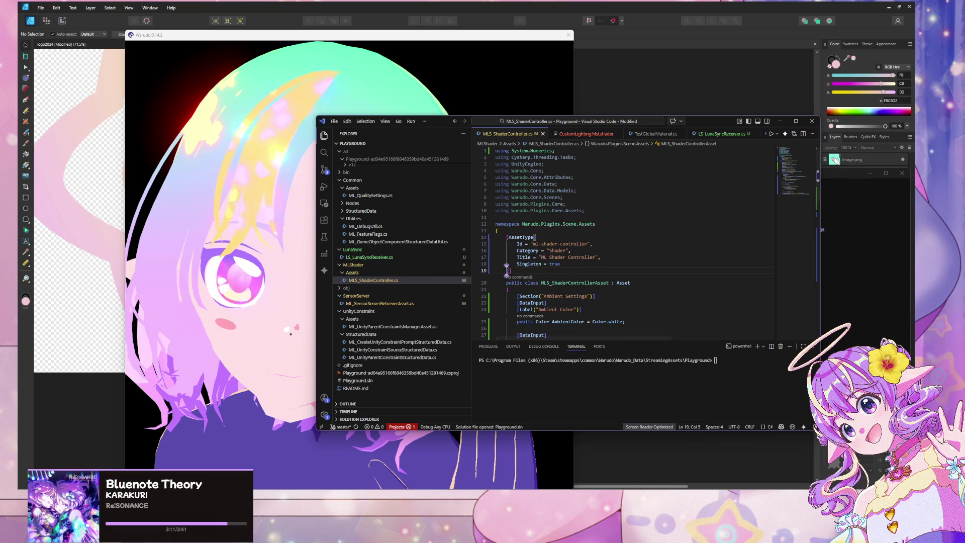
pyautogui.hotkey('alt', 'Tab')
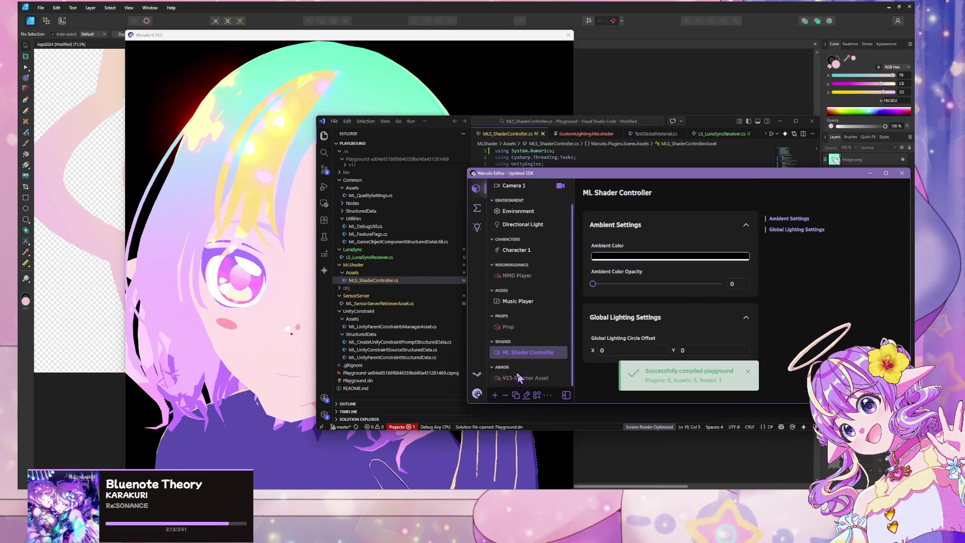
pyautogui.click(286, 341)
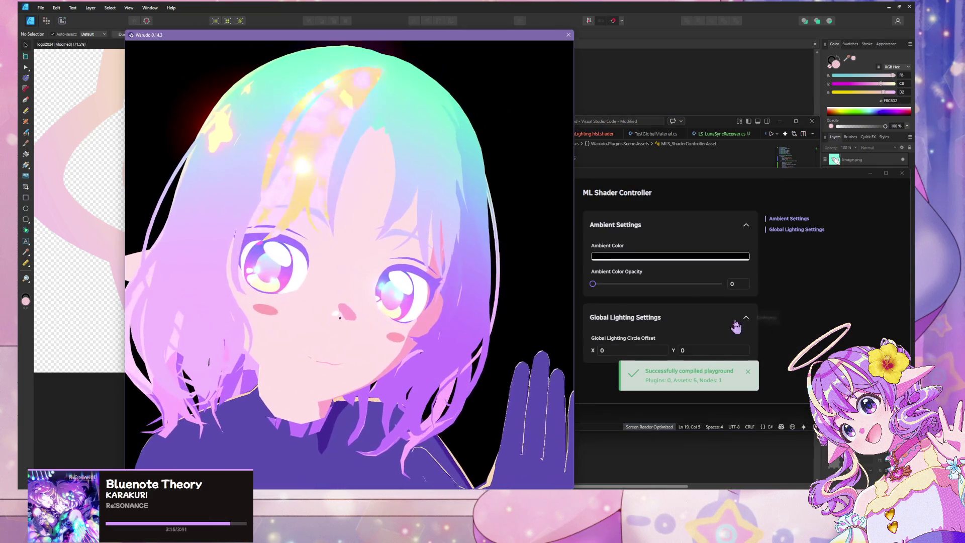
pyautogui.click(603, 348)
pyautogui.write('.3')
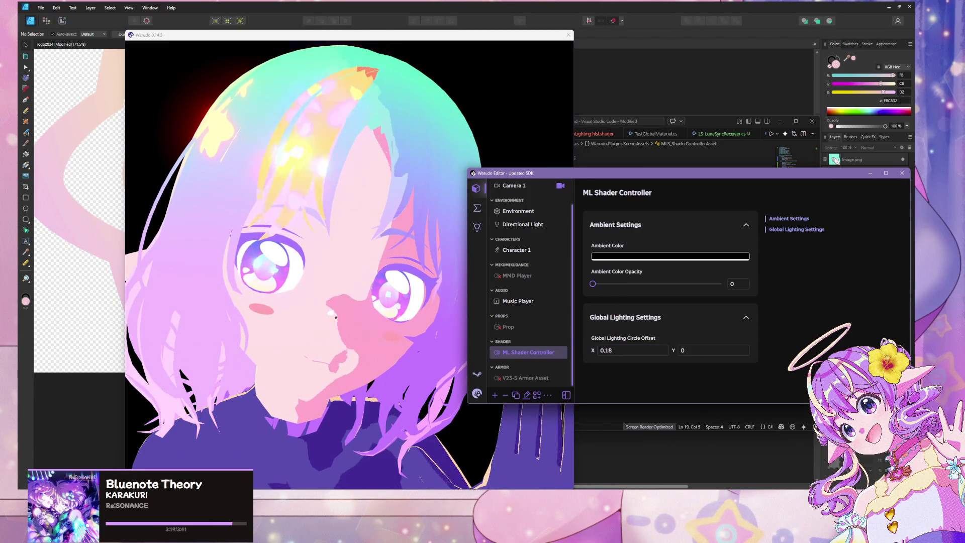
pyautogui.press('BackSpace')
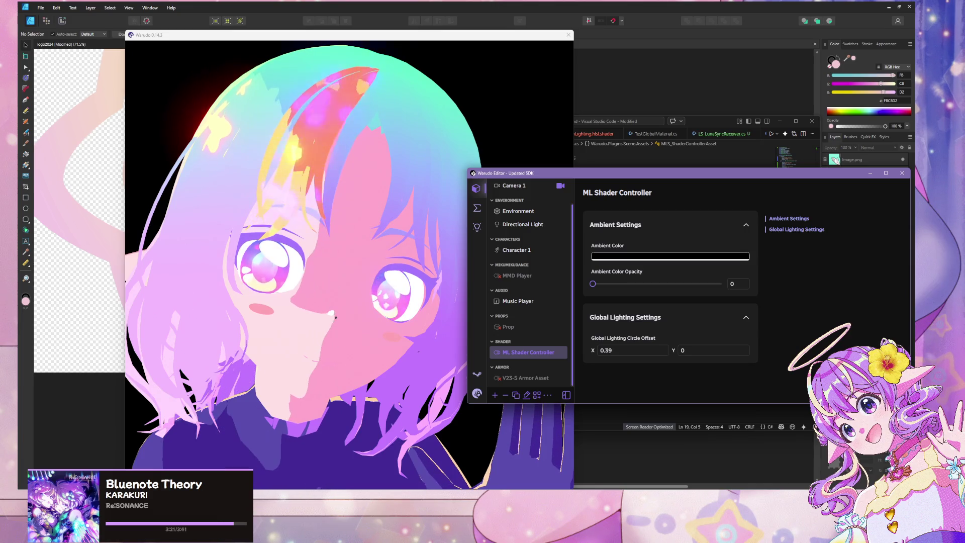
pyautogui.write('74')
pyautogui.hotkey('ctrl', 'a')
pyautogui.write('1.36')
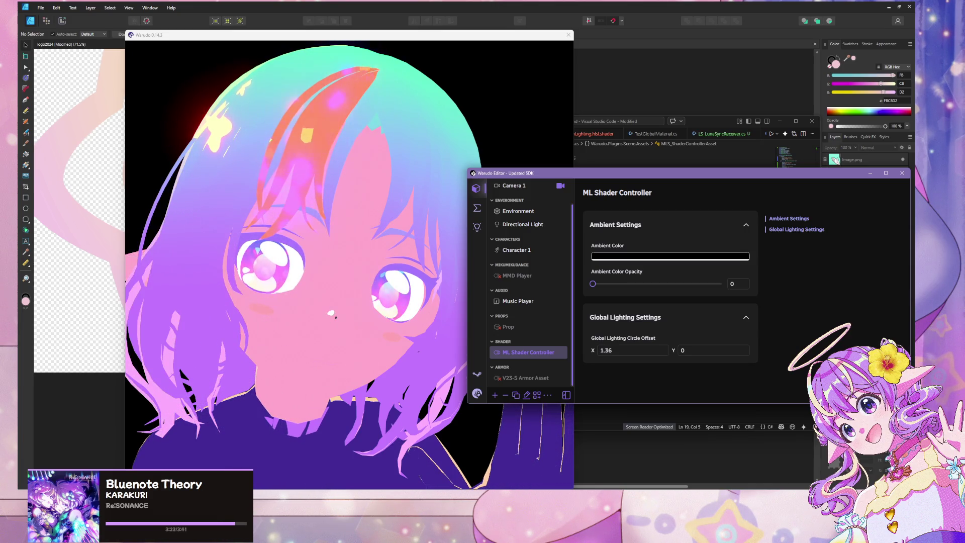
pyautogui.hotkey('ctrl', 'a')
pyautogui.write('0.65')
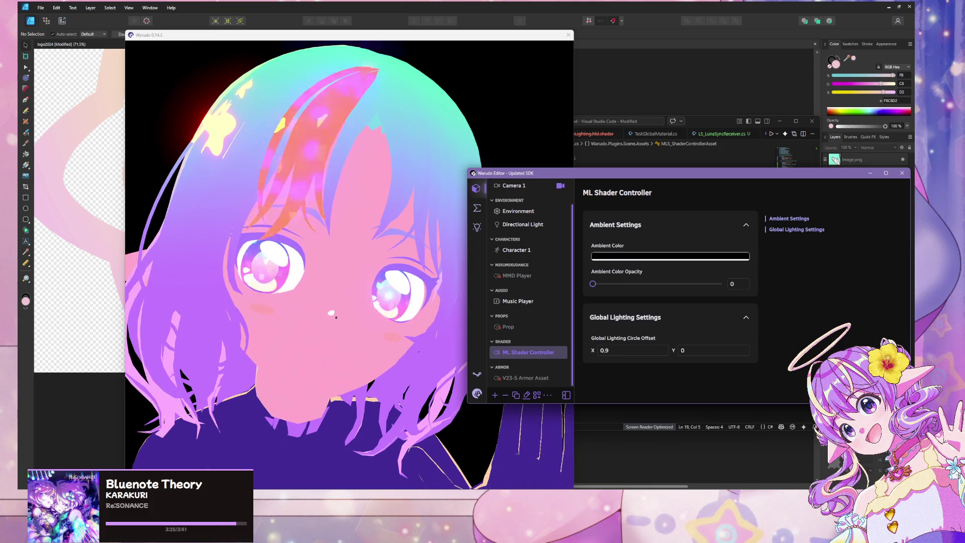
pyautogui.hotkey('ctrl', 'a')
pyautogui.write('0.51')
pyautogui.click(399, 339)
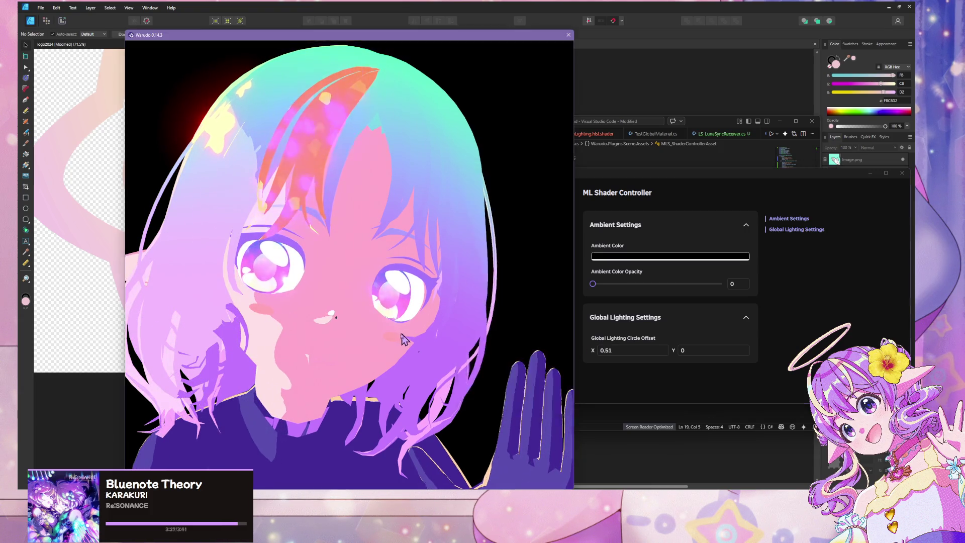
pyautogui.click(656, 347)
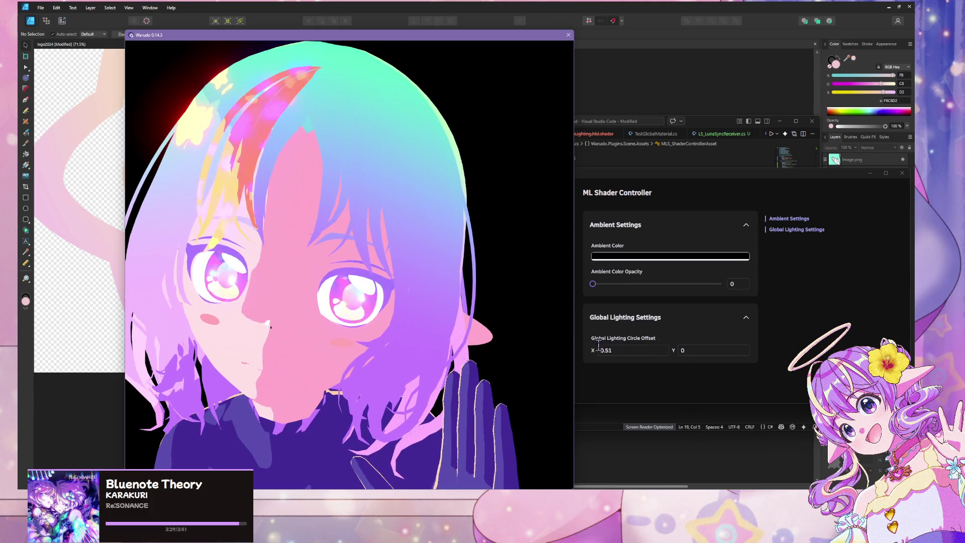
pyautogui.click(598, 347)
pyautogui.hotkey('ctrl', 'a')
pyautogui.write('0.37')
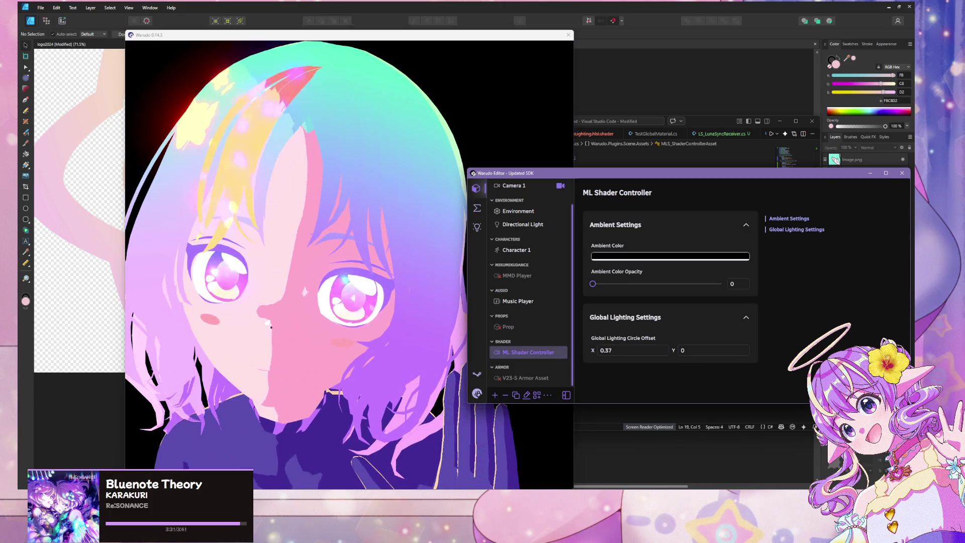
pyautogui.hotkey('ctrl', 'a')
pyautogui.write('-0.4')
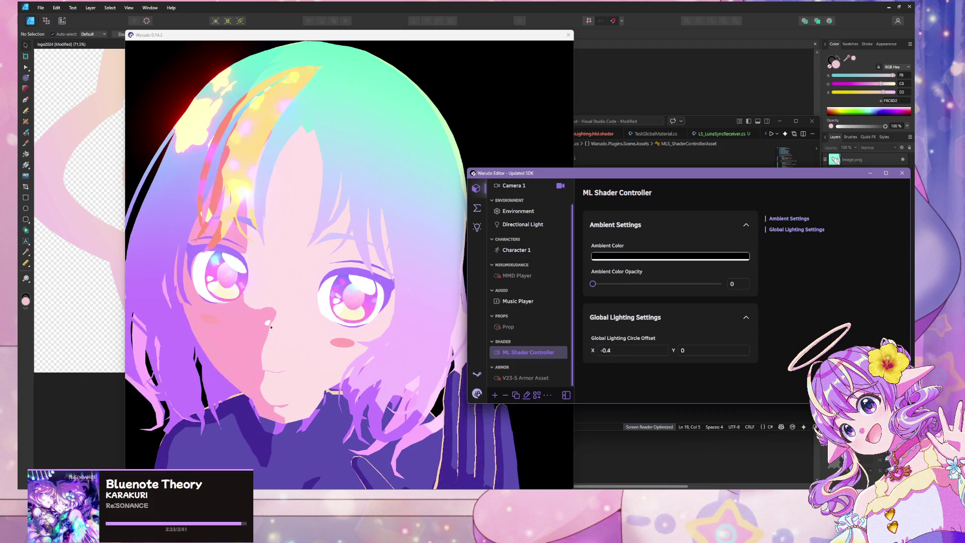
pyautogui.hotkey('ctrl', 'a')
pyautogui.write('0.06')
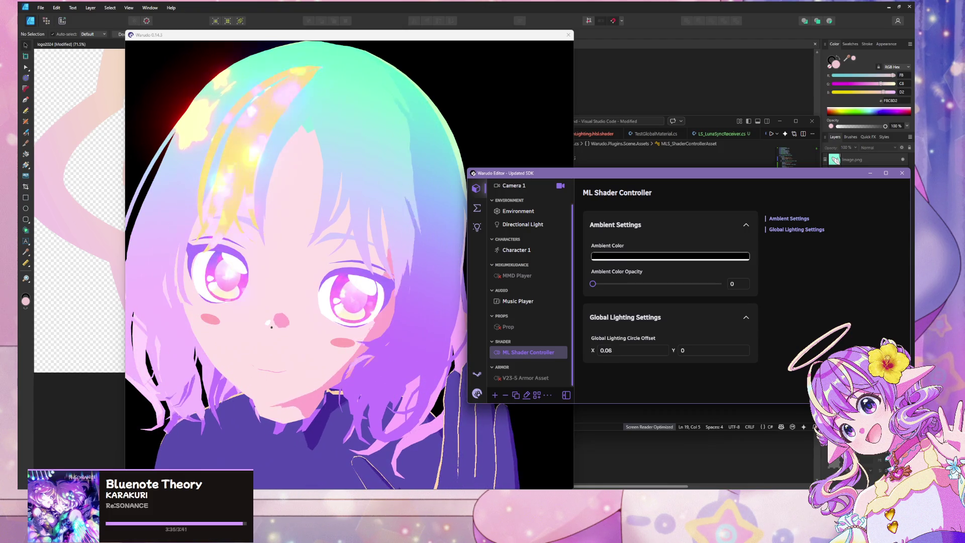
pyautogui.hotkey('ctrl', 'a')
pyautogui.write('0.03')
pyautogui.moveTo(676, 349); pyautogui.dragTo(694, 349)
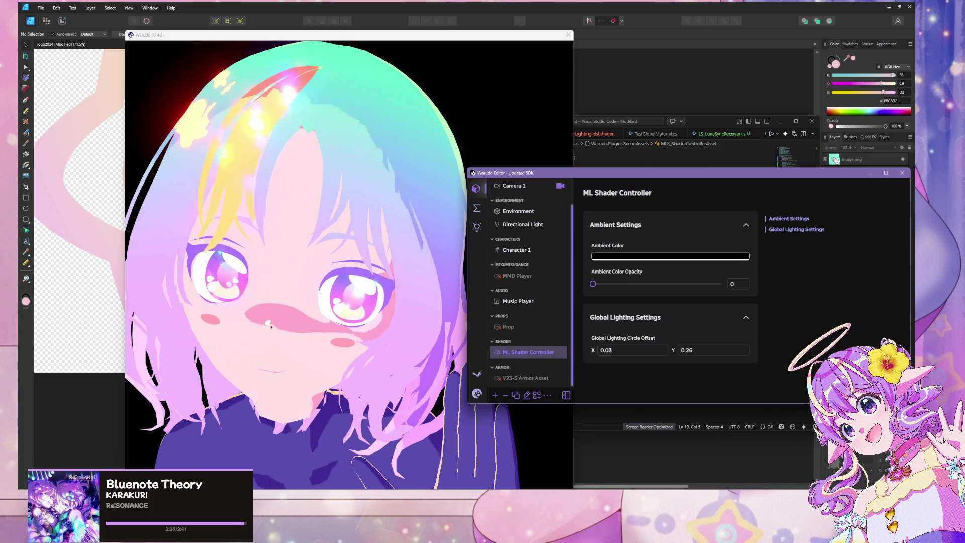
pyautogui.click(448, 345)
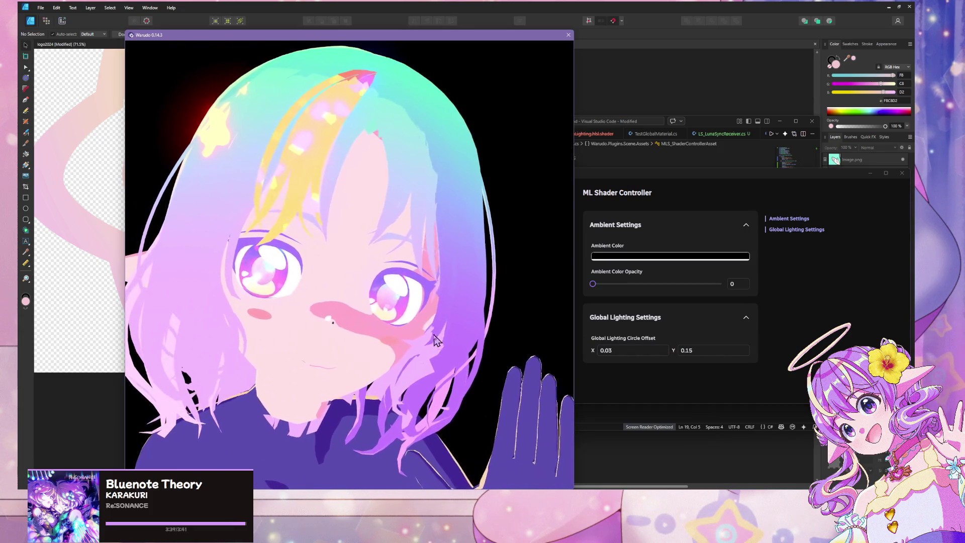
pyautogui.click(673, 353)
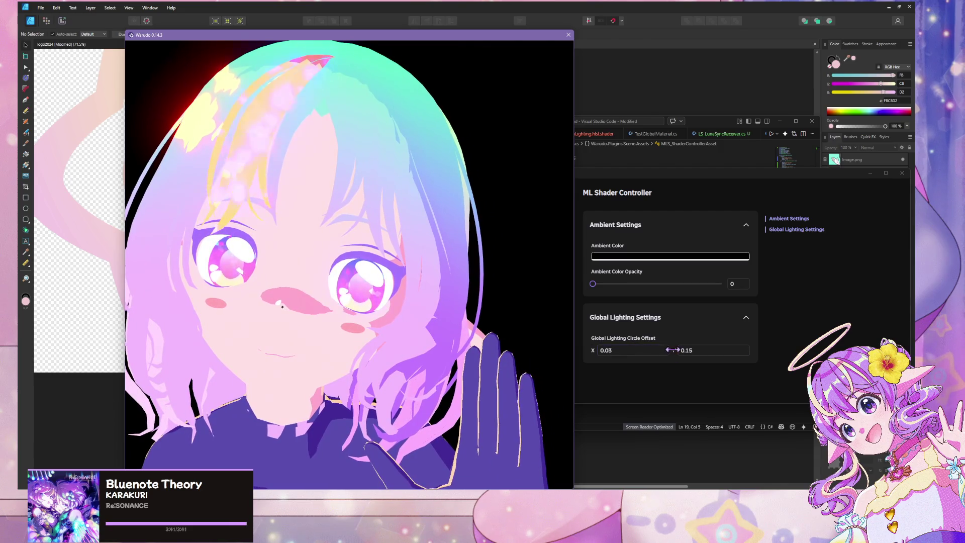
pyautogui.moveTo(672, 350)
pyautogui.mouseDown()
pyautogui.moveTo(699, 350)
pyautogui.moveTo(586, 349)
pyautogui.moveTo(709, 350)
pyautogui.moveTo(633, 350)
pyautogui.mouseUp()
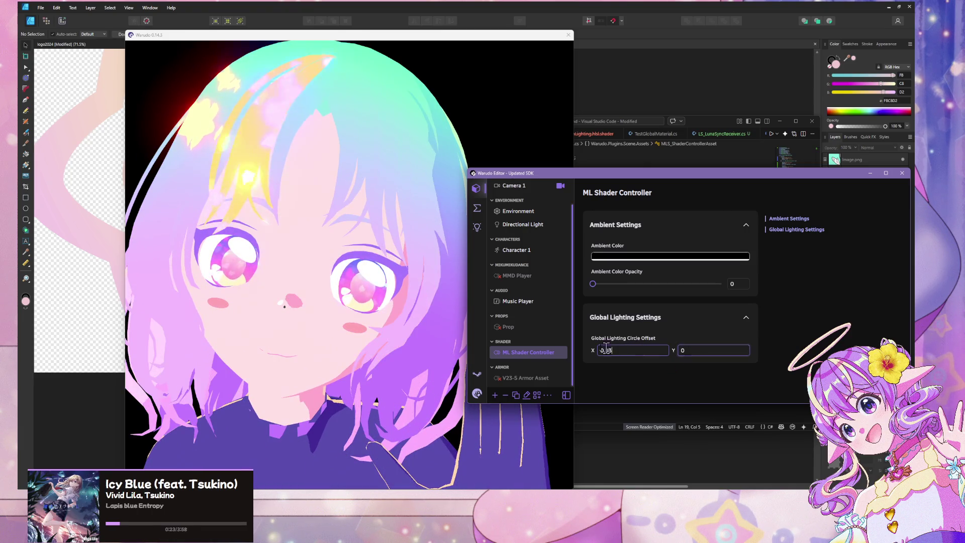
pyautogui.click(359, 357)
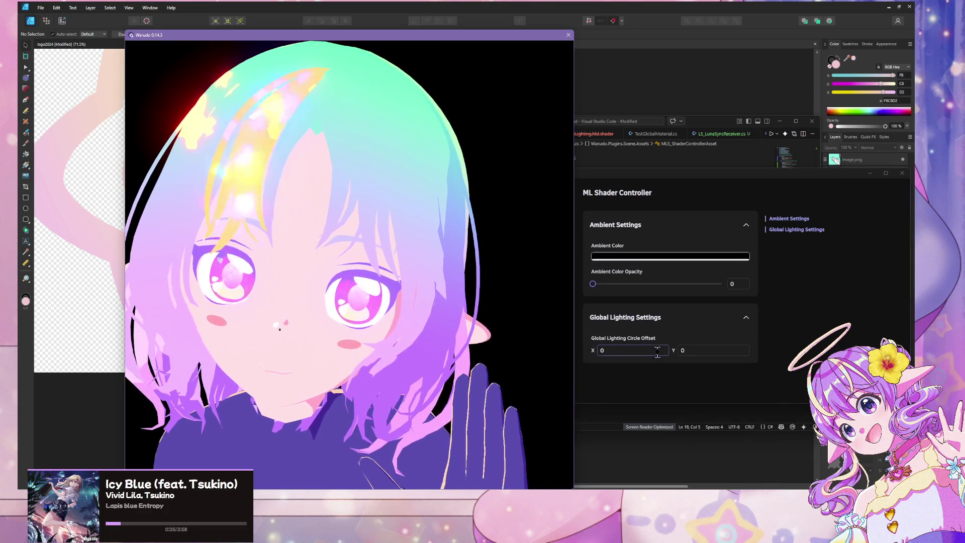
pyautogui.moveTo(593, 283)
pyautogui.mouseDown()
pyautogui.moveTo(731, 298)
pyautogui.moveTo(712, 295)
pyautogui.mouseUp()
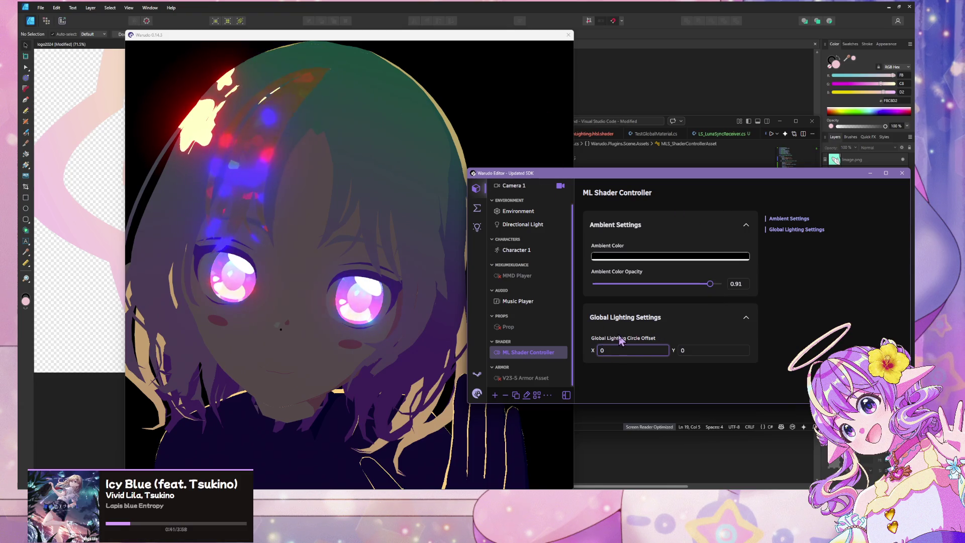
# - Sweep the lighting circle X offset, return ambient colour opacity to 0, and settle X at -0.27
pyautogui.moveTo(593, 350)
pyautogui.mouseDown()
pyautogui.moveTo(694, 351)
pyautogui.moveTo(493, 350)
pyautogui.moveTo(640, 350)
pyautogui.moveTo(549, 350)
pyautogui.mouseUp()
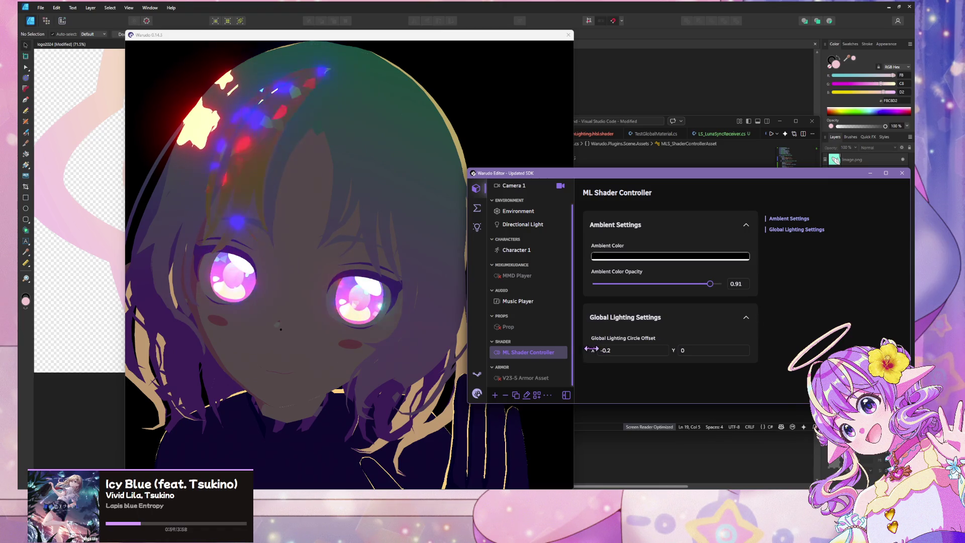
pyautogui.moveTo(591, 349); pyautogui.dragTo(709, 348)
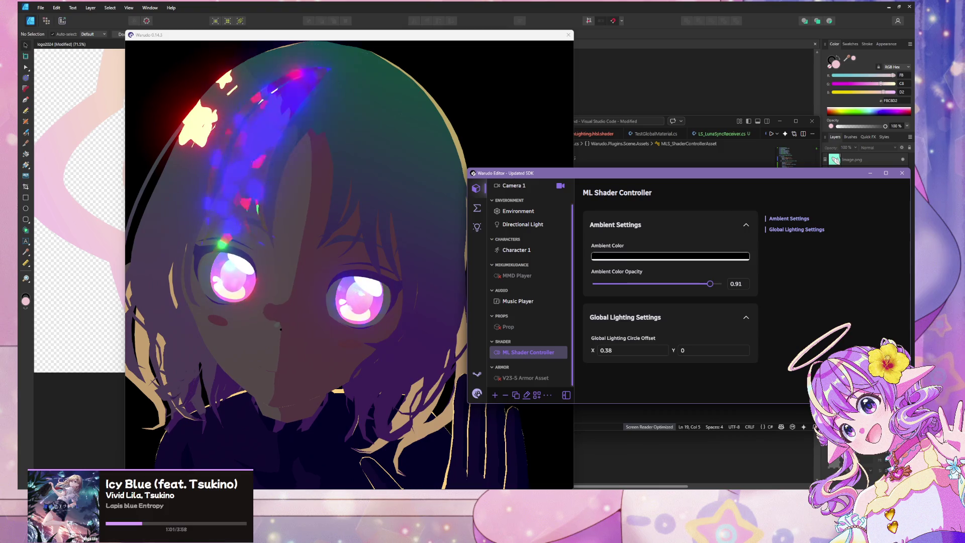
pyautogui.click(452, 347)
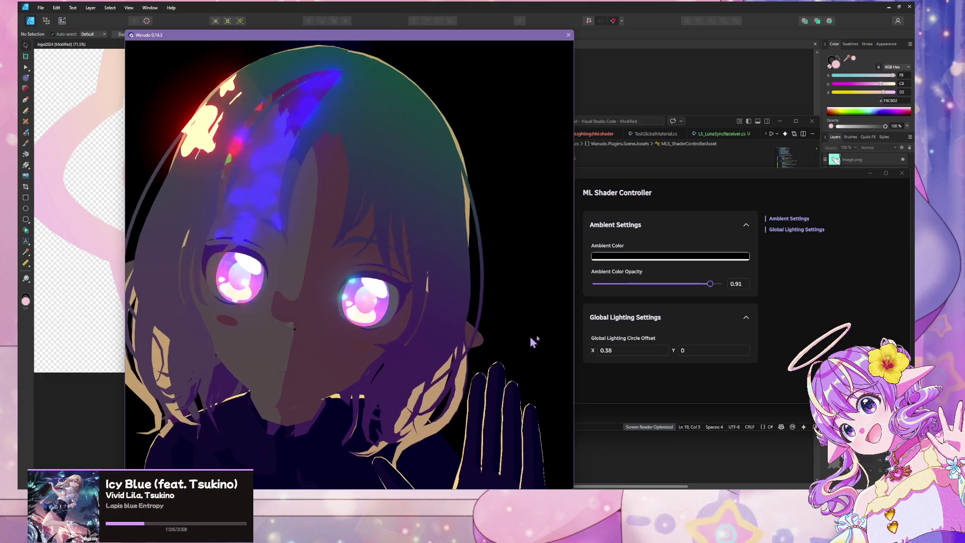
pyautogui.moveTo(707, 282)
pyautogui.mouseDown()
pyautogui.moveTo(592, 284)
pyautogui.moveTo(571, 307)
pyautogui.mouseUp()
pyautogui.moveTo(595, 348)
pyautogui.mouseDown()
pyautogui.moveTo(636, 349)
pyautogui.moveTo(544, 348)
pyautogui.moveTo(553, 349)
pyautogui.mouseUp()
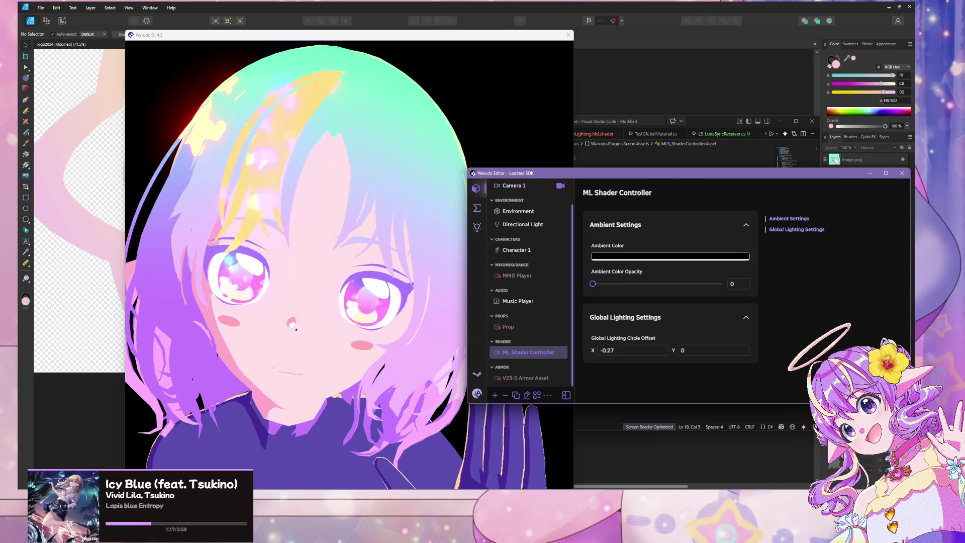
# - Set circle offset X to 0 and try Y offsets 0.15, 0.3, 0.46 and 0.53
pyautogui.click(609, 351)
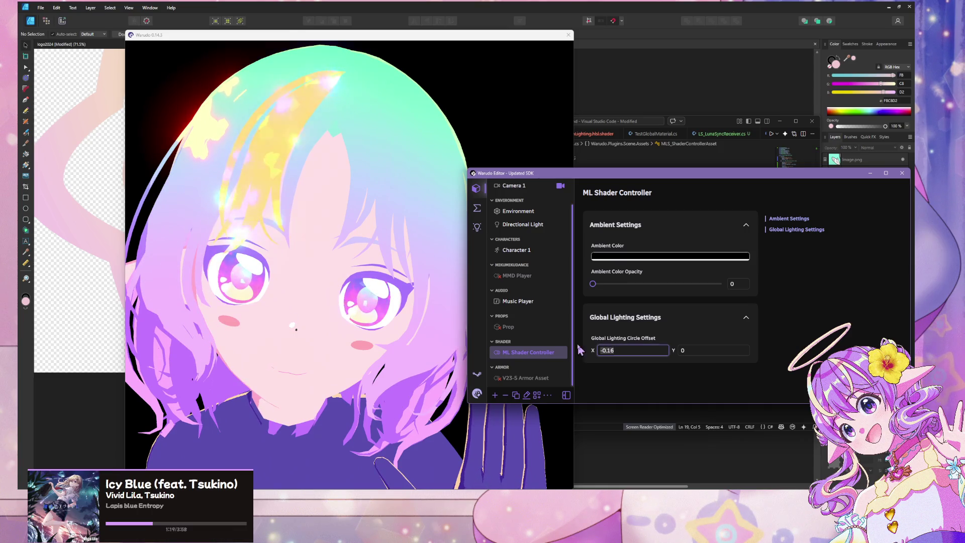
pyautogui.write('0')
pyautogui.press('Tab')
pyautogui.write('0.15')
pyautogui.press('Return')
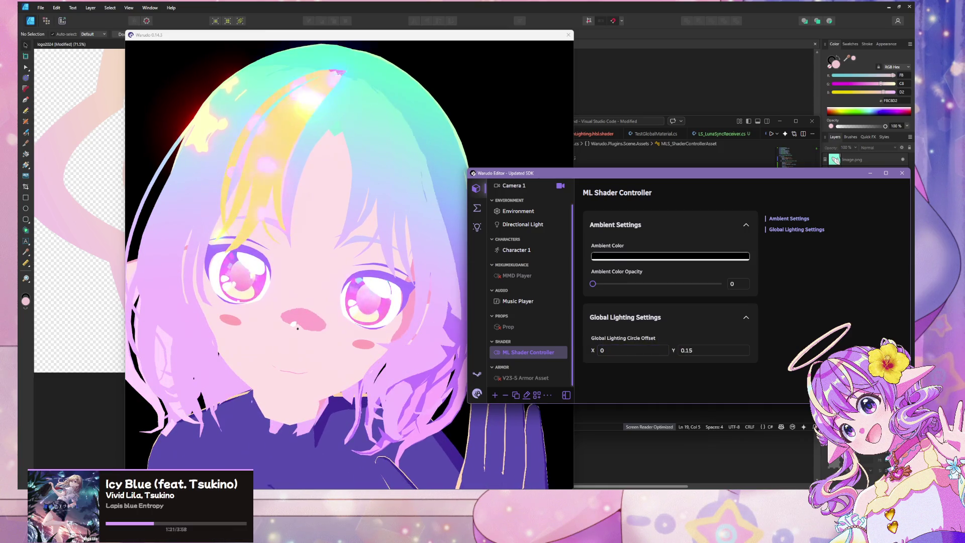
pyautogui.write('0.3')
pyautogui.press('Return')
pyautogui.write('0.46')
pyautogui.press('Return')
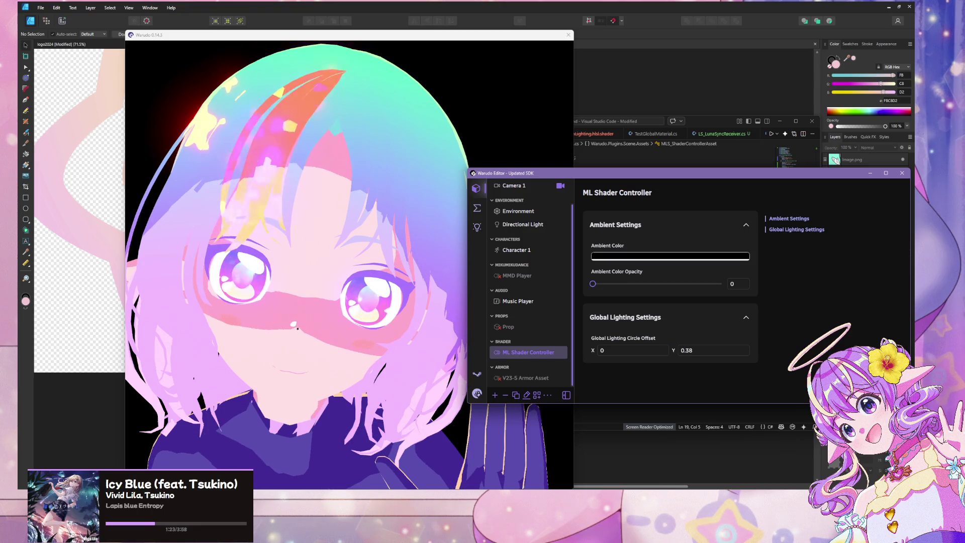
pyautogui.write('0.53')
pyautogui.press('Return')
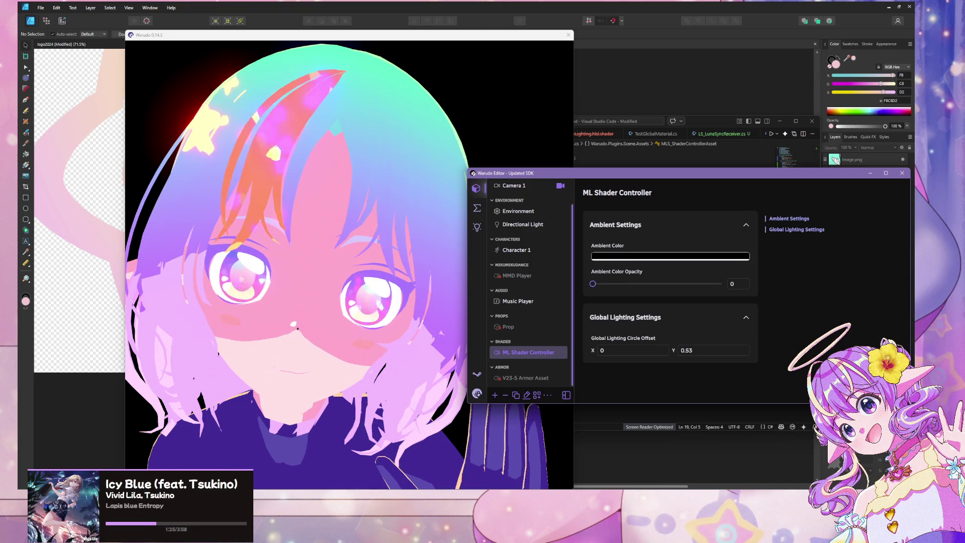
pyautogui.click(390, 330)
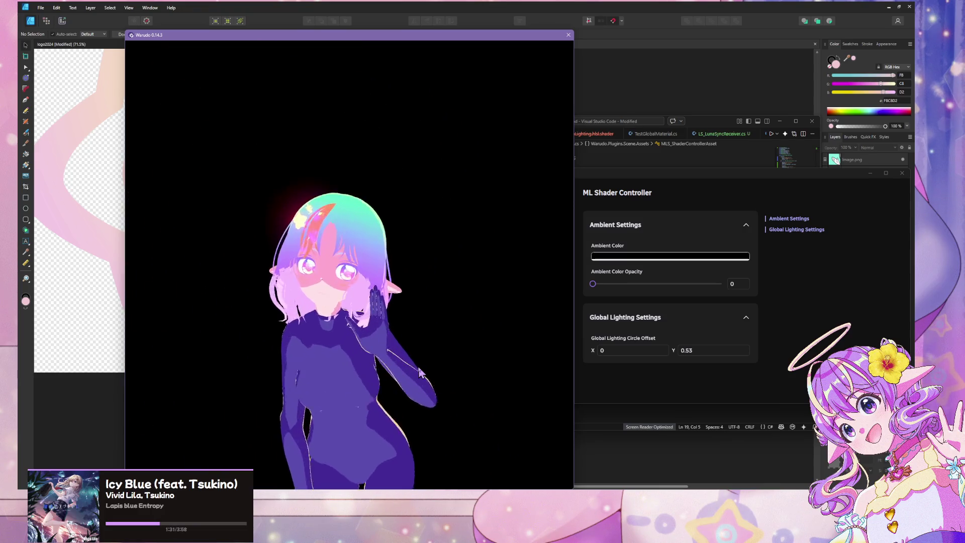
# - Reset Y offset to 0, preview a higher ambient opacity, and drag X offset to -0.06
pyautogui.click(686, 350)
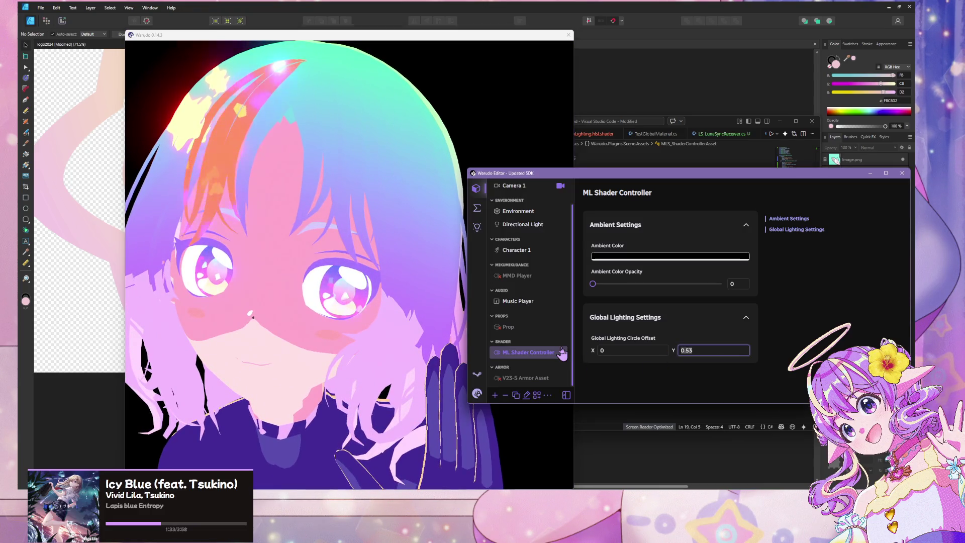
pyautogui.write('0')
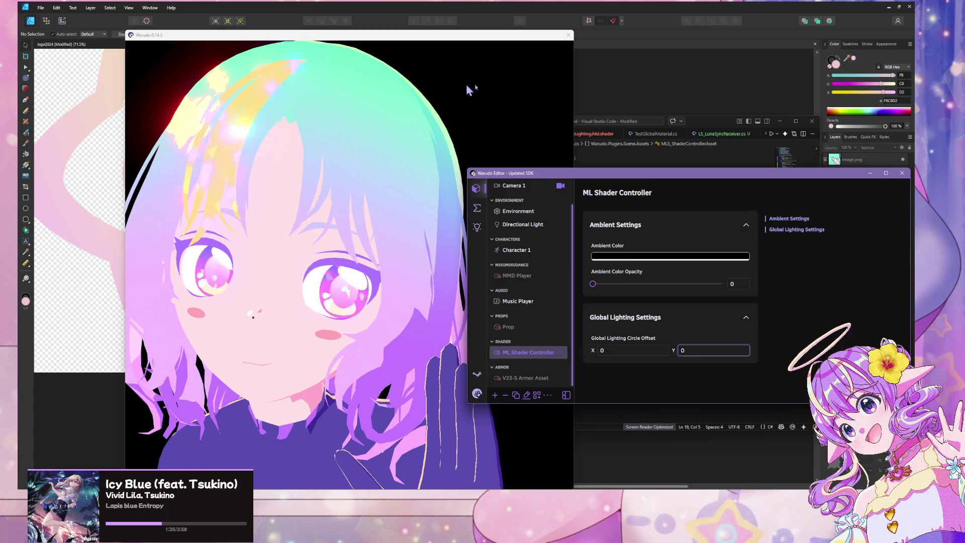
pyautogui.click(151, 340)
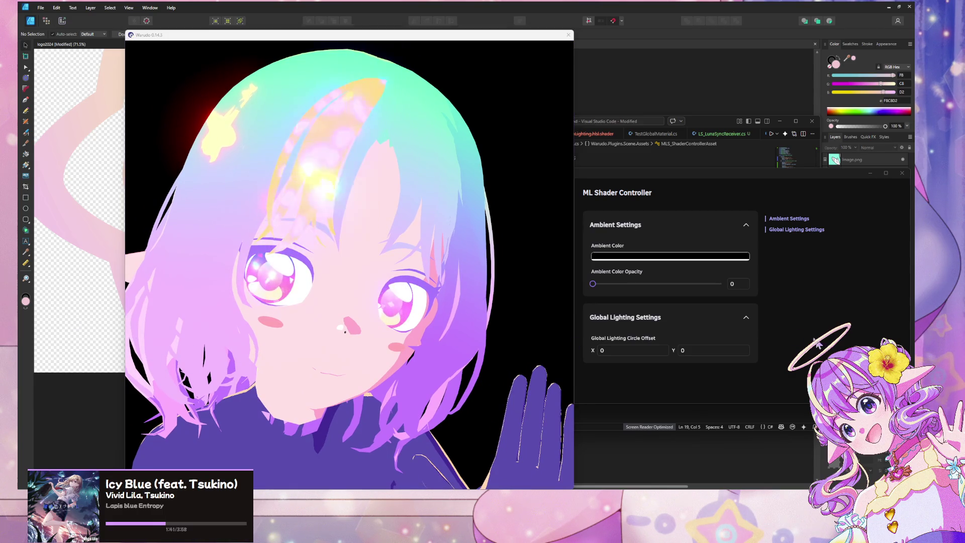
pyautogui.moveTo(595, 350)
pyautogui.mouseDown()
pyautogui.moveTo(507, 351)
pyautogui.moveTo(619, 350)
pyautogui.mouseUp()
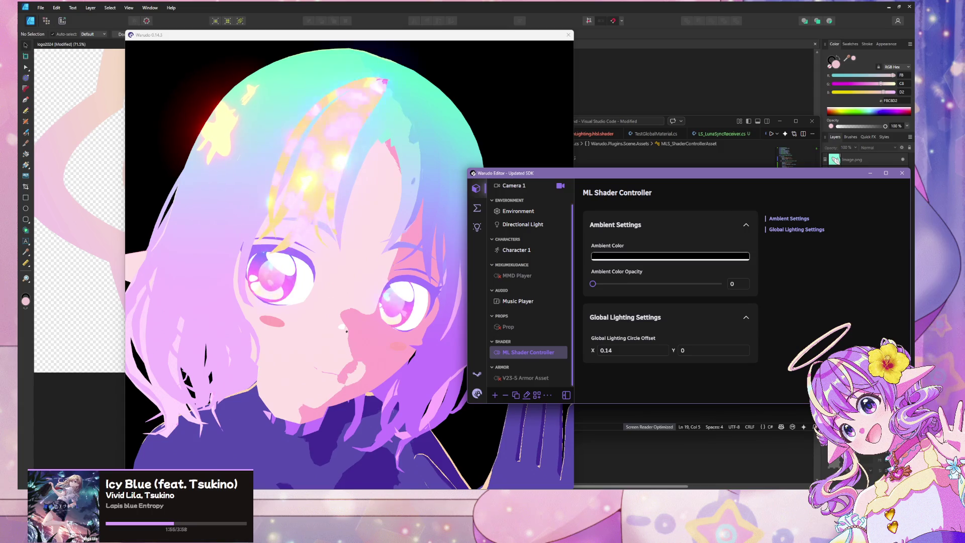
pyautogui.click(323, 334)
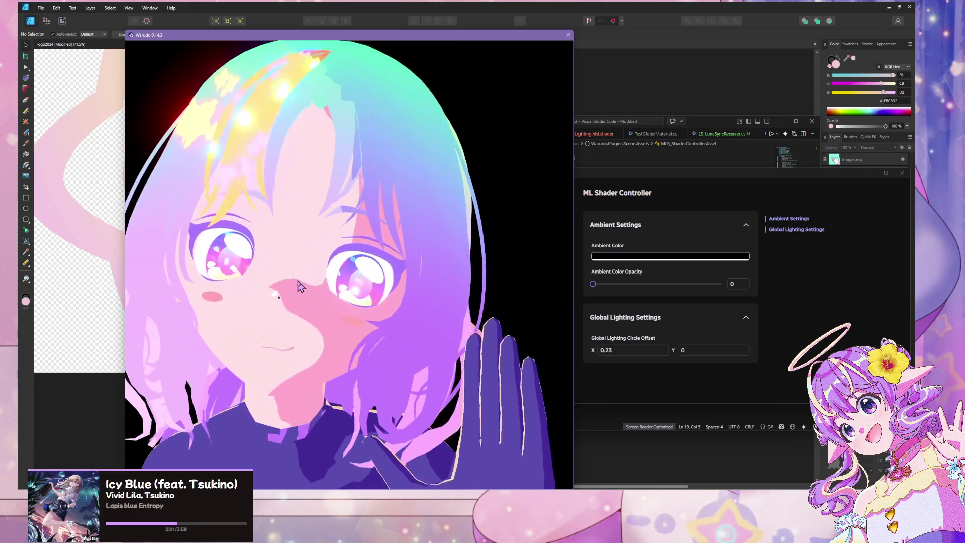
pyautogui.click(591, 280)
pyautogui.moveTo(593, 284)
pyautogui.mouseDown()
pyautogui.moveTo(617, 284)
pyautogui.moveTo(561, 303)
pyautogui.mouseUp()
pyautogui.moveTo(593, 350)
pyautogui.mouseDown()
pyautogui.moveTo(623, 351)
pyautogui.moveTo(588, 350)
pyautogui.mouseUp()
pyautogui.click(402, 330)
pyautogui.scroll(-5, 402, 330)
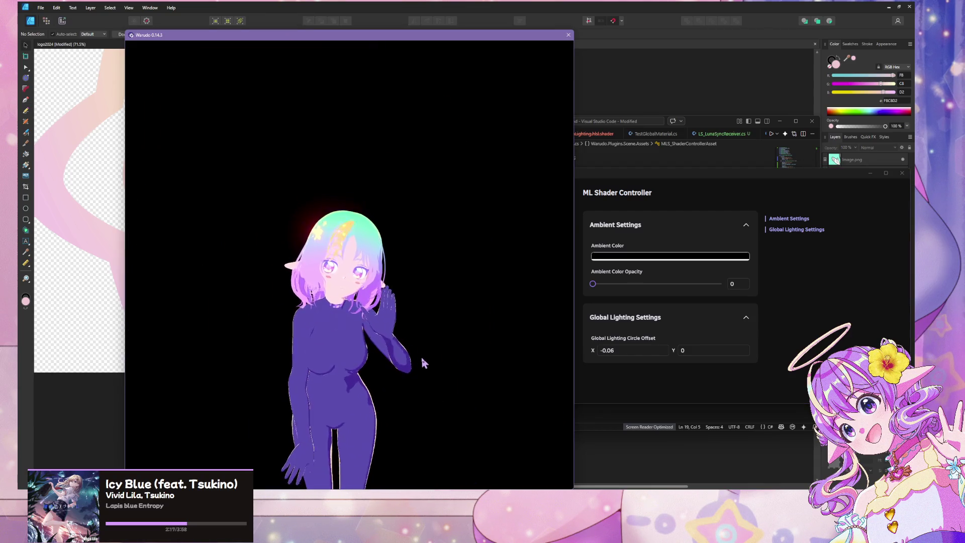
pyautogui.scroll(5, 422, 355)
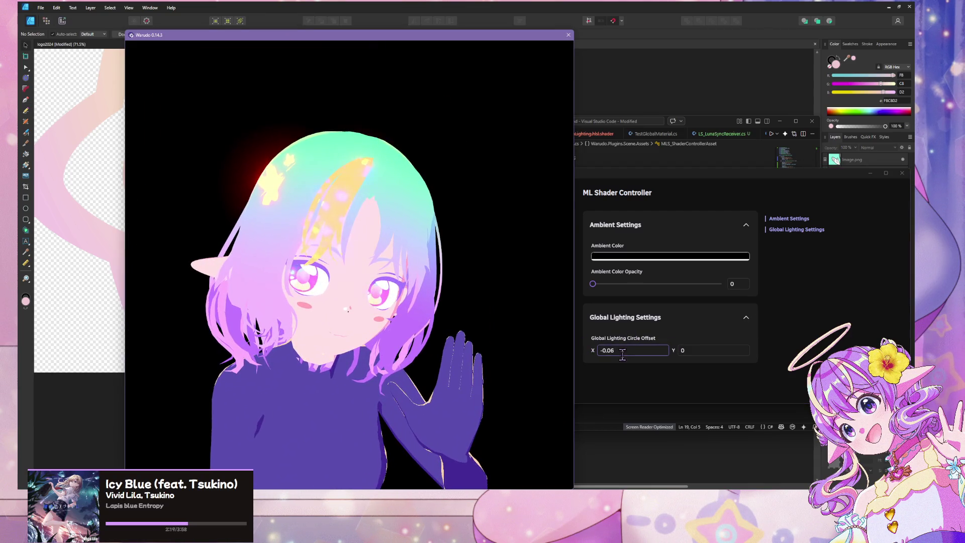
pyautogui.click(622, 353)
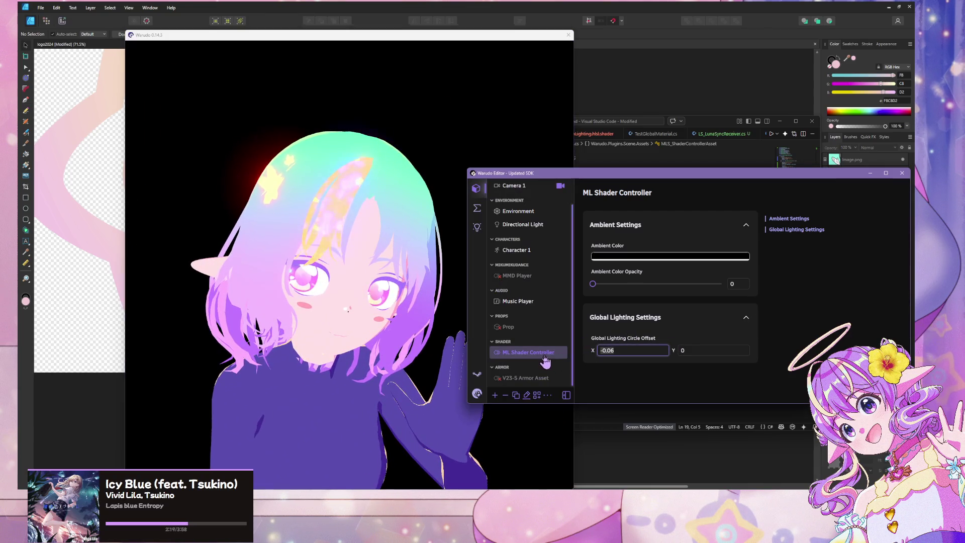
# - Set the lighting circle offset X to 0 and push ambient color opacity up to darken the avatar
pyautogui.write('0')
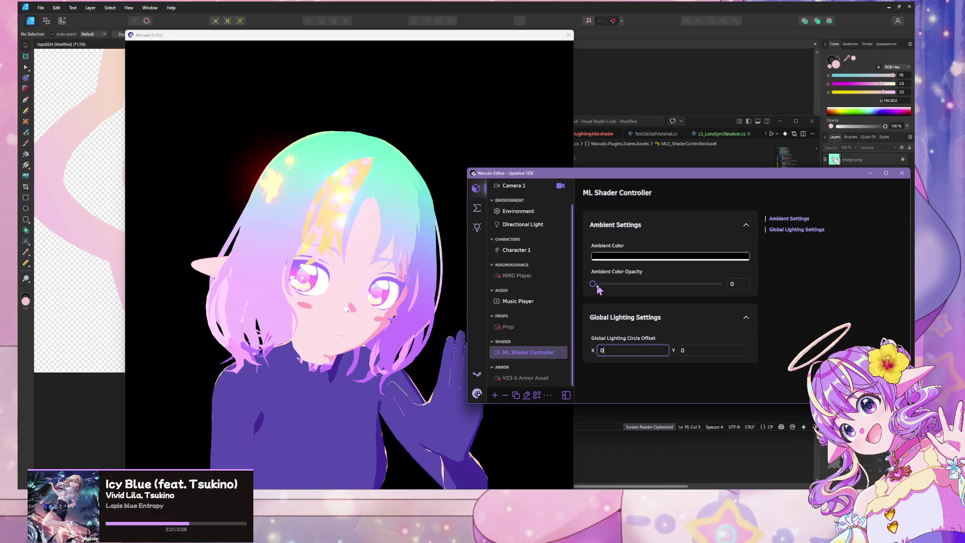
pyautogui.moveTo(598, 283)
pyautogui.mouseDown()
pyautogui.moveTo(692, 284)
pyautogui.moveTo(726, 297)
pyautogui.moveTo(717, 297)
pyautogui.mouseUp()
pyautogui.click(219, 255)
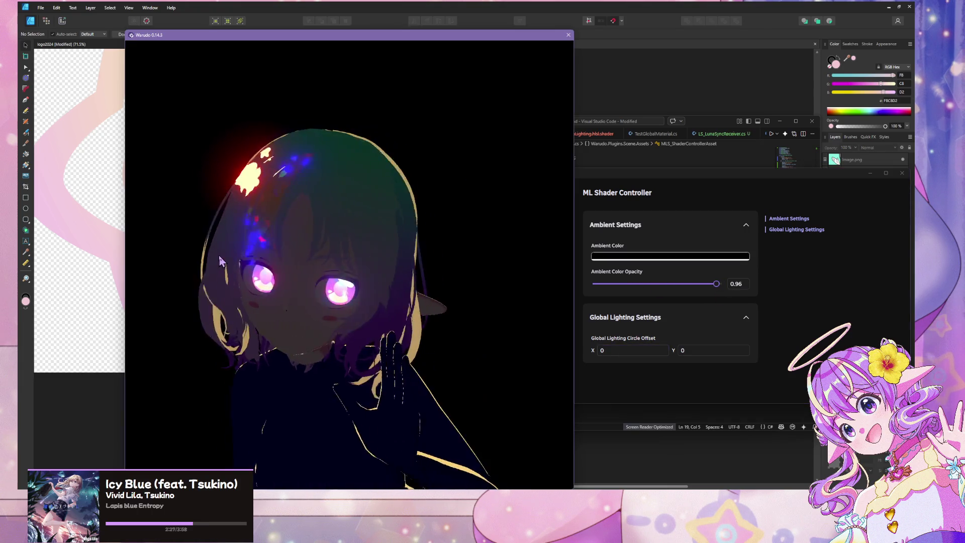
pyautogui.moveTo(436, 497)
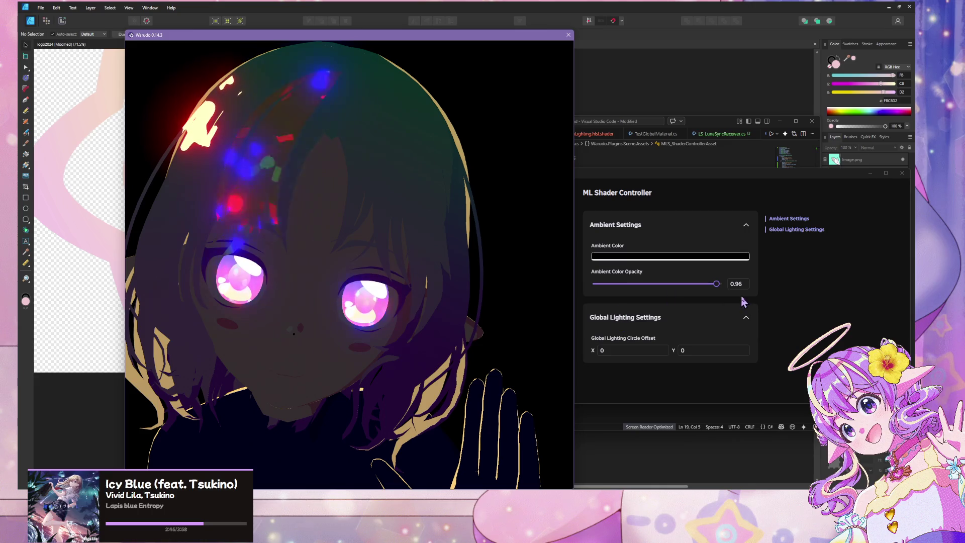
# - Fine-tune ambient color opacity to about 0.96, comparing a lower value on the shadowed avatar
pyautogui.moveTo(714, 283); pyautogui.dragTo(721, 283)
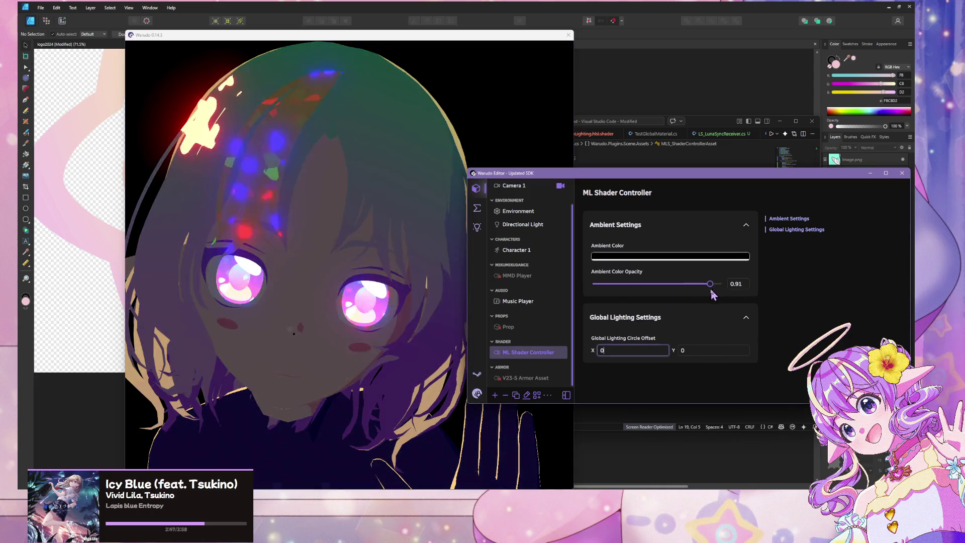
pyautogui.click(730, 285)
pyautogui.click(427, 296)
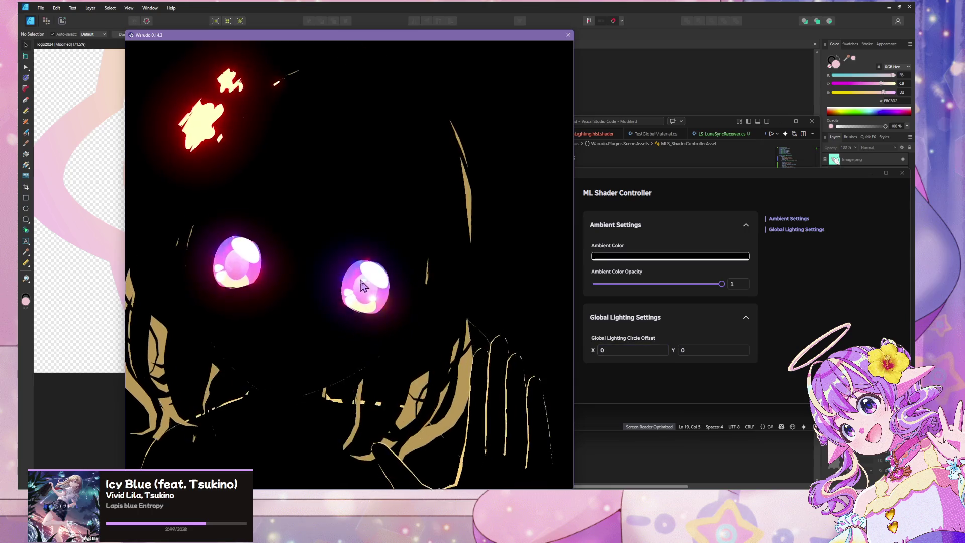
pyautogui.scroll(-5, 362, 288)
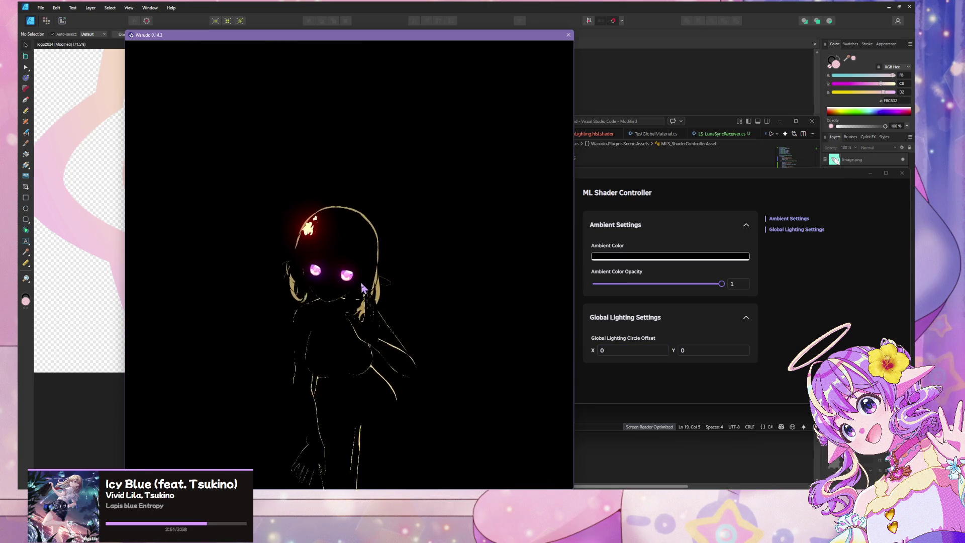
pyautogui.scroll(5, 363, 281)
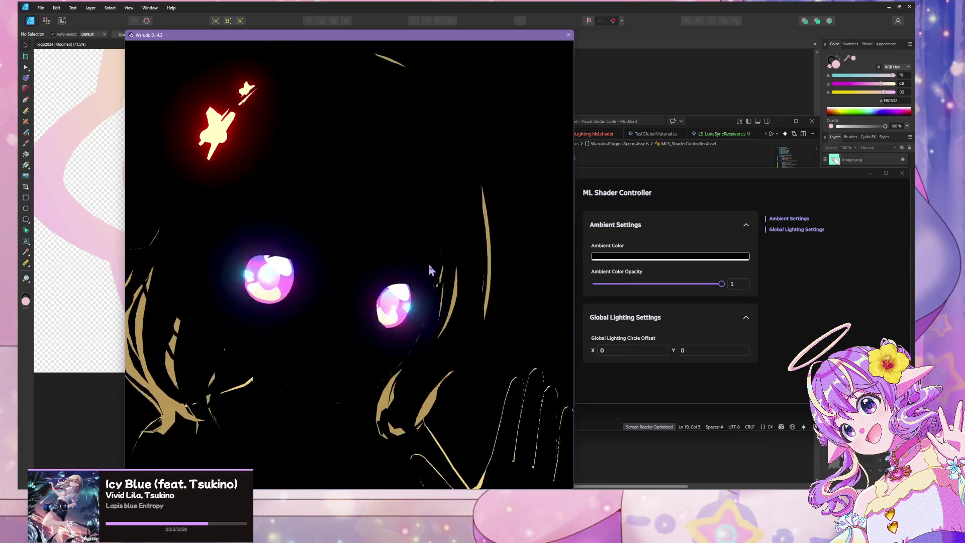
pyautogui.scroll(-5, 431, 270)
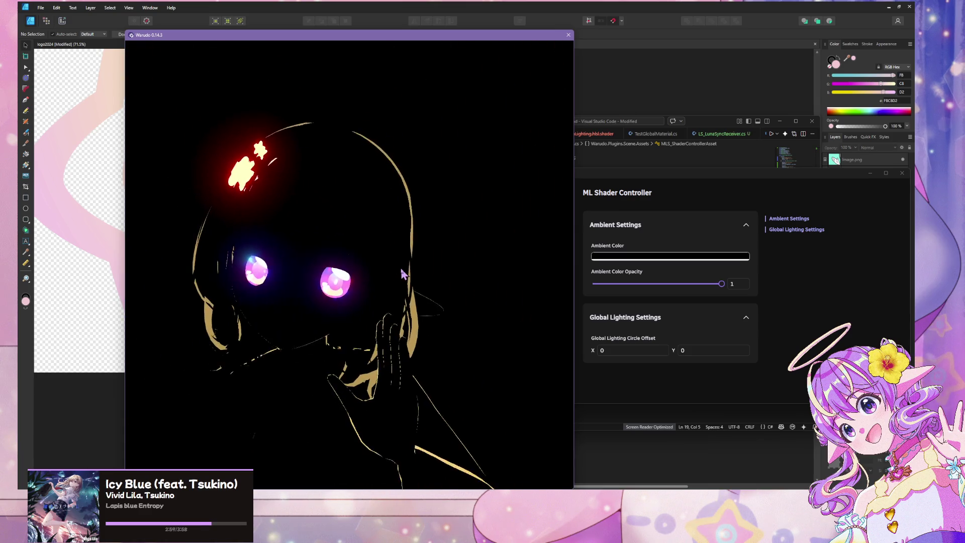
pyautogui.moveTo(720, 283)
pyautogui.mouseDown()
pyautogui.moveTo(711, 280)
pyautogui.moveTo(727, 294)
pyautogui.moveTo(716, 281)
pyautogui.mouseUp()
pyautogui.click(516, 250)
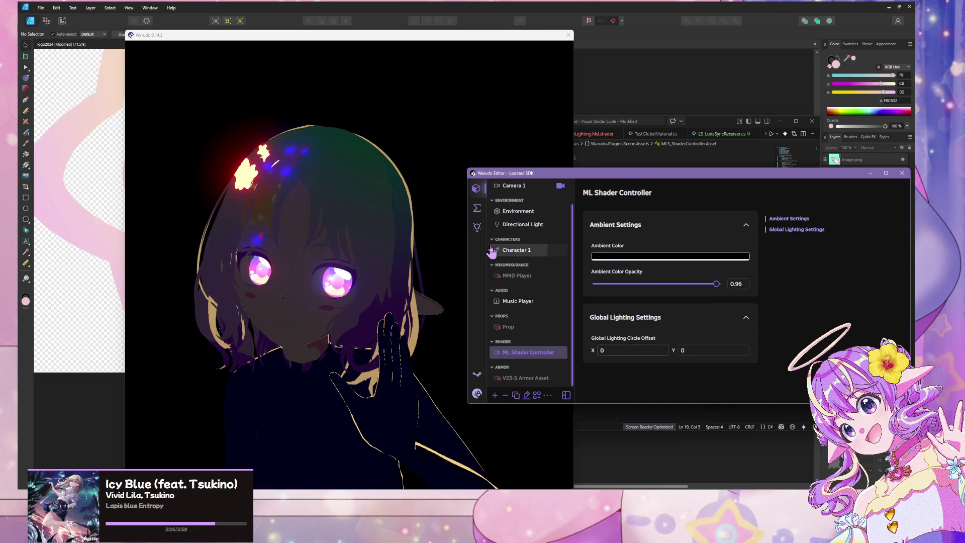
# - Target the v25flat.eyelashes material in the expression's _Exclude_from_Ambient property with float 1
pyautogui.scroll(-10, 663, 280)
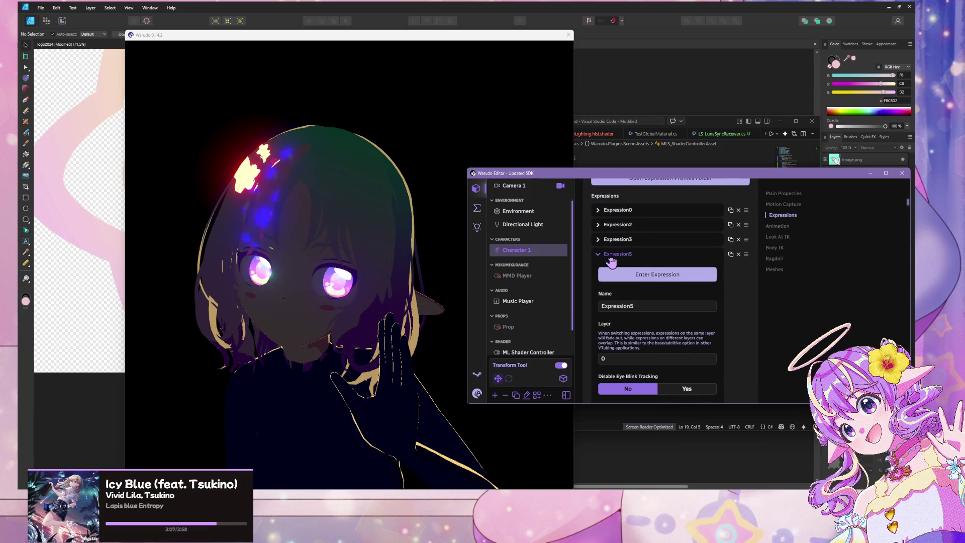
pyautogui.click(611, 255)
pyautogui.scroll(-15, 667, 268)
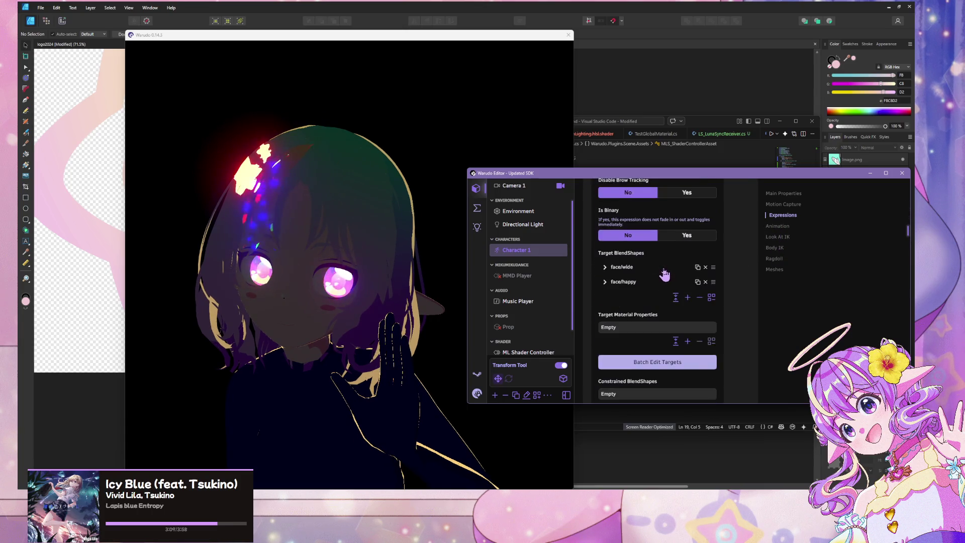
pyautogui.scroll(-15, 663, 272)
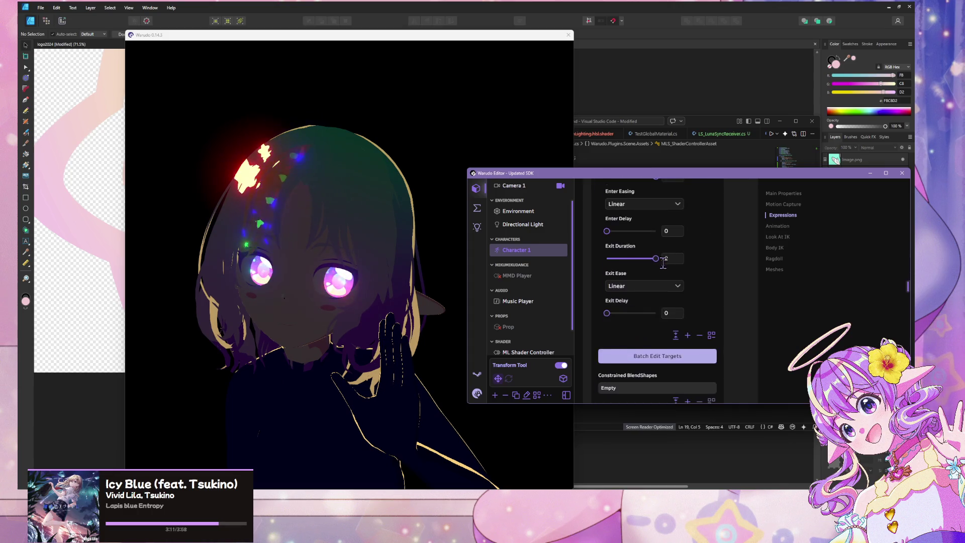
pyautogui.scroll(-5, 666, 269)
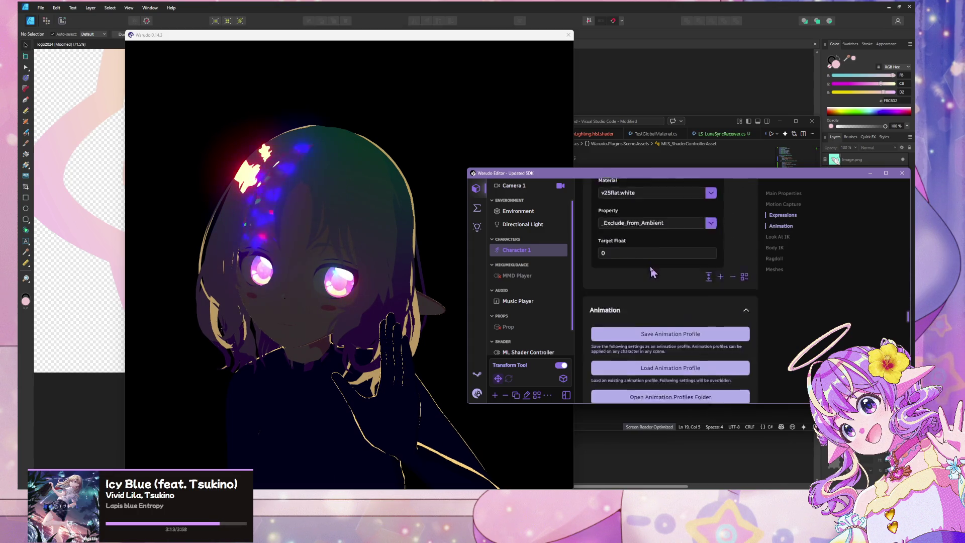
pyautogui.click(711, 203)
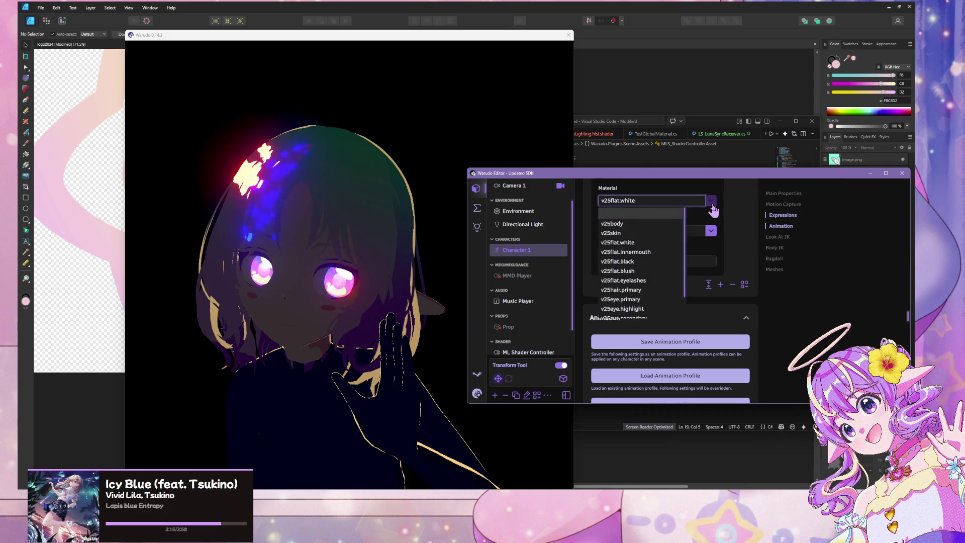
pyautogui.scroll(-1, 663, 259)
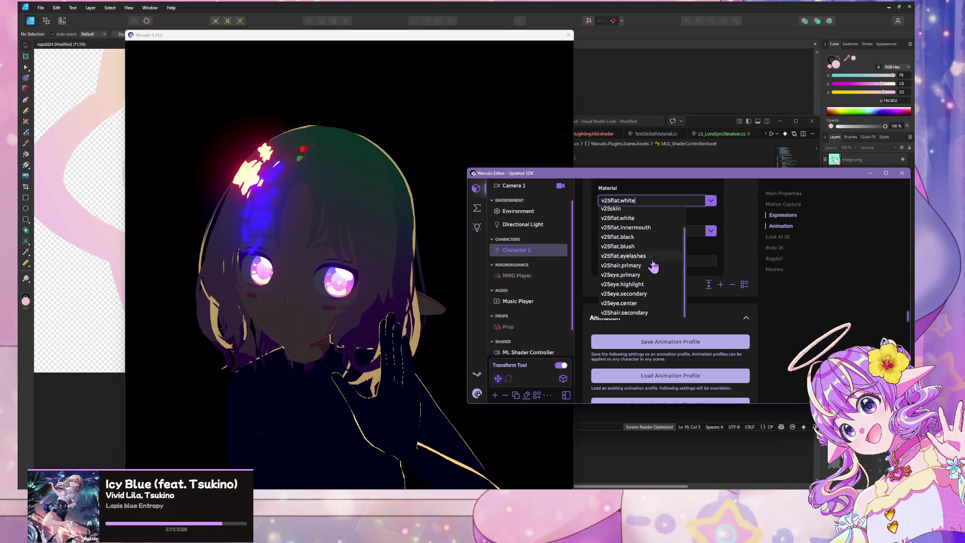
pyautogui.click(652, 256)
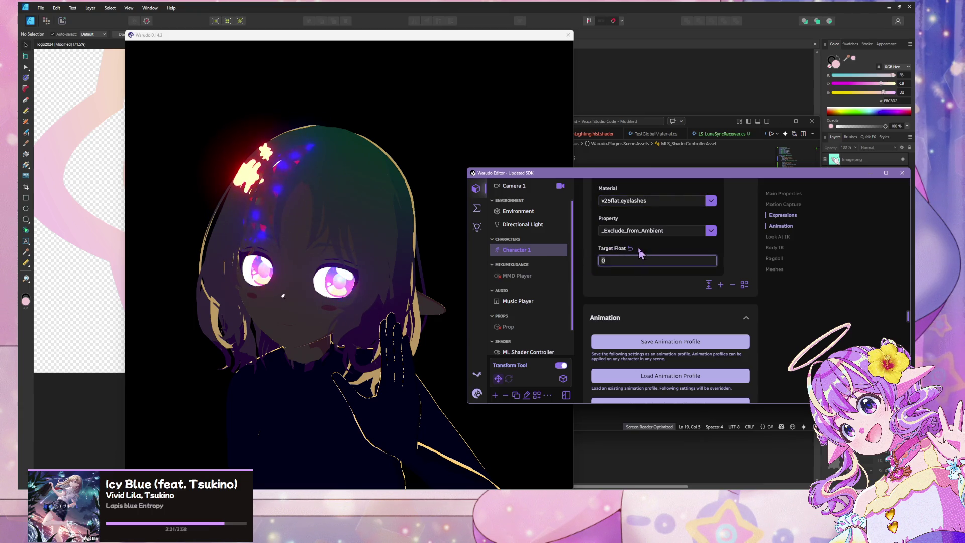
pyautogui.click(394, 262)
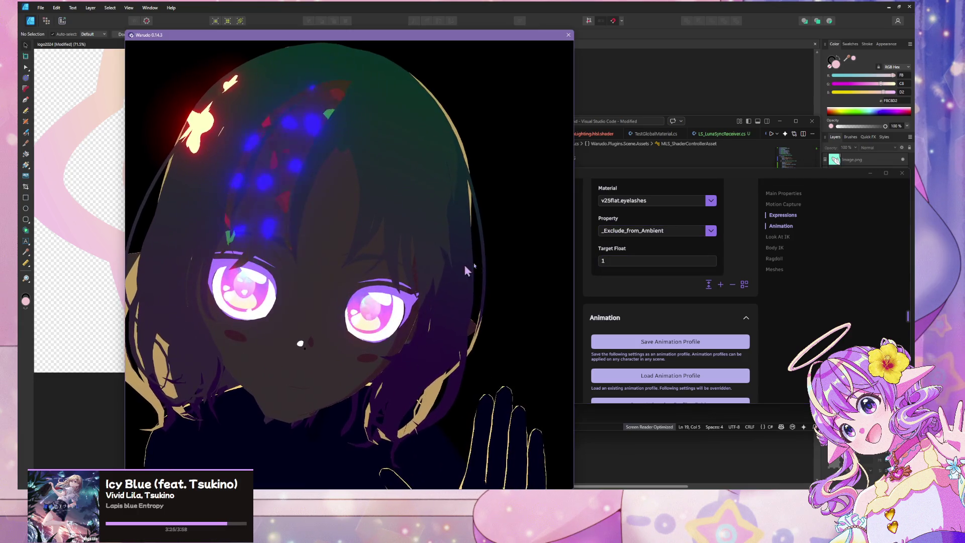